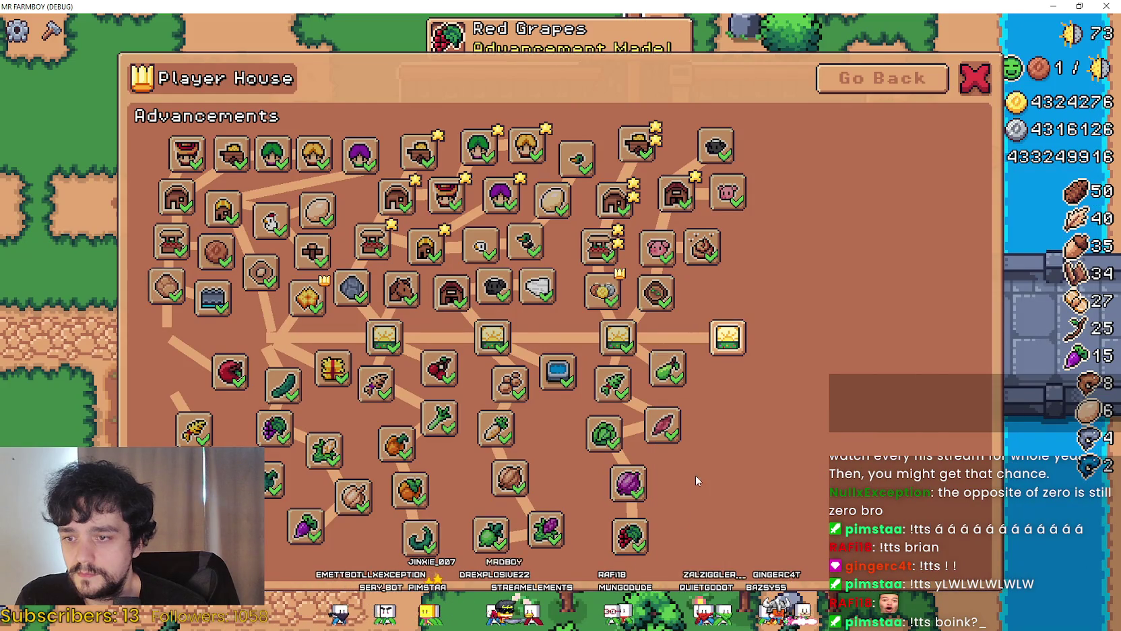
Unlock Island Expansion V plus Yellow Tomato, White Pumpkin, Red Pepper, White Radish and Grass Hedge
click(727, 345)
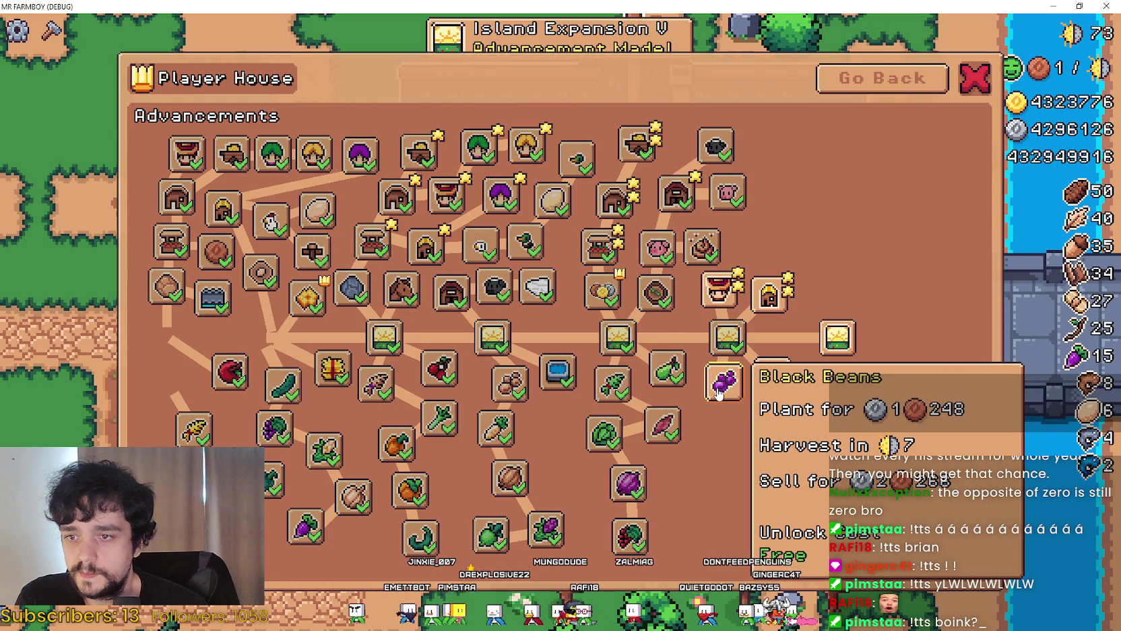
click(781, 430)
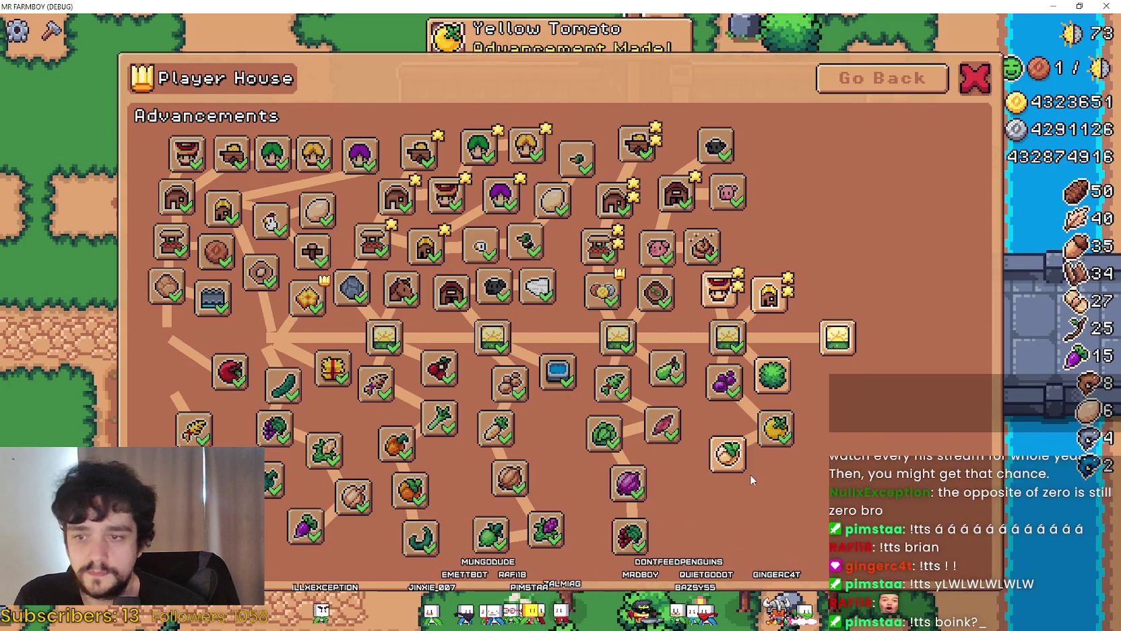
click(728, 455)
click(715, 502)
click(769, 533)
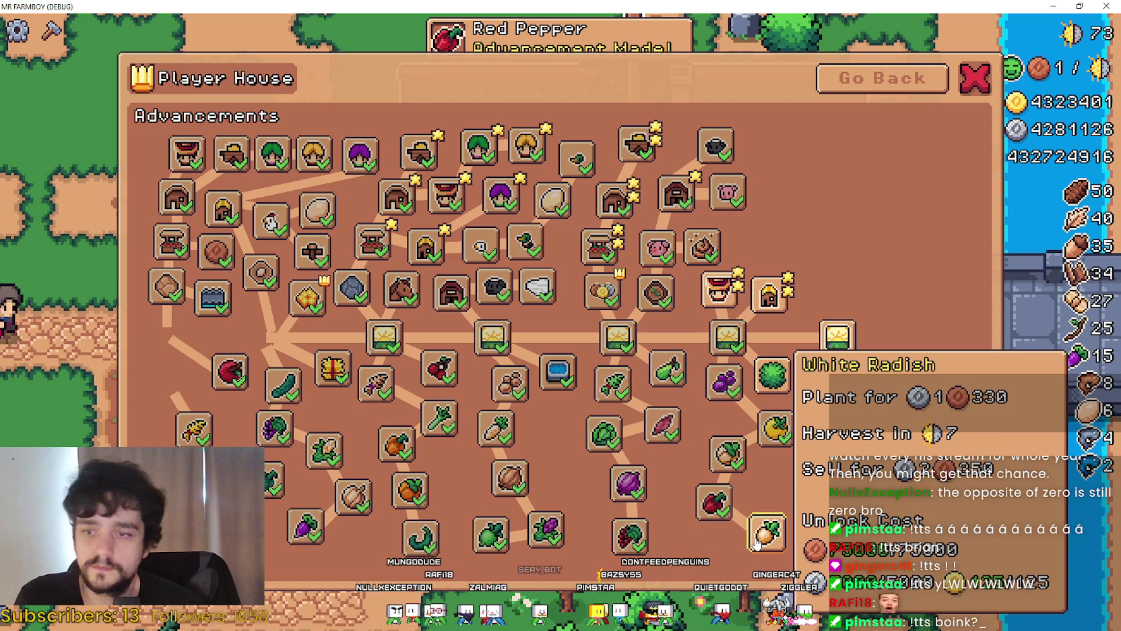
click(768, 382)
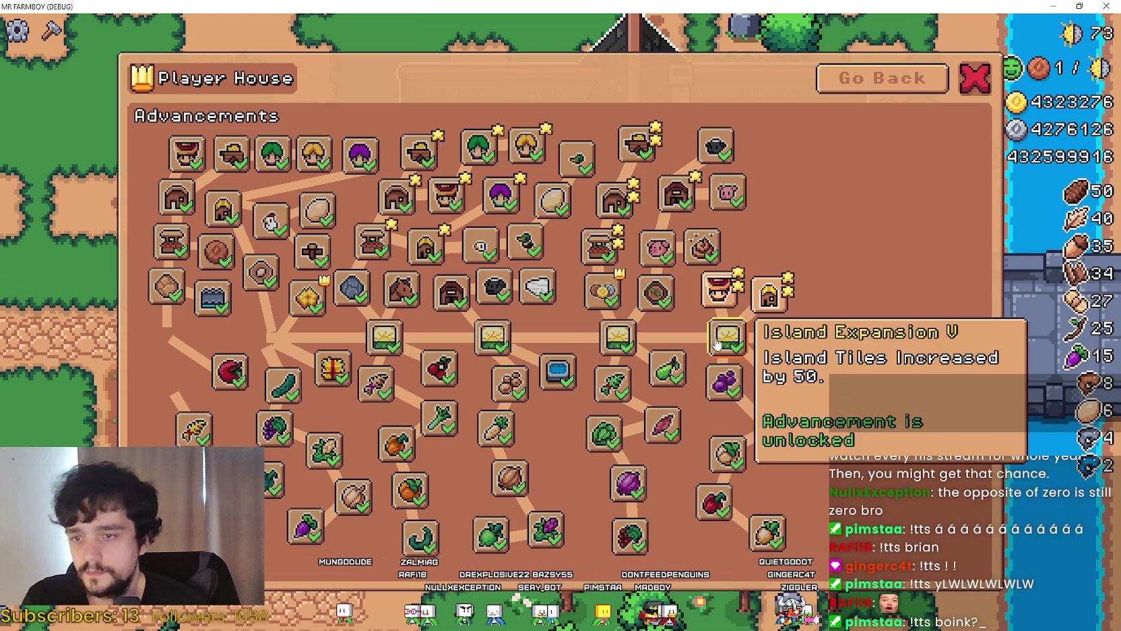
Unlock the Farmer, Gatherer, Carrier and Coop Upgrade 2 advancements
click(719, 287)
click(750, 242)
click(775, 190)
click(771, 290)
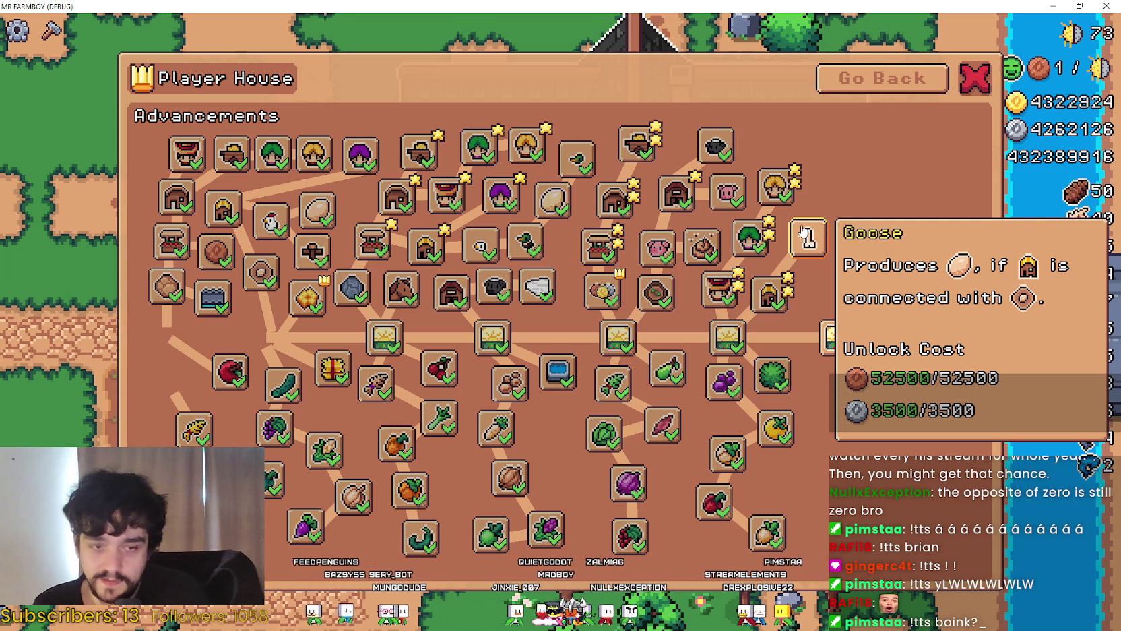
Unlock Goose, Goose Egg, Baby Goose and Island Expansion VI, then return to the script
click(808, 232)
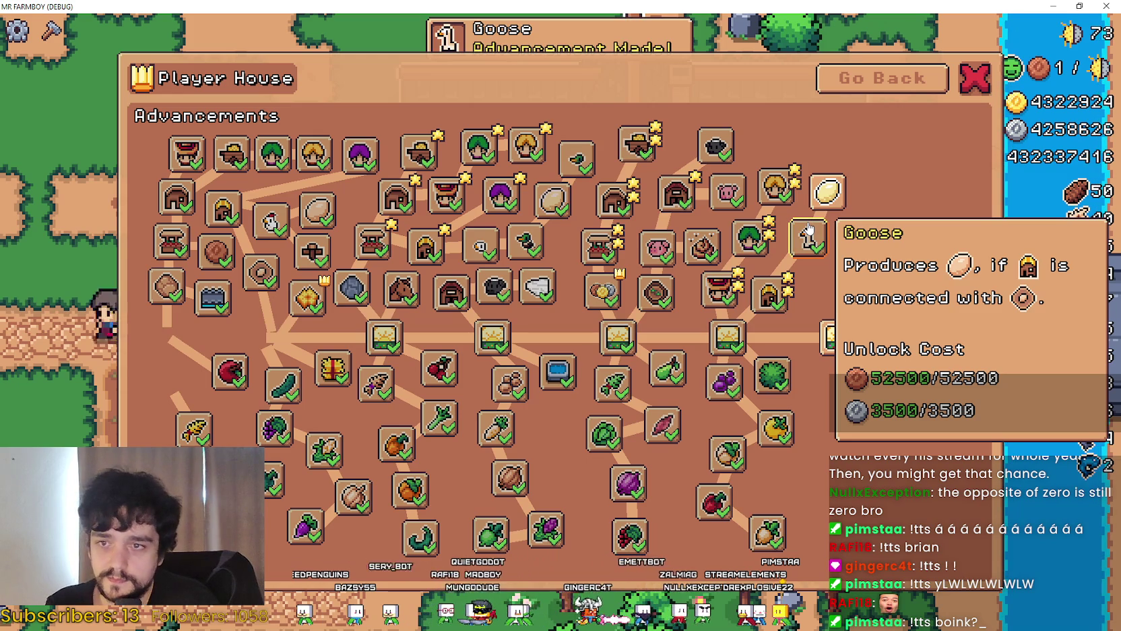
click(826, 195)
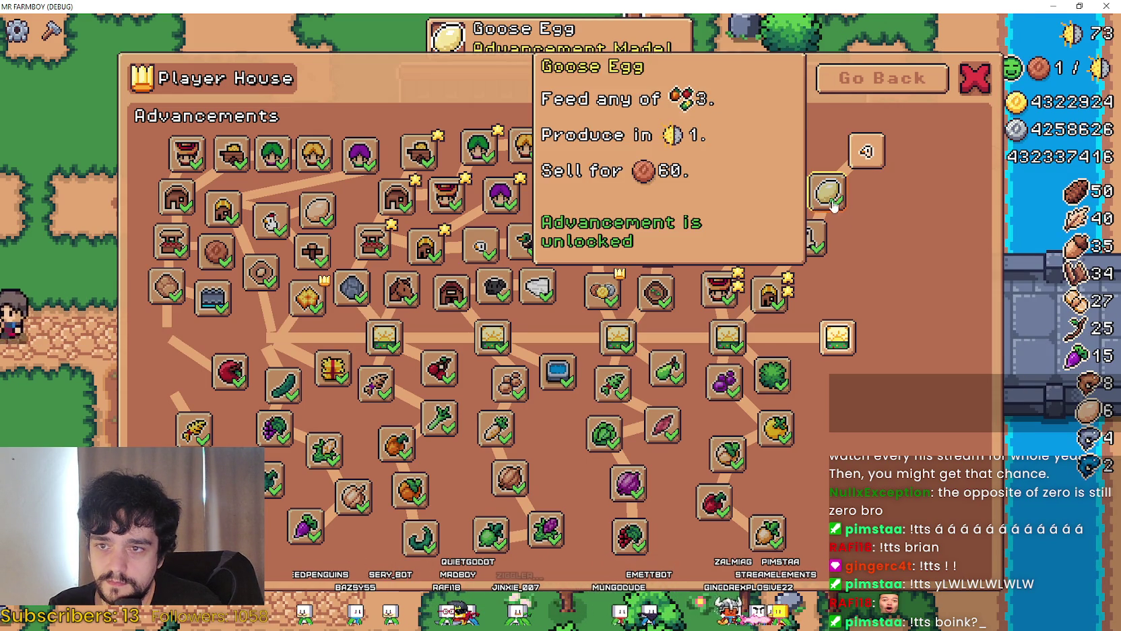
click(863, 156)
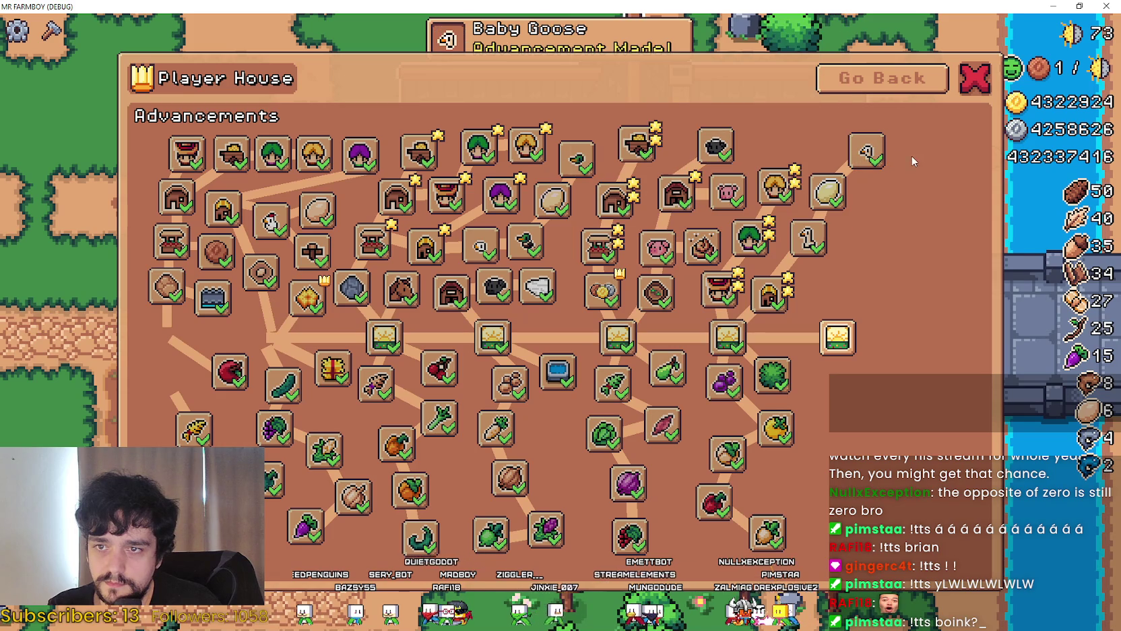
click(852, 332)
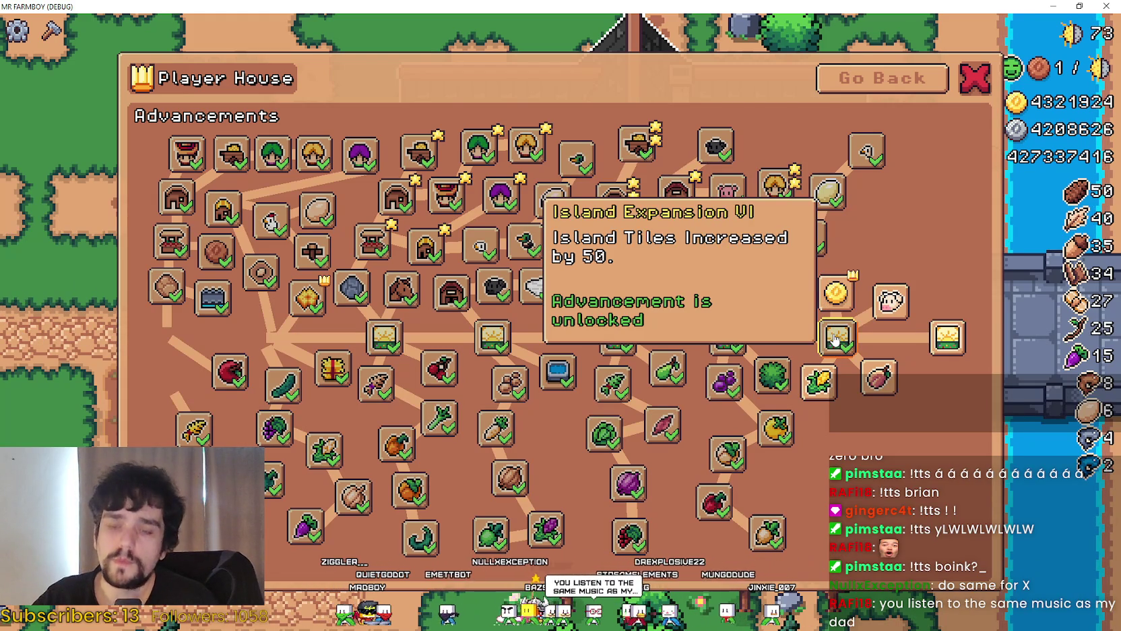
key(alt+Tab)
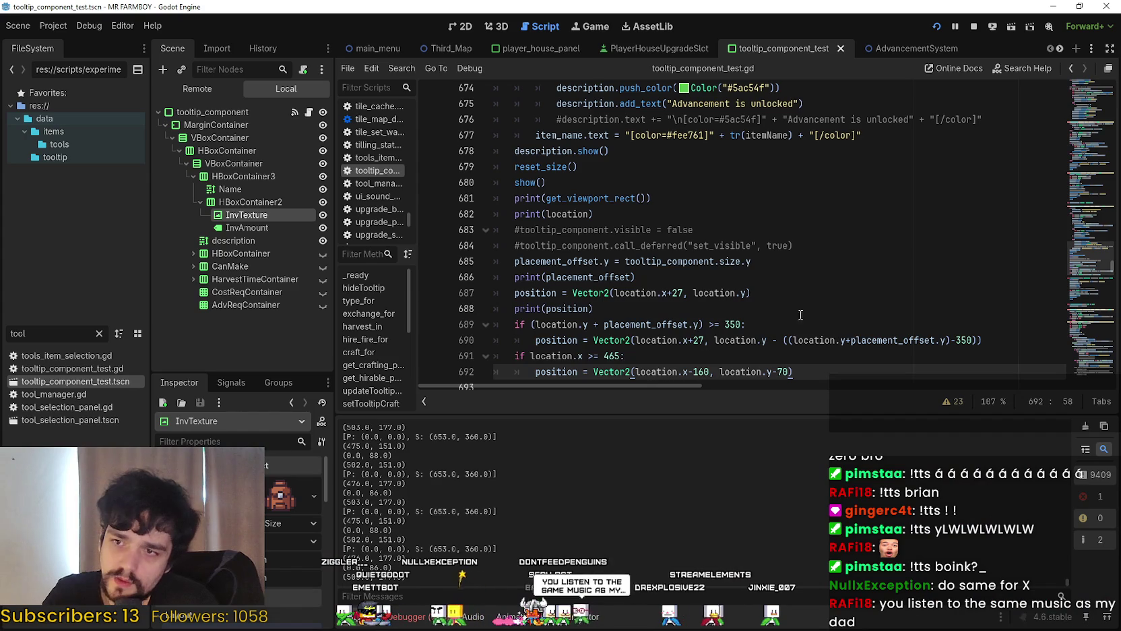
Delete '-70' on line 692 so the tooltip sits at Vector2(location.x-160, location.y), then save and run
click(781, 230)
scroll(782, 341, down, 1)
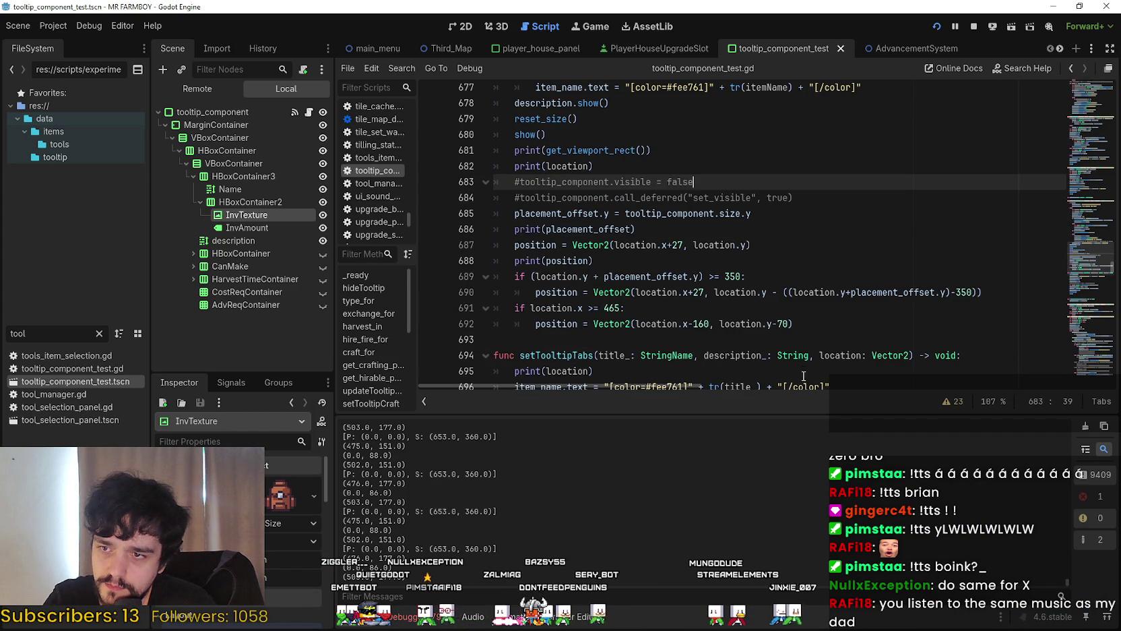
click(609, 309)
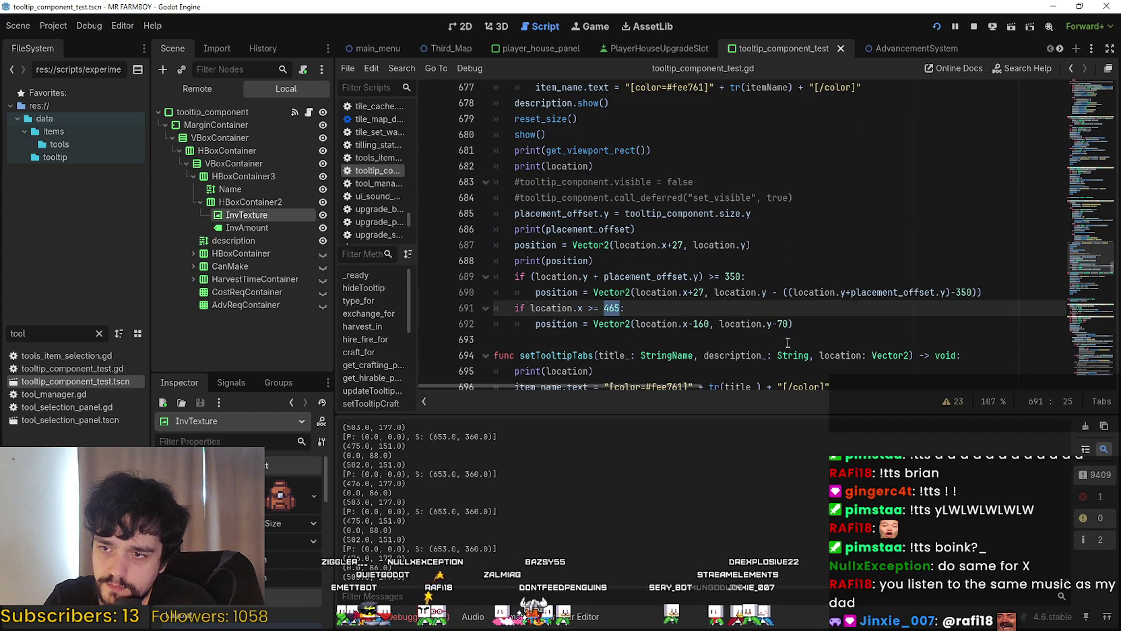
double_click(702, 324)
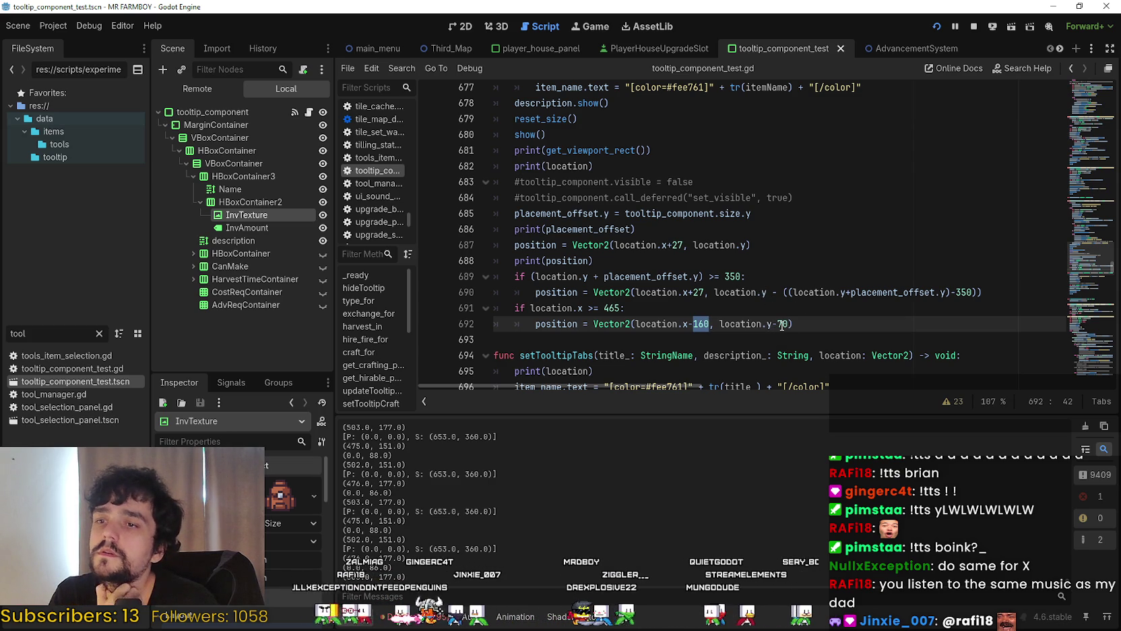
click(782, 326)
key(Delete)
key(BackSpace)
key(BackSpace)
click(819, 329)
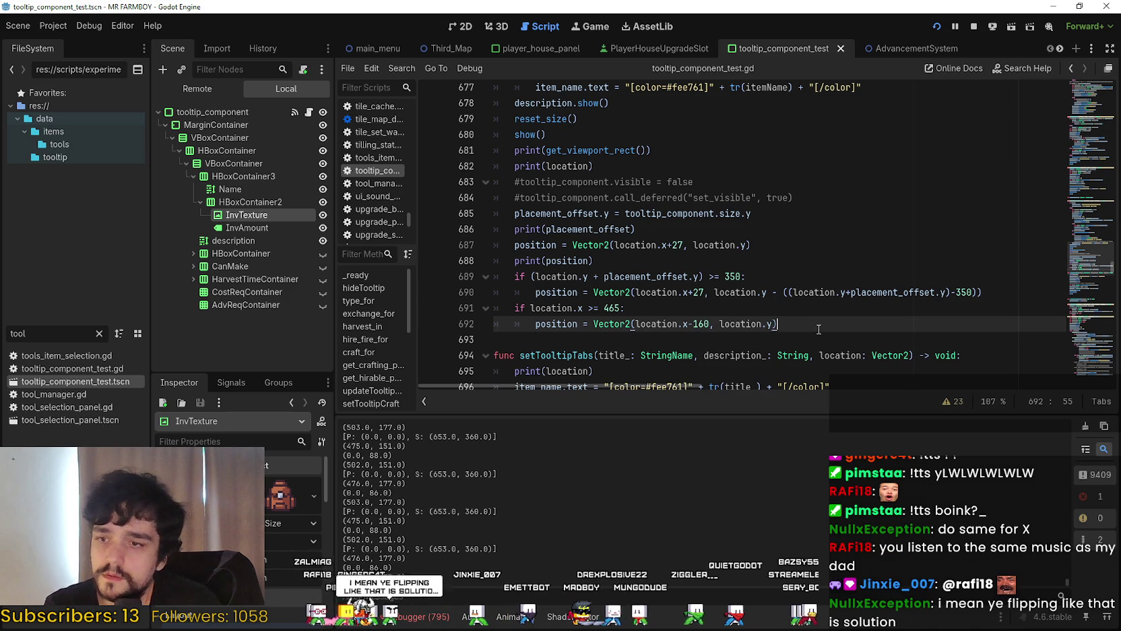
key(ctrl+s)
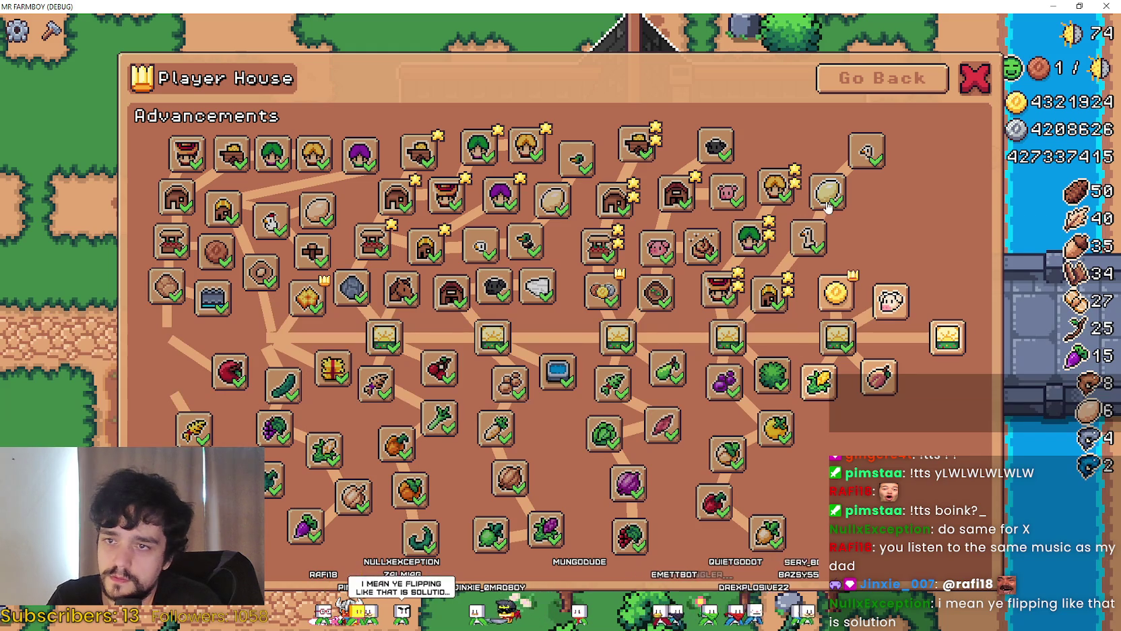
Unlock Corn, check the newly revealed Tomato node's tooltip, and return to Godot
mouse_move(862, 160)
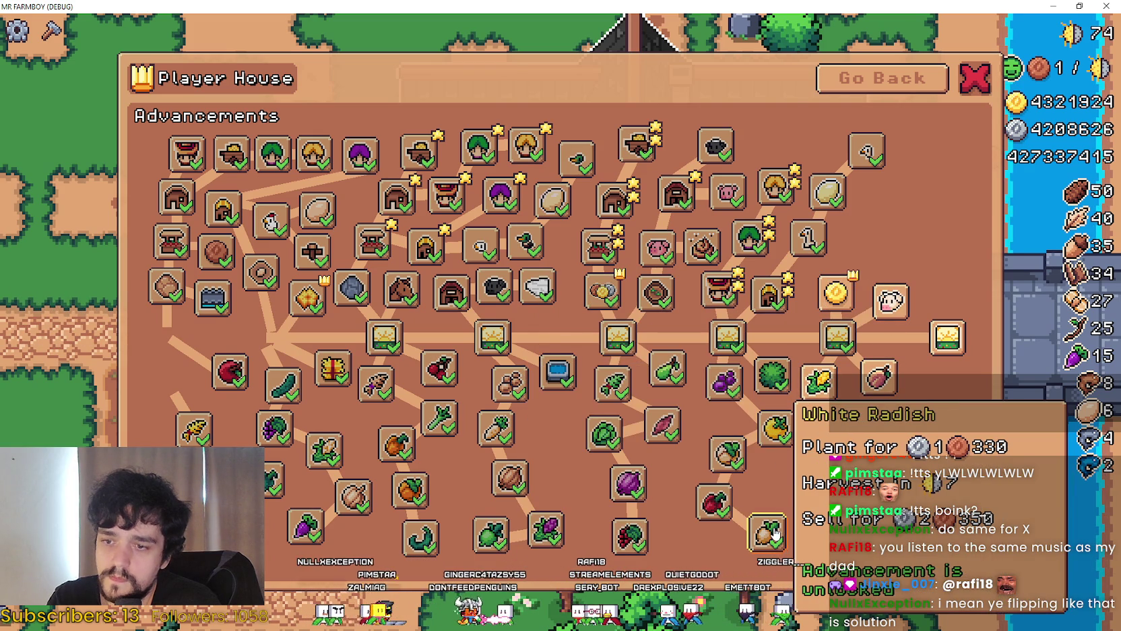
click(836, 381)
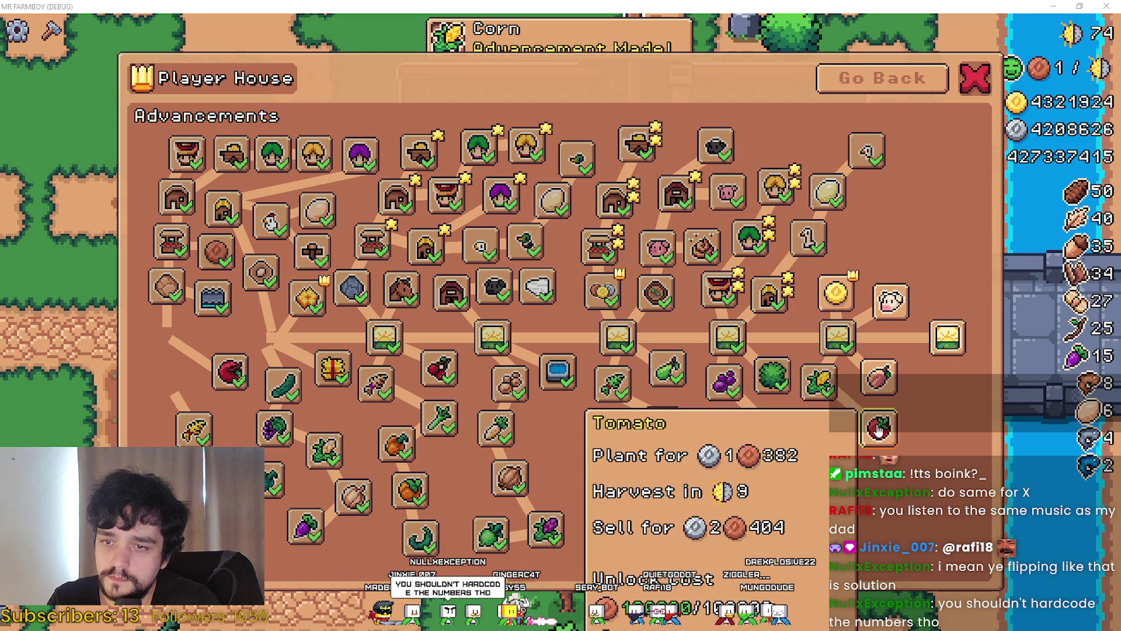
key(alt+Tab)
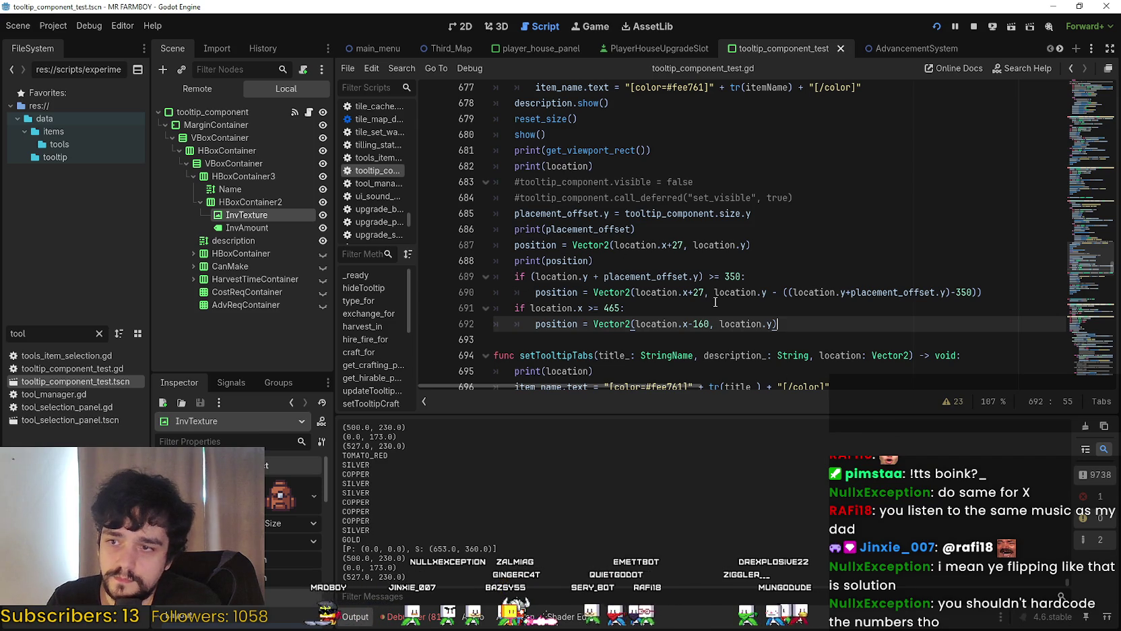
Add a new line 'elif (location.y + placement_offset.y) >= 350 and location.x >= 465:'
click(781, 300)
key(ctrl+shift+Return)
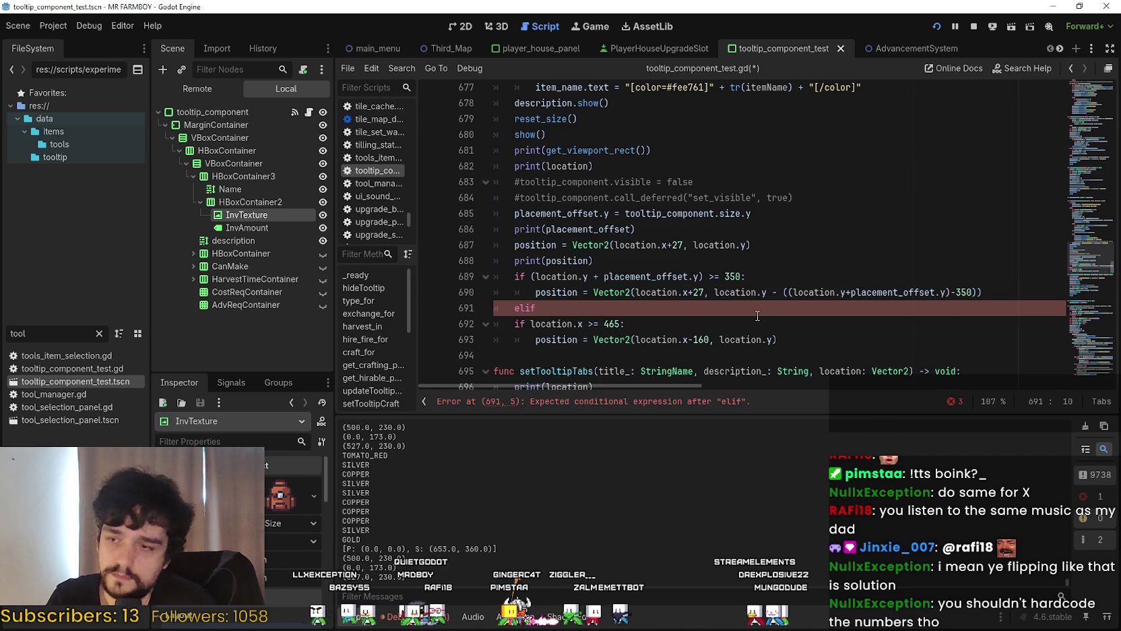
drag(537, 275, 742, 276)
key(ctrl+c)
click(584, 315)
key(ctrl+v)
text(a)
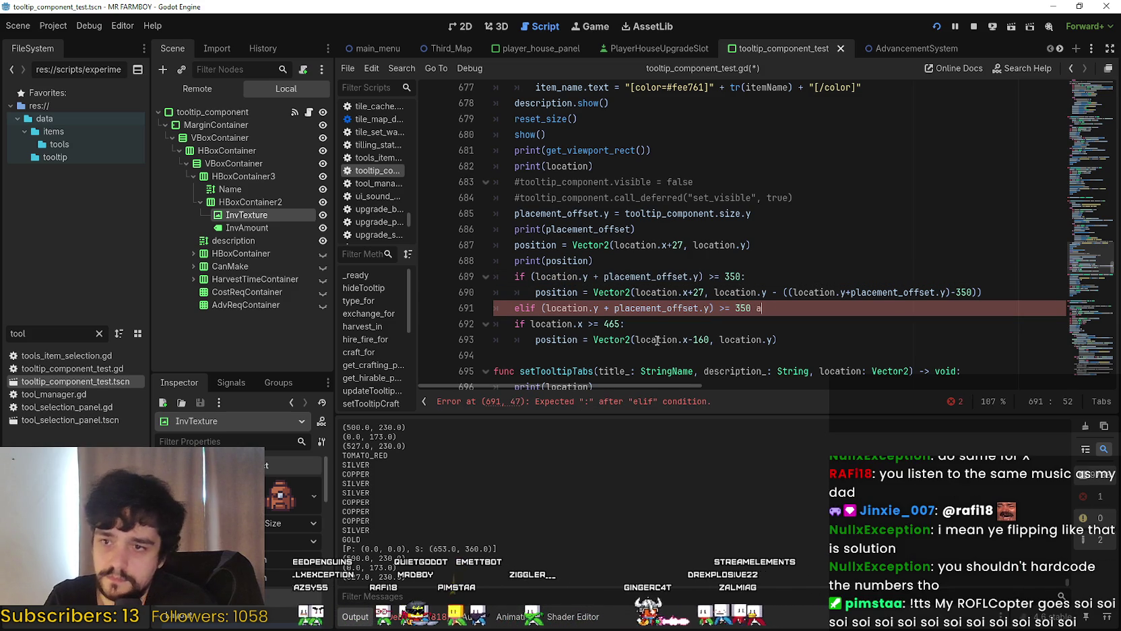
text(nd)
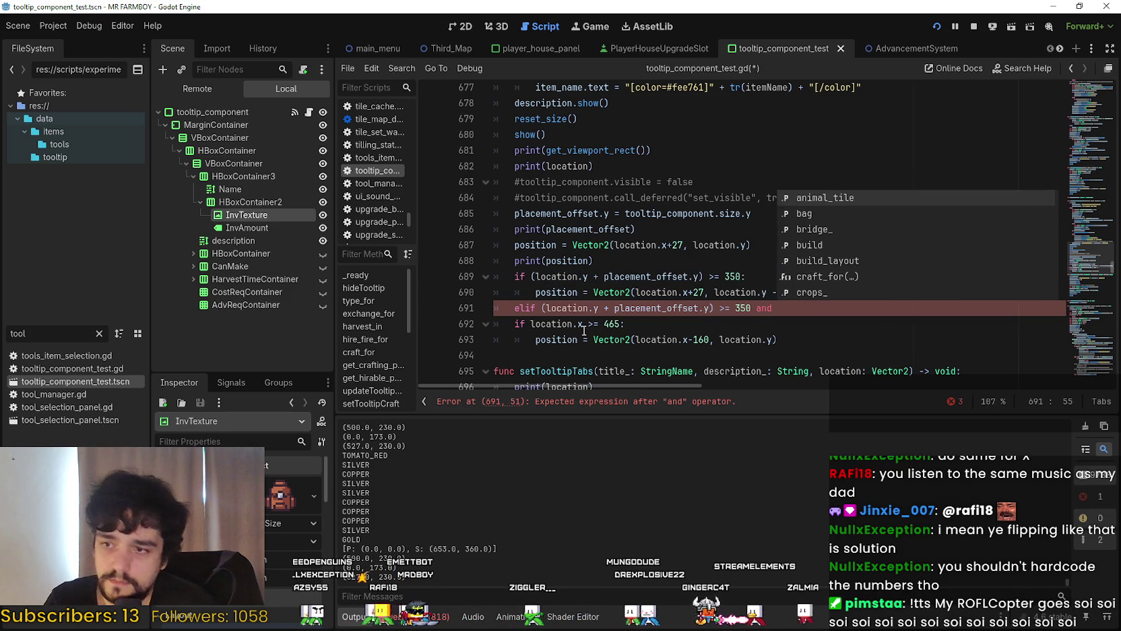
double_click(567, 325)
drag(566, 325, 606, 324)
key(ctrl+c)
click(796, 310)
key(ctrl+v)
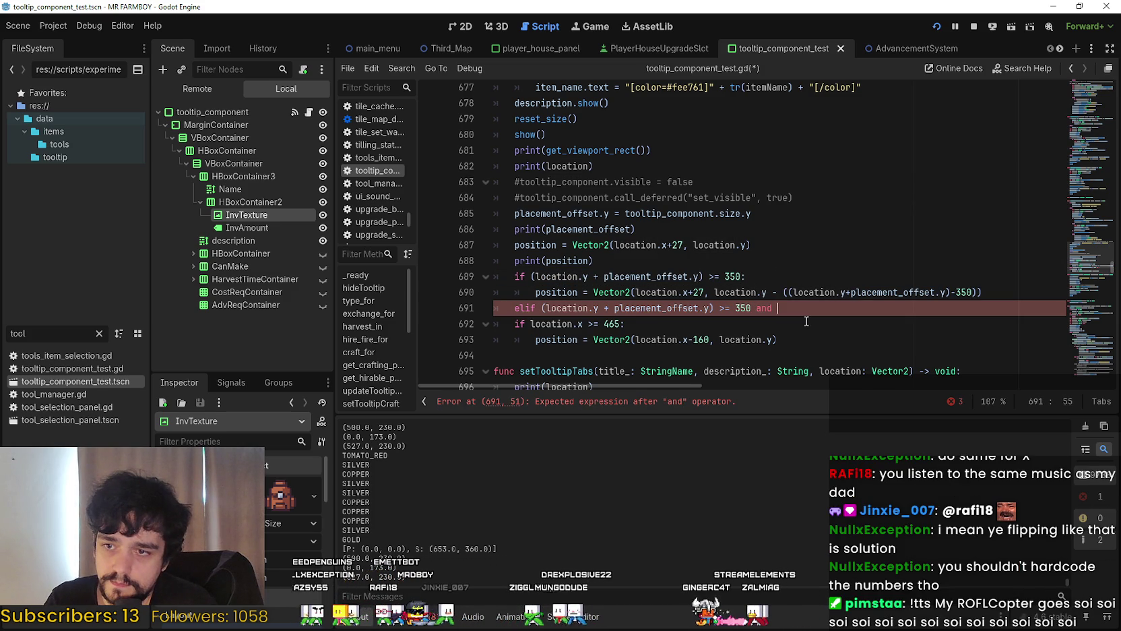
text(location.x >= 465:)
key(Return)
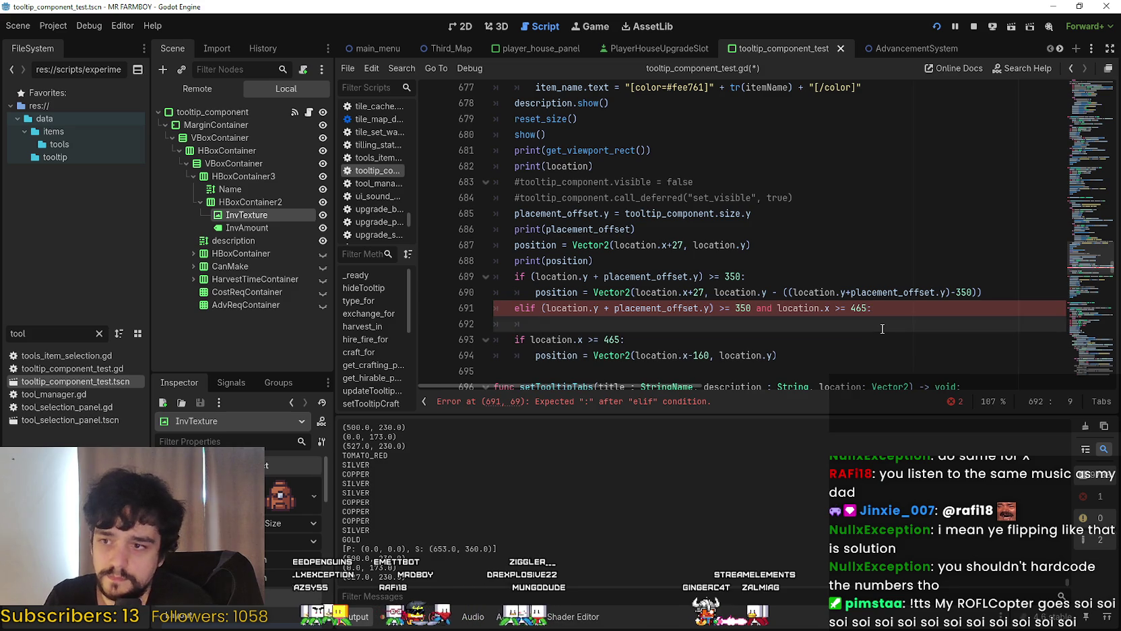
Give the elif branch a copy of the position statement with a -160 x offset, and save
mouse_move(1007, 294)
mouse_down()
mouse_move(593, 278)
mouse_move(530, 293)
mouse_up()
key(ctrl+c)
click(560, 322)
key(ctrl+v)
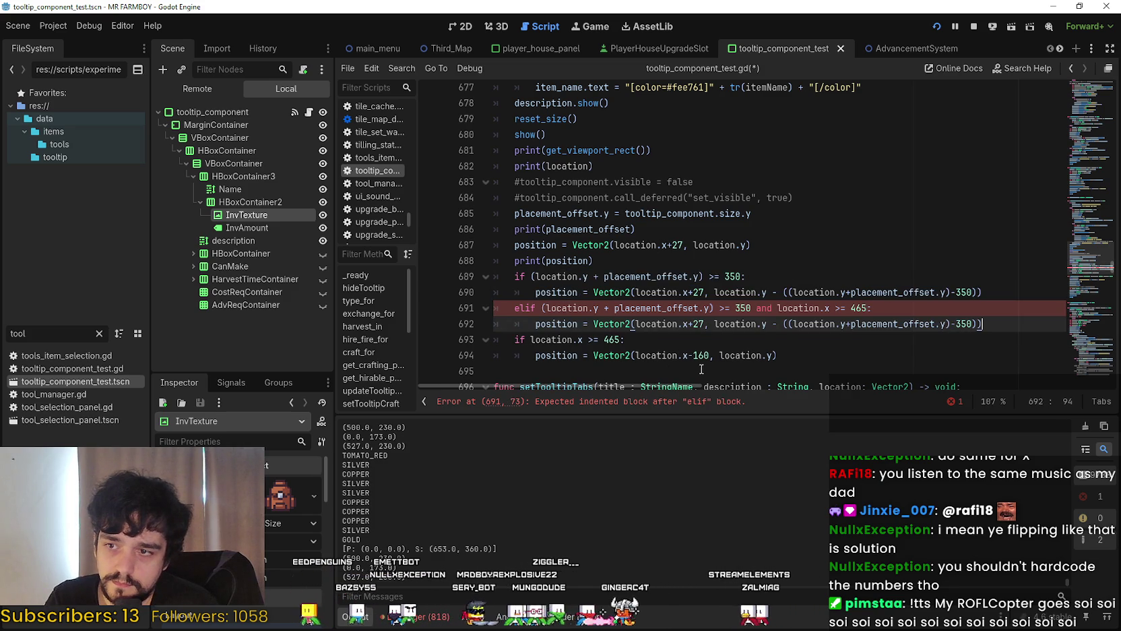
click(698, 358)
drag(705, 324, 693, 326)
text(-160)
click(750, 344)
key(ctrl+s)
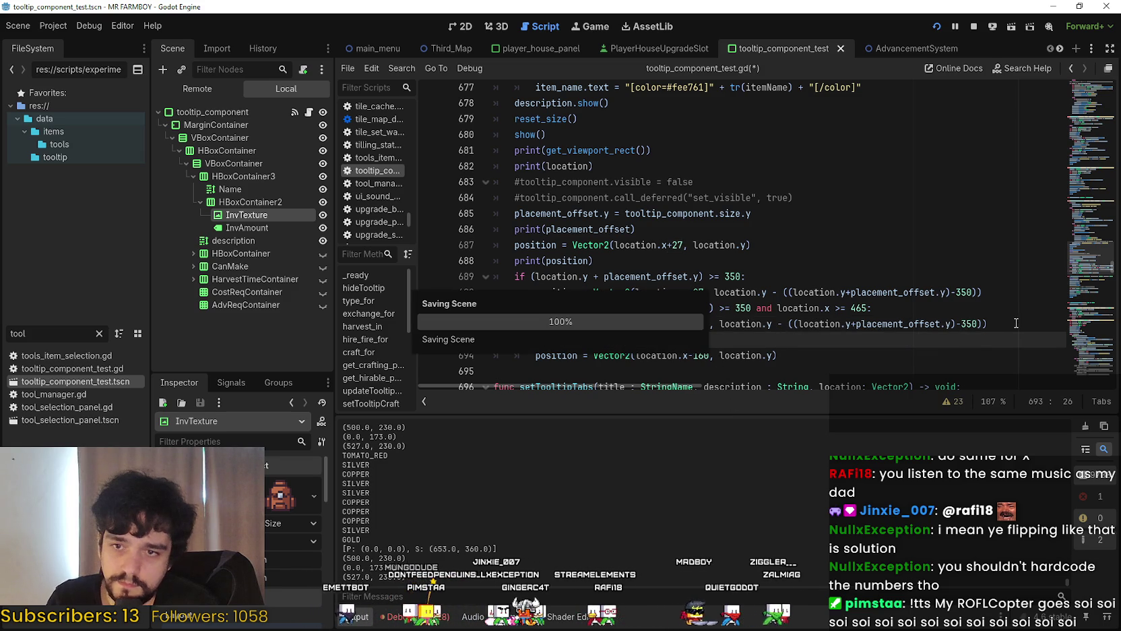
click(1014, 323)
key(ctrl+s)
Comment out the old location.x if check with Ctrl+K, then save and rerun the game
scroll(660, 267, down, 1)
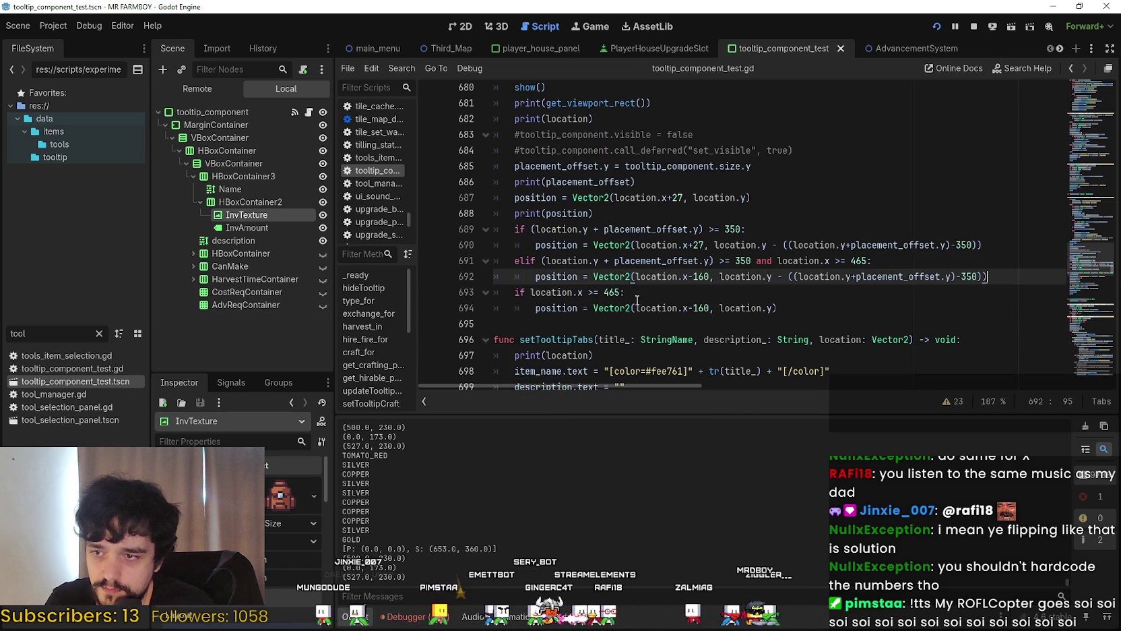
key(Down)
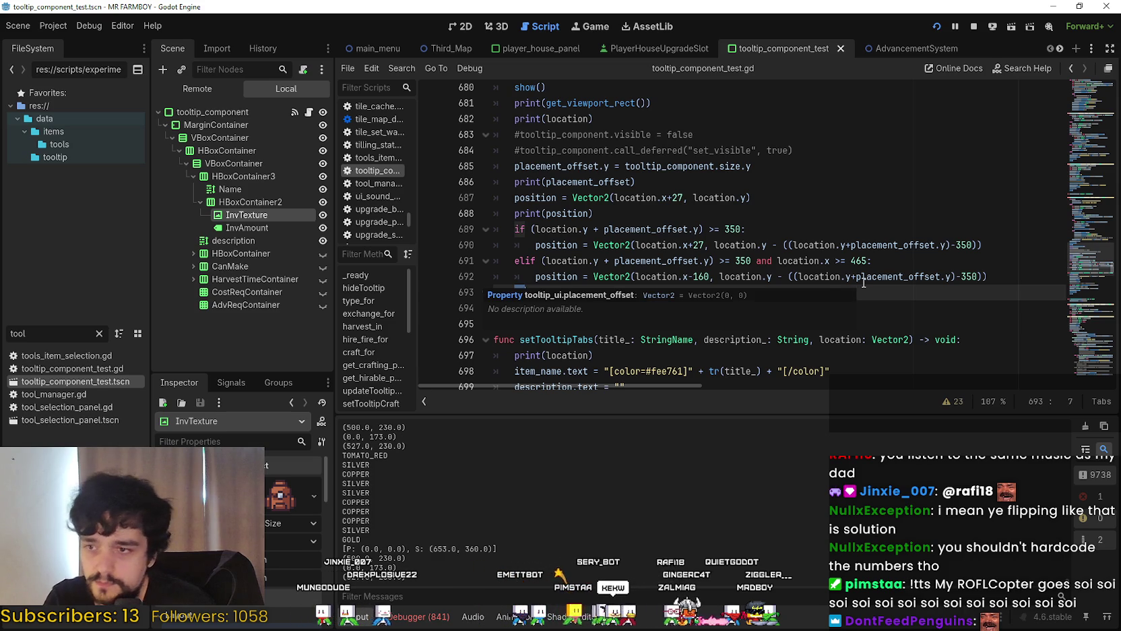
click(693, 246)
click(515, 295)
key(ctrl+k)
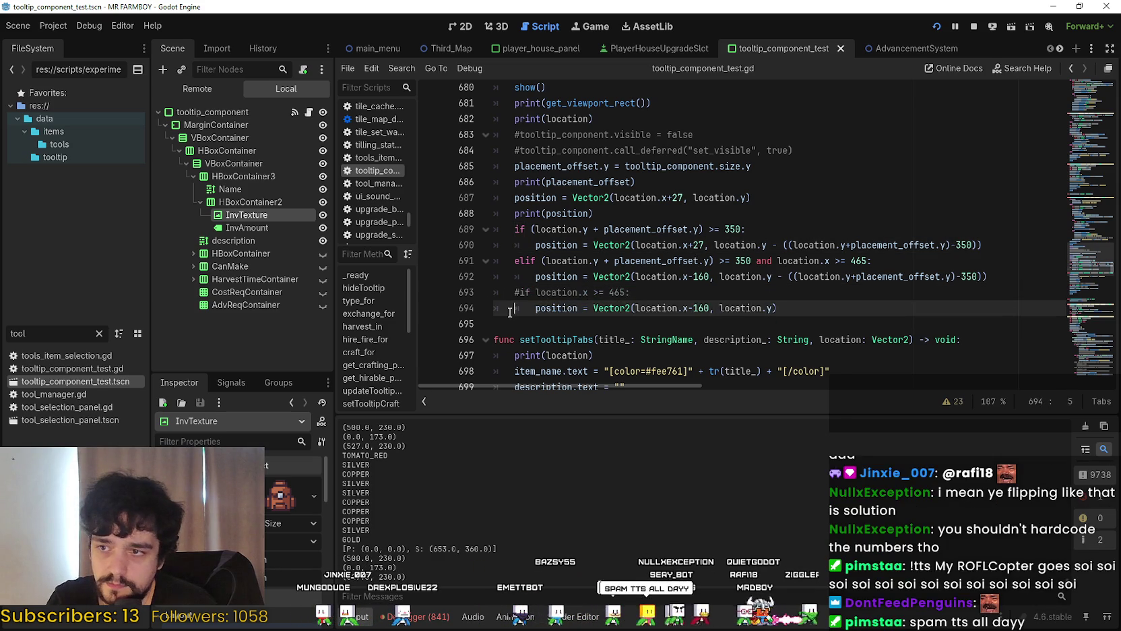
key(ctrl+s)
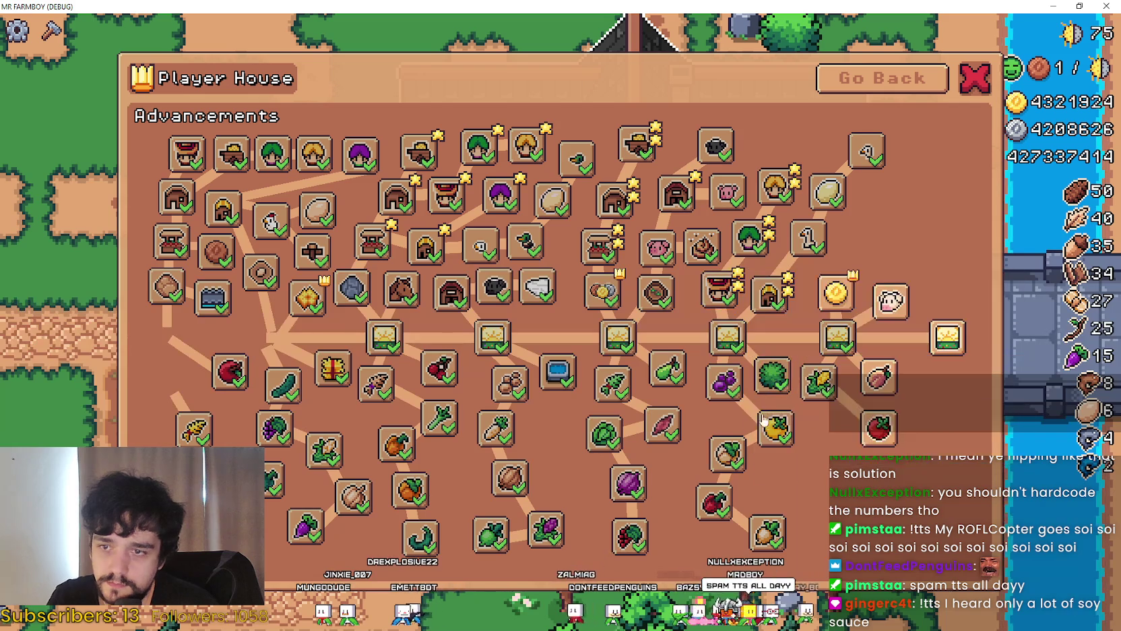
Check that the Corn and Peach info cards open right of their icons, then close the game
mouse_move(821, 388)
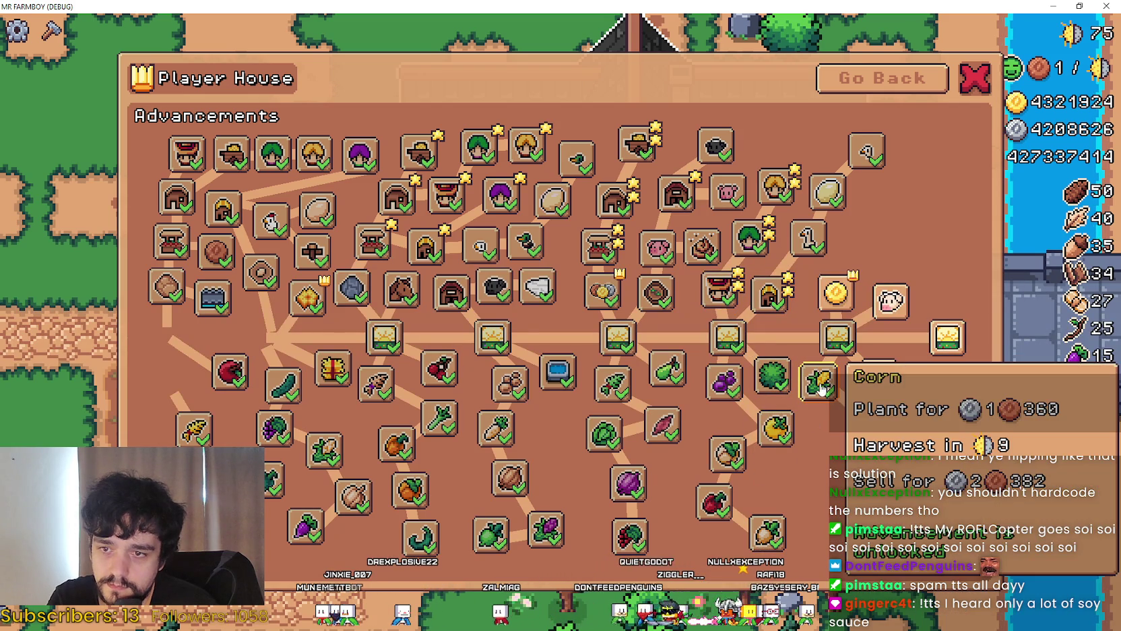
mouse_move(872, 388)
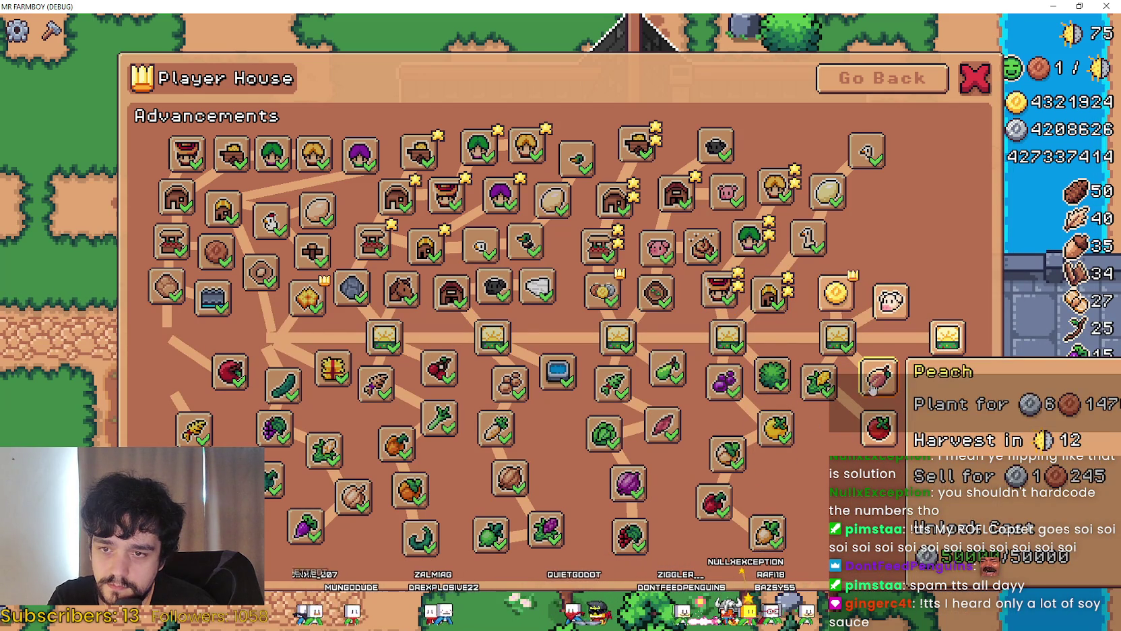
key(alt+F4)
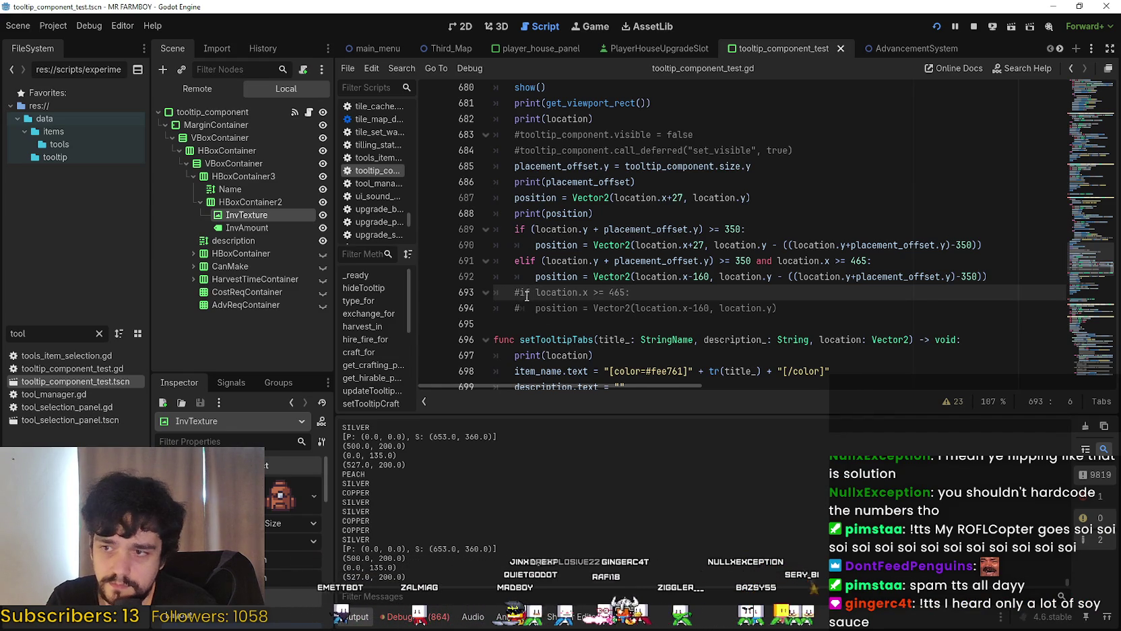
Turn line 693 into 'else:', uncomment the -160 positioning line, remove the leftover 'location.x >= 465:', and run
text(else)
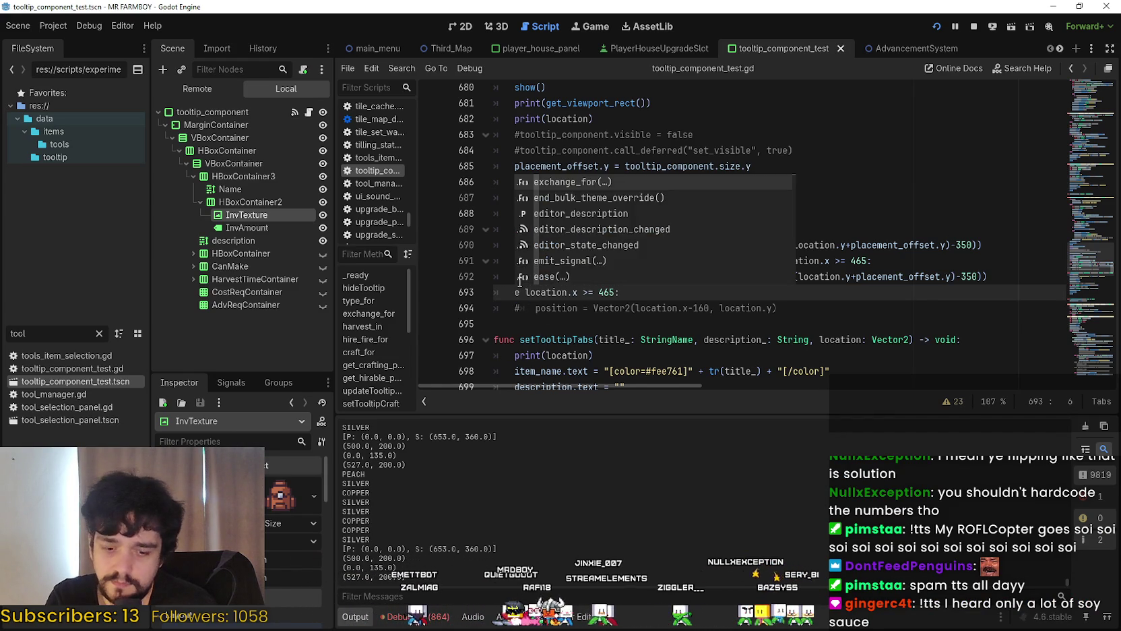
click(510, 306)
key(Delete)
key(ctrl+s)
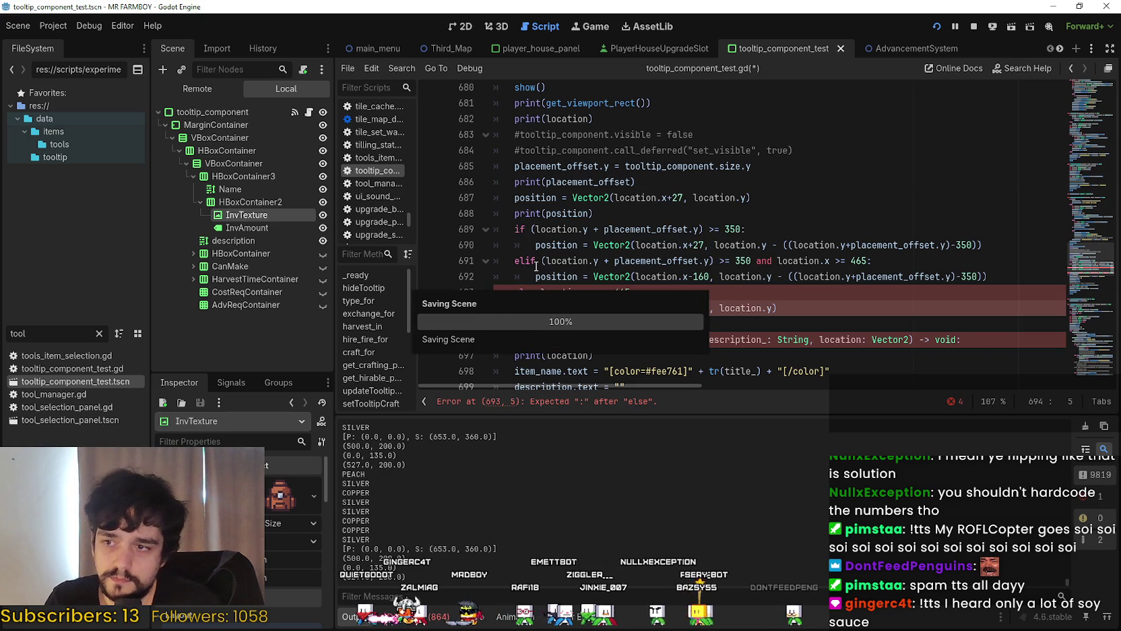
click(541, 292)
text(:)
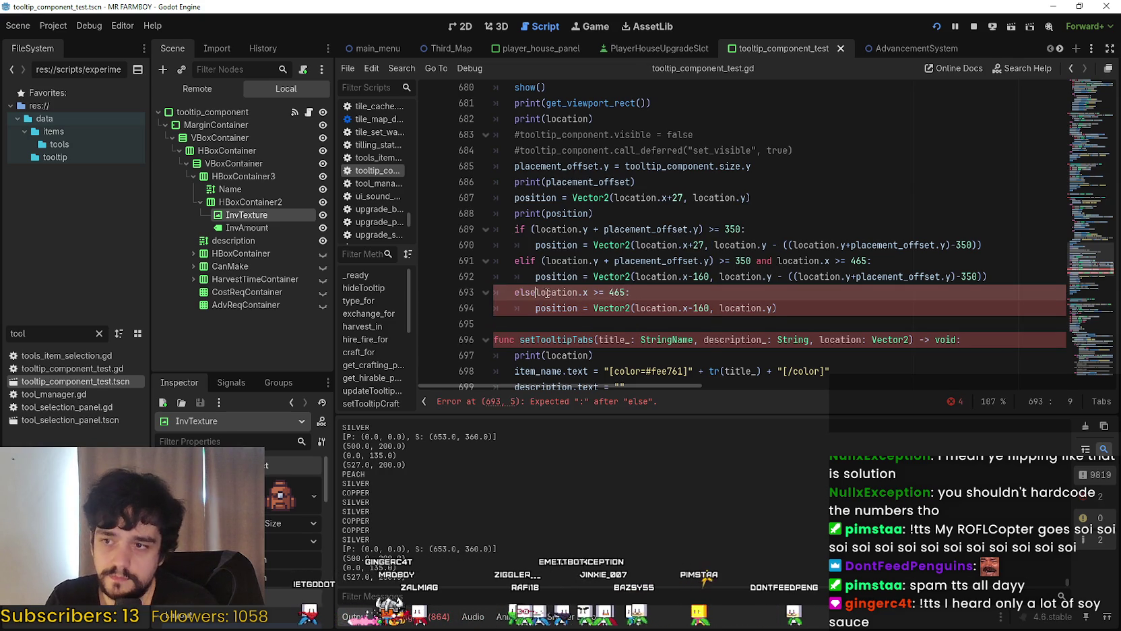
key(Return)
click(535, 323)
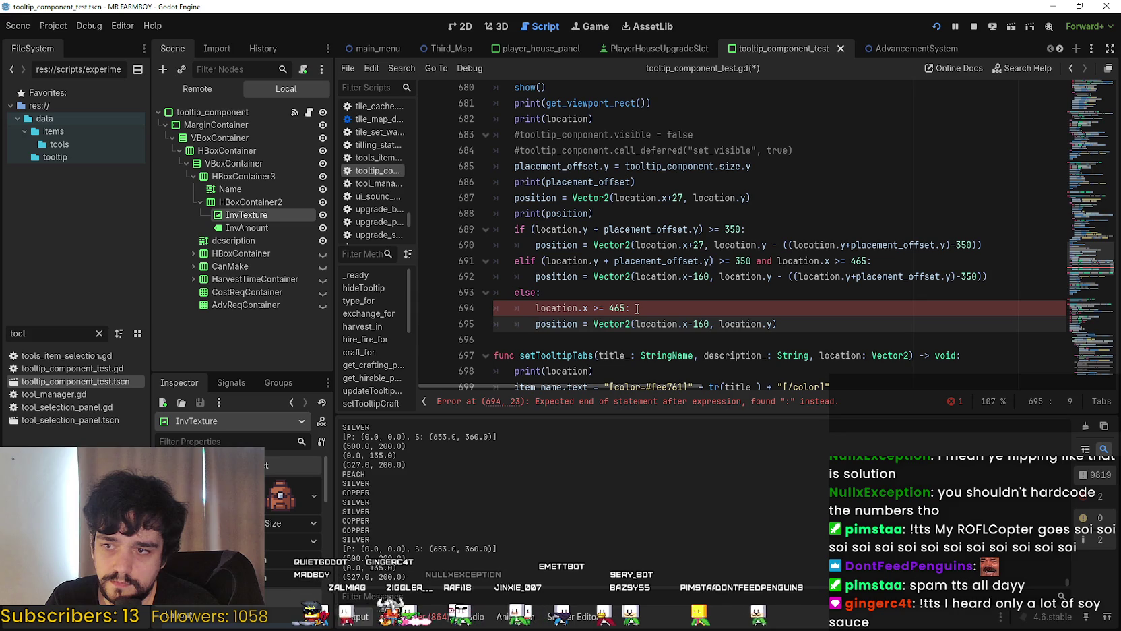
drag(637, 308, 452, 310)
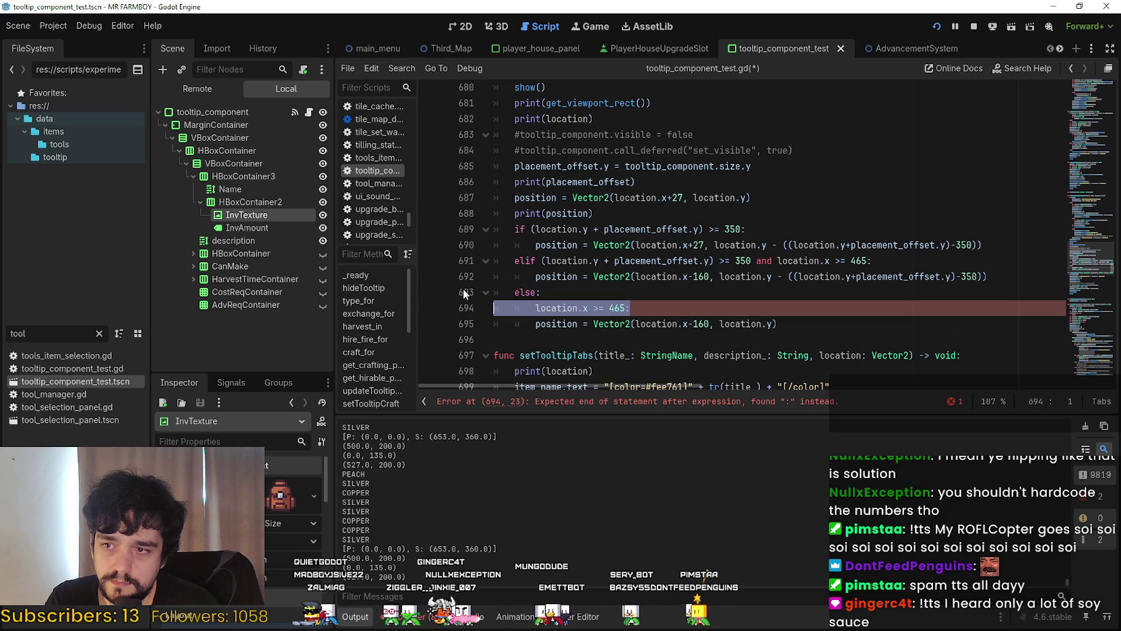
key(BackSpace)
key(BackSpace)
key(ctrl+s)
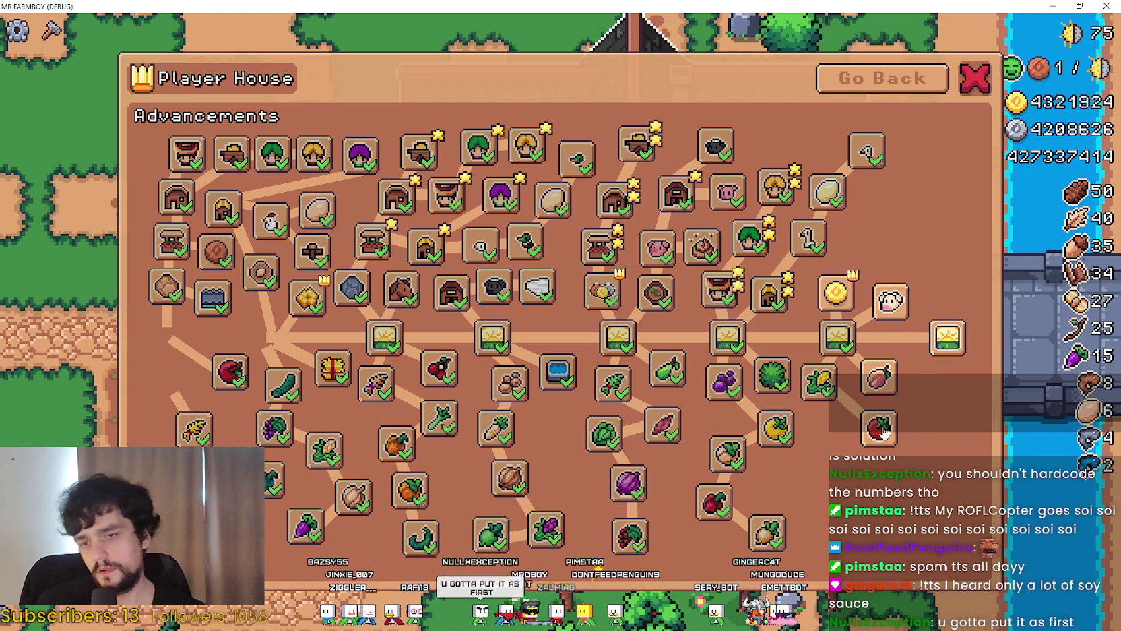
Put a breakpoint on line 694's x-160 positioning under else, and save
key(alt+Tab)
click(703, 308)
click(706, 298)
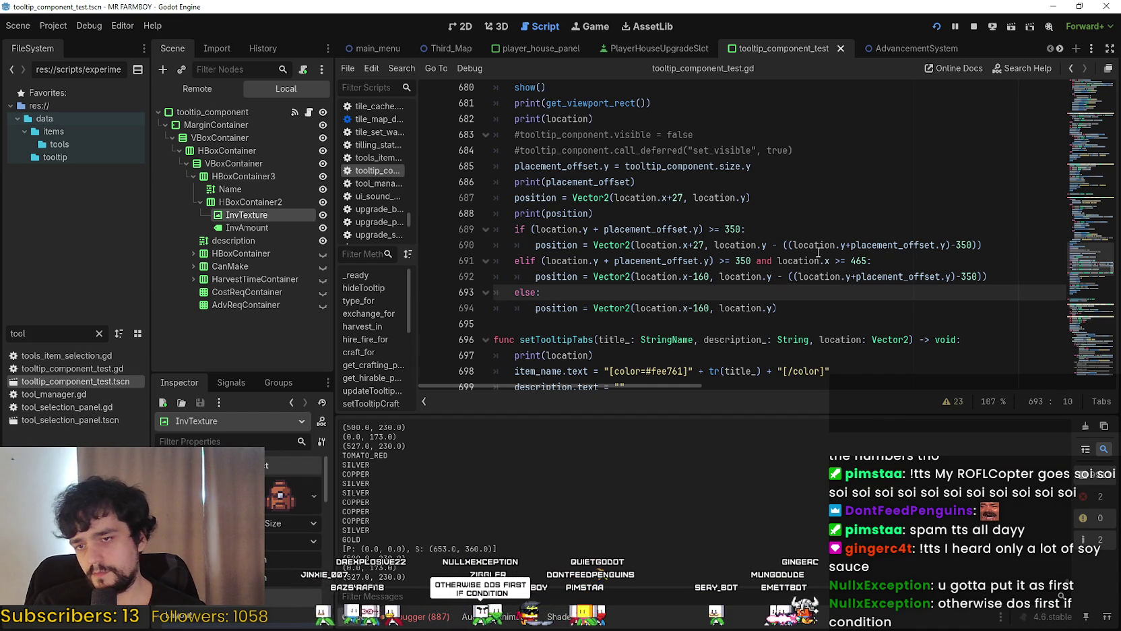
click(774, 308)
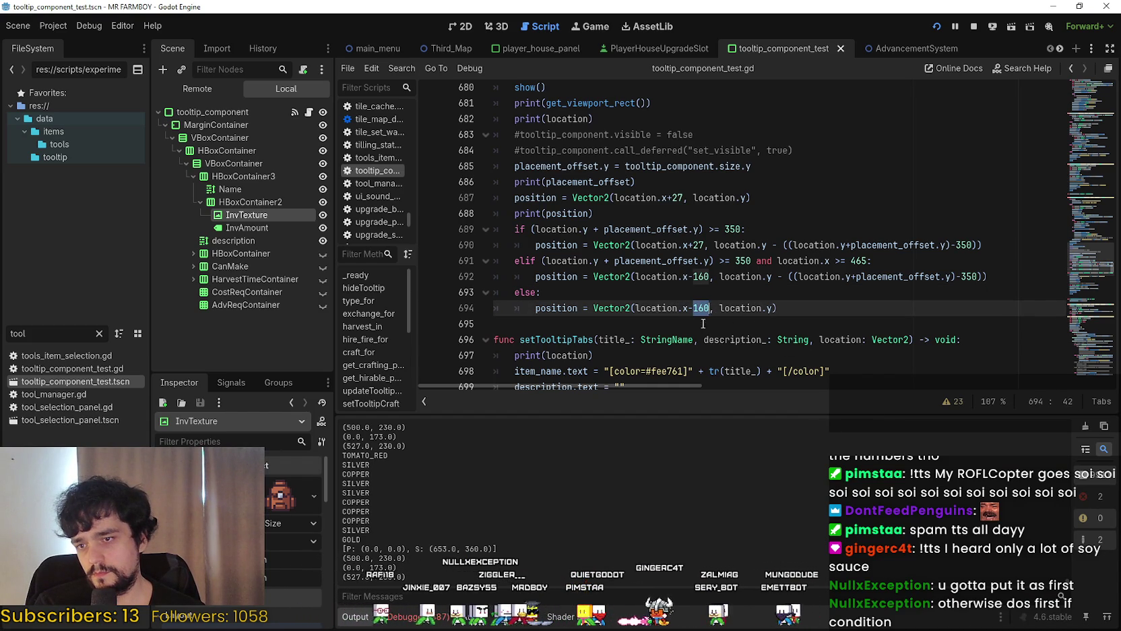
key(ctrl+s)
Hover Tomato in the game to hit the breakpoint, resume execution, and return to the script
key(alt+Tab)
mouse_move(874, 429)
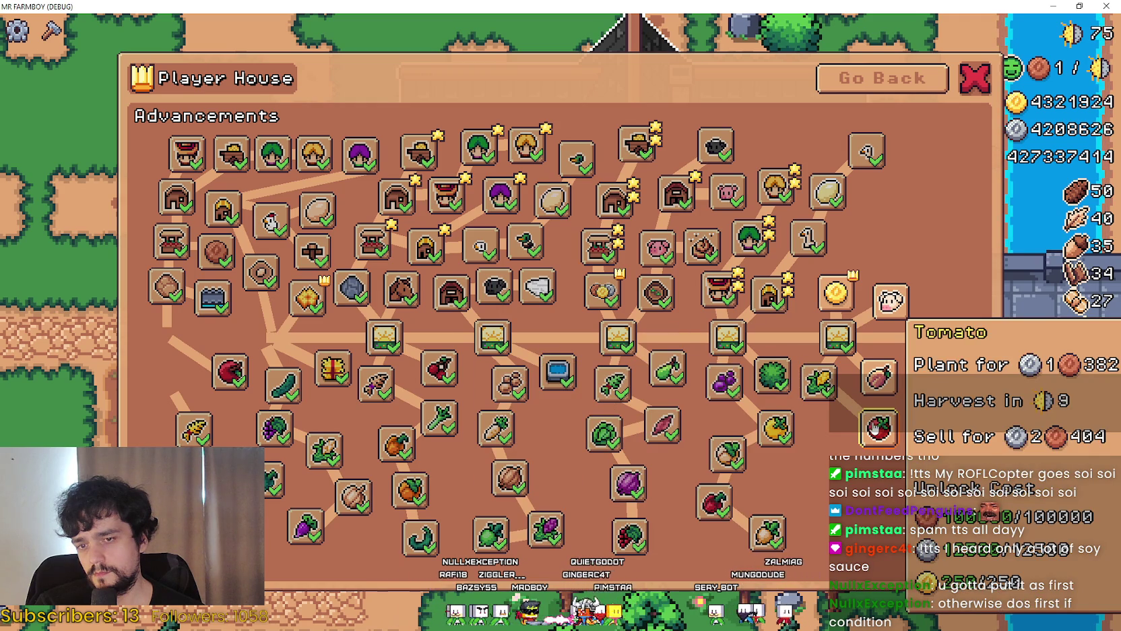
key(alt+Tab)
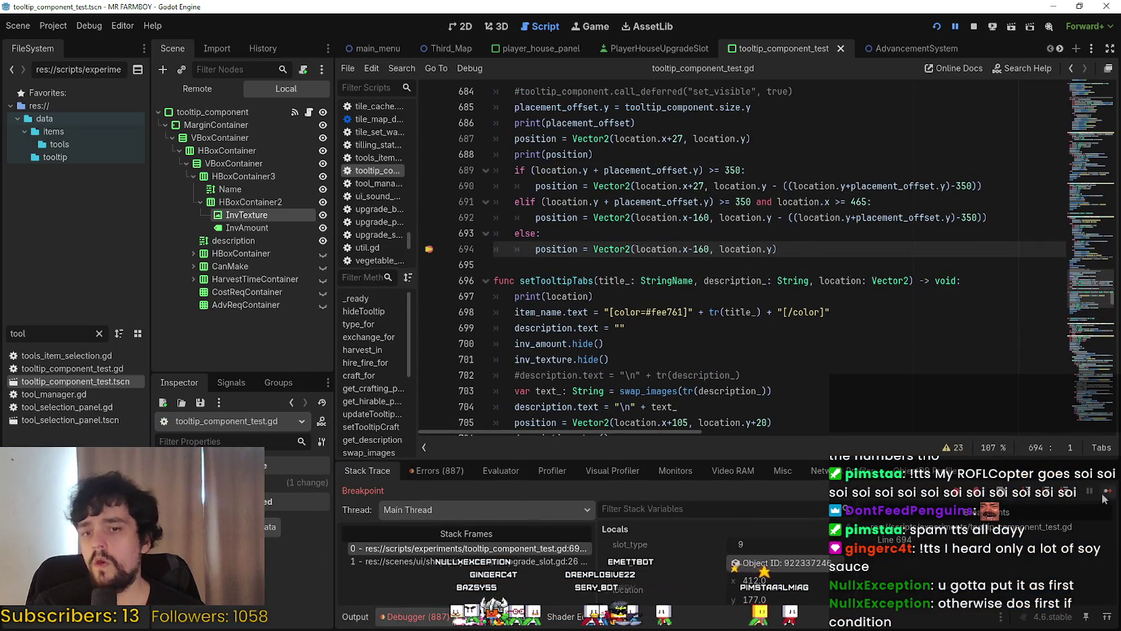
click(1105, 493)
mouse_move(880, 435)
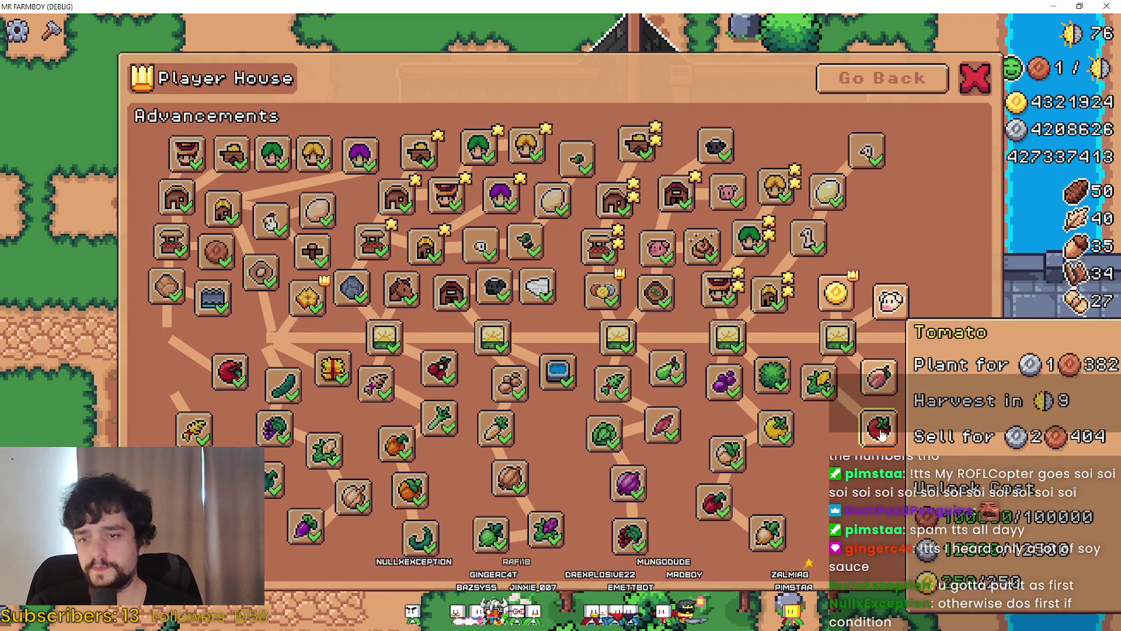
key(alt+Tab)
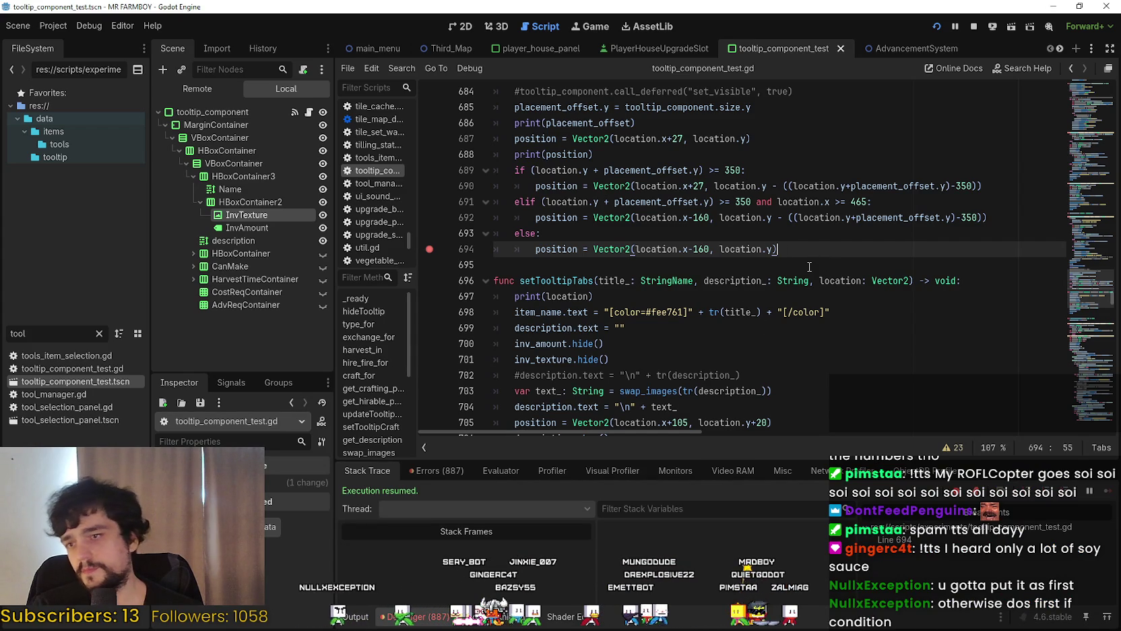
Review the location.x >= 465 condition and position assignment on lines 691–692
drag(545, 203, 863, 198)
drag(778, 202, 868, 203)
click(868, 203)
drag(1008, 217, 536, 217)
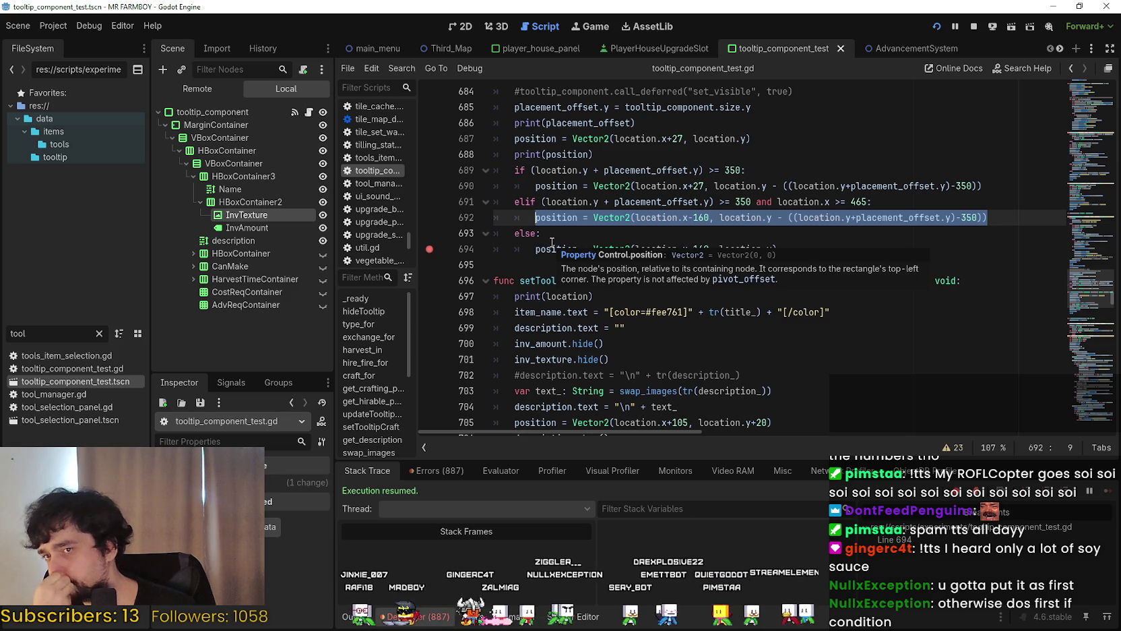
click(562, 227)
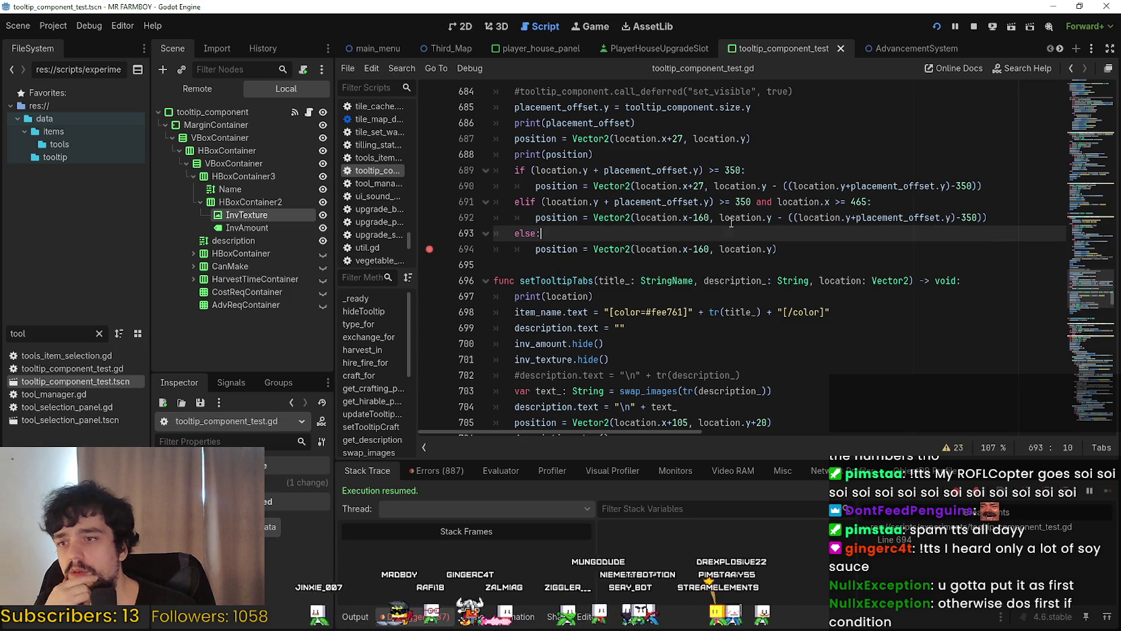
double_click(534, 232)
drag(868, 203, 779, 202)
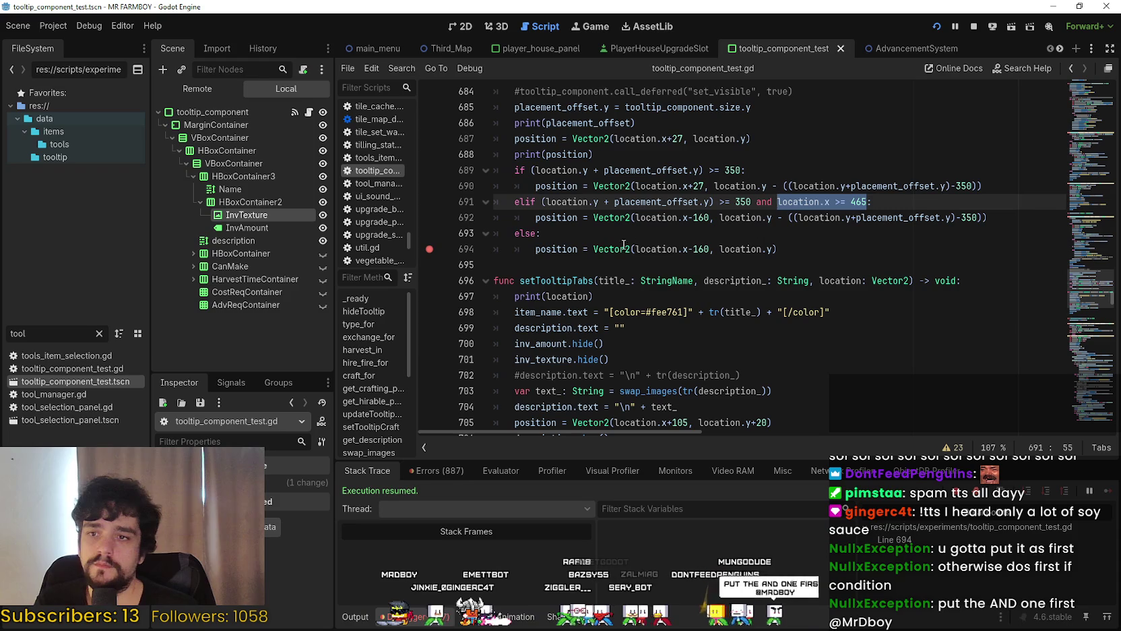
Rewrite line 693 as 'elif location.x >= 465:', save and rerun, then switch to the game
click(577, 238)
key(shift+Home)
text(e)
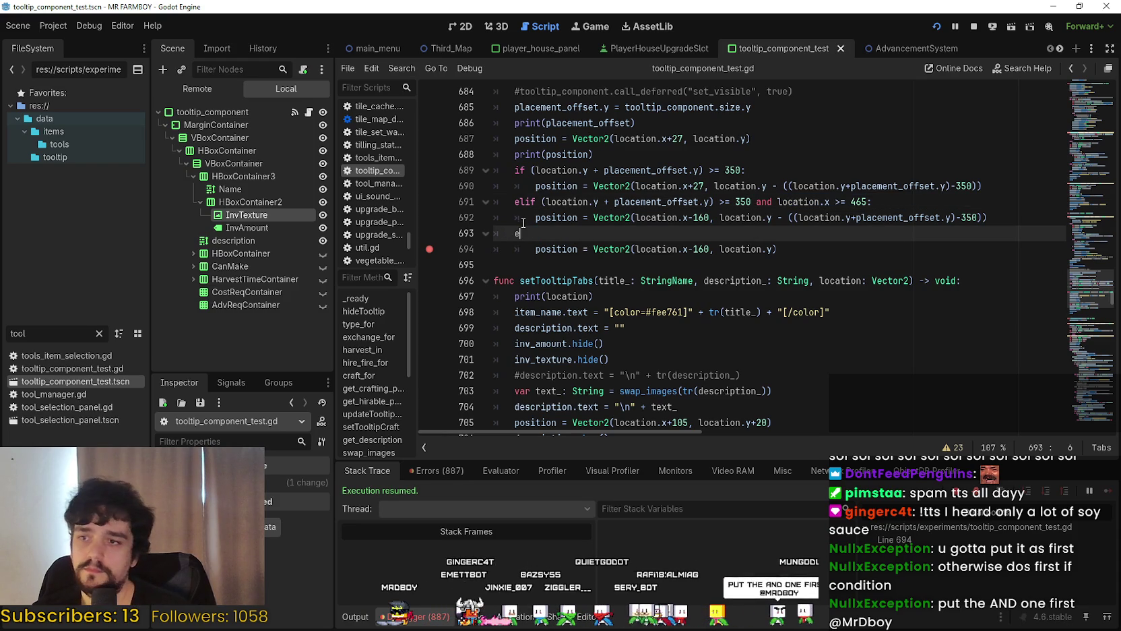
text(lif location.x >= 465:)
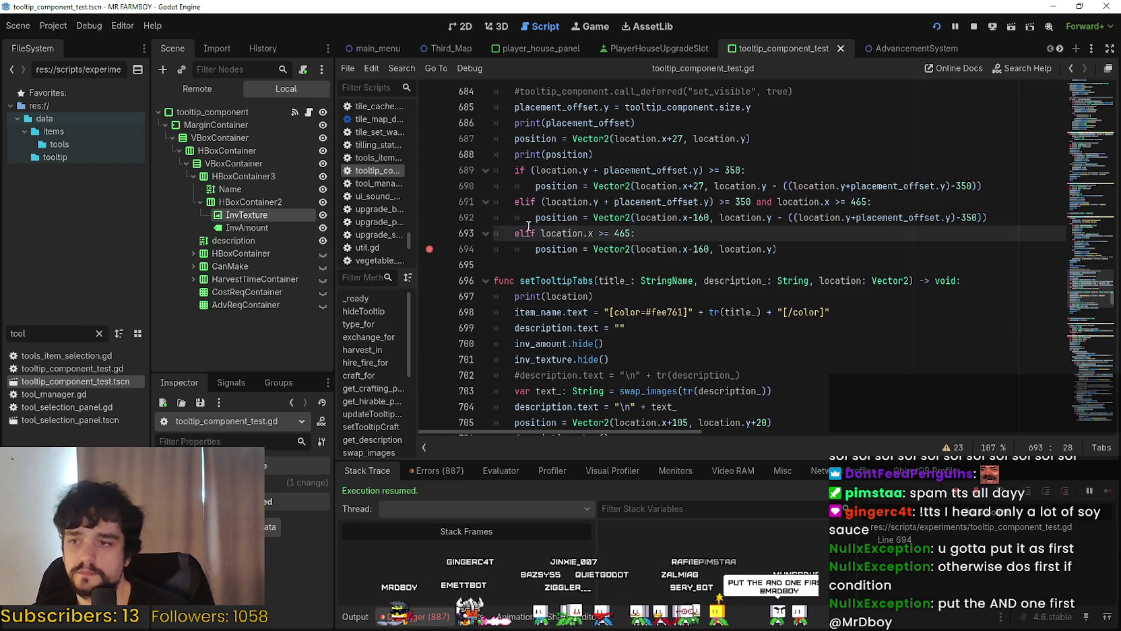
click(546, 265)
key(ctrl+s)
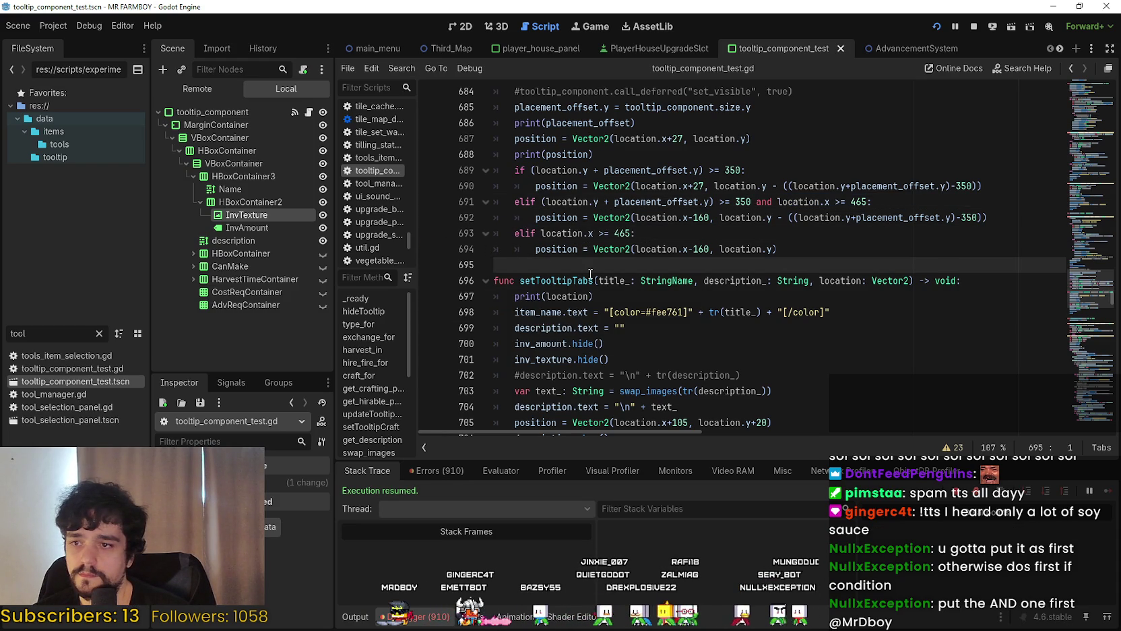
key(alt+Tab)
Look at the Tomato tooltip once more and leave the game for the script editor
mouse_move(875, 426)
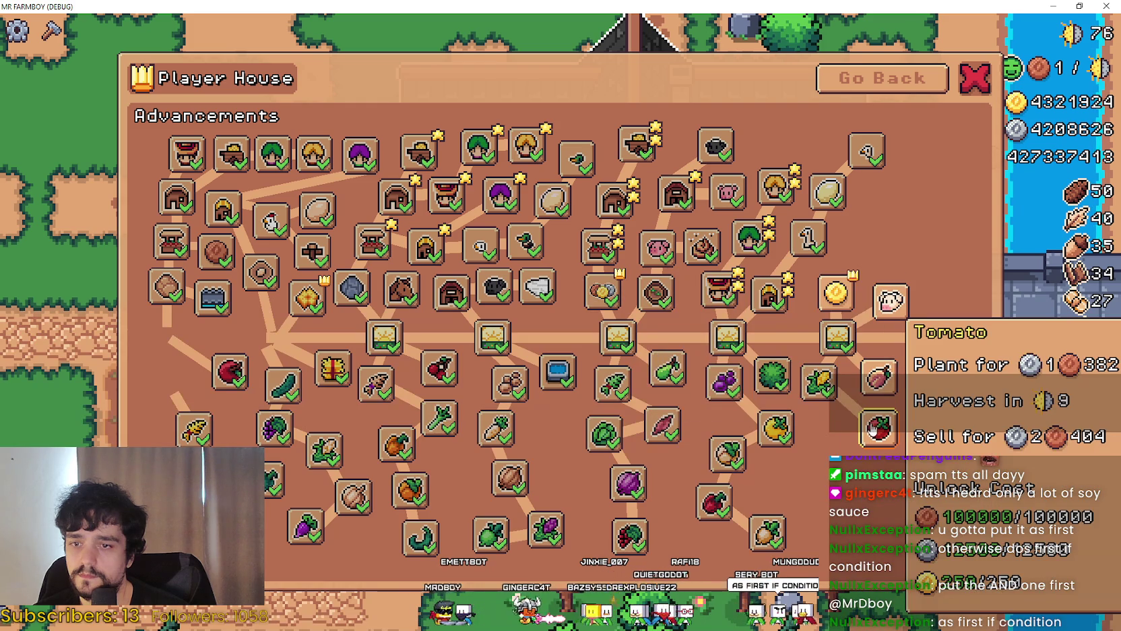
key(alt+Tab)
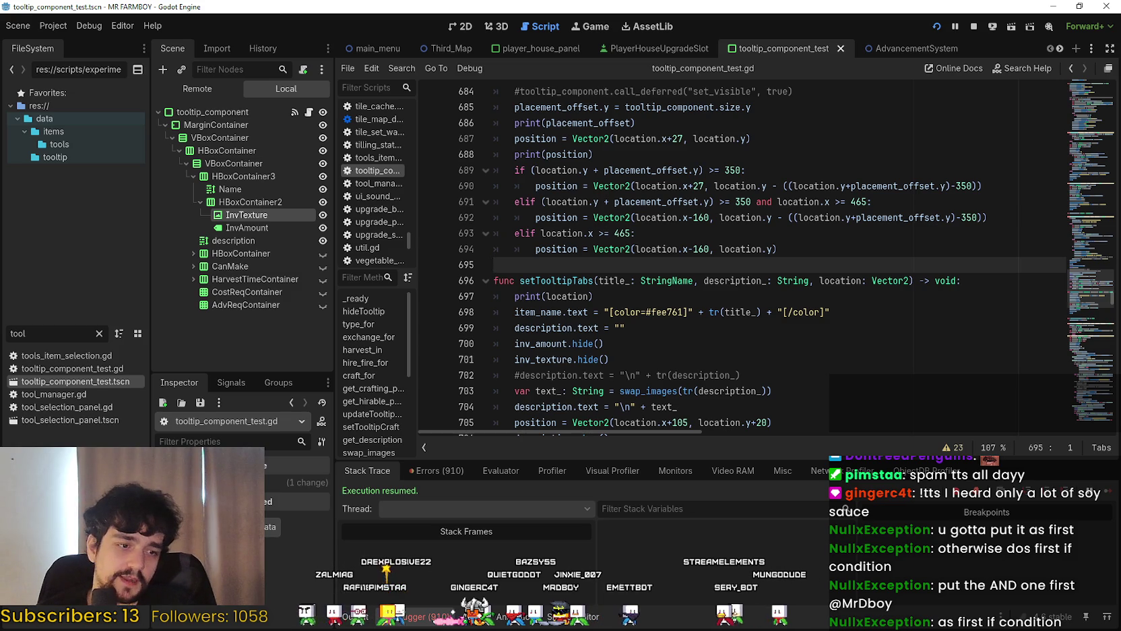
Pause the current video and play 'Again' from the first YouTube Music tab's Up Next queue
key(alt+Tab)
key(space)
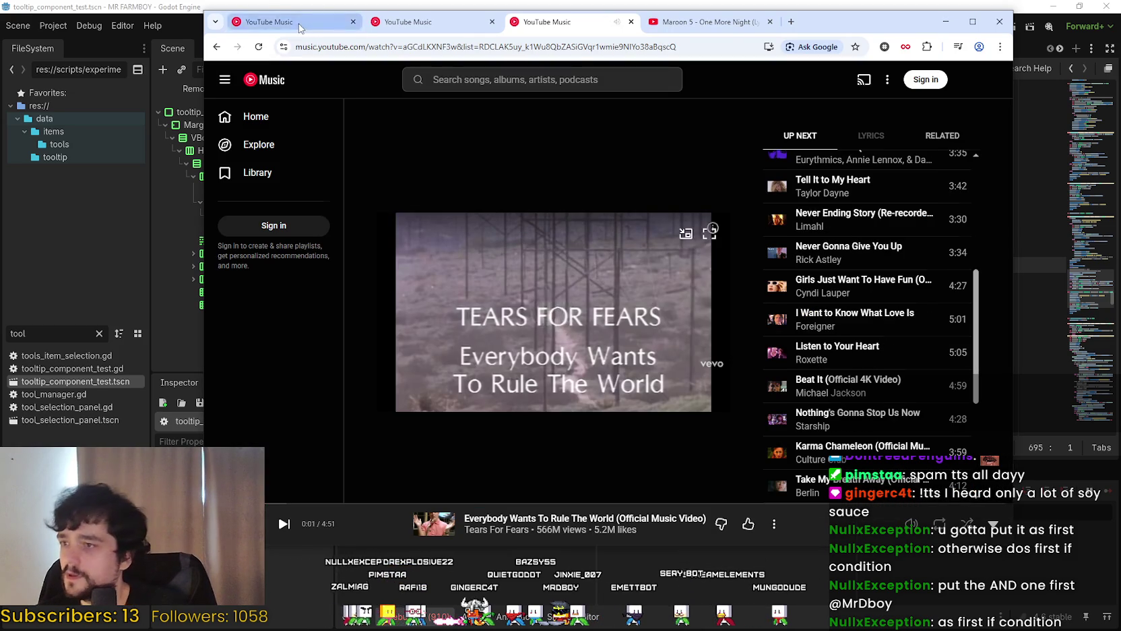
click(317, 22)
scroll(936, 341, down, 1)
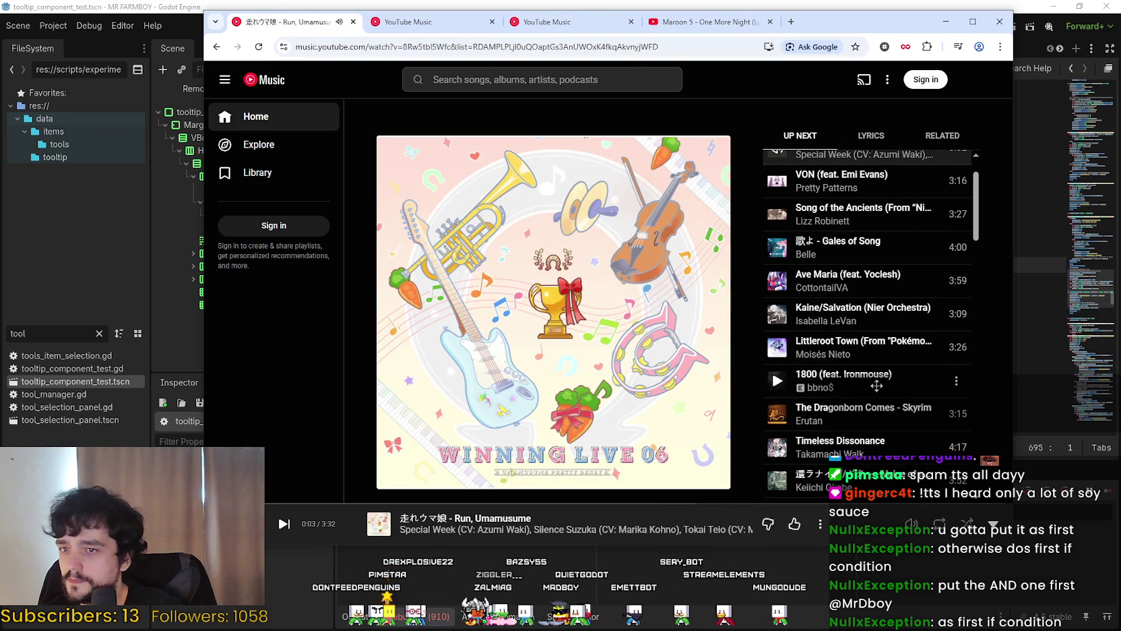
scroll(870, 368, down, 15)
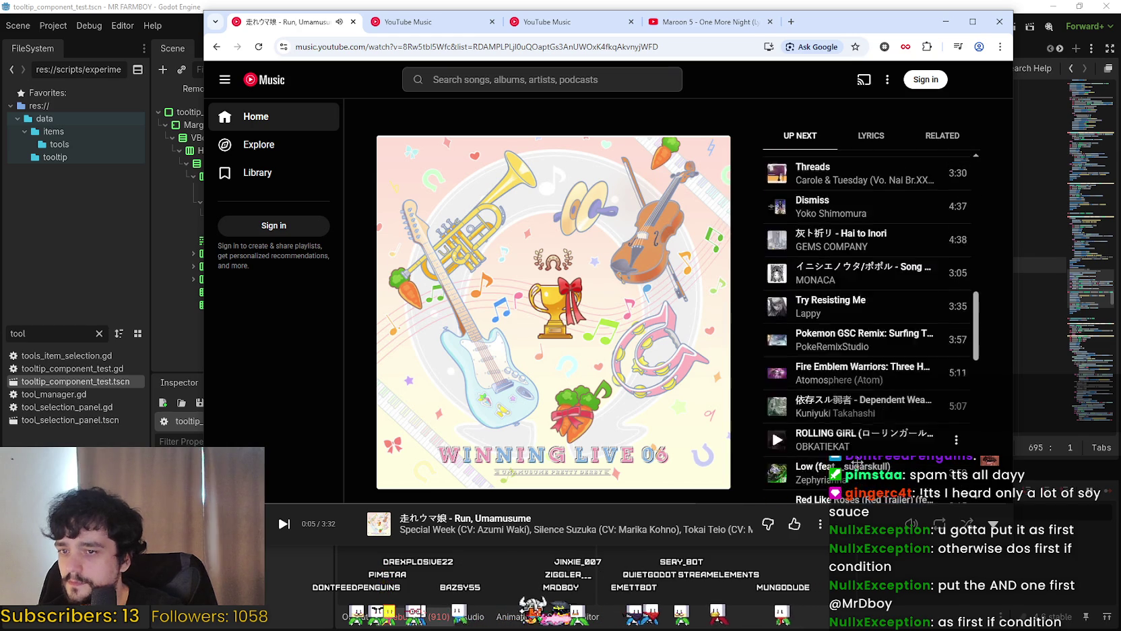
scroll(863, 444, up, 10)
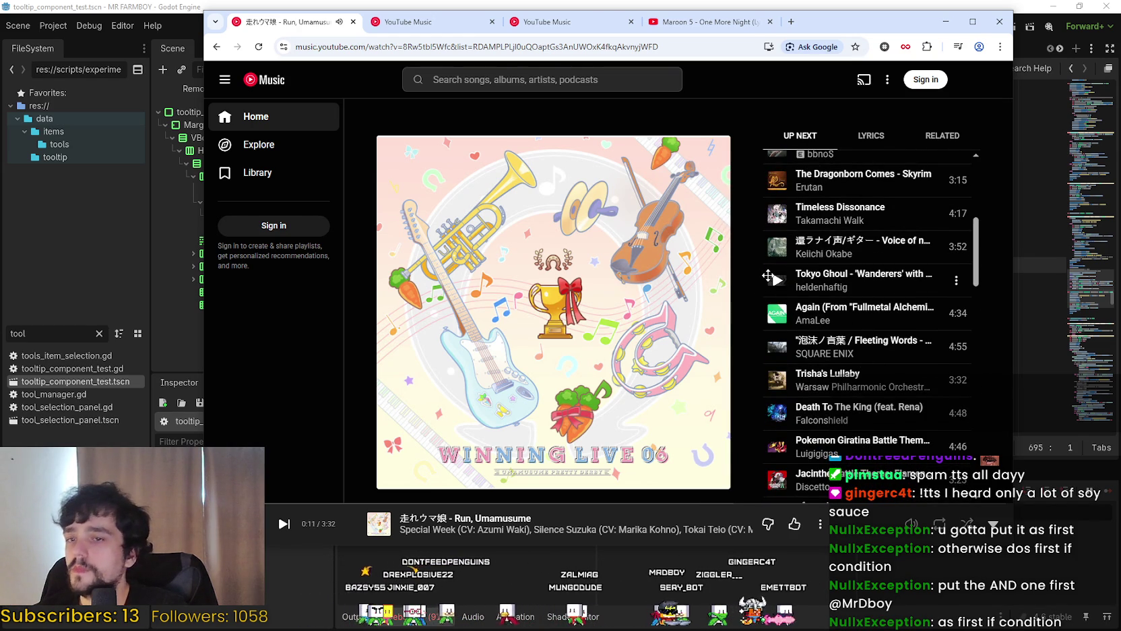
click(777, 314)
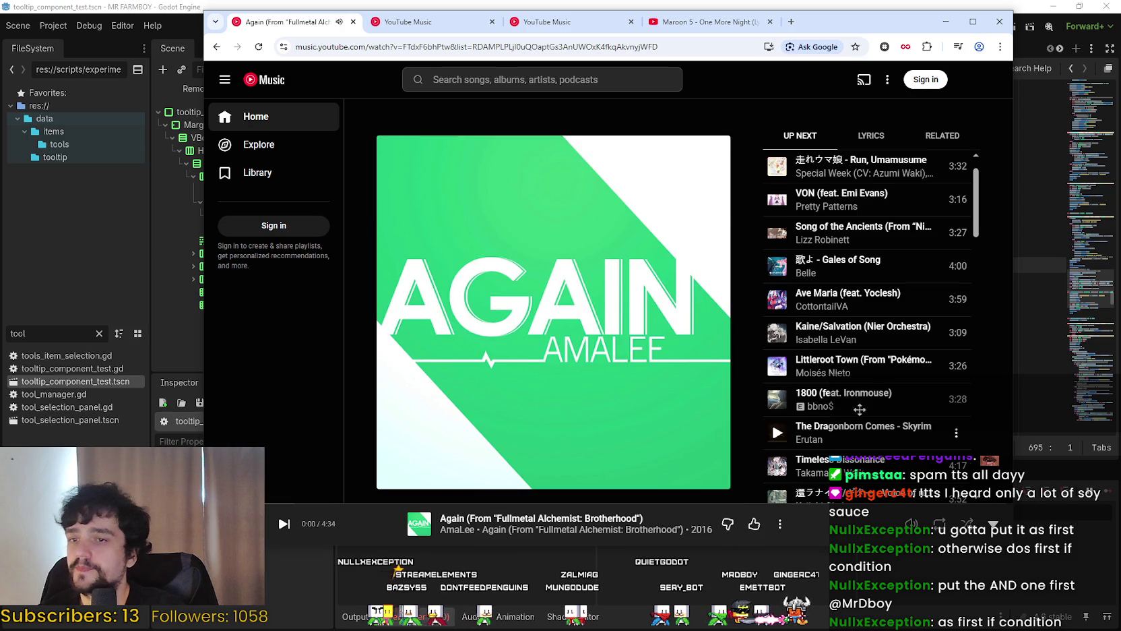
Skip ahead to 0:32, then switch to 1800 (feat. Ironmouse) and return to Godot
click(297, 503)
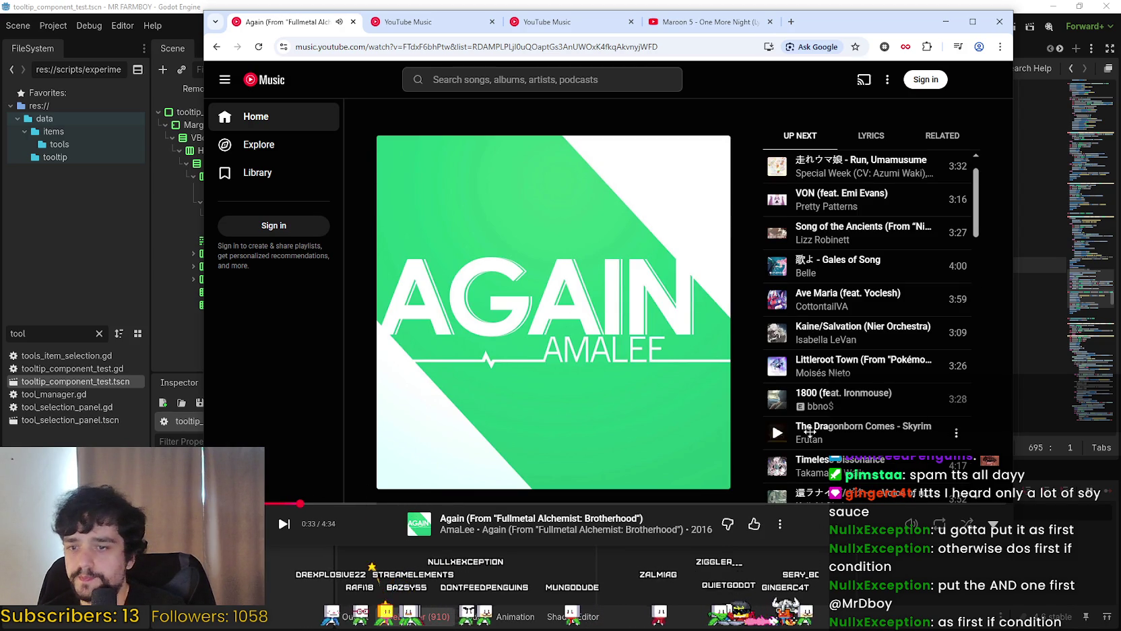
click(777, 399)
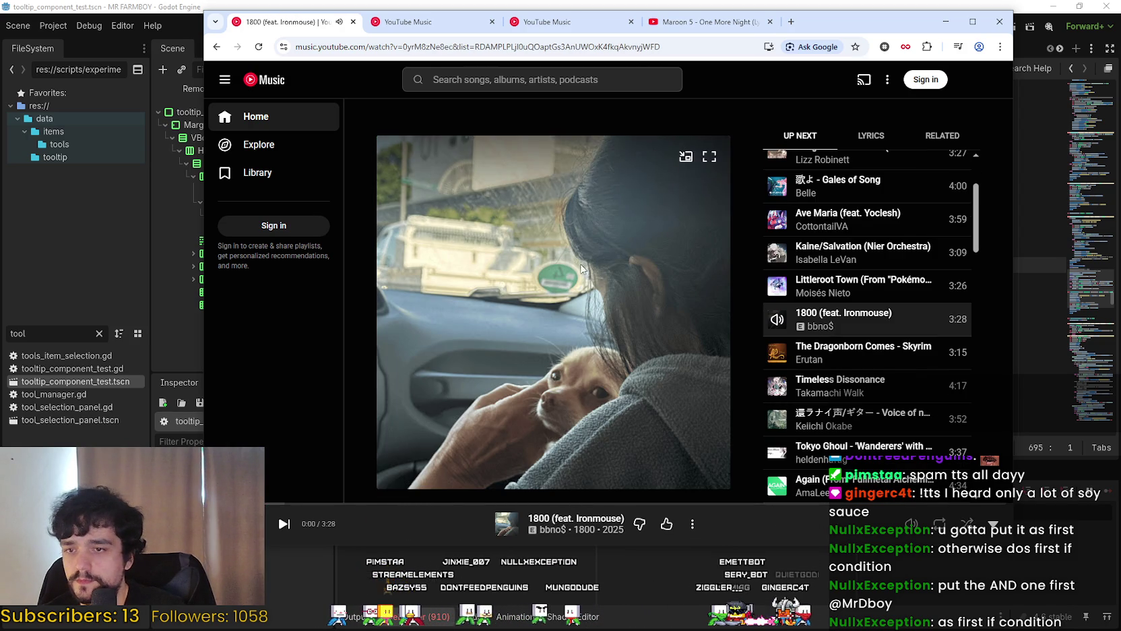
click(945, 23)
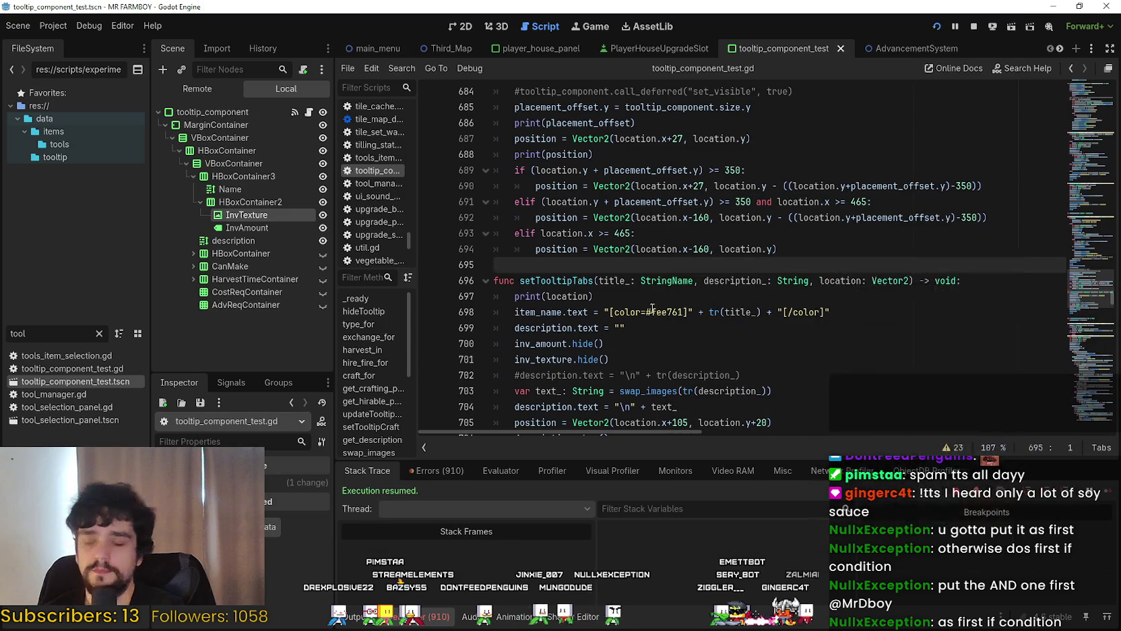
Select and remove the elif branch checking the y offset and location.x >= 465
click(671, 312)
click(671, 297)
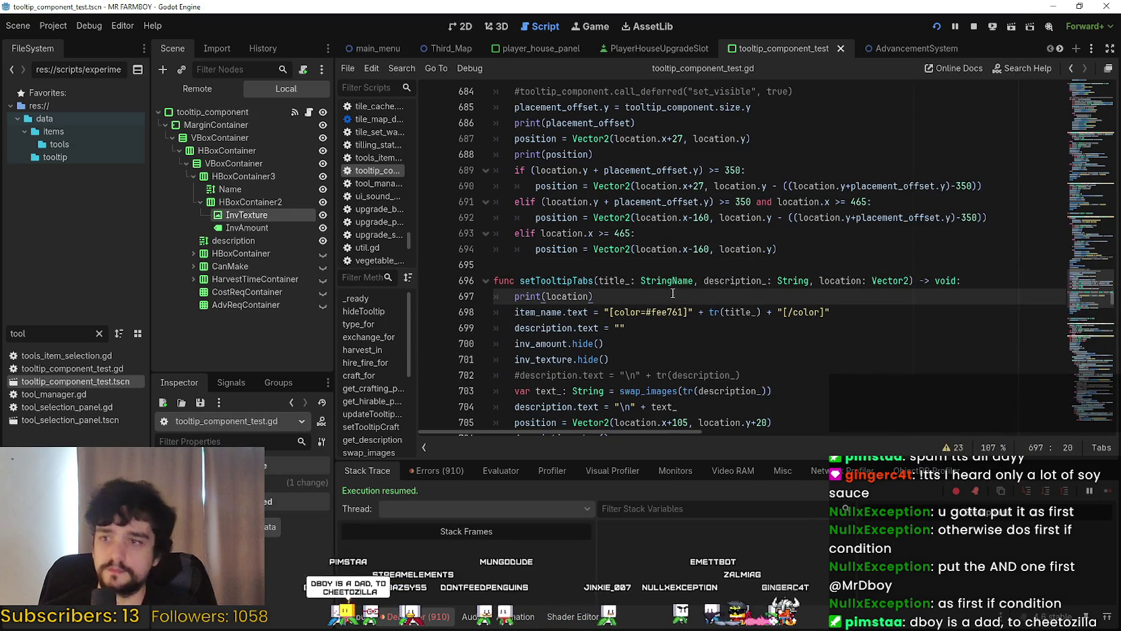
mouse_move(691, 278)
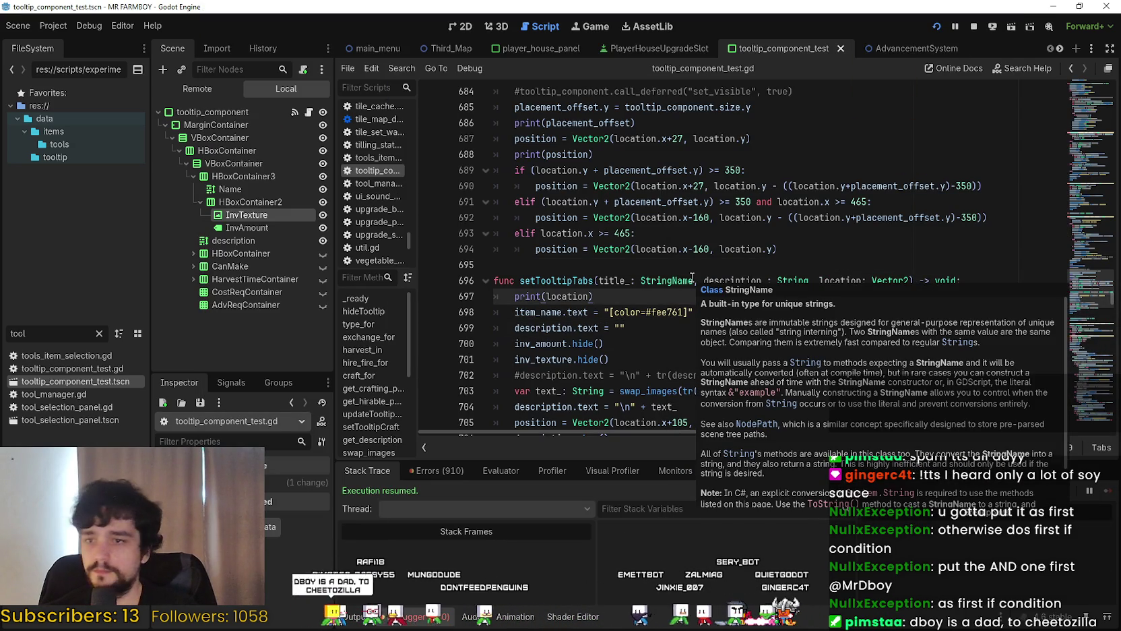
click(791, 243)
click(791, 240)
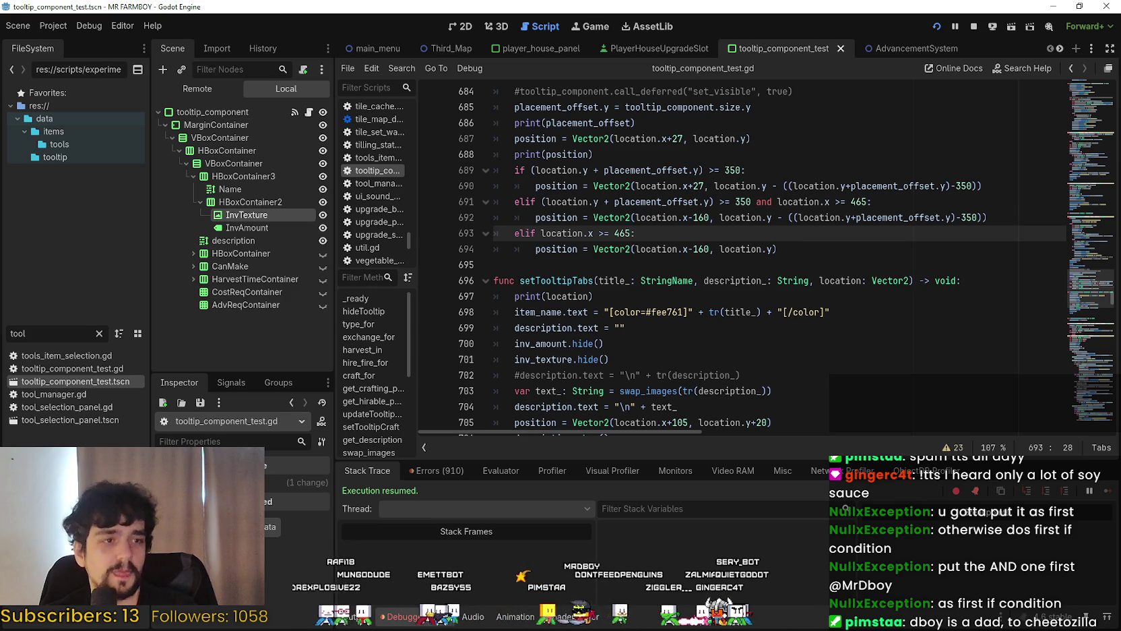
click(862, 263)
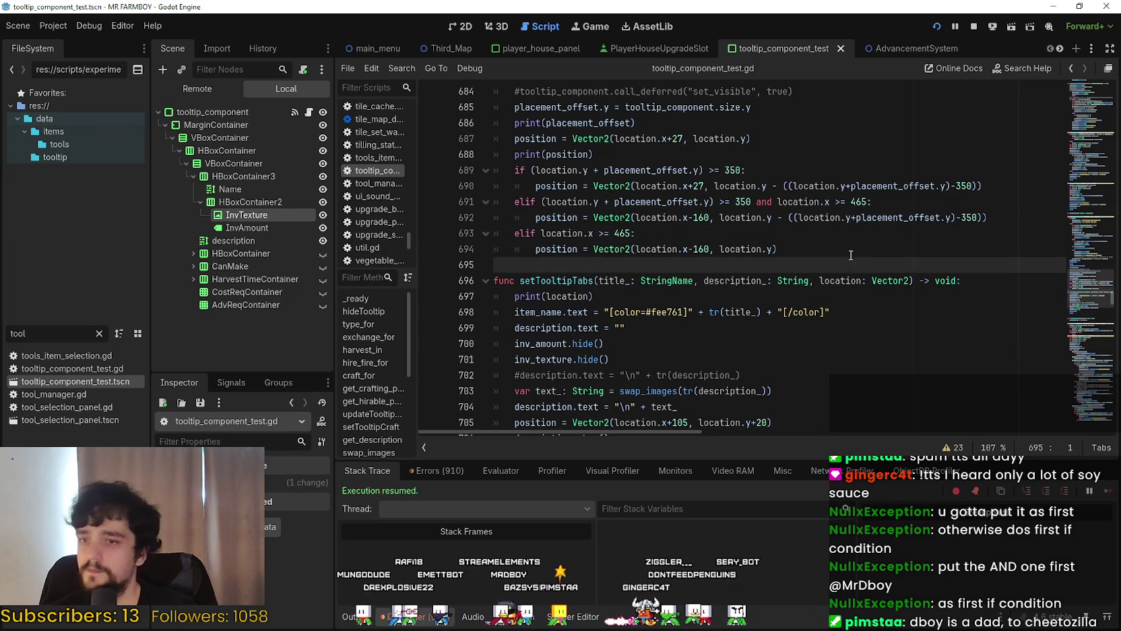
click(847, 254)
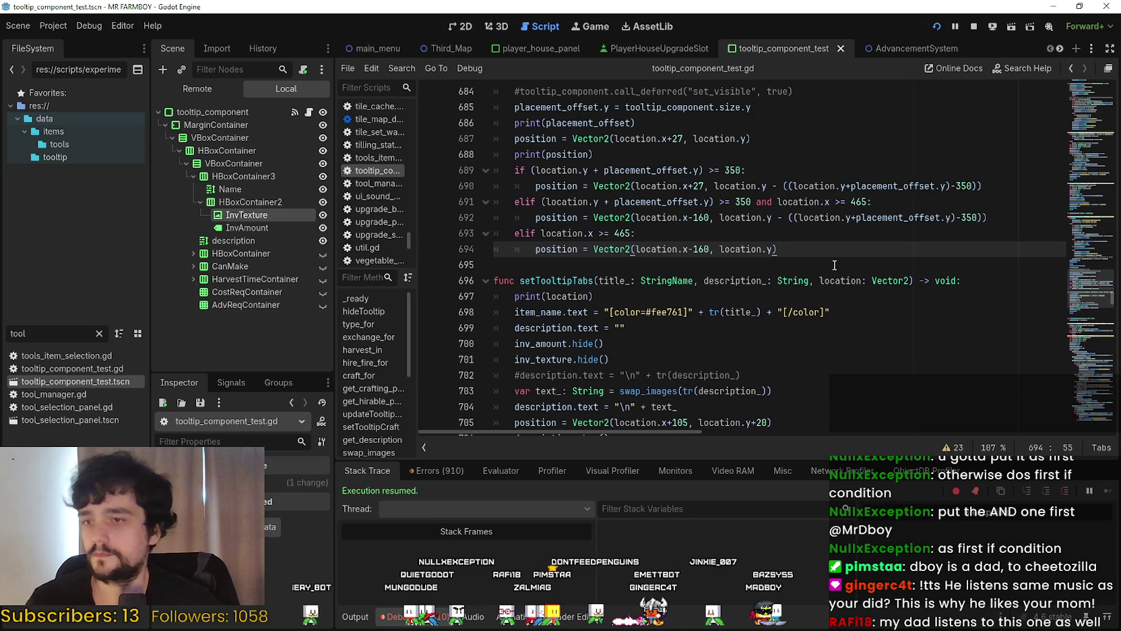
mouse_move(997, 217)
mouse_down()
mouse_move(741, 199)
mouse_move(472, 233)
mouse_move(416, 218)
mouse_move(435, 203)
mouse_up()
key(ctrl+c)
key(BackSpace)
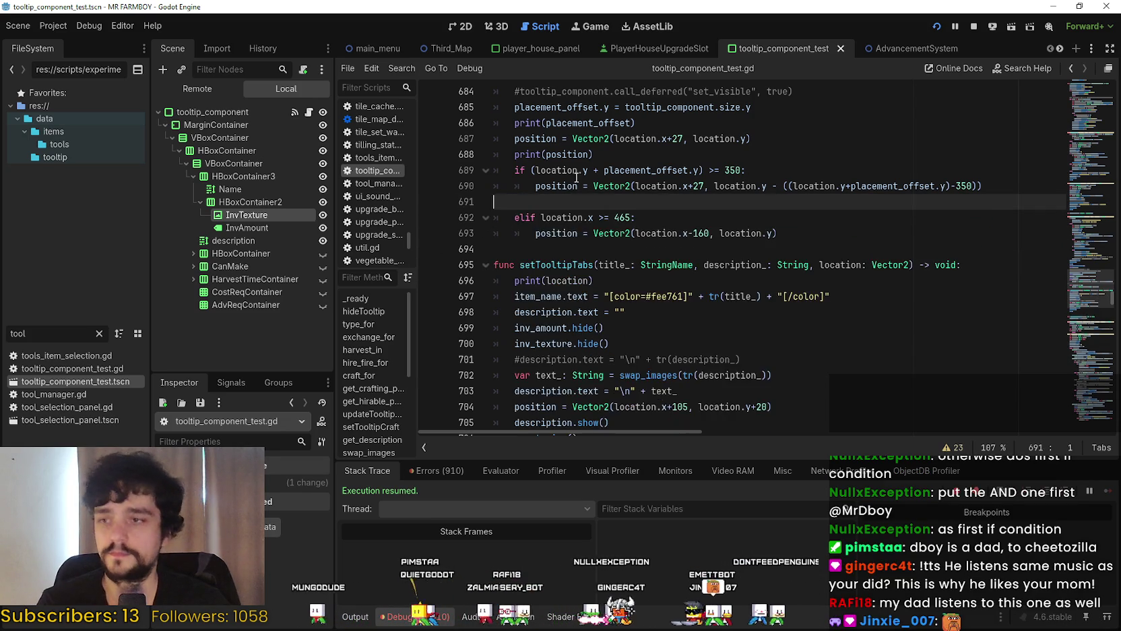
Paste the combined-condition branch above the first check and change its elif to if
key(alt+Up)
key(alt+Up)
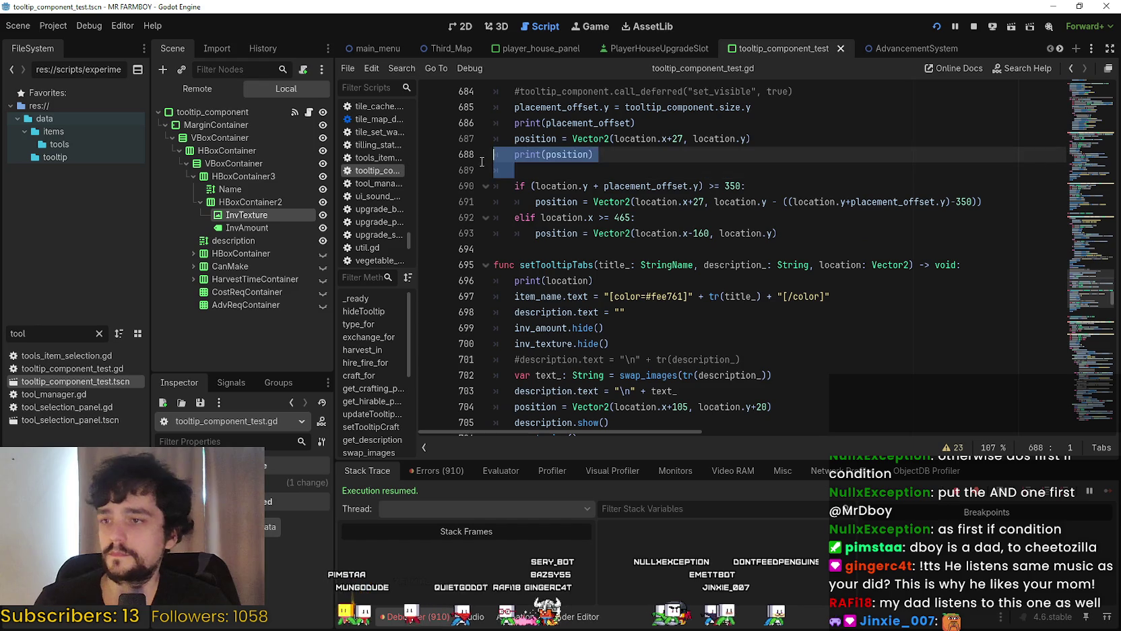
key(ctrl+v)
click(522, 174)
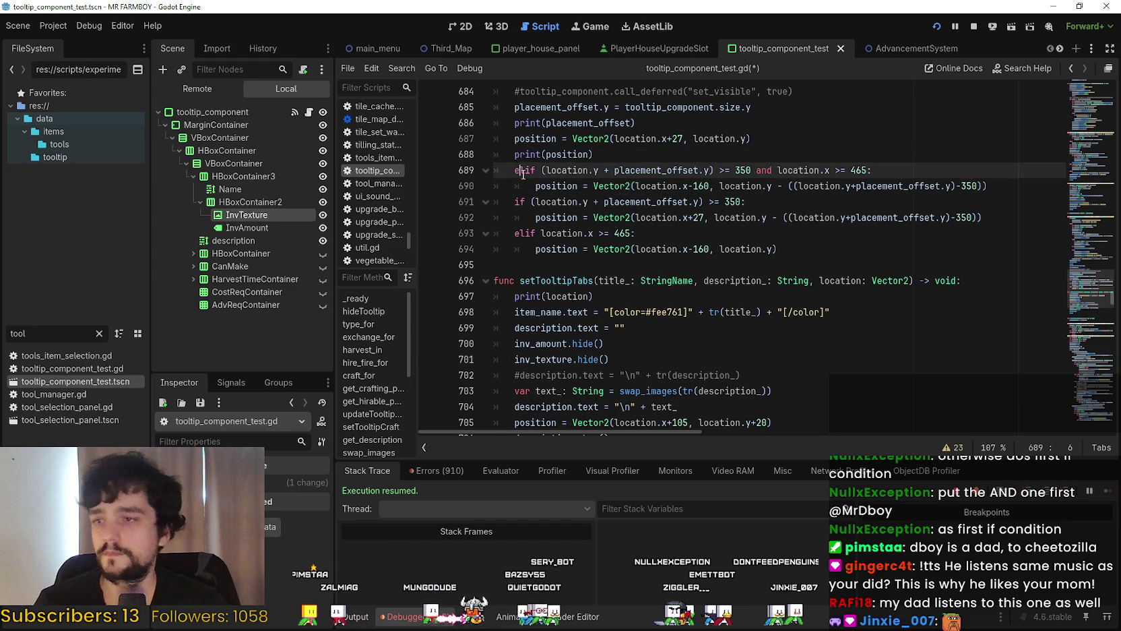
key(BackSpace)
key(BackSpace)
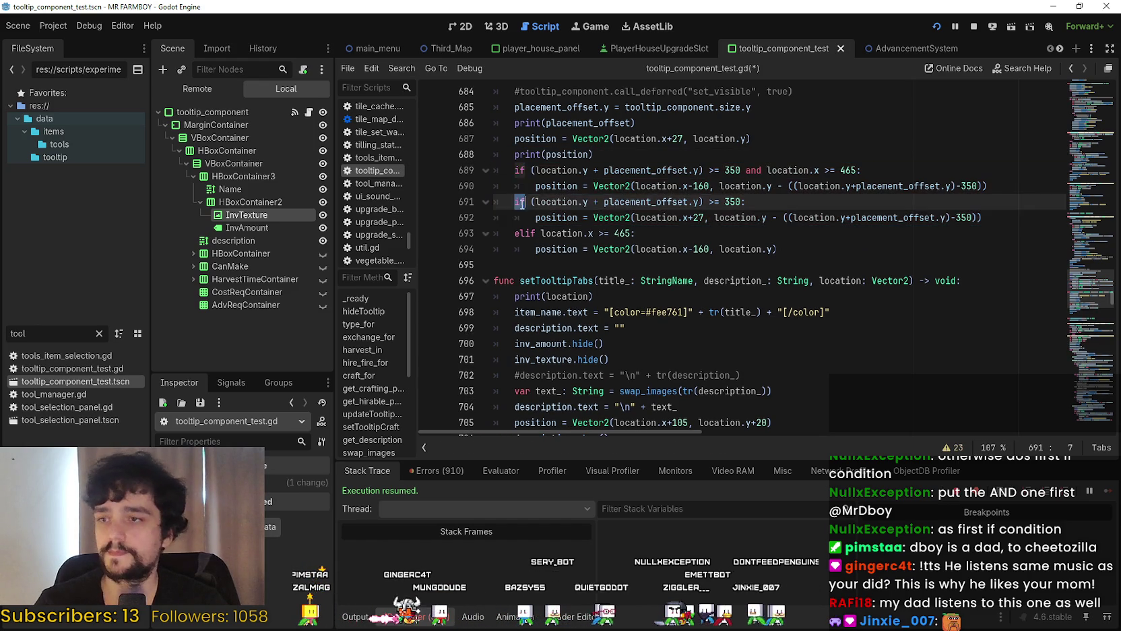
Prefix the y-only if with 'el' to make it an elif, and save the script
triple_click(522, 204)
click(516, 200)
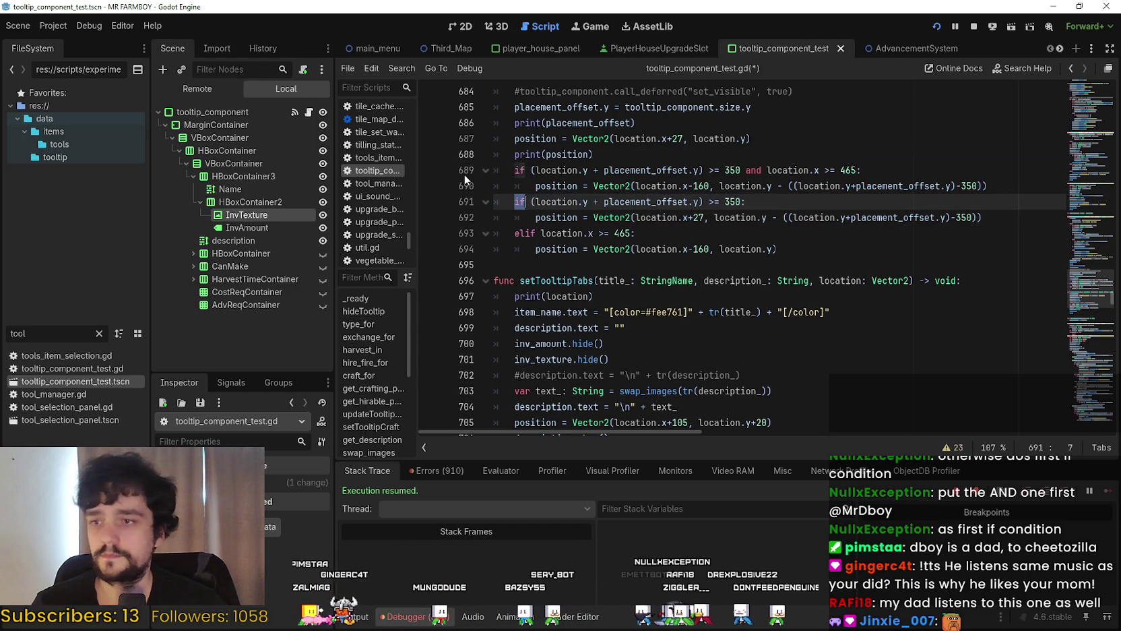
text(el)
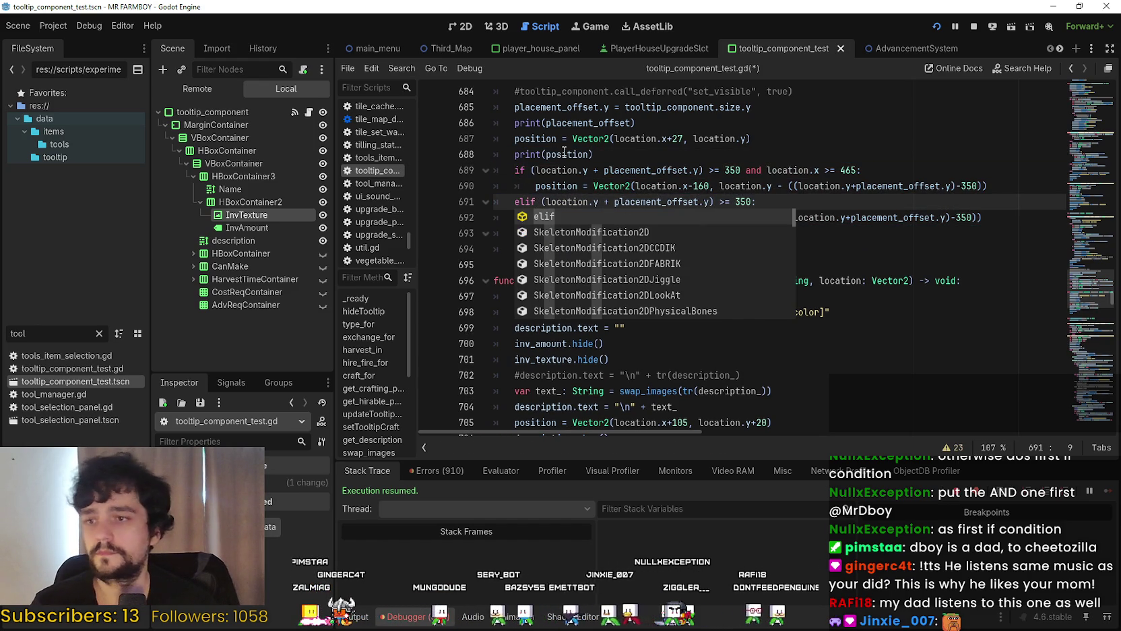
click(603, 186)
key(ctrl+s)
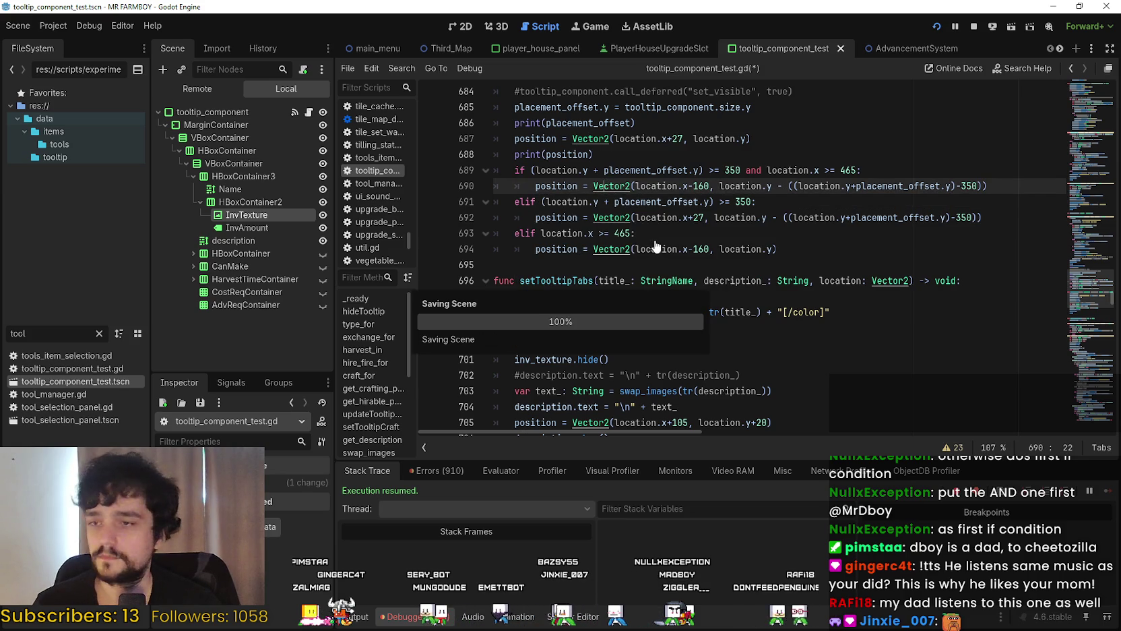
click(651, 218)
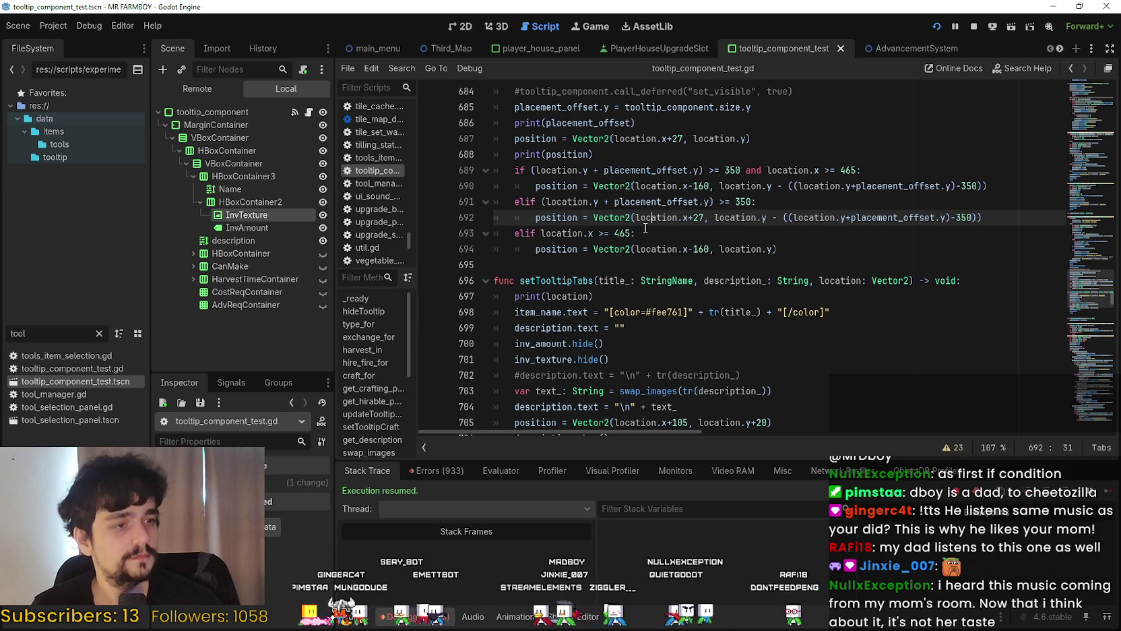
key(alt+Tab)
key(alt+Tab)
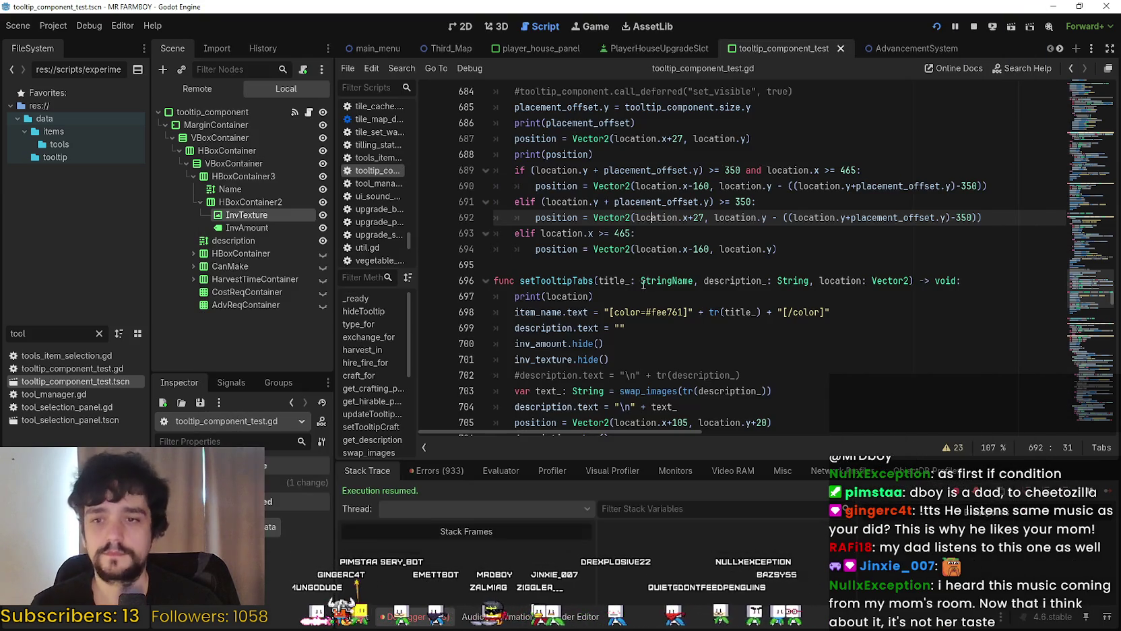
key(alt+Tab)
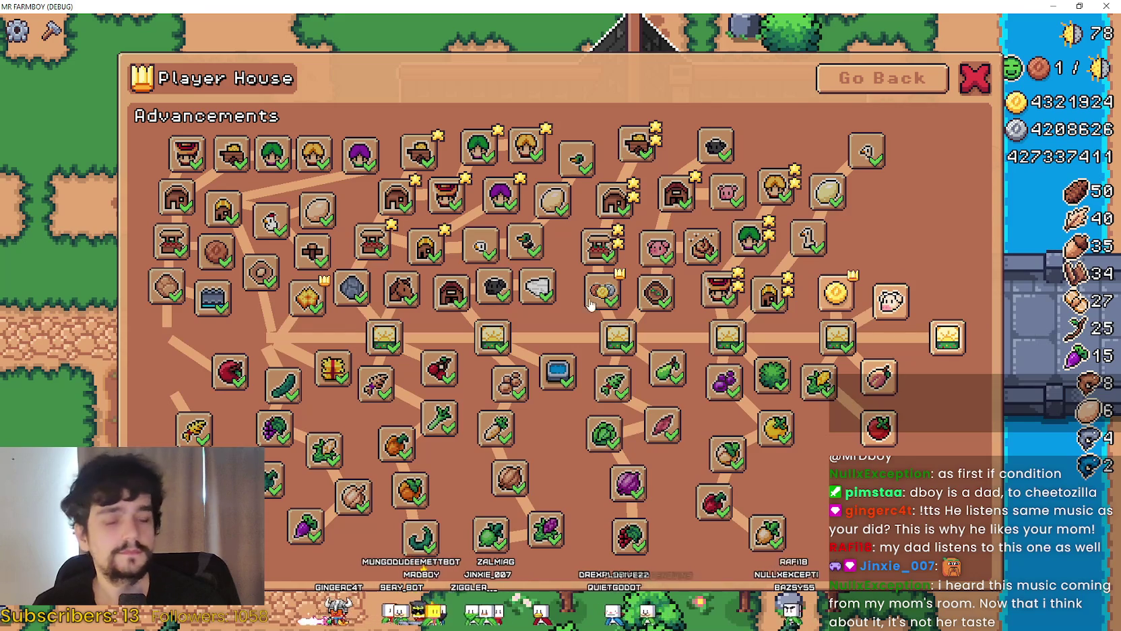
Unlock the Exchange Gold, Road Tile, Tomato, Peach, Cow and Milk advancements
mouse_move(887, 440)
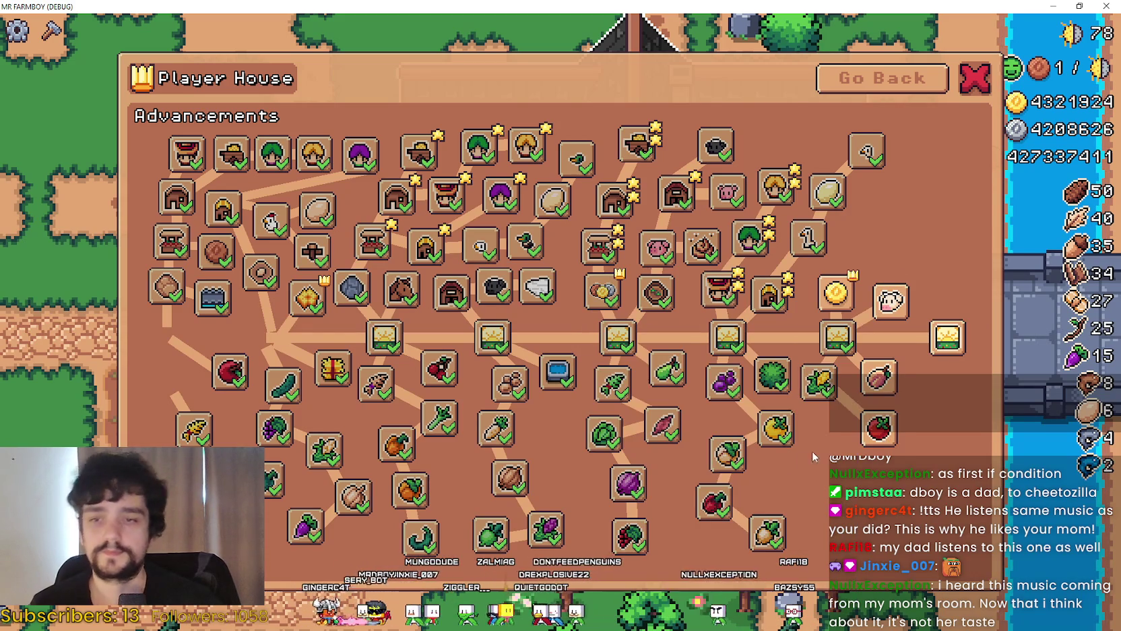
mouse_move(759, 536)
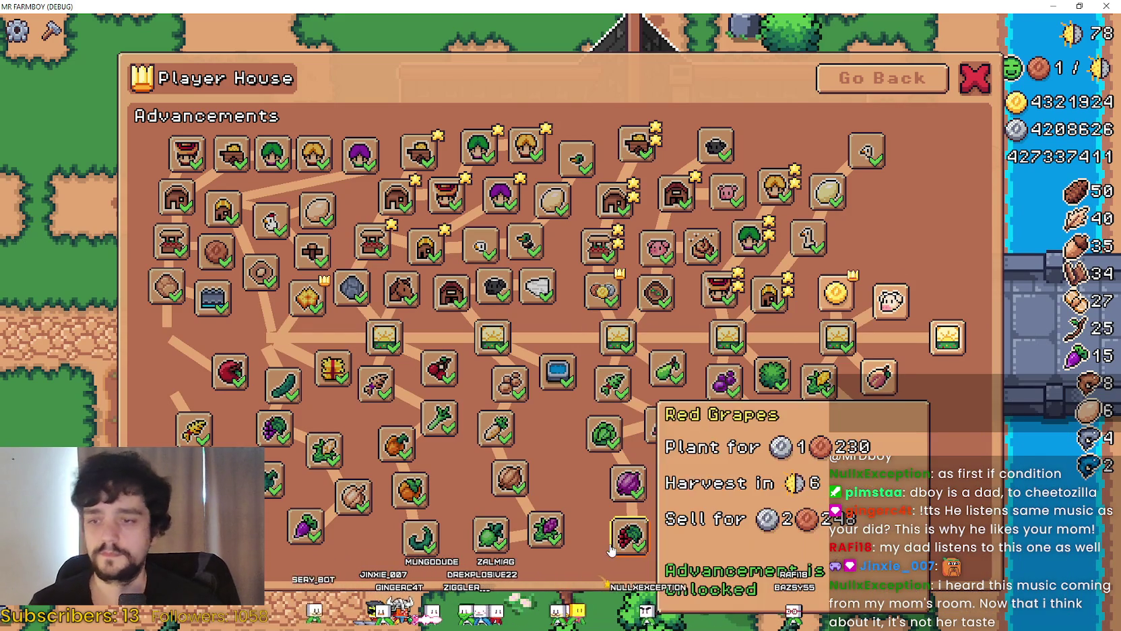
mouse_move(729, 450)
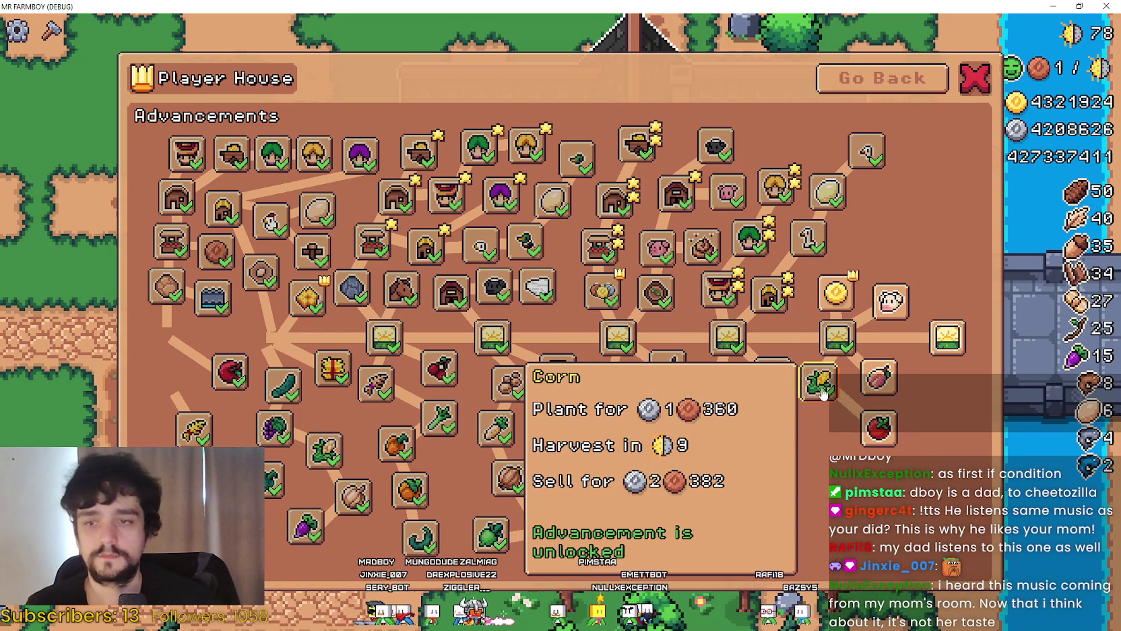
mouse_move(839, 353)
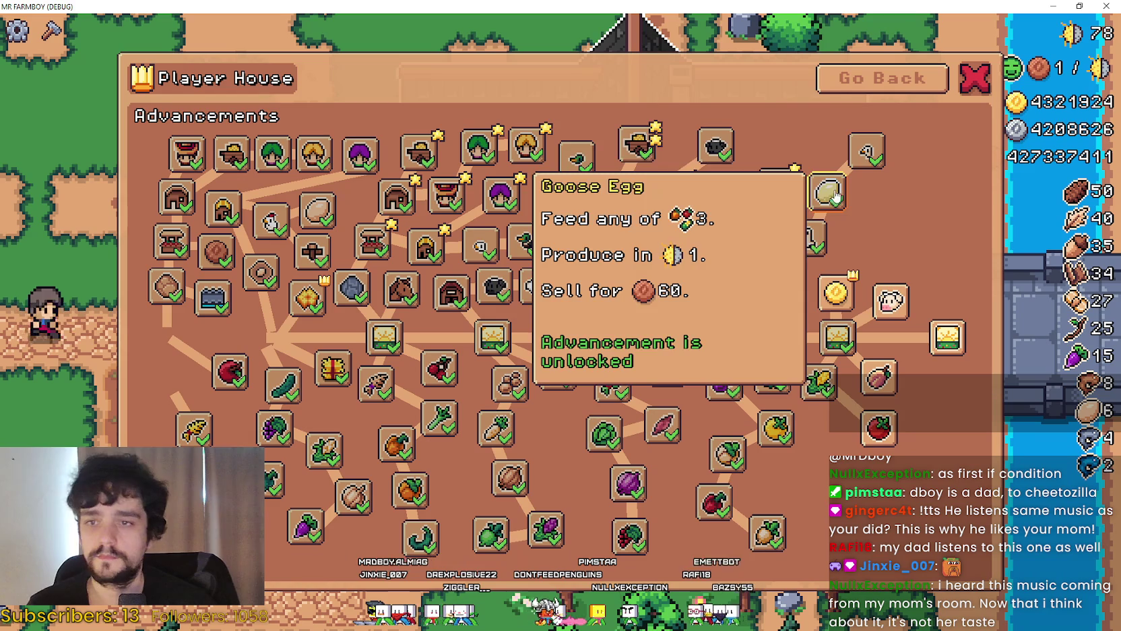
mouse_move(746, 174)
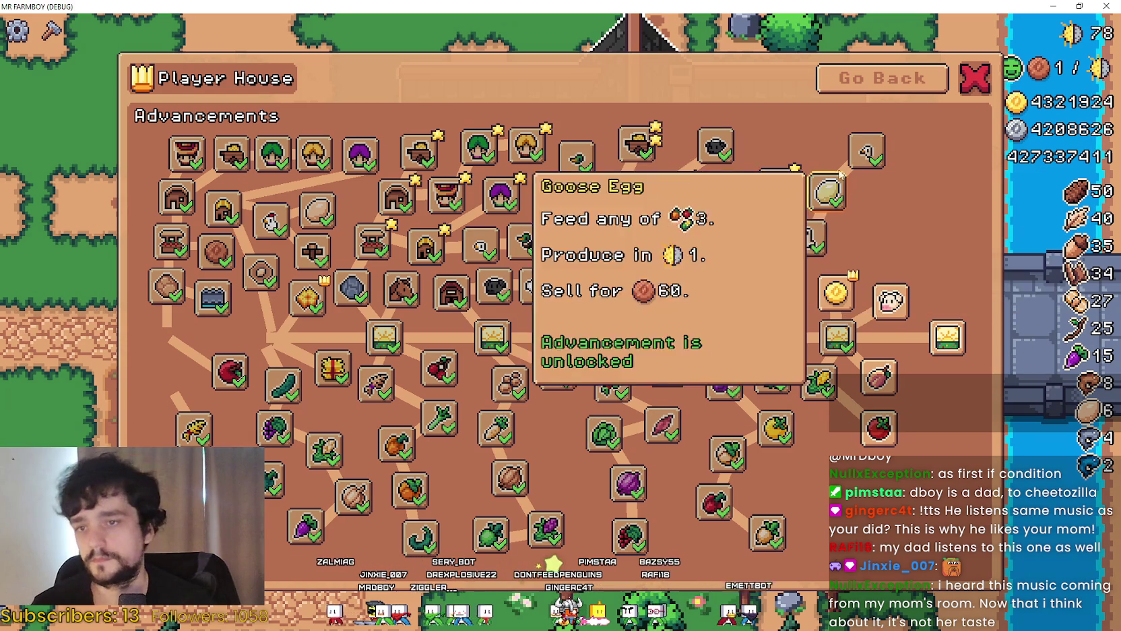
click(829, 291)
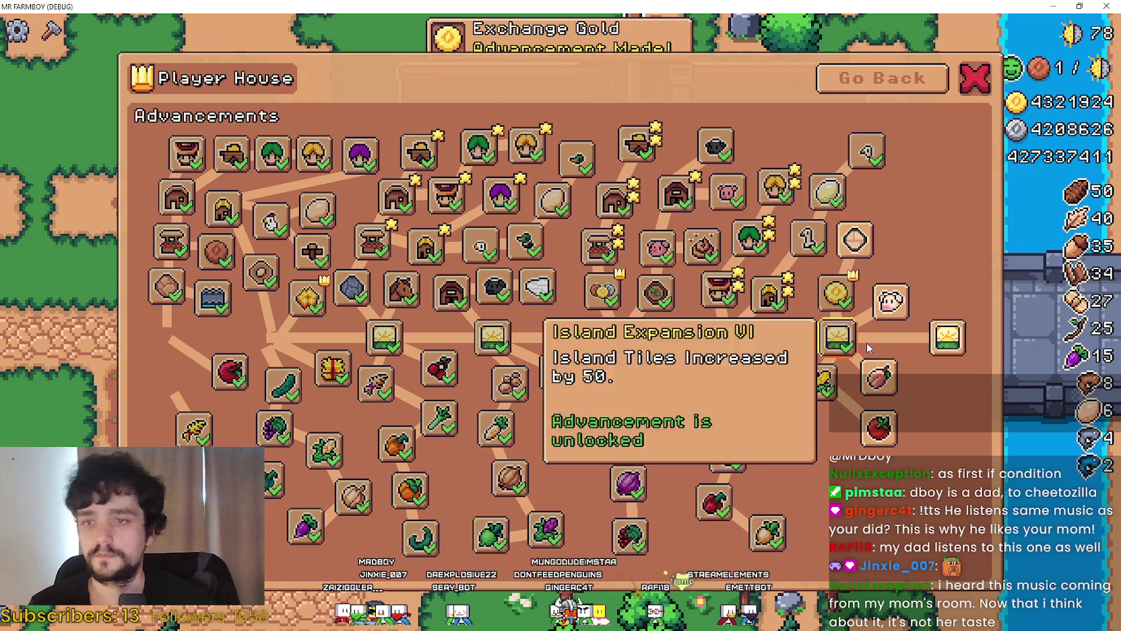
click(868, 241)
mouse_move(868, 423)
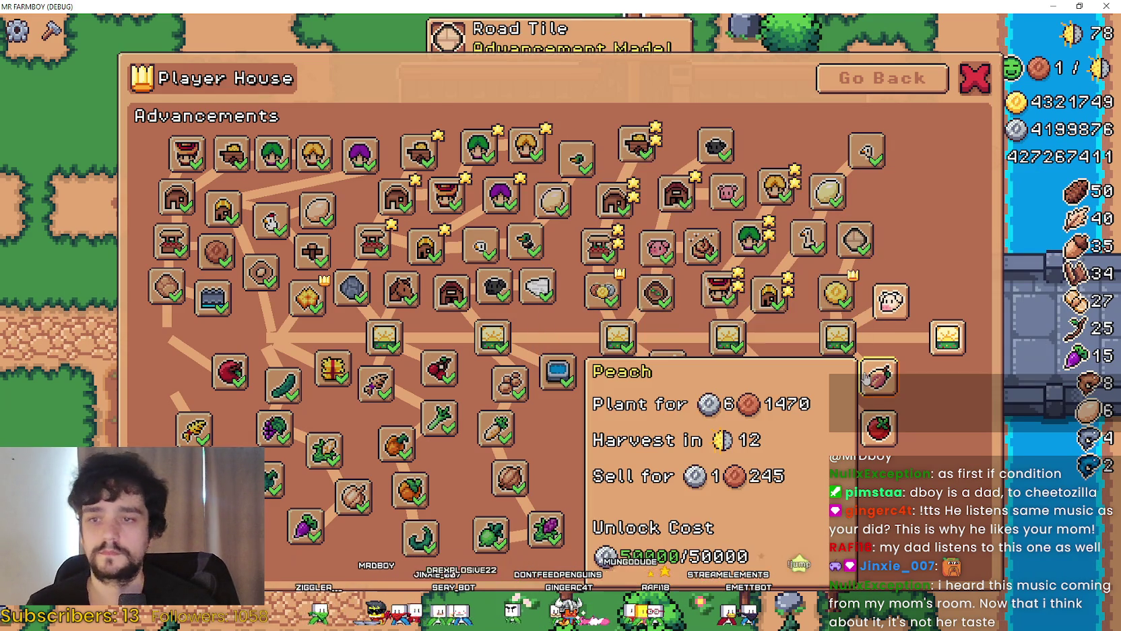
click(869, 424)
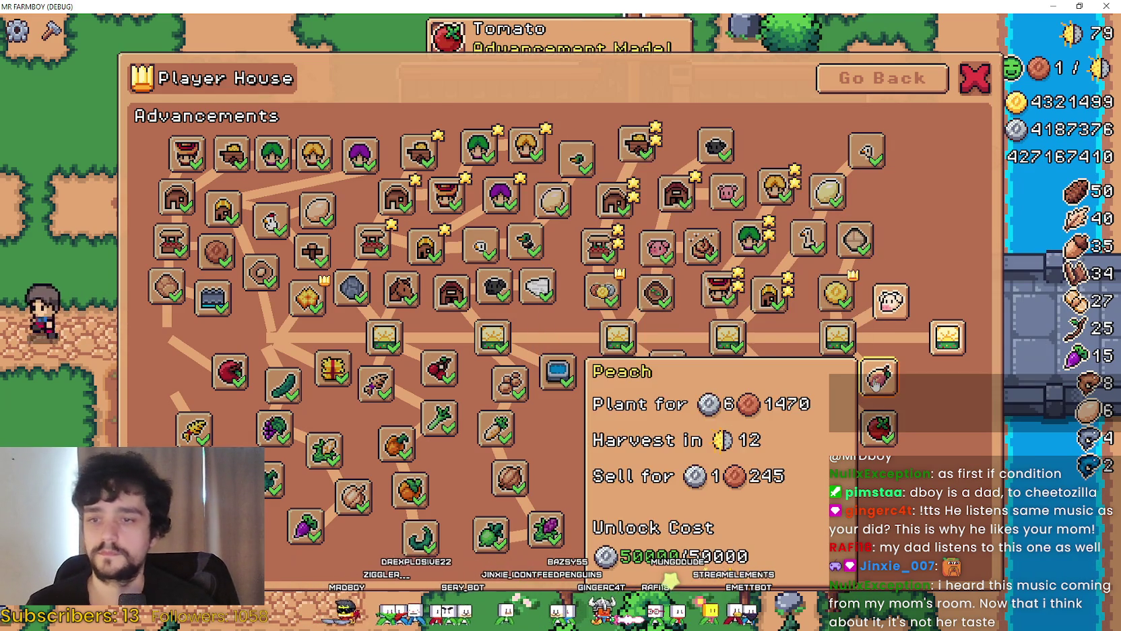
click(879, 379)
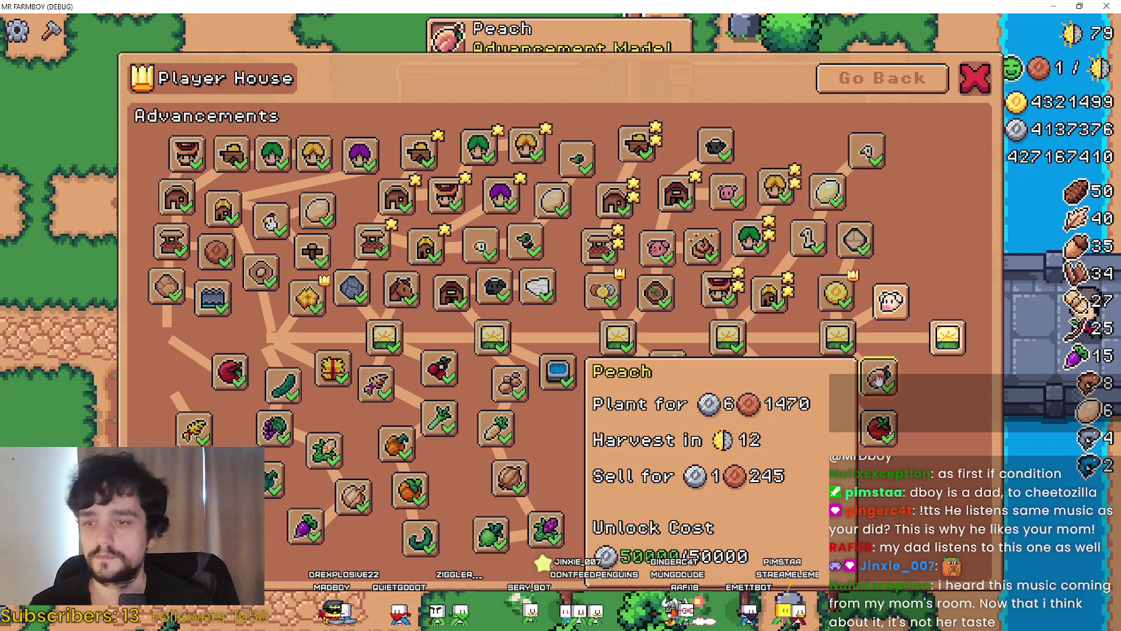
mouse_move(947, 347)
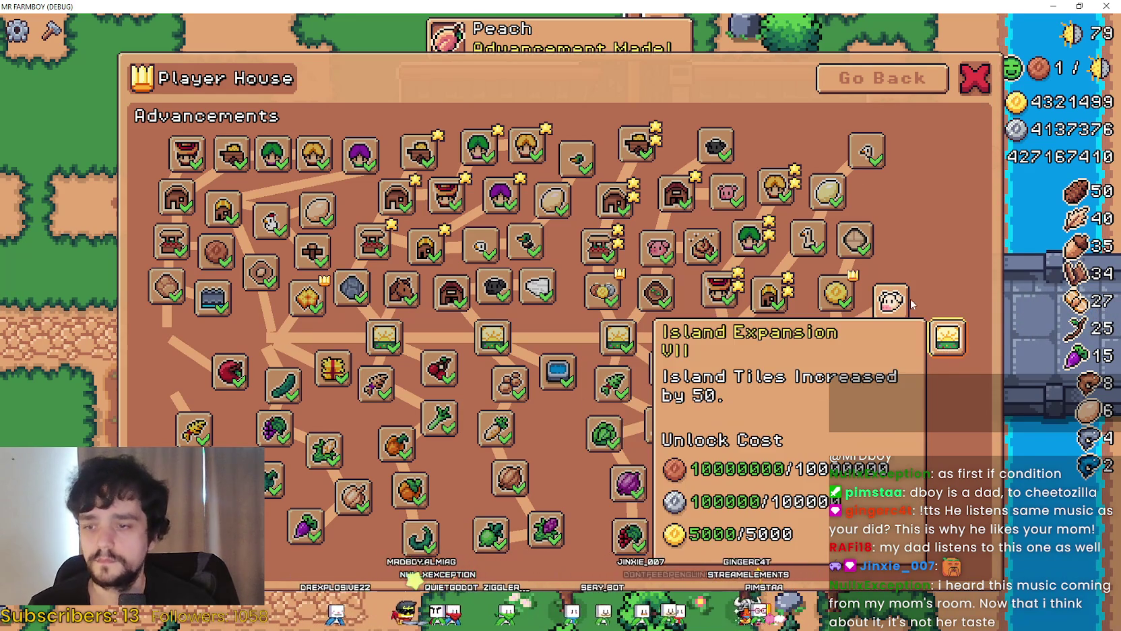
click(891, 301)
click(902, 248)
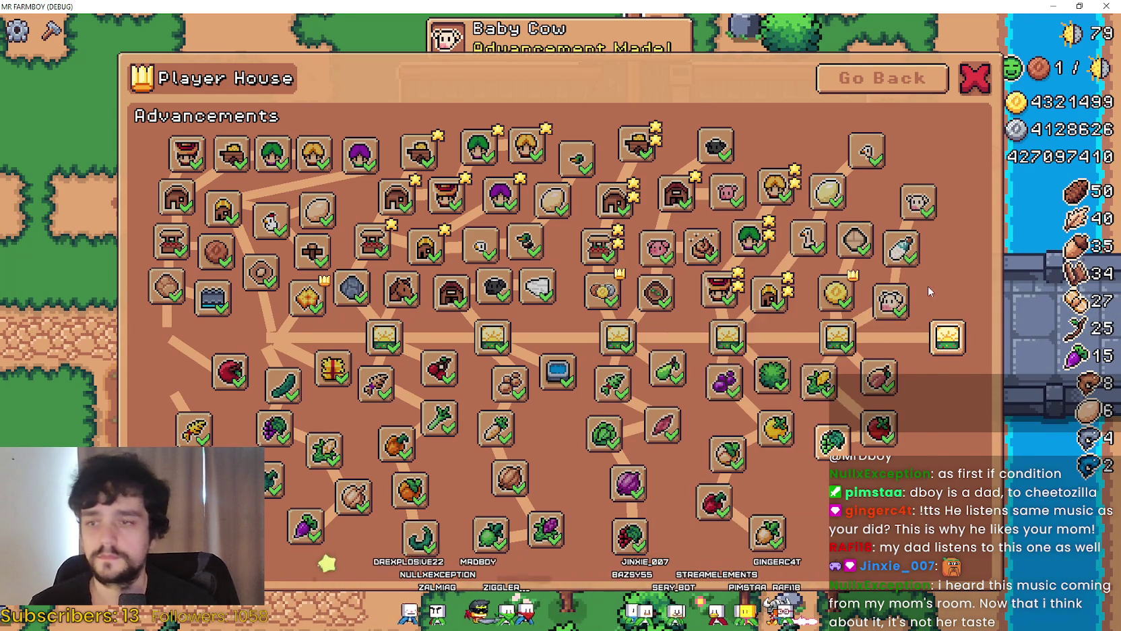
Buy Island Expansion VII, Potato, Sunflower, Watermelon, Chili Pepper, Barn/Rooster Upgrade 2 and Red Cabbage
click(937, 355)
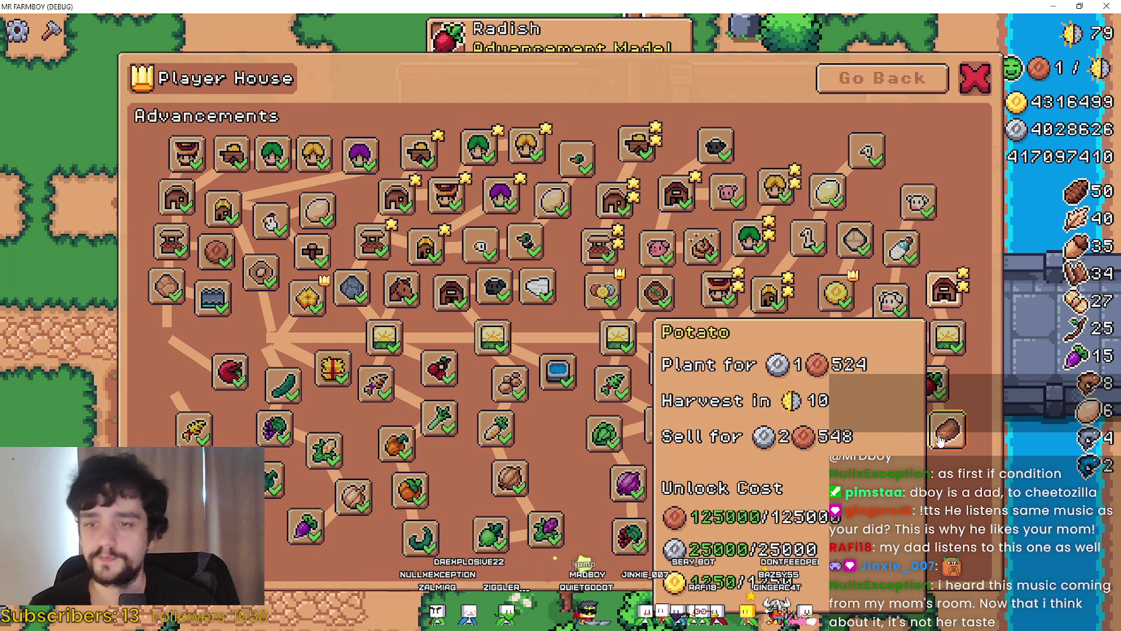
click(941, 440)
click(936, 482)
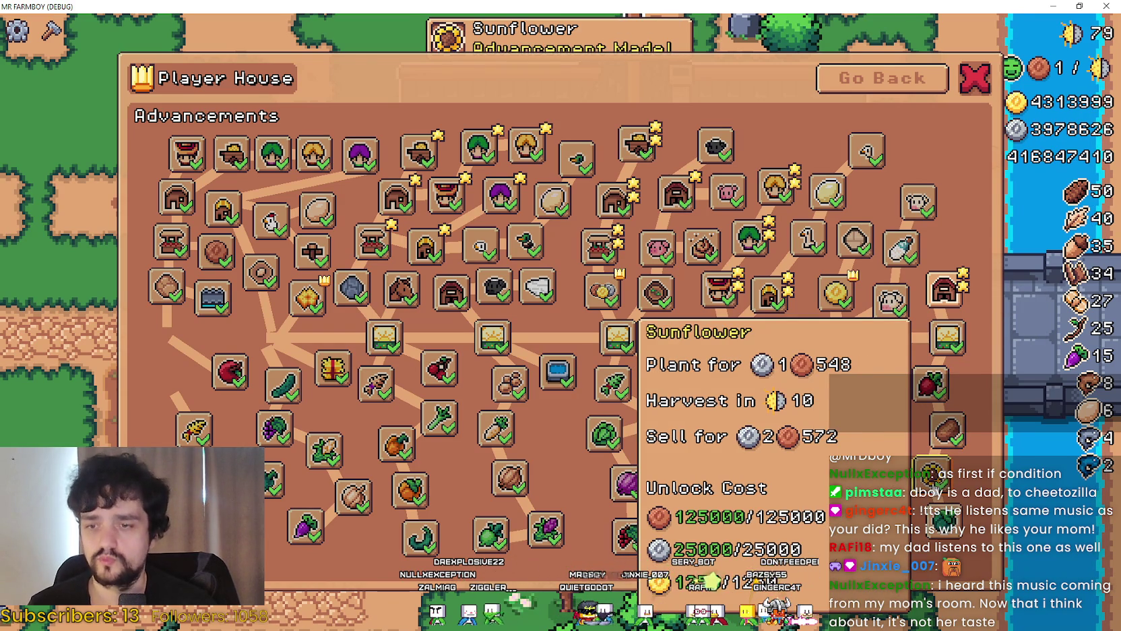
click(950, 518)
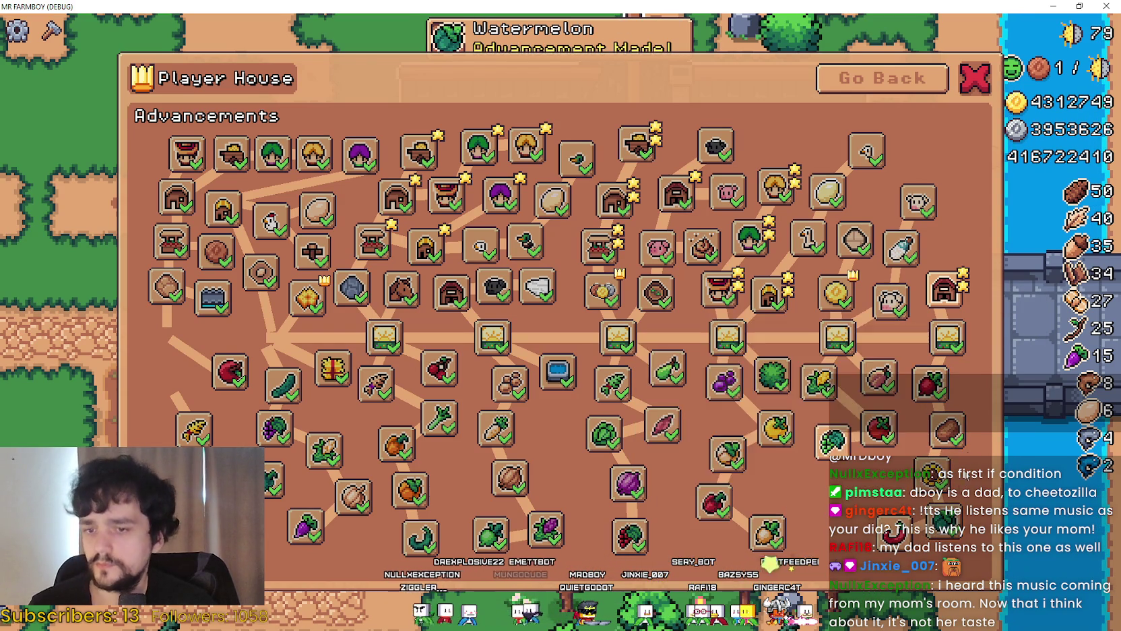
mouse_move(944, 295)
click(895, 533)
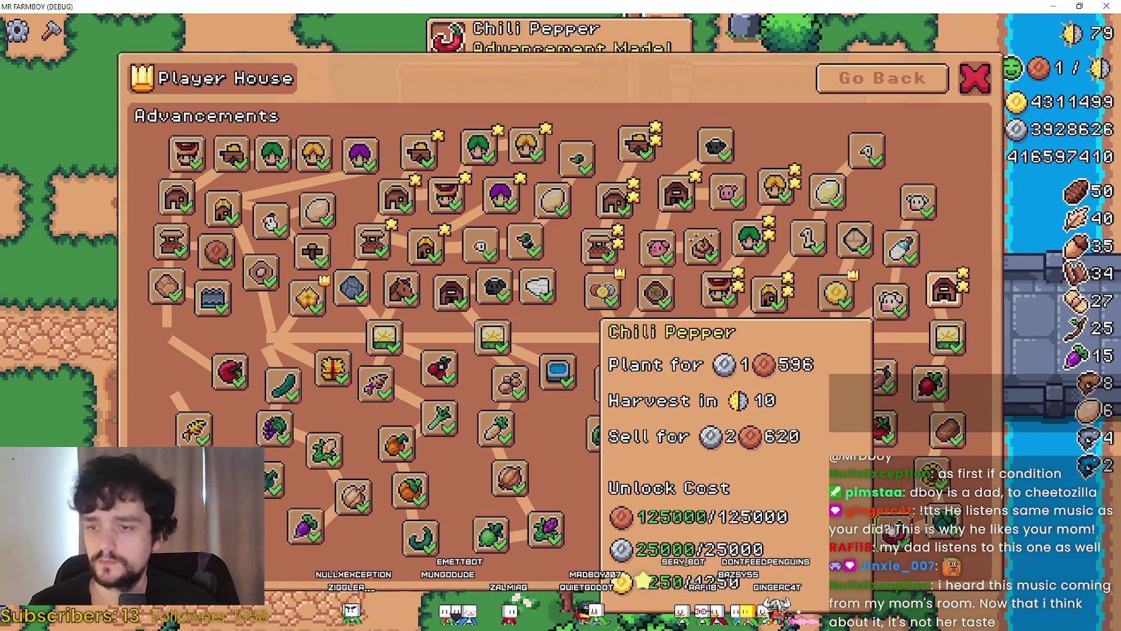
click(945, 307)
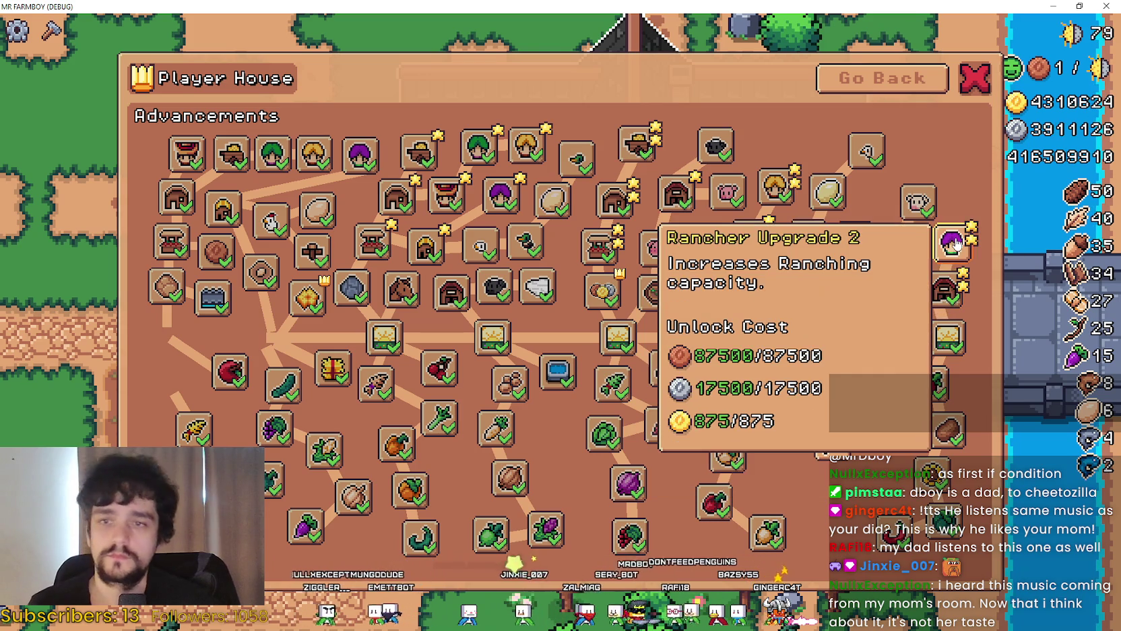
click(952, 244)
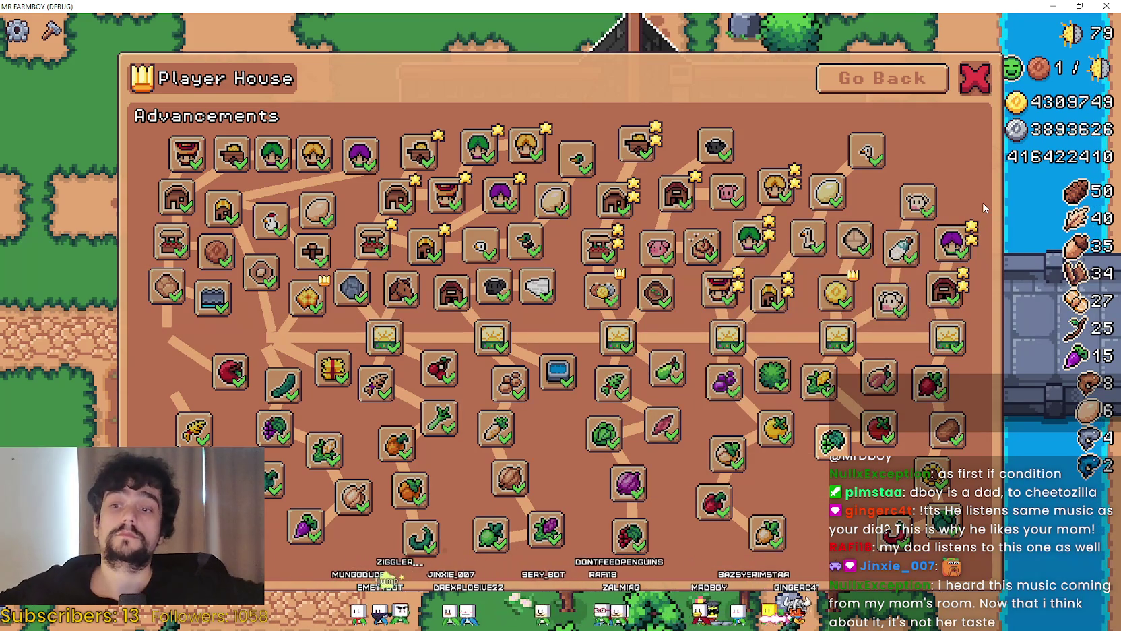
click(845, 465)
click(846, 465)
click(845, 465)
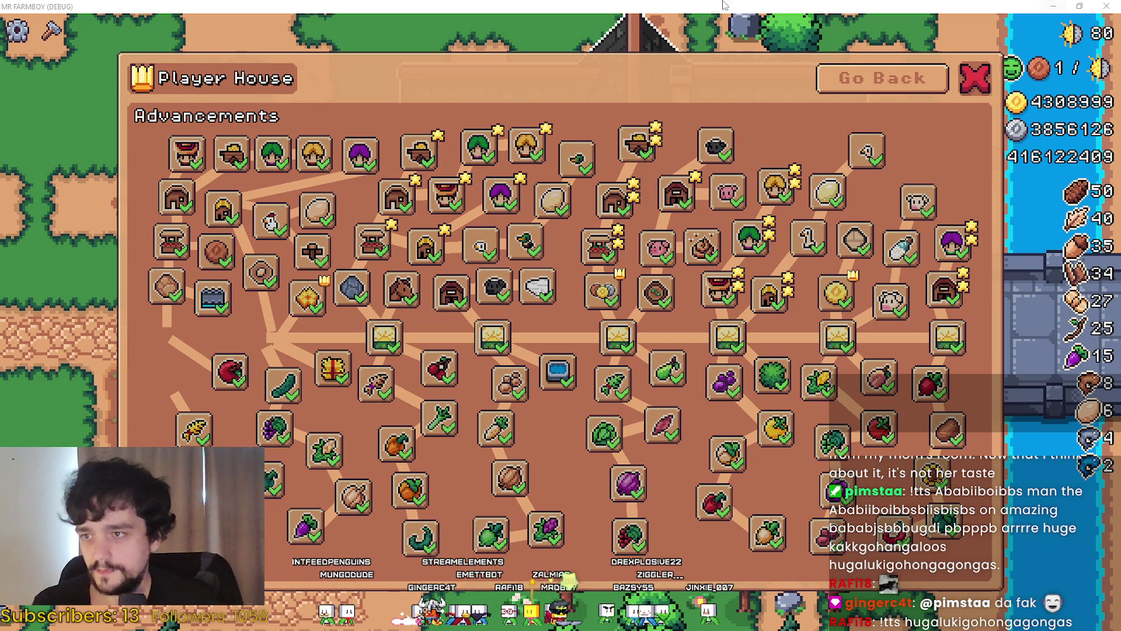
Leave the advancement tree and open the Player House Decorations collection
click(882, 77)
click(576, 342)
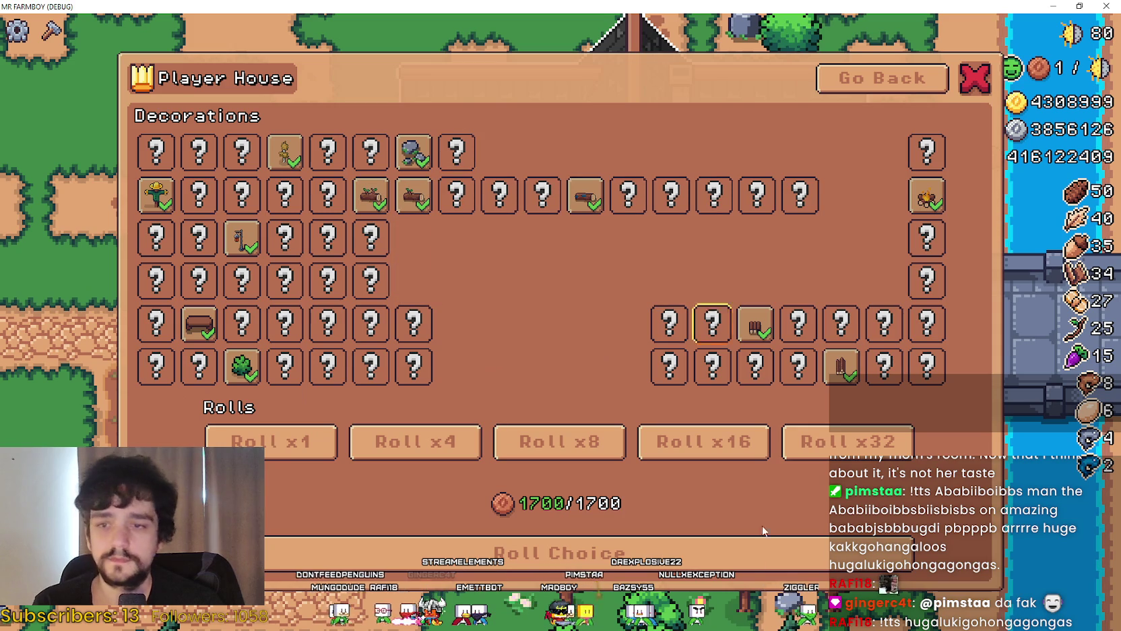
Roll one decoration and claim the Small Tree, then roll and claim x4 and x8 batches
click(536, 552)
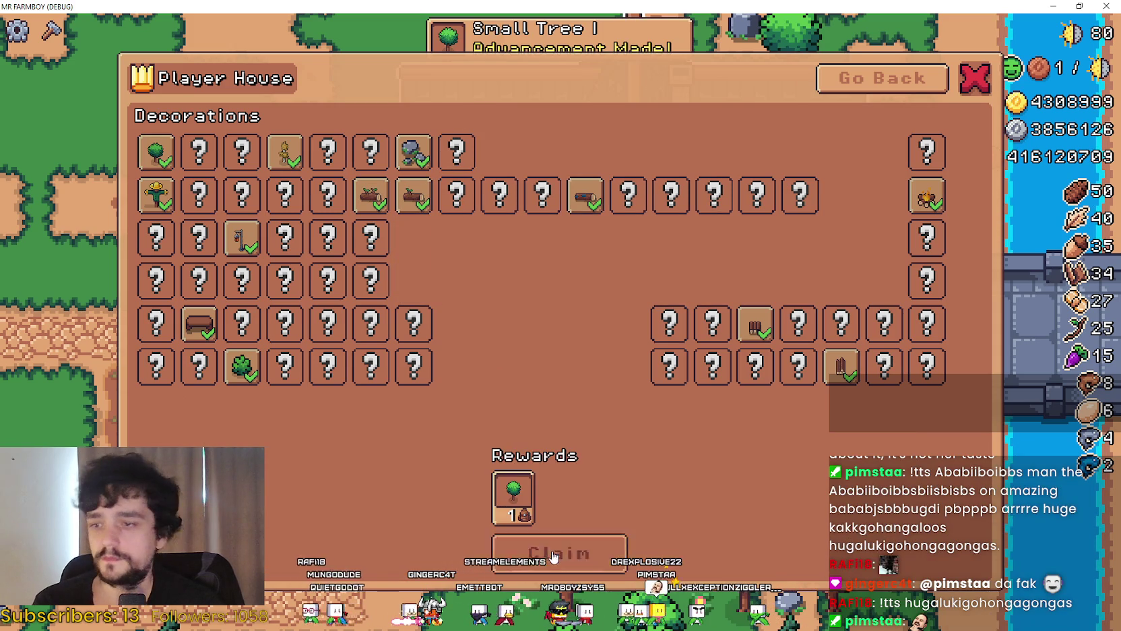
click(554, 556)
click(529, 552)
click(527, 552)
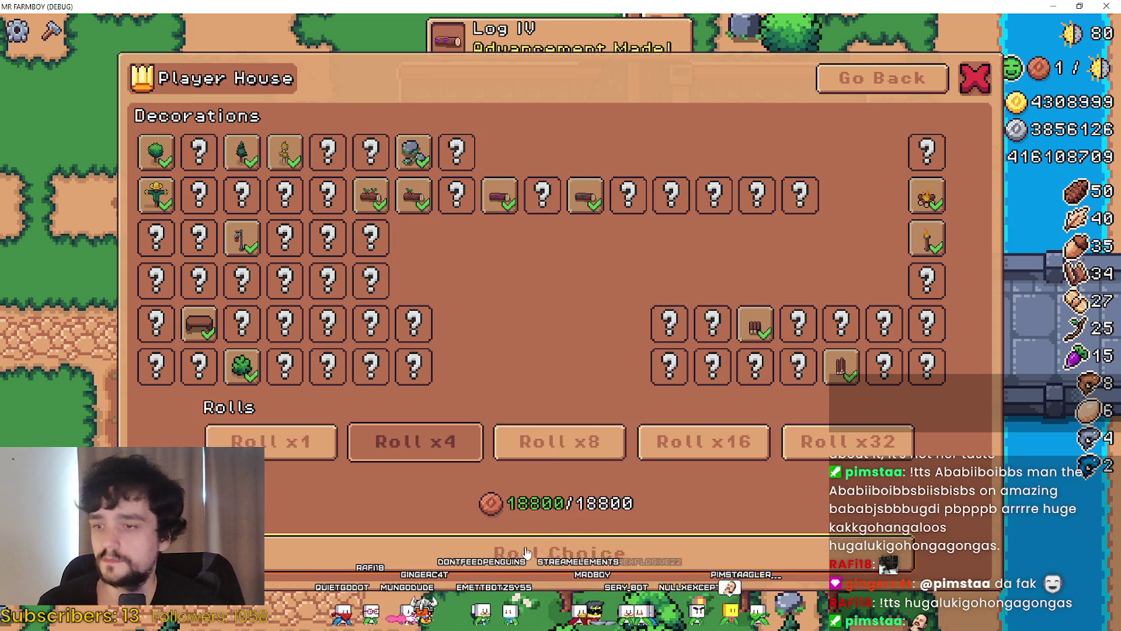
click(556, 443)
click(552, 551)
click(634, 543)
Roll and claim further x4, x16 and x8 decoration batches
click(412, 442)
click(572, 552)
click(645, 549)
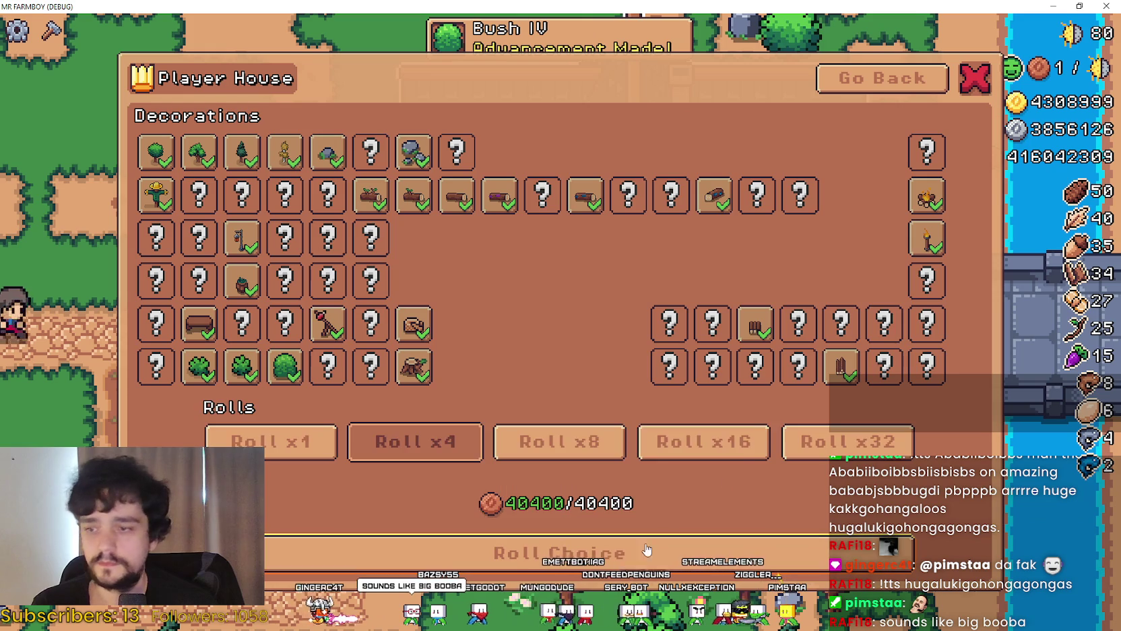
click(705, 441)
click(744, 552)
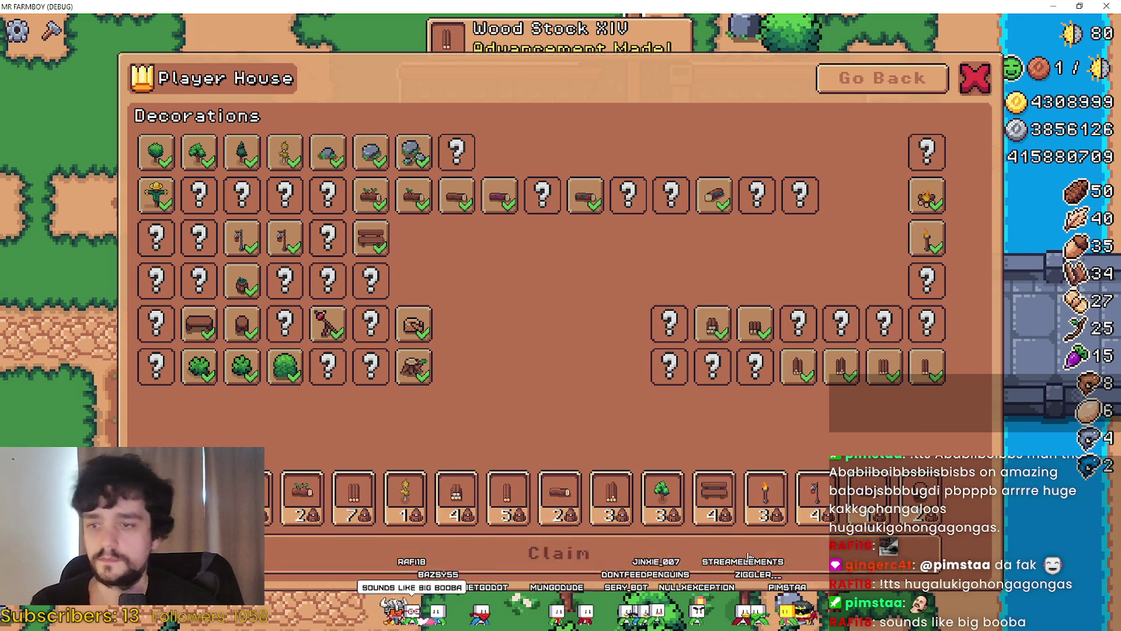
click(748, 554)
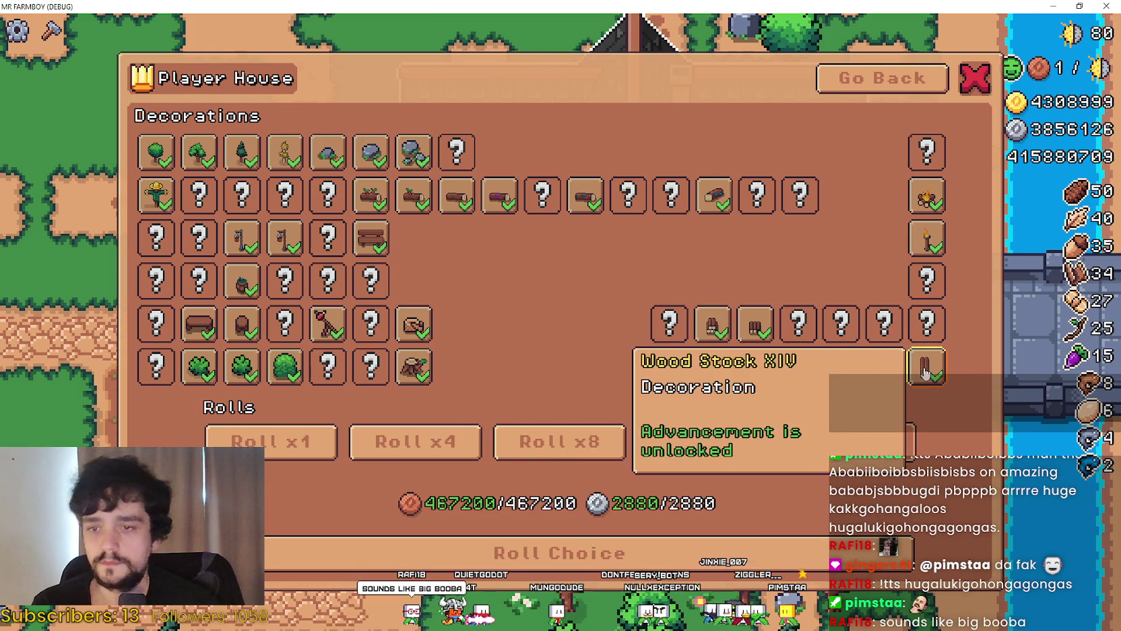
click(793, 565)
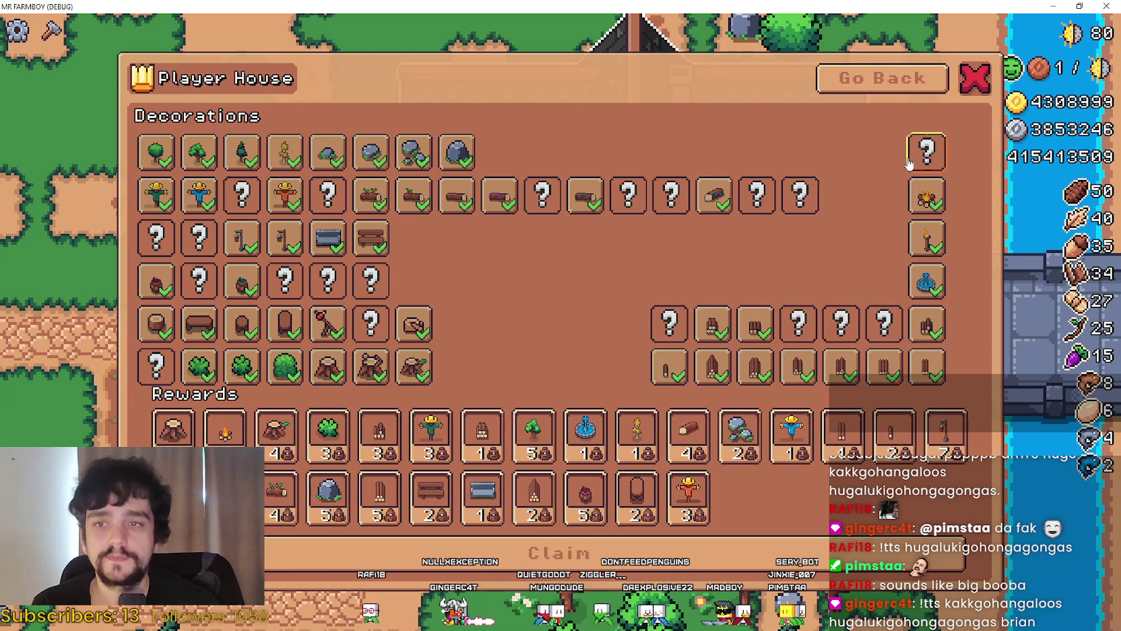
click(559, 553)
click(559, 442)
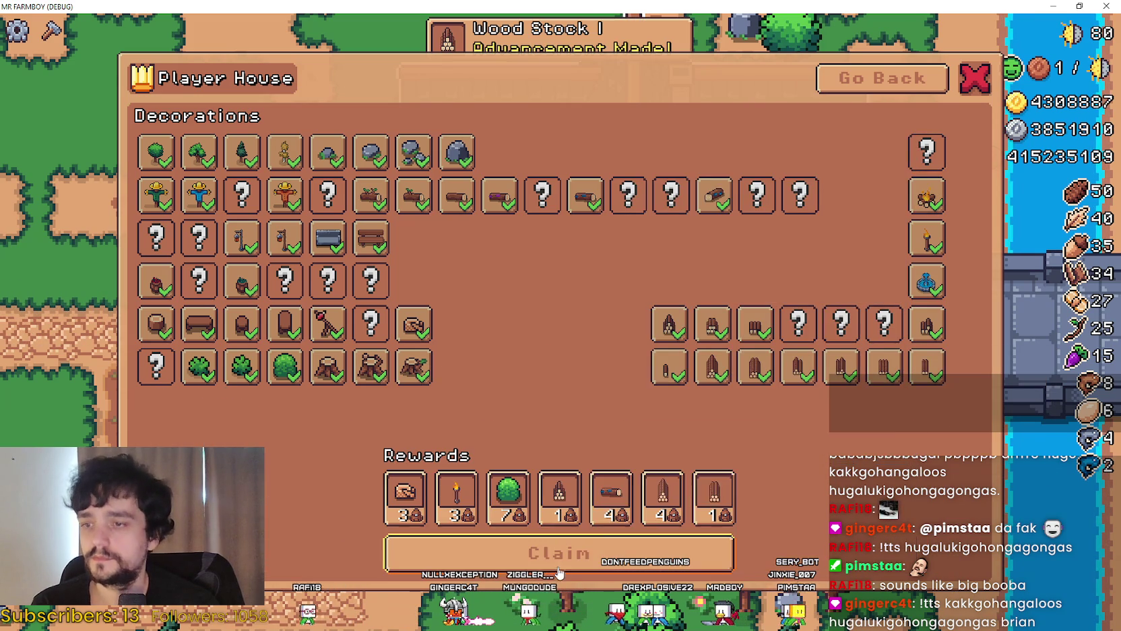
click(424, 563)
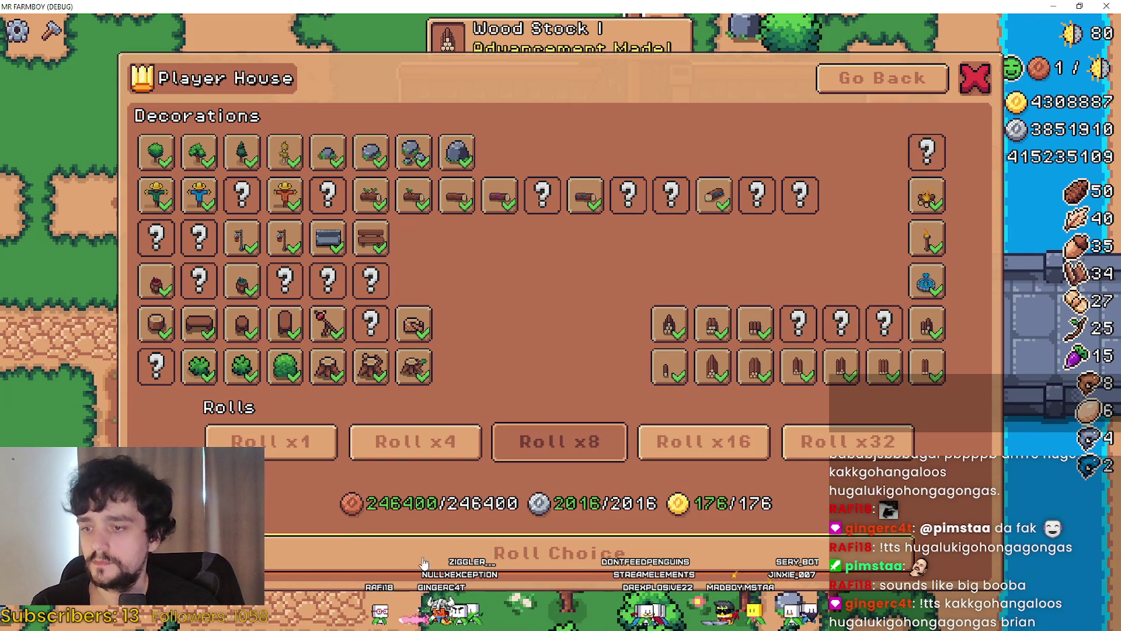
In the house exchange, convert silver into gold in repeated 100-coin trades plus a small trade
click(880, 78)
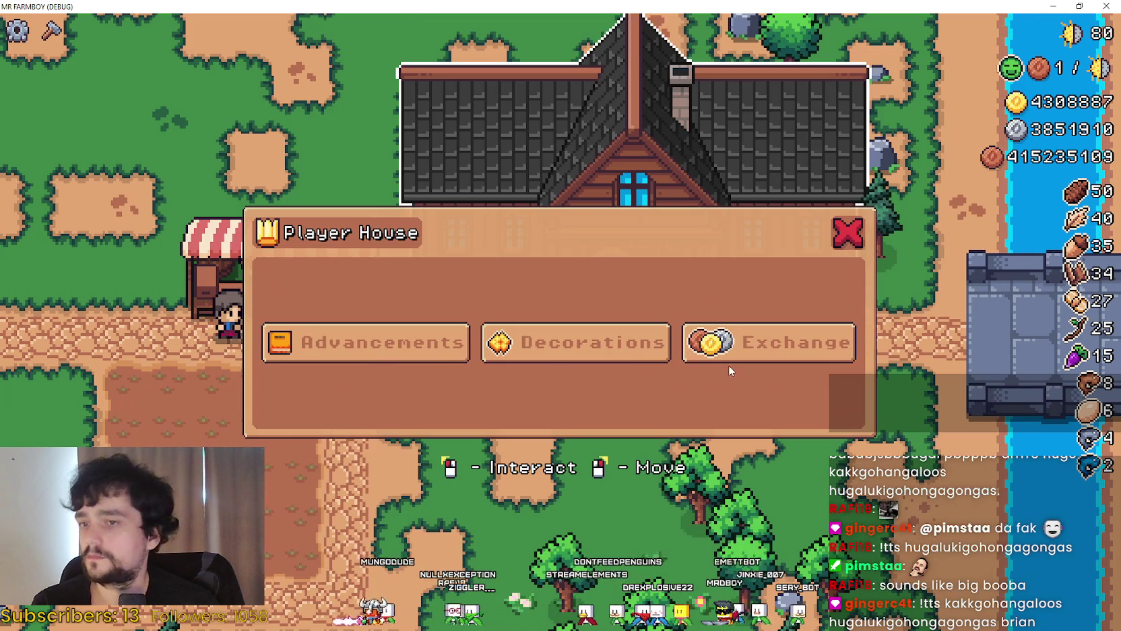
click(748, 352)
click(646, 216)
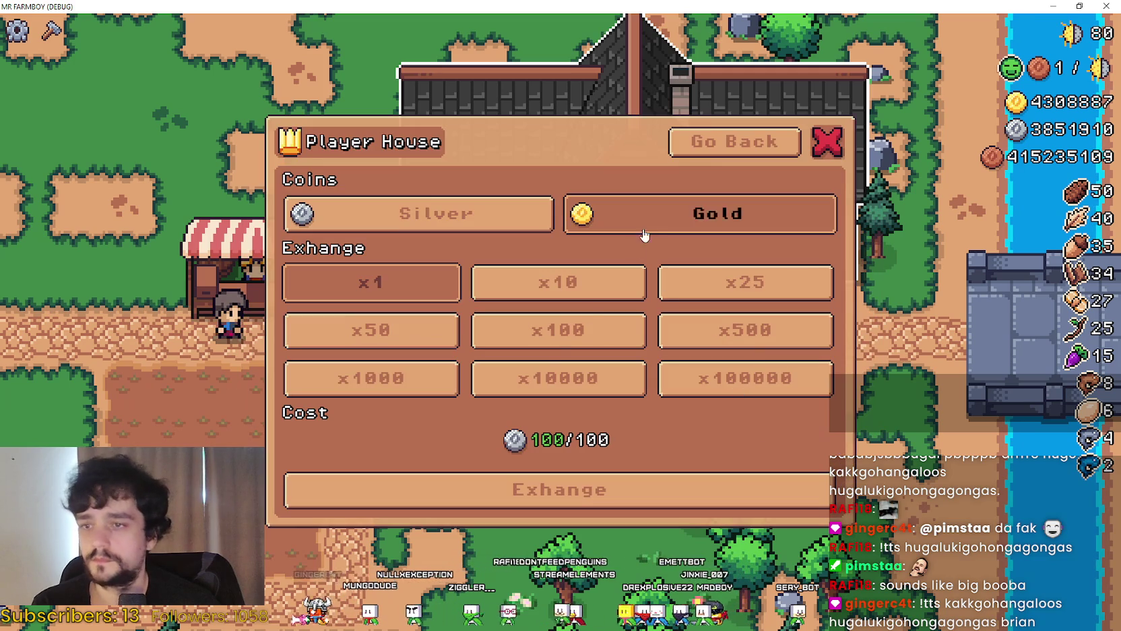
click(574, 325)
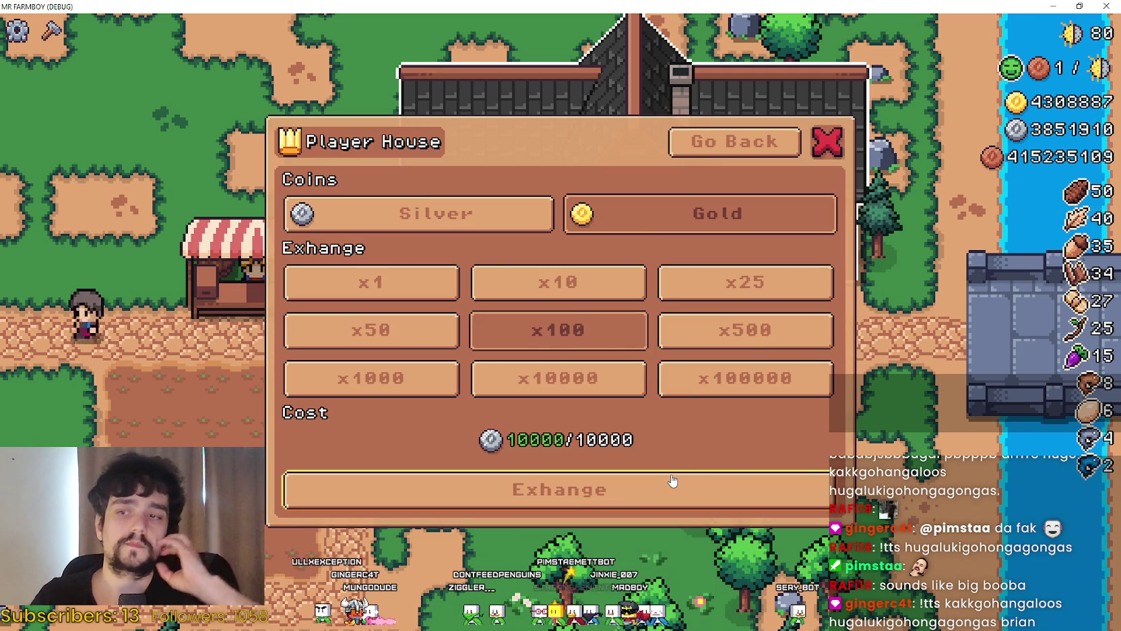
click(673, 481)
click(672, 481)
click(672, 480)
click(670, 481)
click(670, 481)
click(671, 486)
click(670, 487)
click(675, 487)
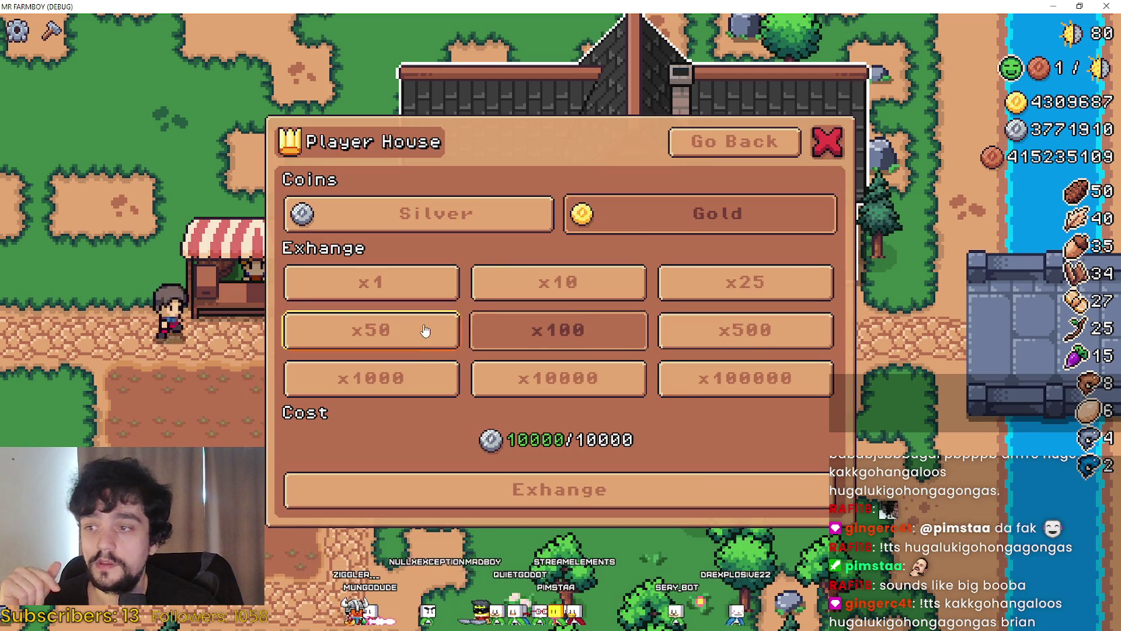
click(425, 330)
click(377, 283)
click(484, 488)
click(483, 488)
Switch to buying silver and trade copper for 25 and then 100 silver
click(558, 283)
click(532, 214)
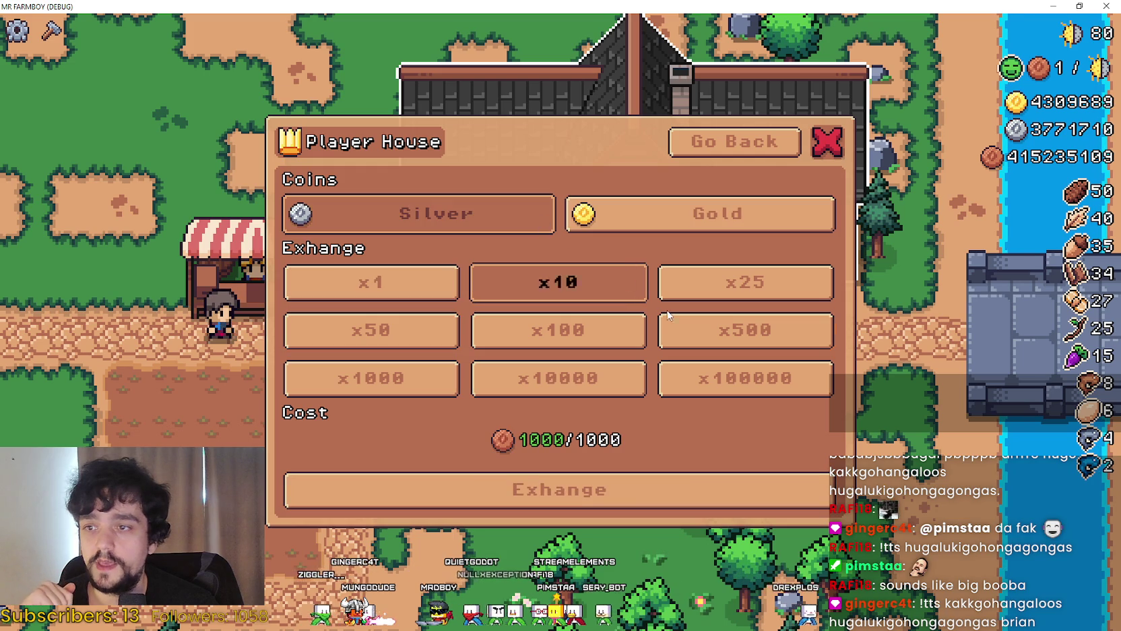
click(676, 281)
click(678, 490)
click(671, 333)
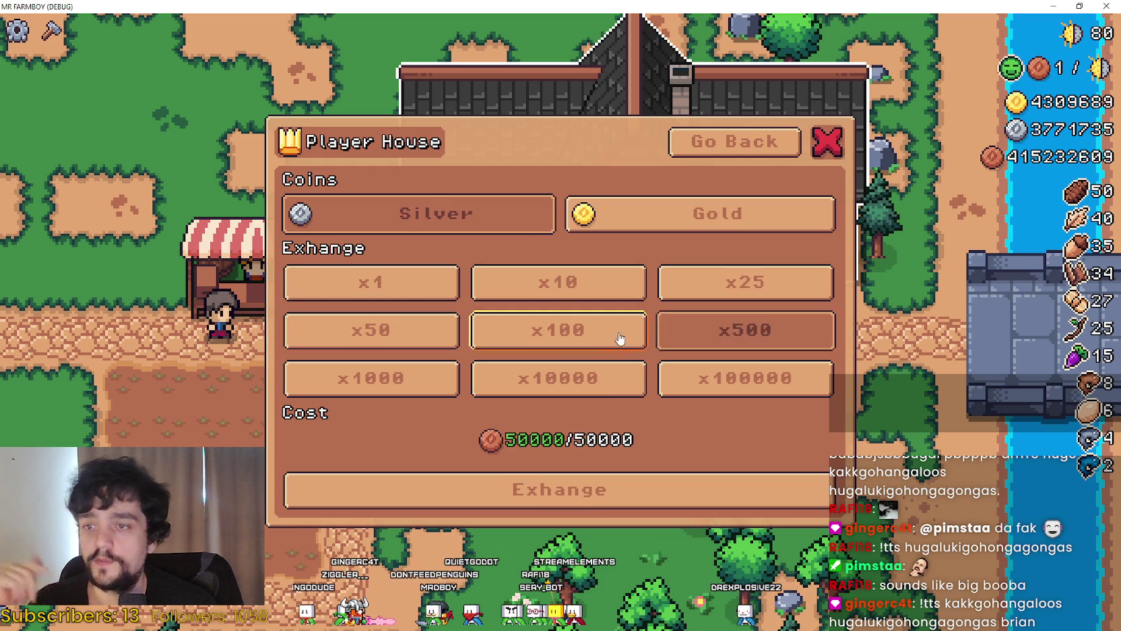
click(620, 338)
click(600, 495)
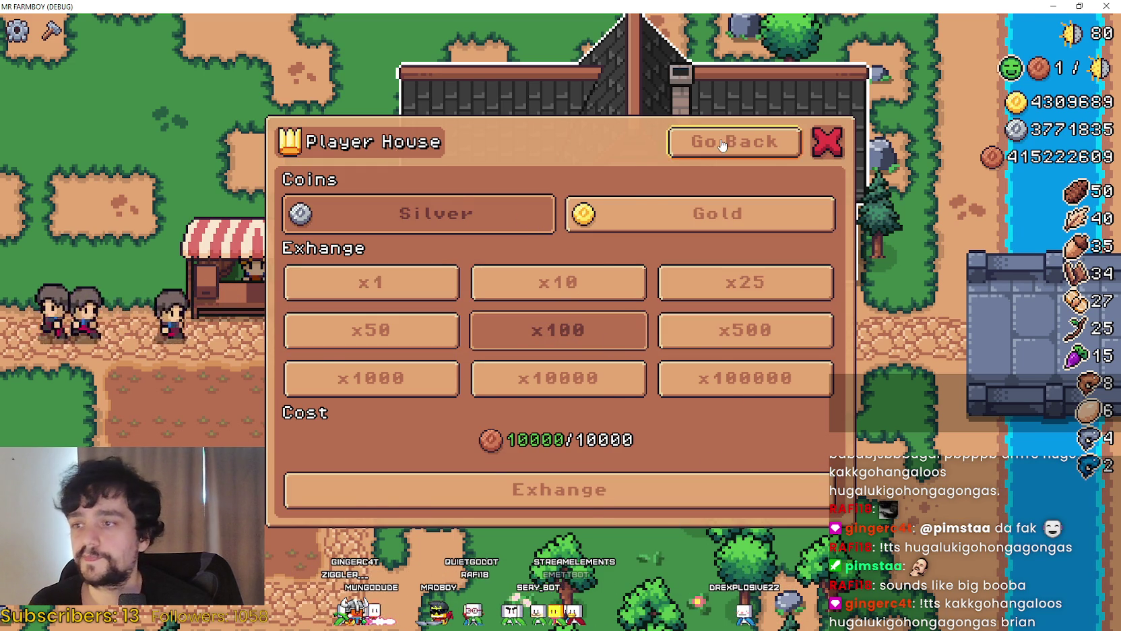
Check the advancement tree, close the Player House dialog, and quit the game from the pause menu
click(723, 144)
click(364, 343)
click(877, 81)
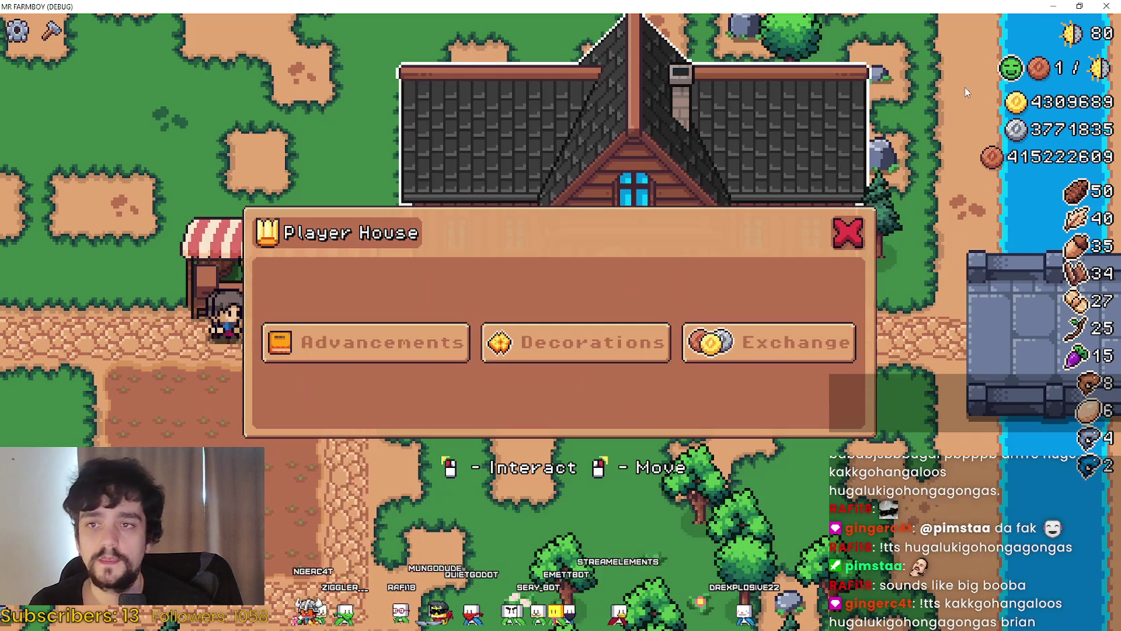
click(847, 235)
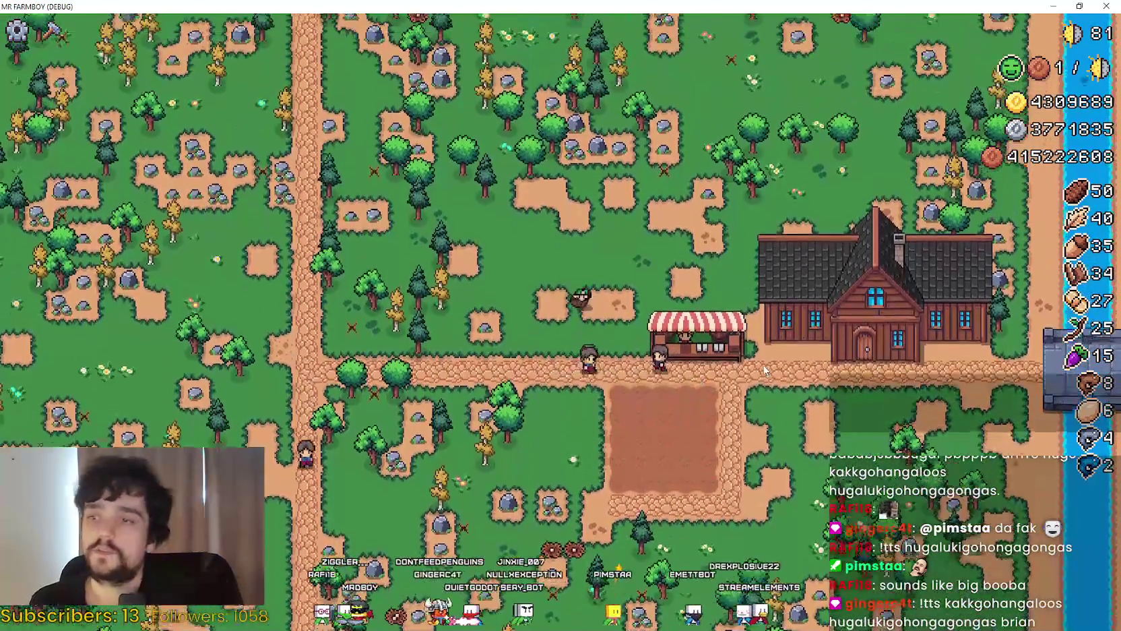
key(Escape)
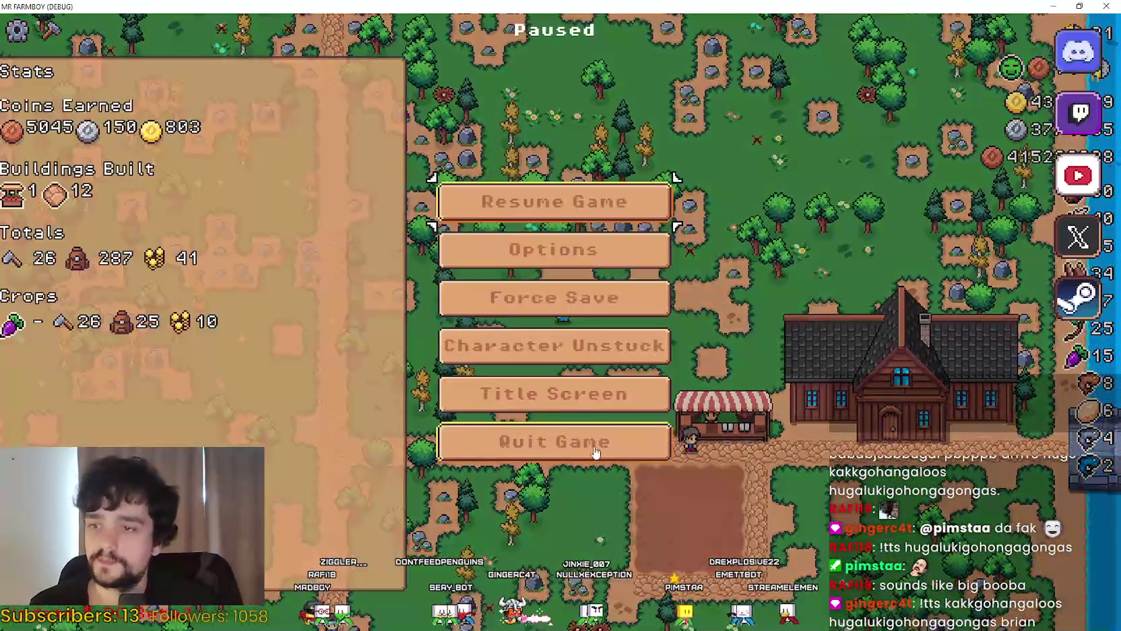
click(595, 452)
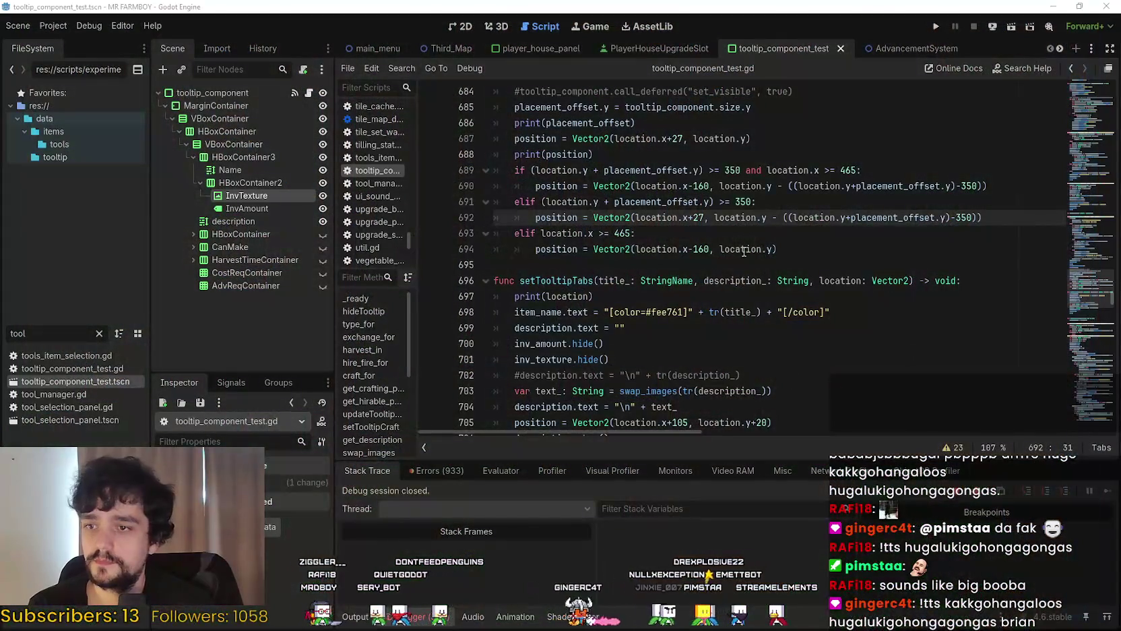
Run the project with F5 and continue to the save game selection
click(744, 249)
key(F5)
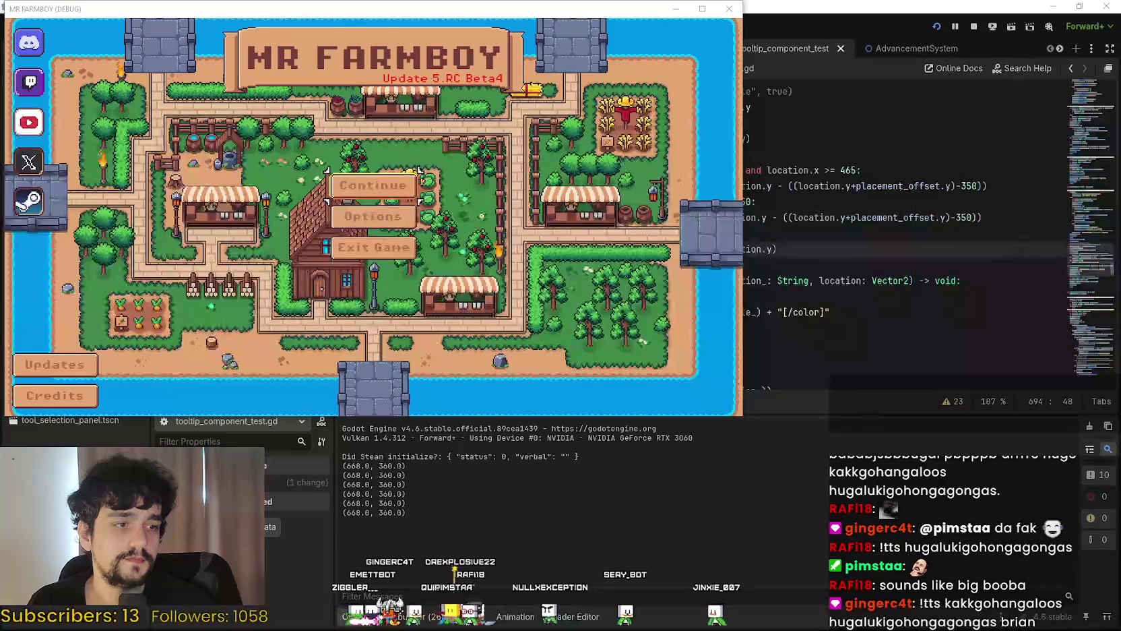
click(373, 187)
Create a new save in Incremental mode, dismiss the uncle's letter, and maximize the window
scroll(376, 250, down, 4)
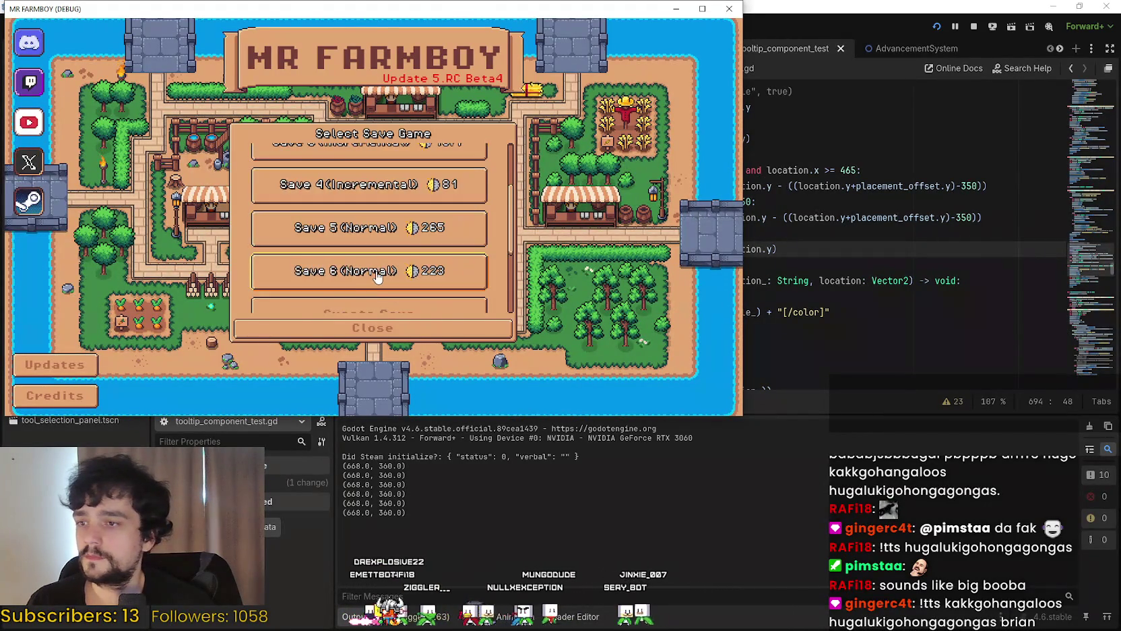
click(377, 250)
click(511, 251)
click(325, 324)
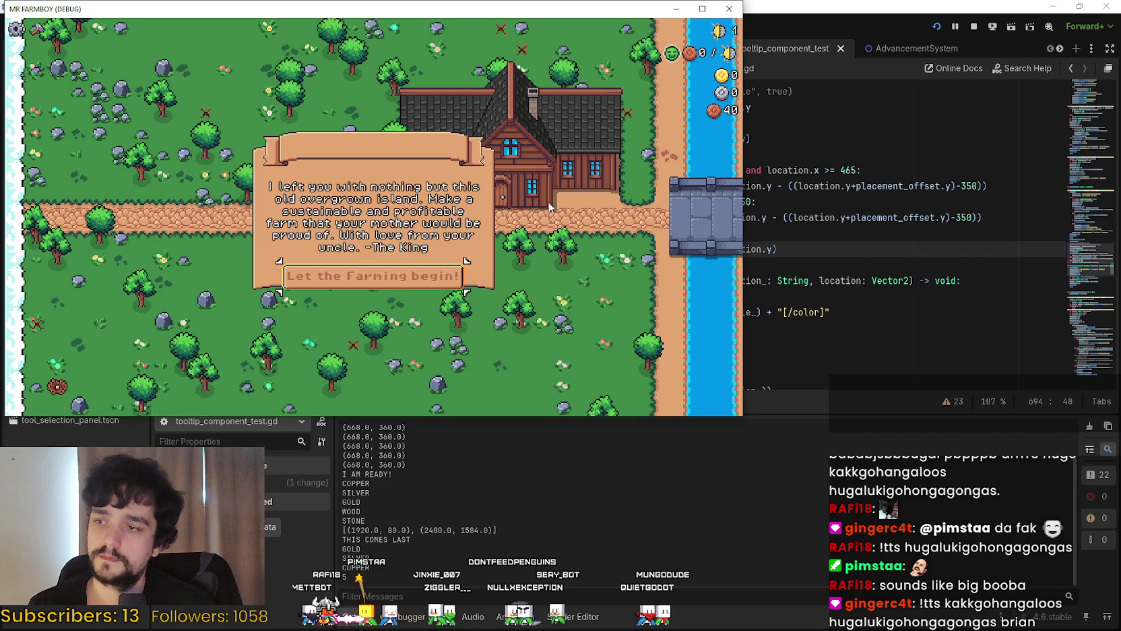
key(Return)
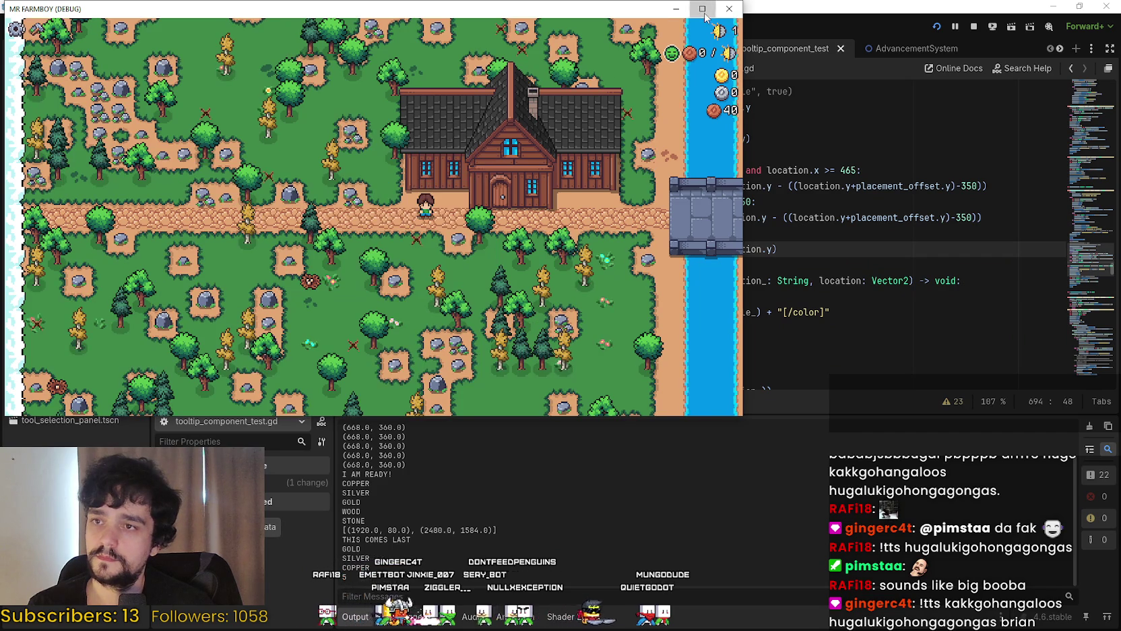
click(703, 9)
Walk the farmer around chopping trees, clearing rocks and harvesting the acorn tree
key(w)
key(d)
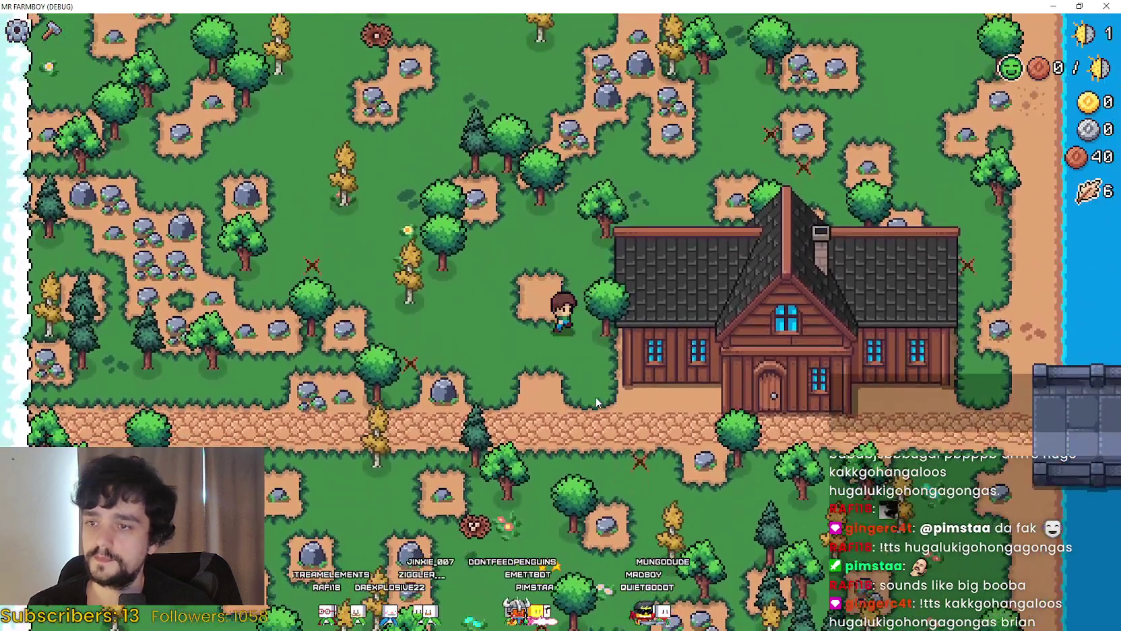
key(w)
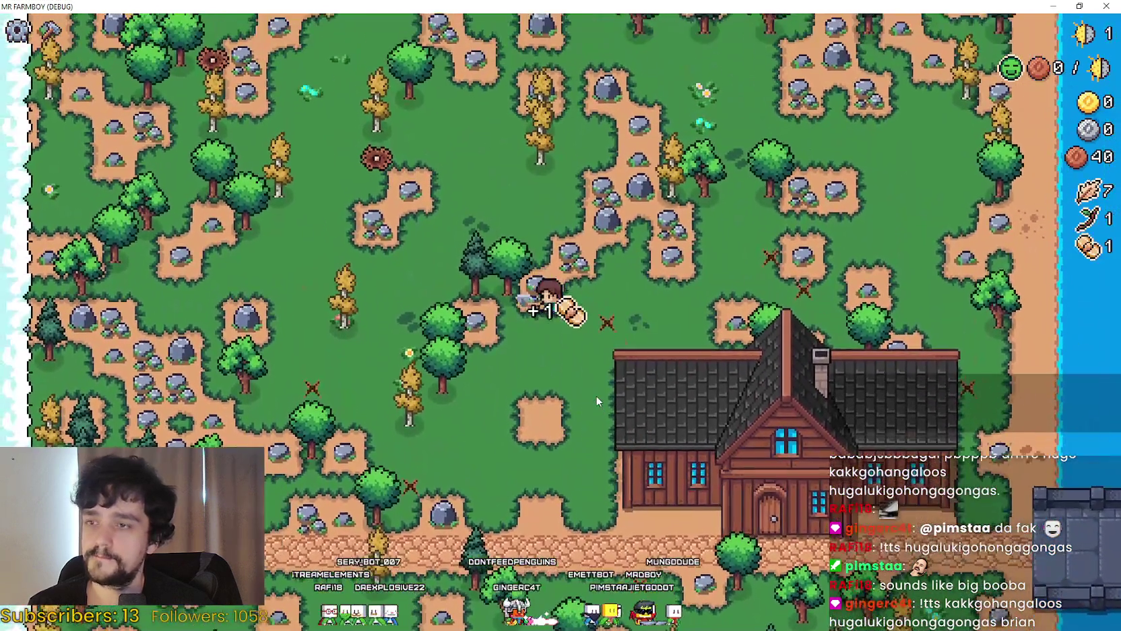
key(s)
key(s)
key(d)
key(w)
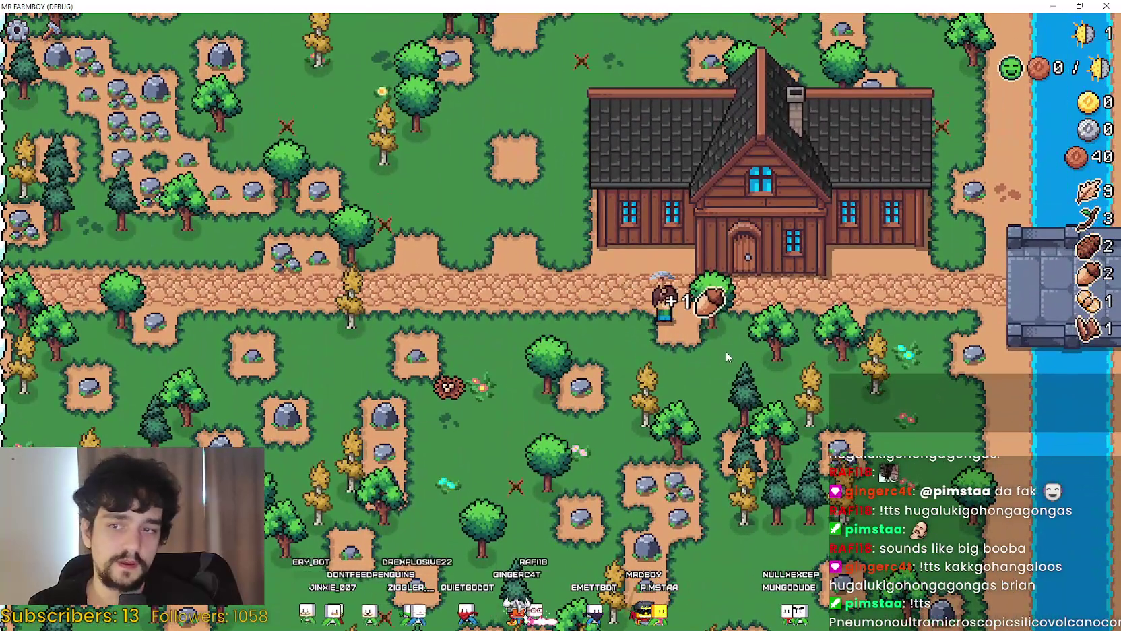
key(s)
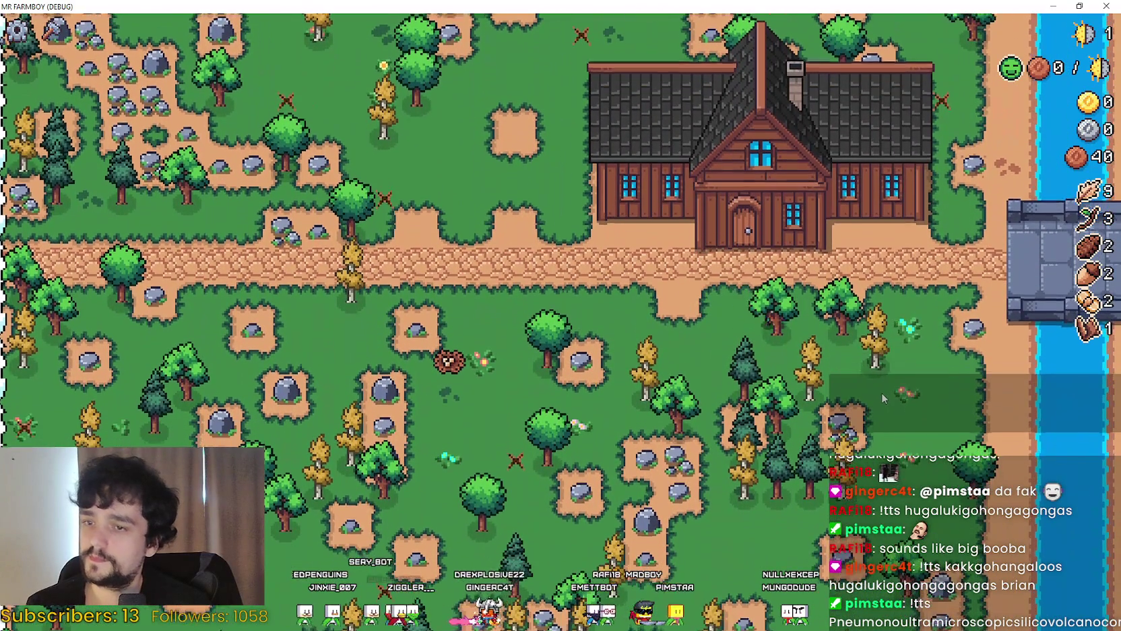
Quit to the title screen, view the save game list, and switch back to Godot
key(Escape)
click(551, 397)
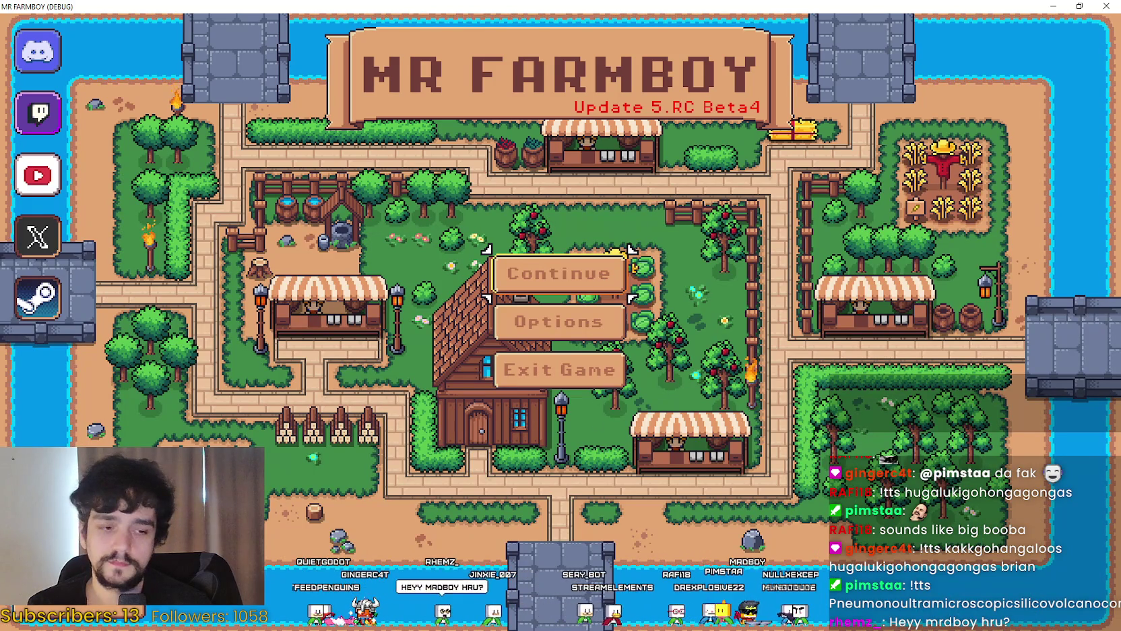
click(559, 273)
scroll(661, 370, down, 1)
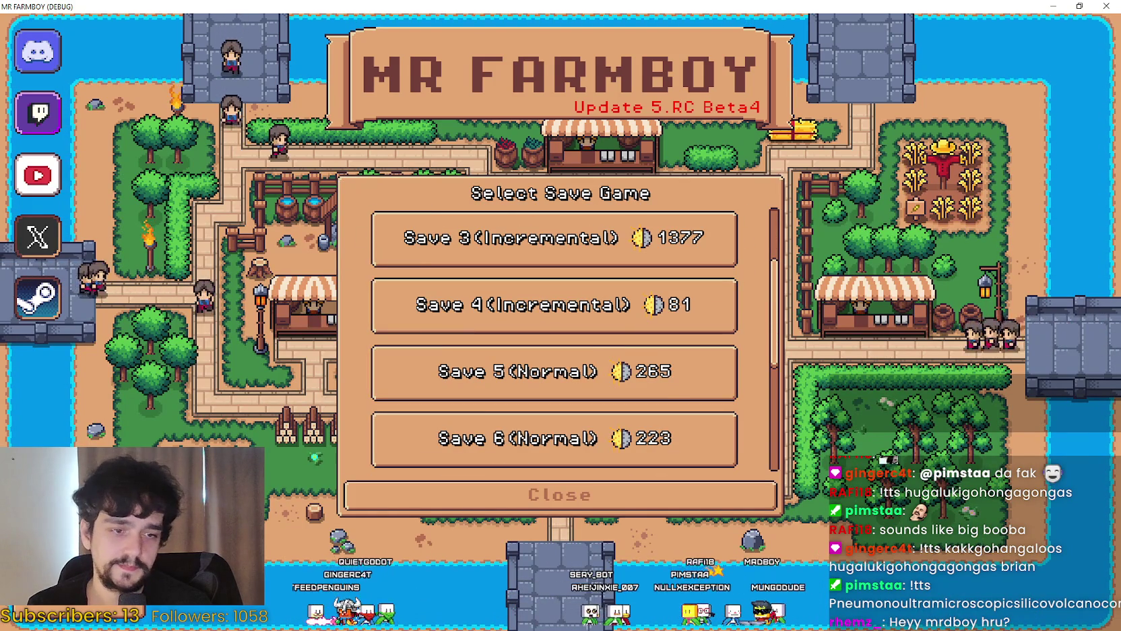
key(alt+Tab)
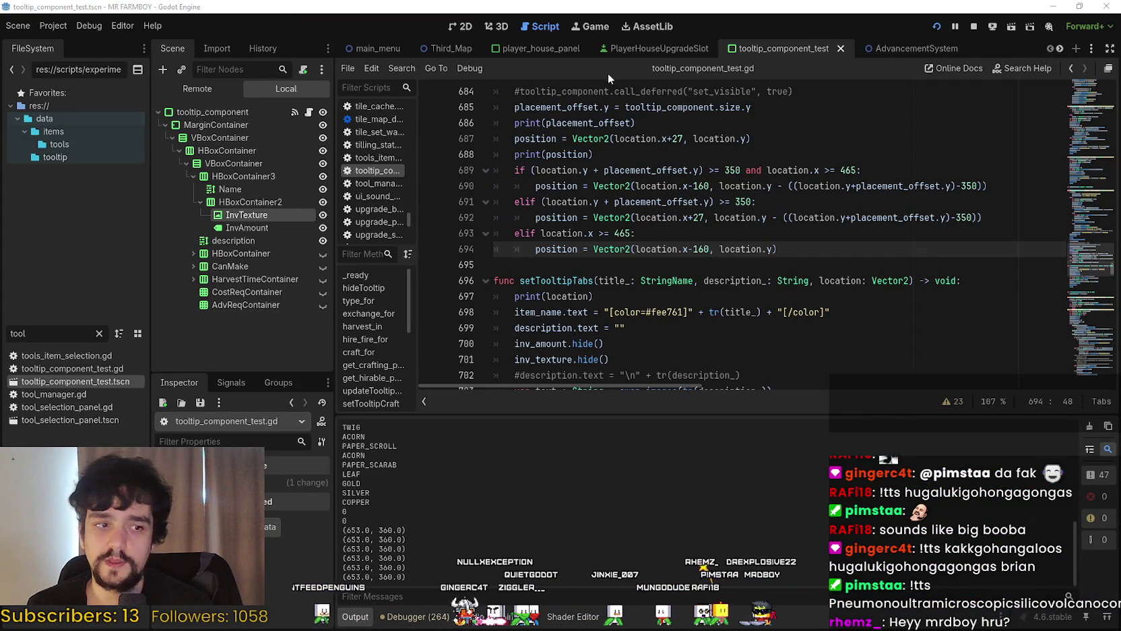
Use Project > Open User Data Folder and enter the game_data folder
click(45, 31)
click(105, 138)
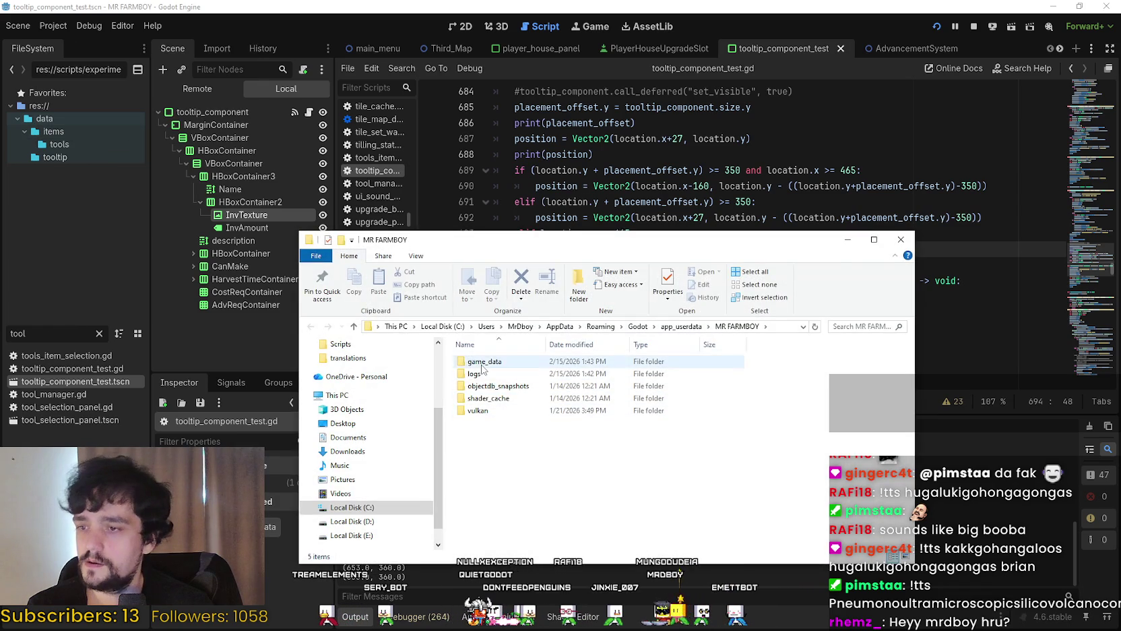
double_click(482, 364)
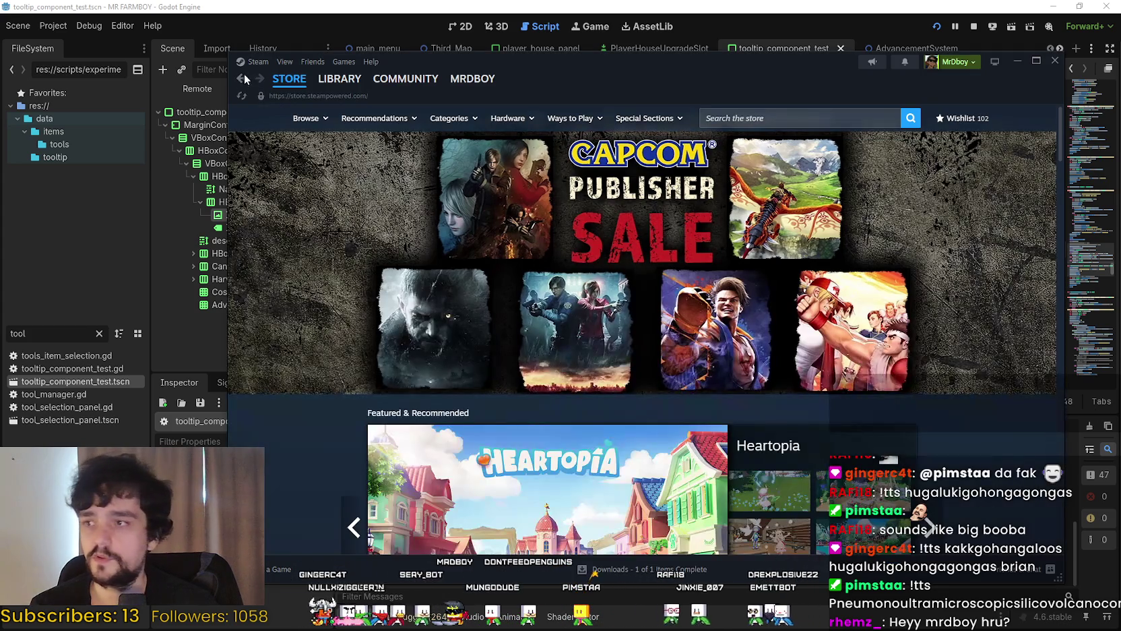
Open the MR FARMBOY hub admin, edit the Update 5: Road to Release draft, and select the Incremental Mode line
click(242, 79)
click(242, 81)
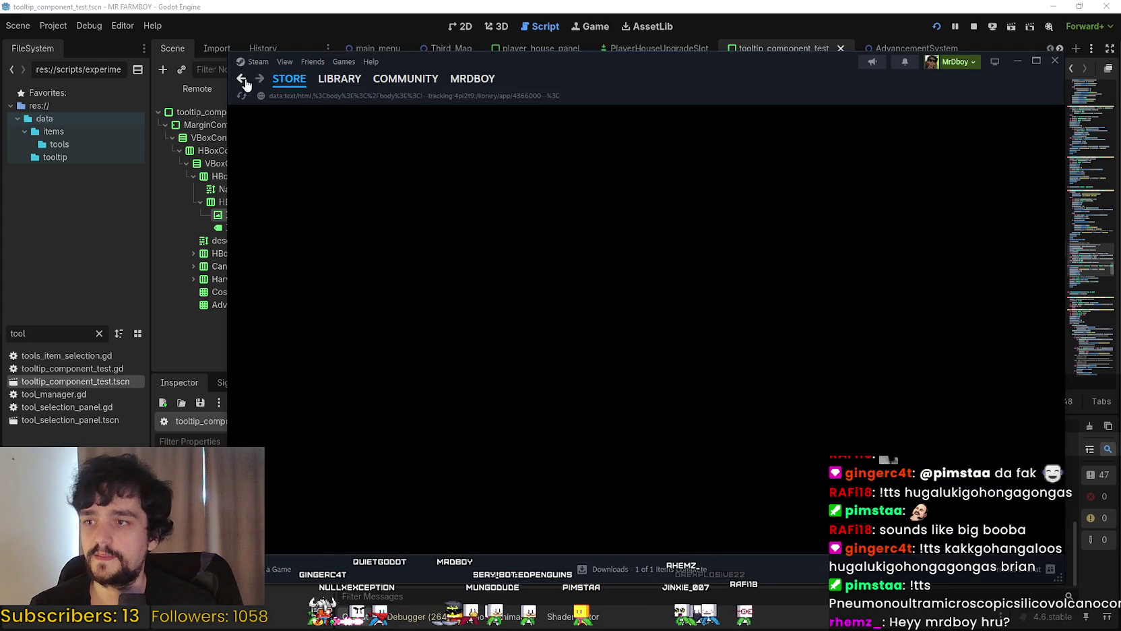
click(330, 82)
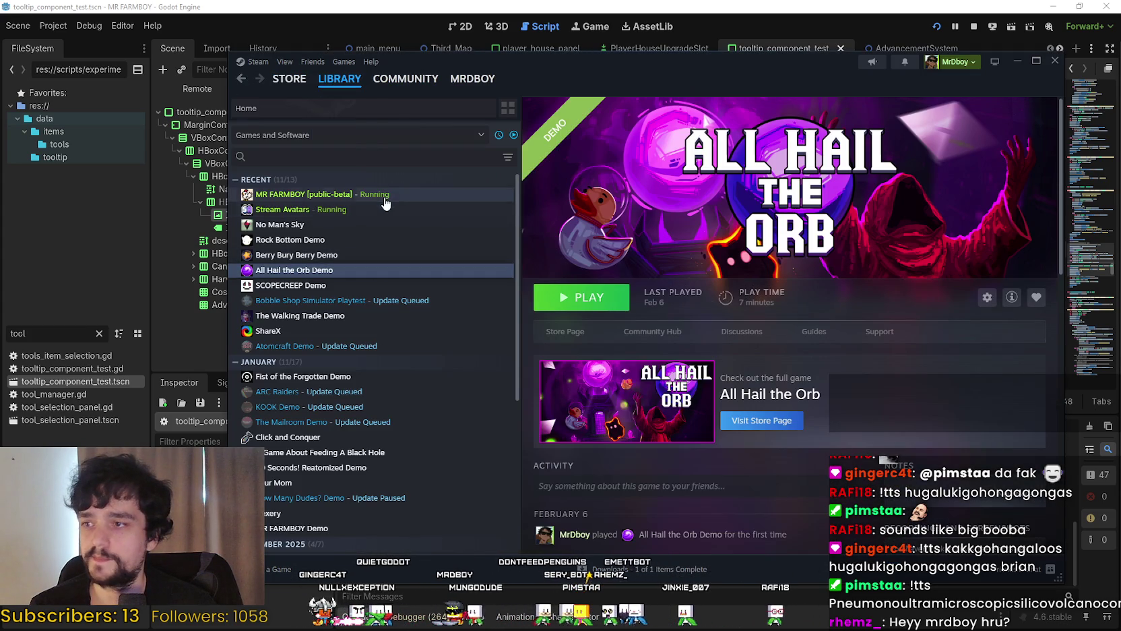
click(385, 199)
click(630, 335)
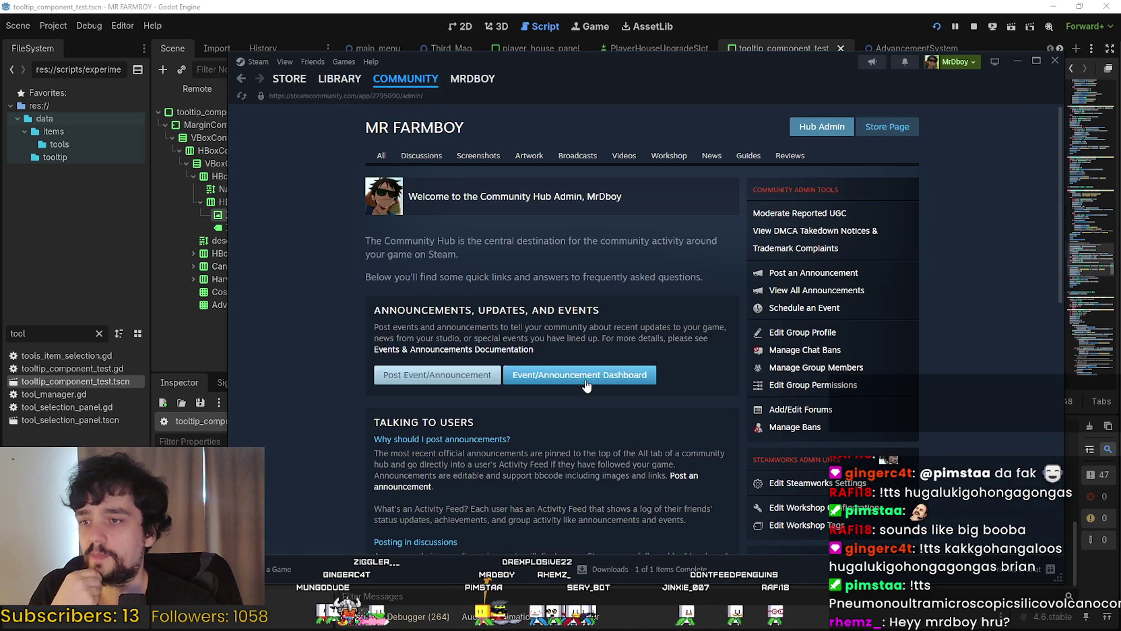
click(585, 376)
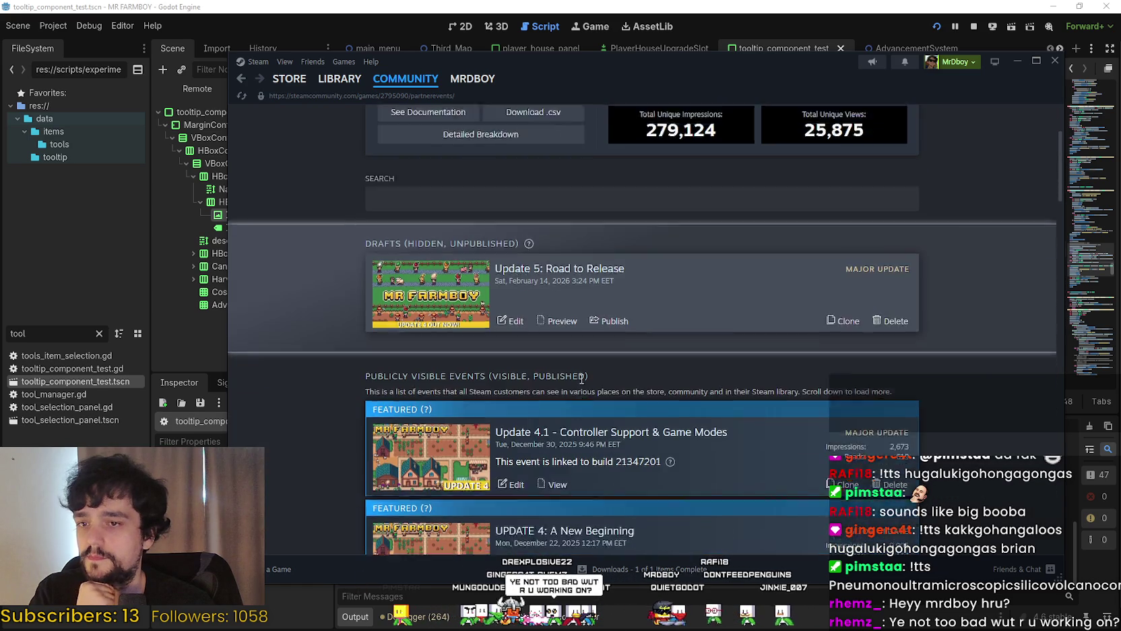
click(817, 387)
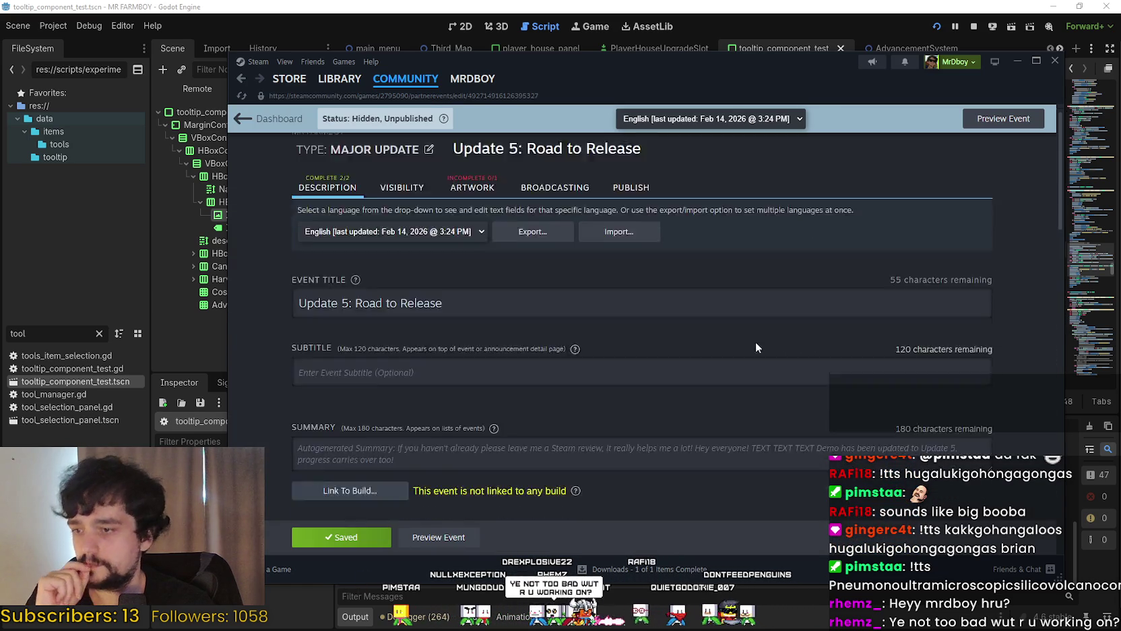
scroll(756, 344, down, 15)
scroll(592, 277, down, 1)
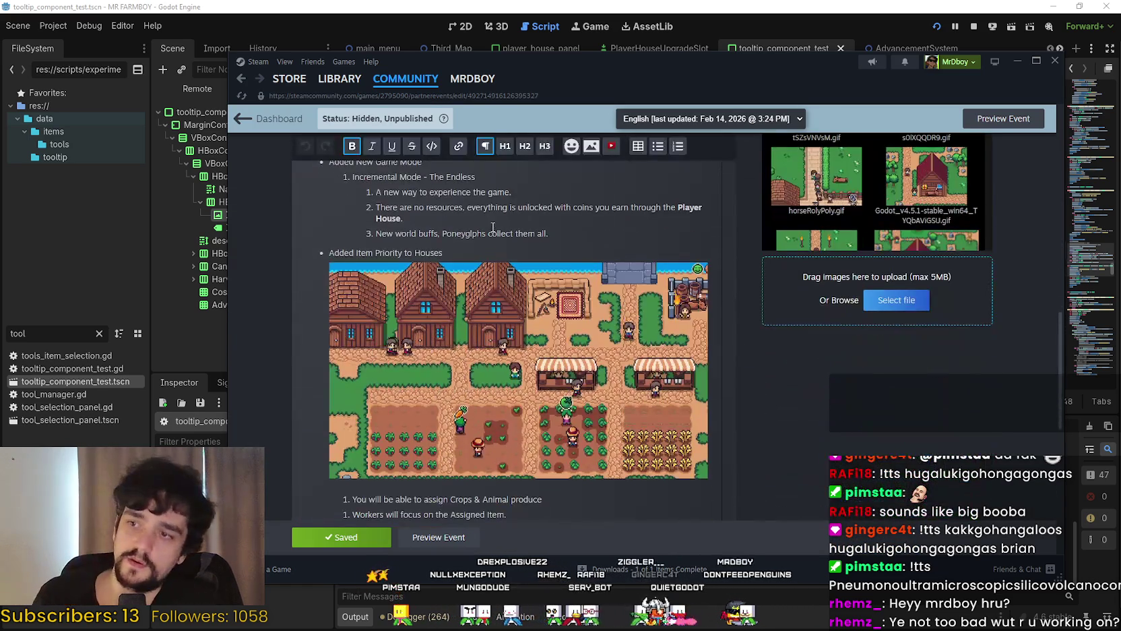
click(356, 234)
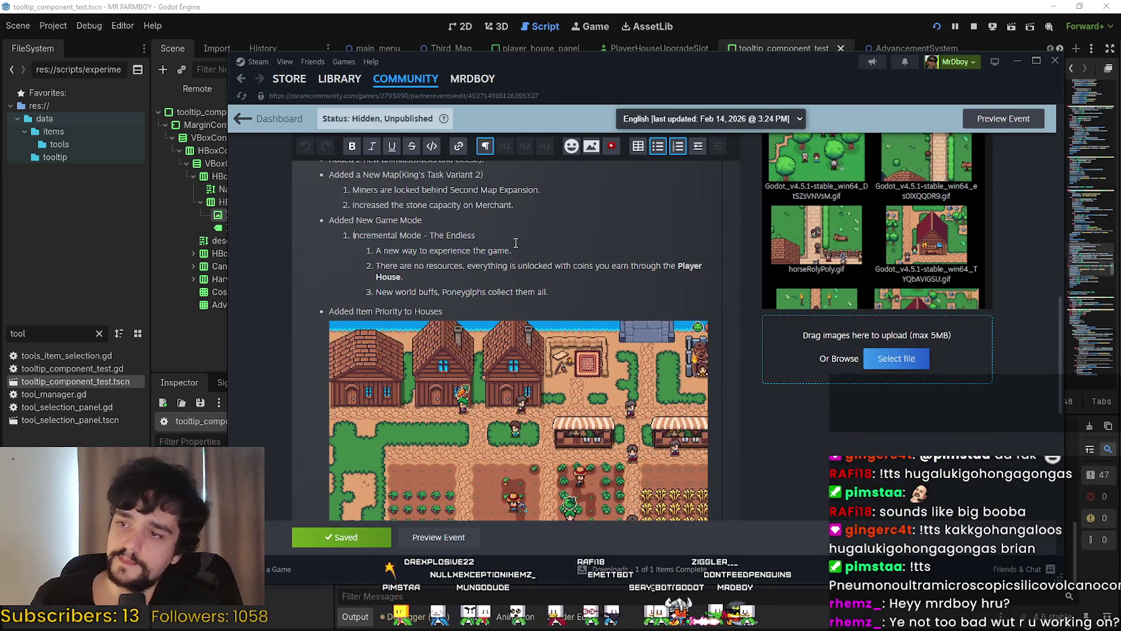
triple_click(356, 234)
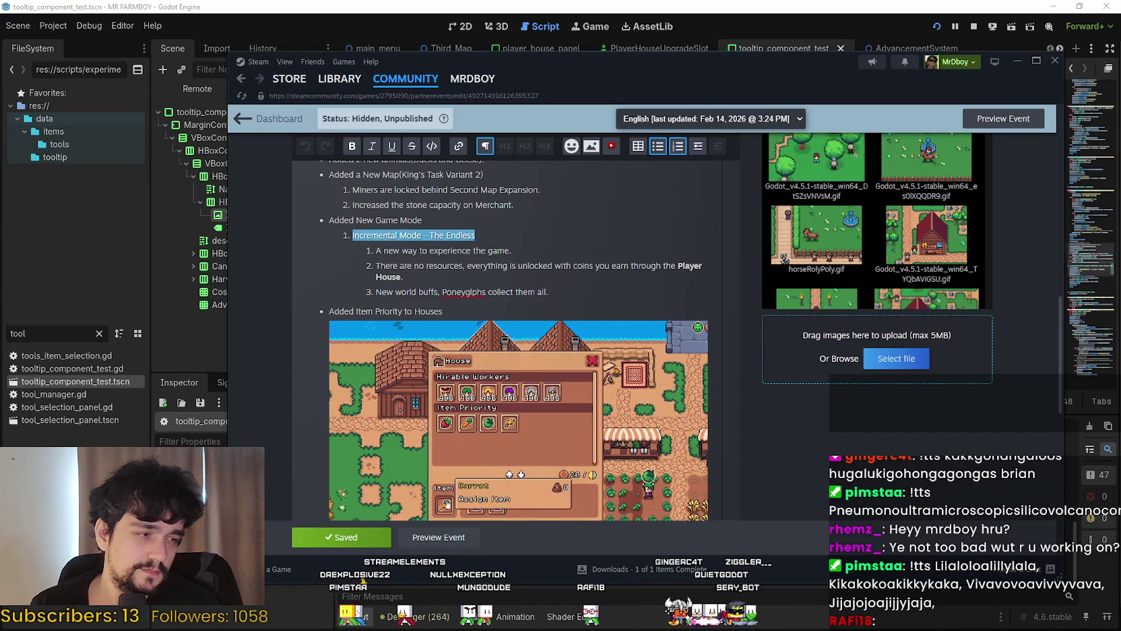
Search the Steam library for 'Share' and launch ShareX
click(339, 78)
click(303, 156)
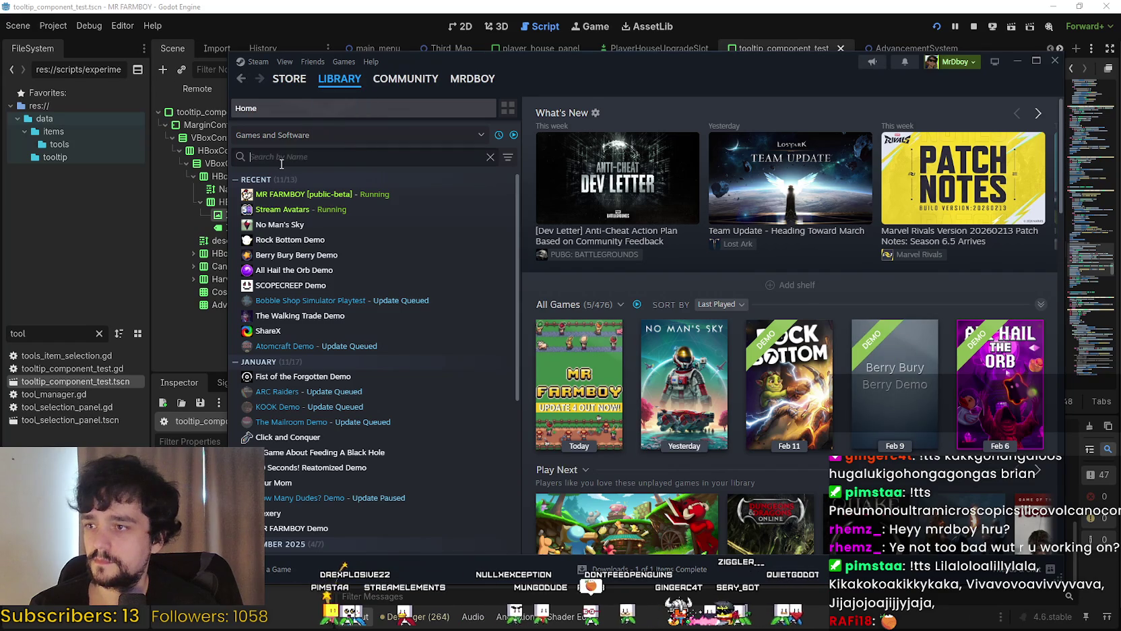
text(Share)
click(404, 195)
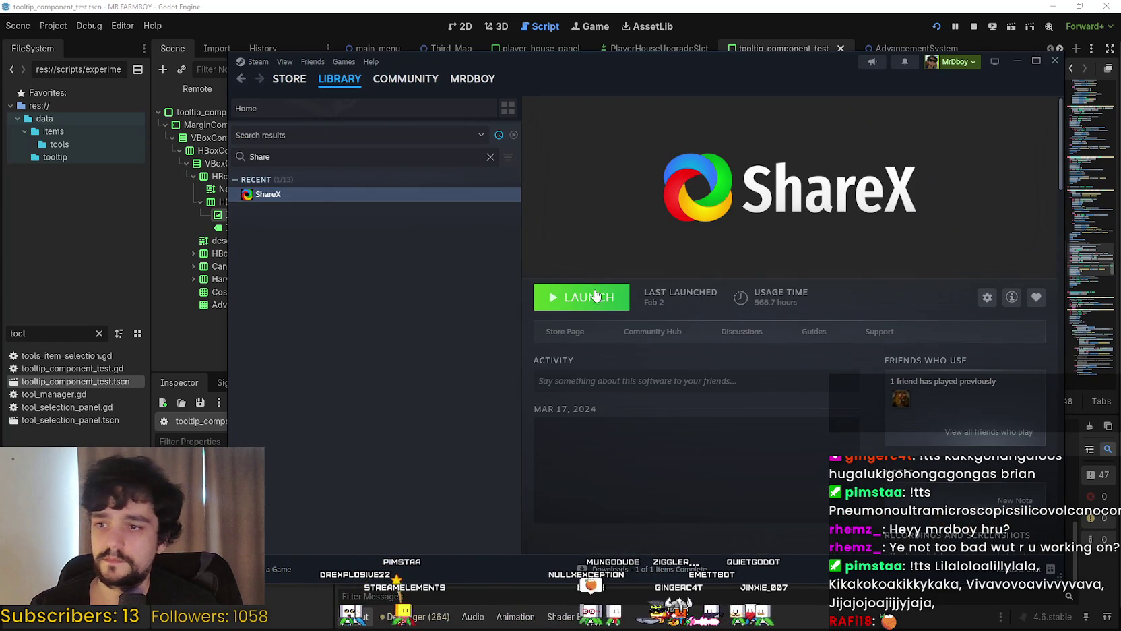
double_click(403, 195)
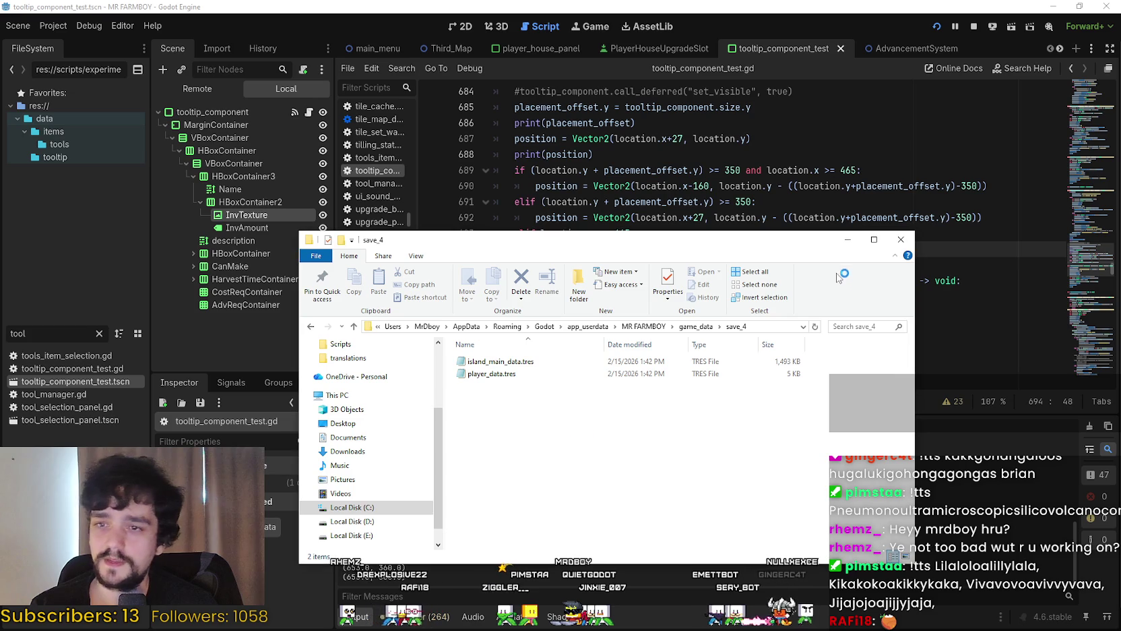
Select player_data.tres in the save_4 folder and return to the MR FARMBOY save list
click(539, 362)
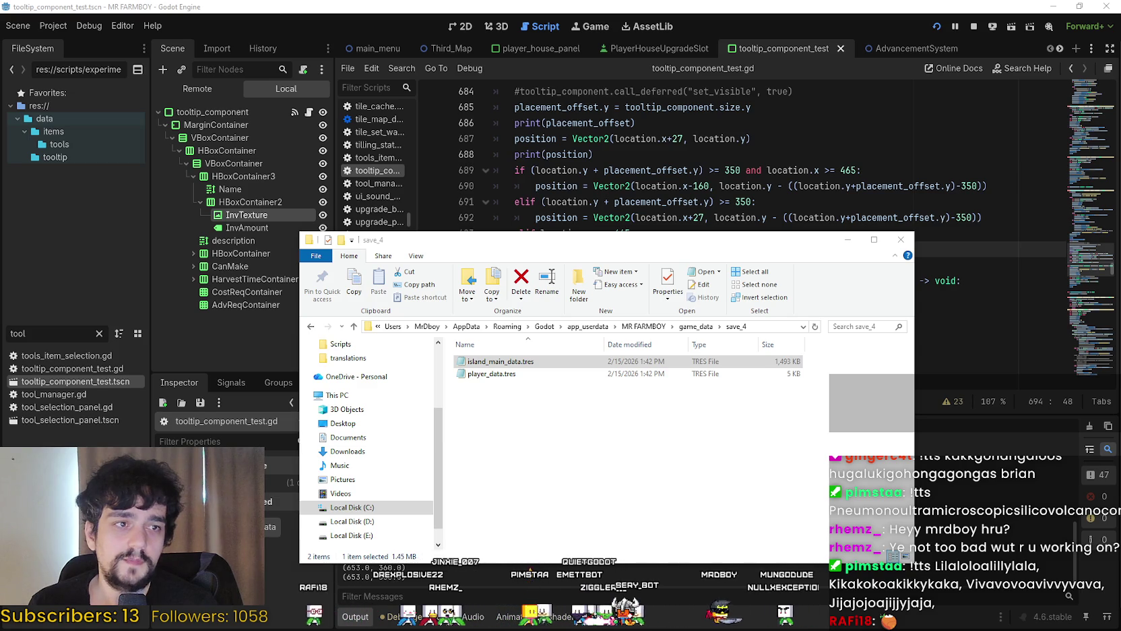
click(492, 373)
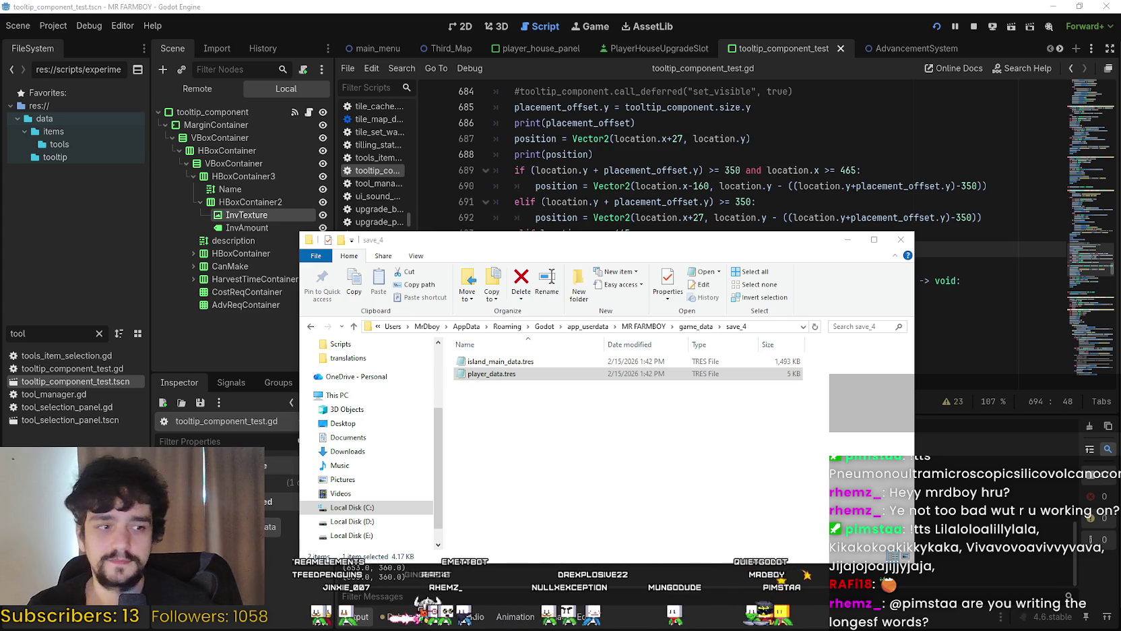
key(alt+Tab)
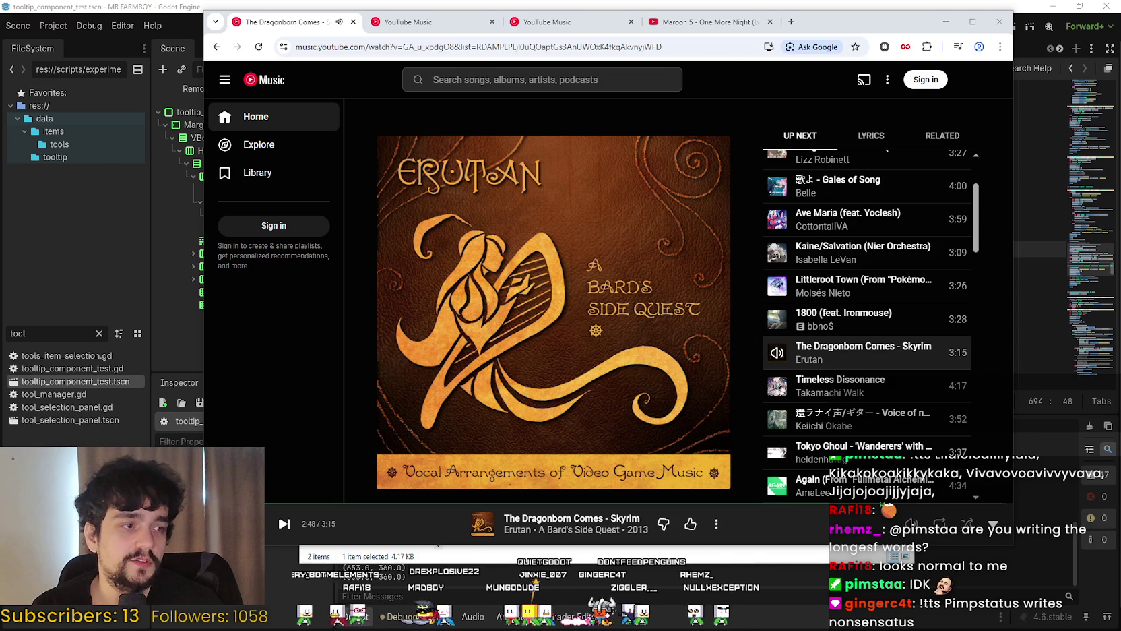
key(alt+Tab)
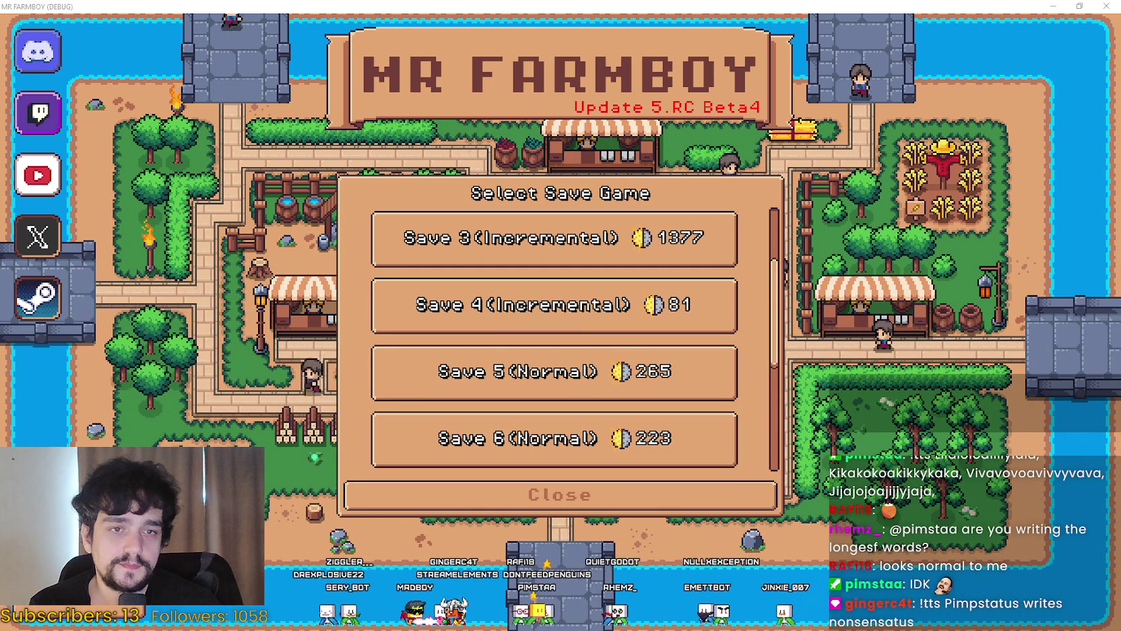
Delete every entry in the_endless_unlocked array, leaving Array[String]([])
scroll(340, 429, down, 20)
scroll(340, 429, up, 20)
scroll(381, 433, down, 20)
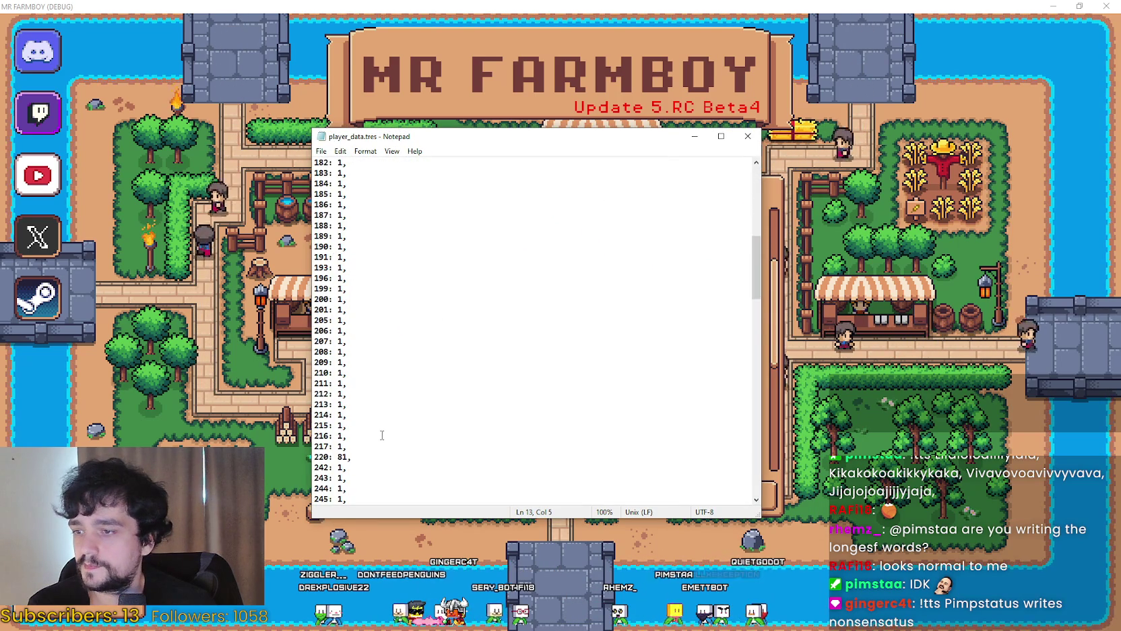
scroll(381, 435, down, 20)
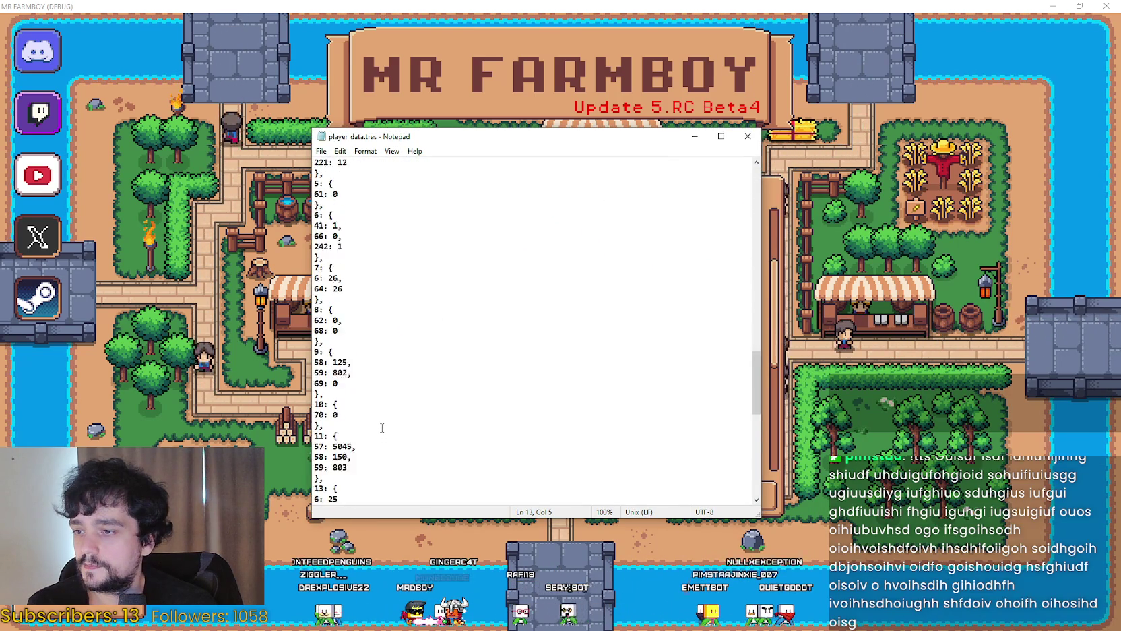
scroll(381, 429, down, 4)
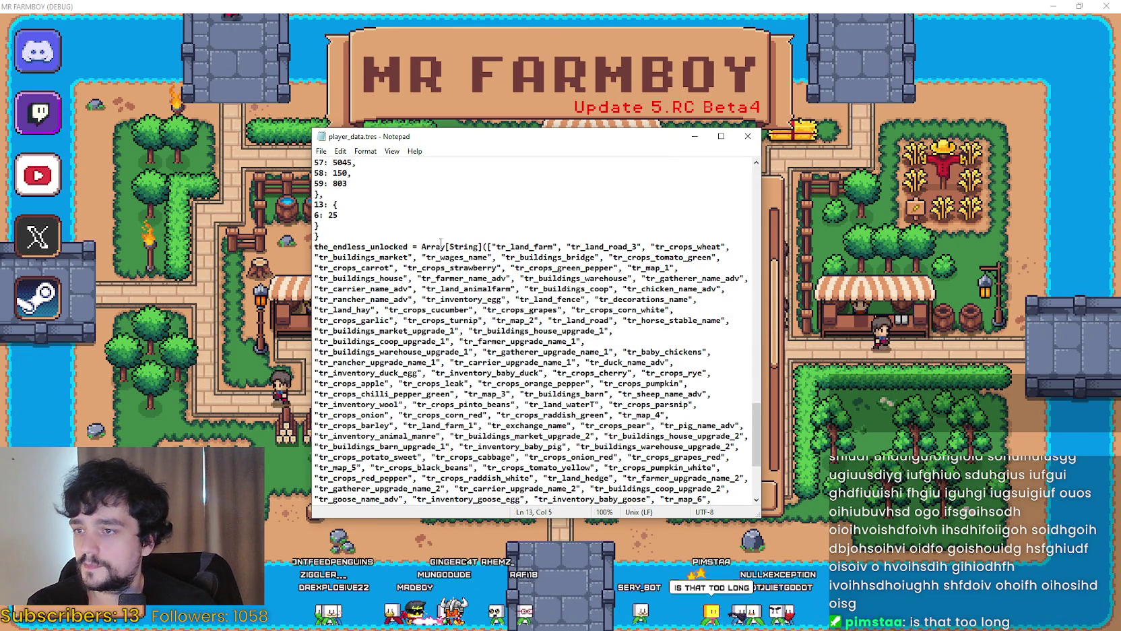
drag(492, 247, 510, 267)
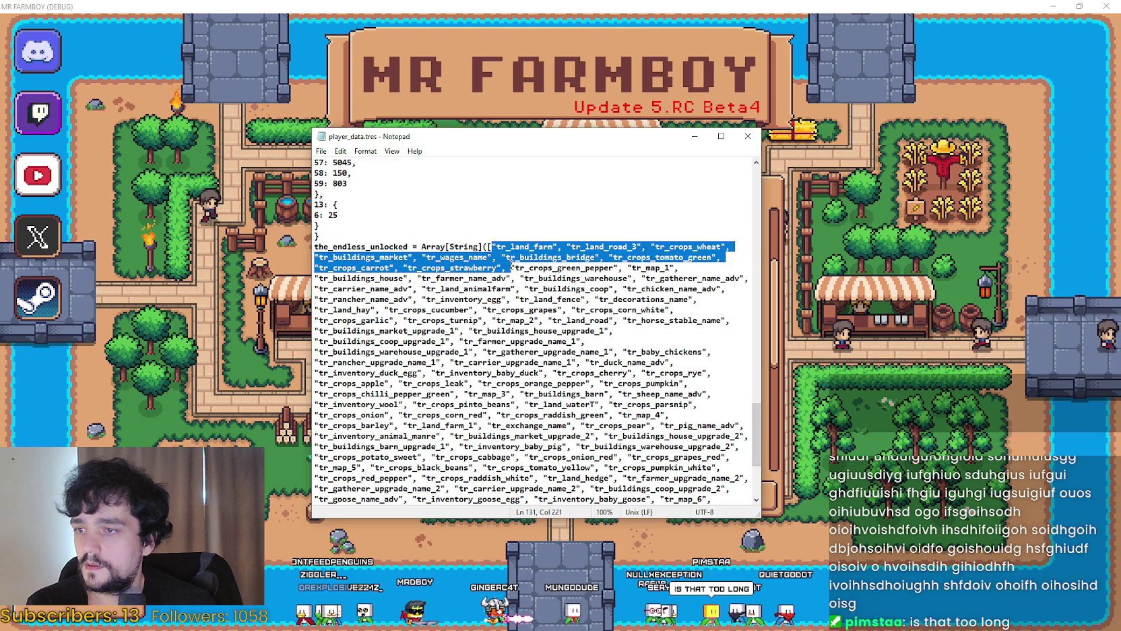
scroll(484, 291, down, 5)
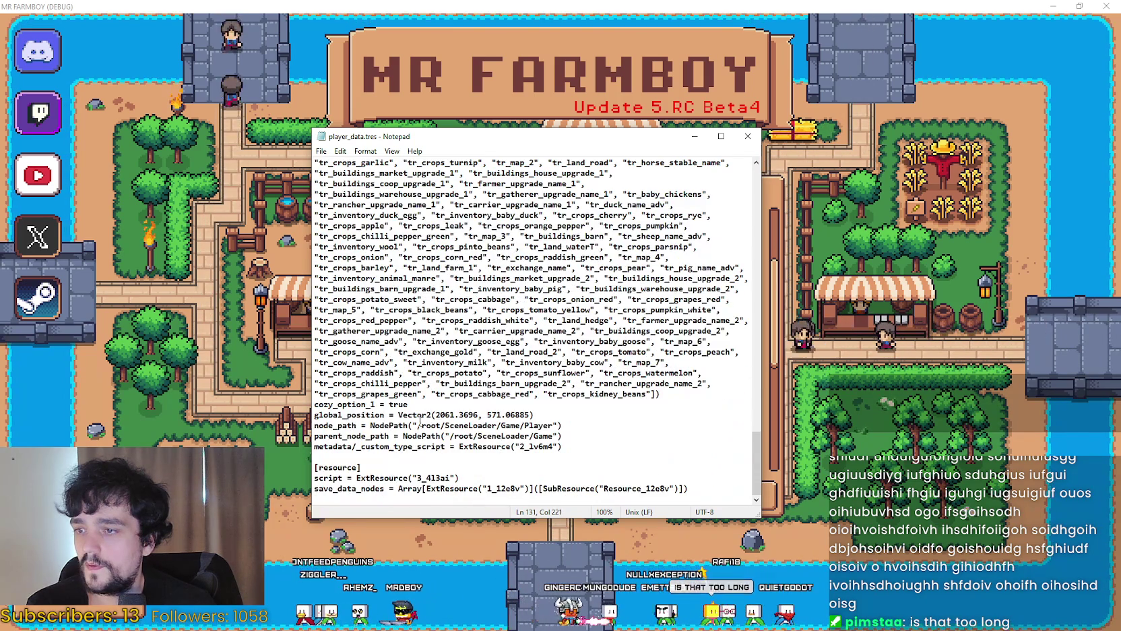
mouse_move(652, 395)
mouse_down()
mouse_move(581, 331)
mouse_move(593, 373)
mouse_move(492, 278)
mouse_up()
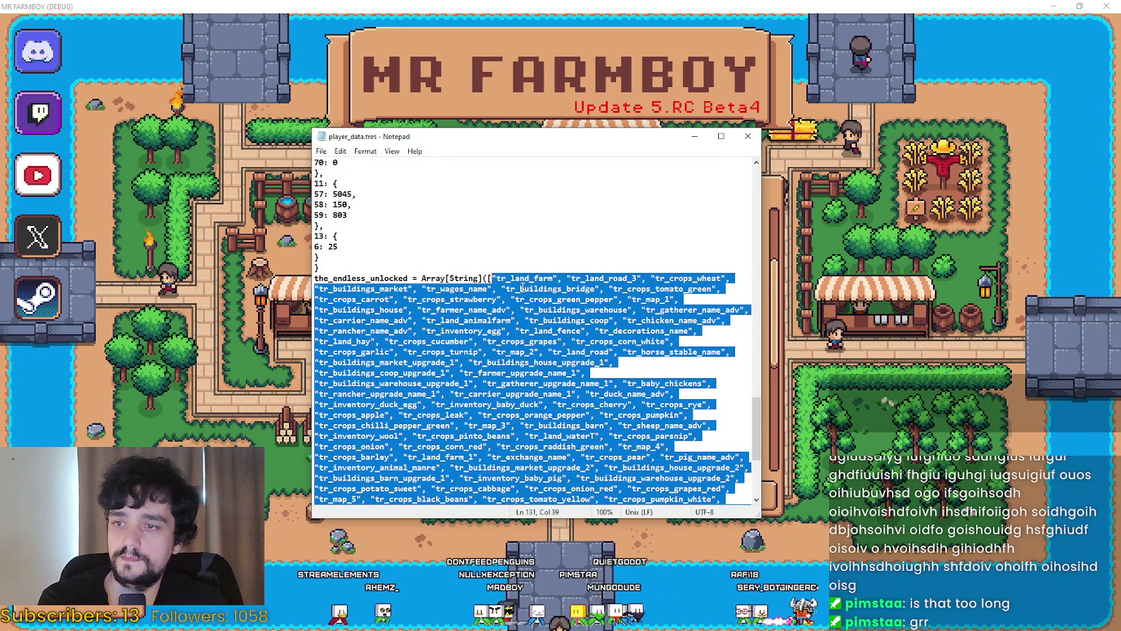
key(Delete)
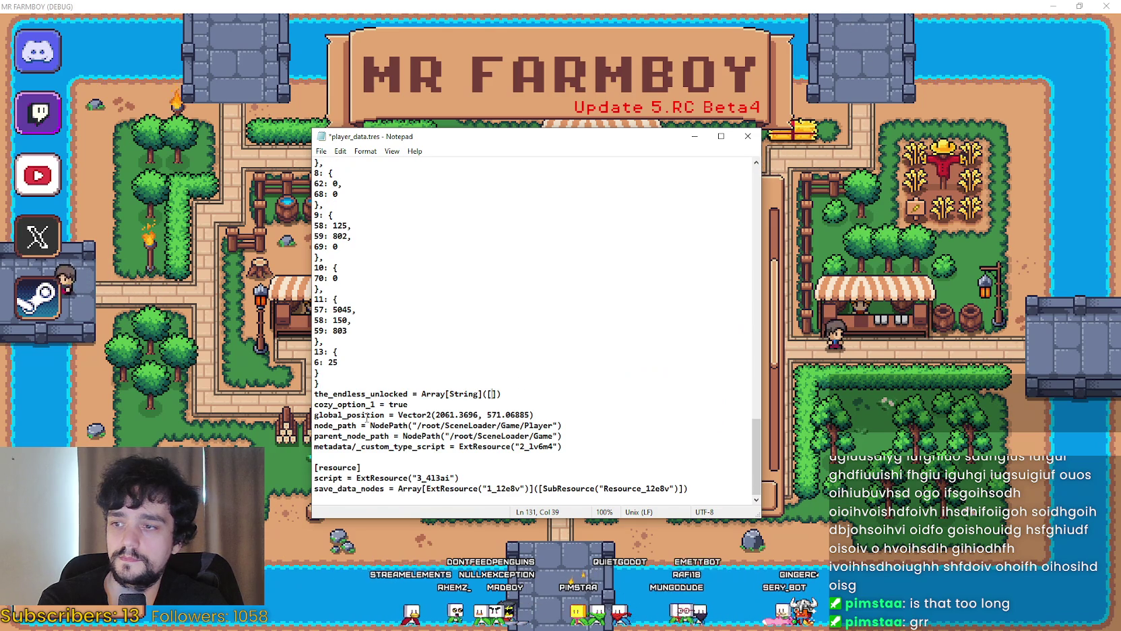
Close Notepad, saving the changes to player_data.tres
key(End)
key(alt+F4)
click(537, 341)
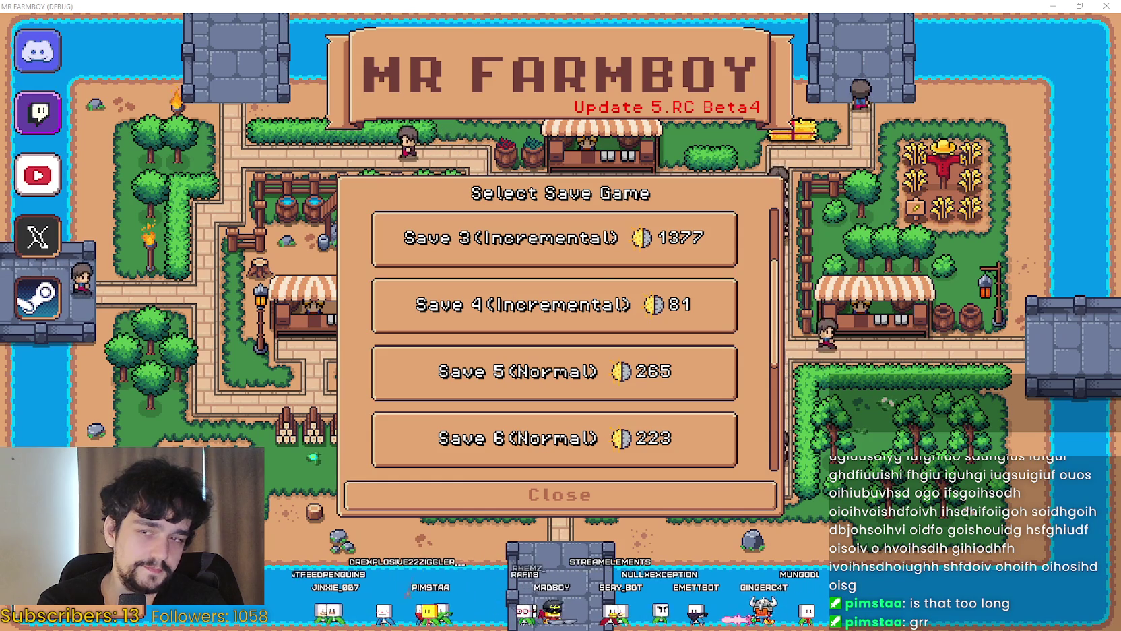
Load the Save 4 (Incremental) game and go back to the Godot editor
click(566, 329)
click(476, 325)
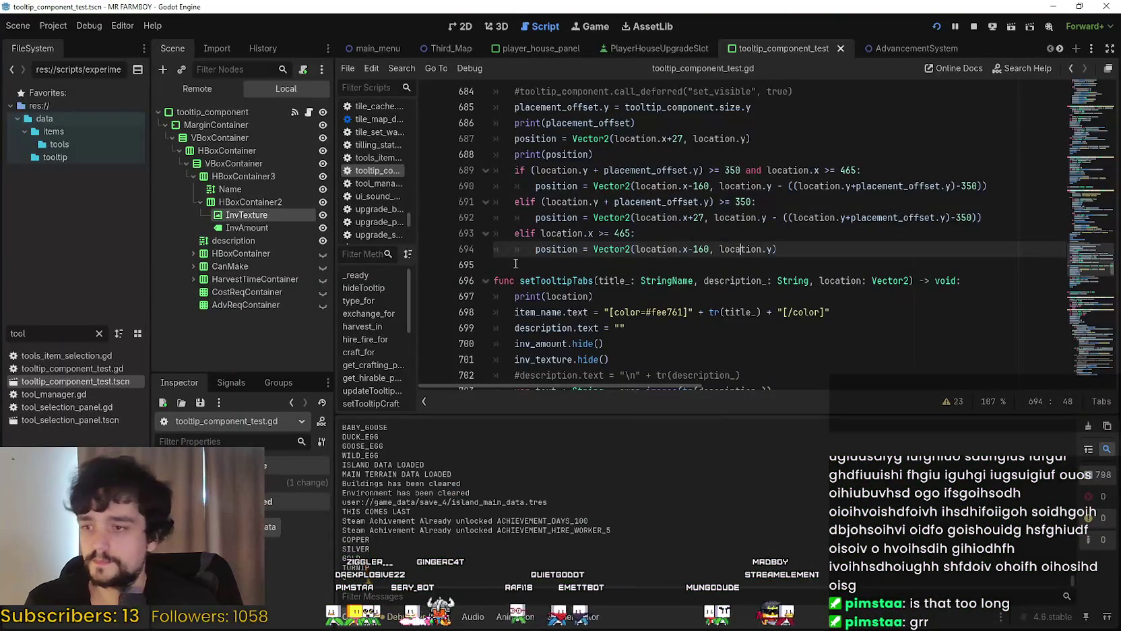
click(516, 263)
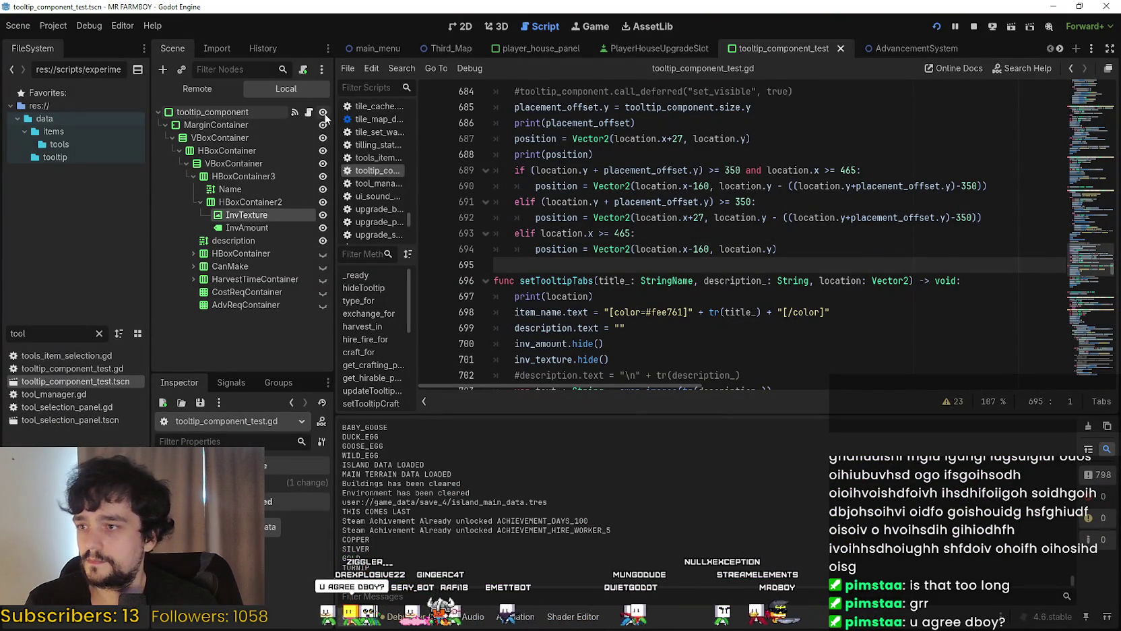
Hide the tooltip_component node and save the tooltip test scene
click(323, 112)
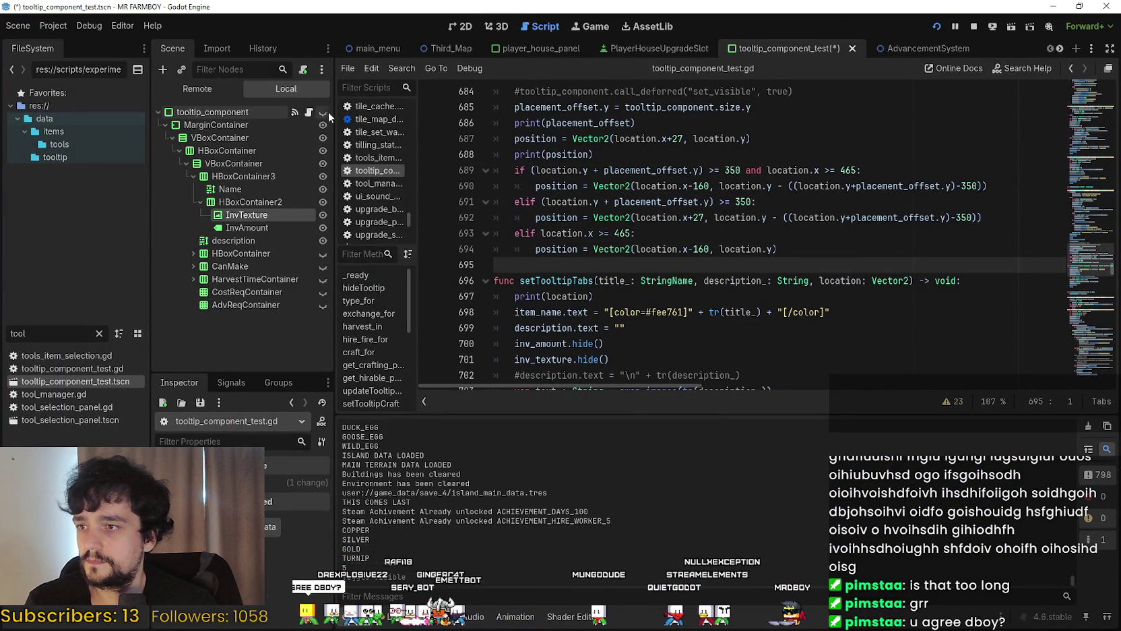
click(769, 215)
key(ctrl+s)
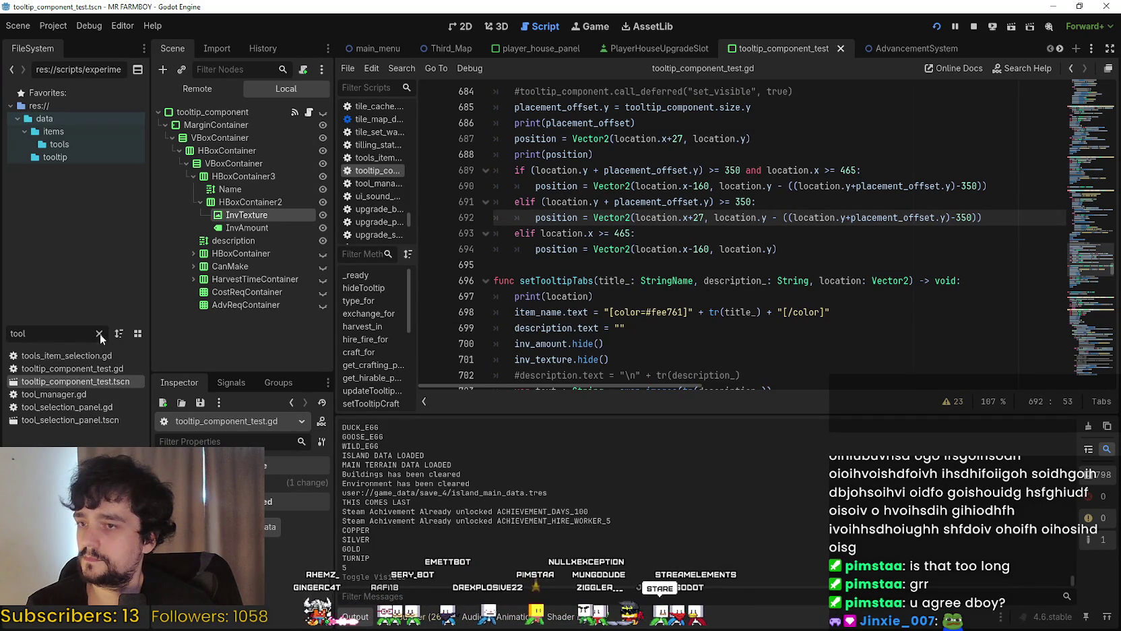
Comment out line 26's show_tool_tip_upgrade_player emit in player_house_upgrade_slot.gd and save
click(636, 54)
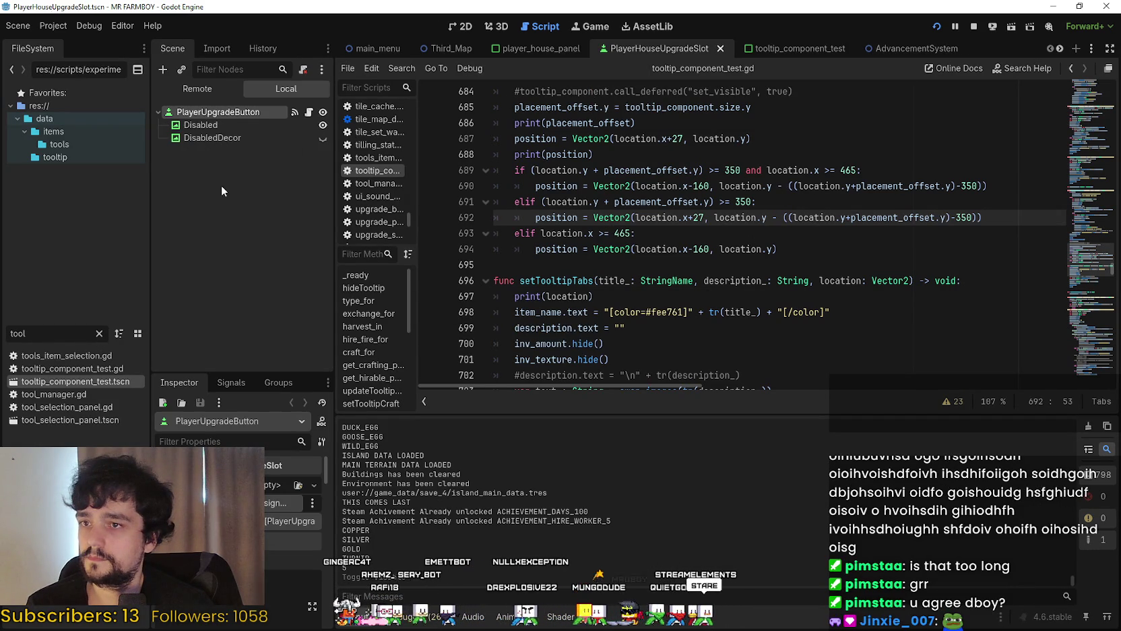
click(308, 111)
click(639, 170)
drag(1078, 194, 1085, 99)
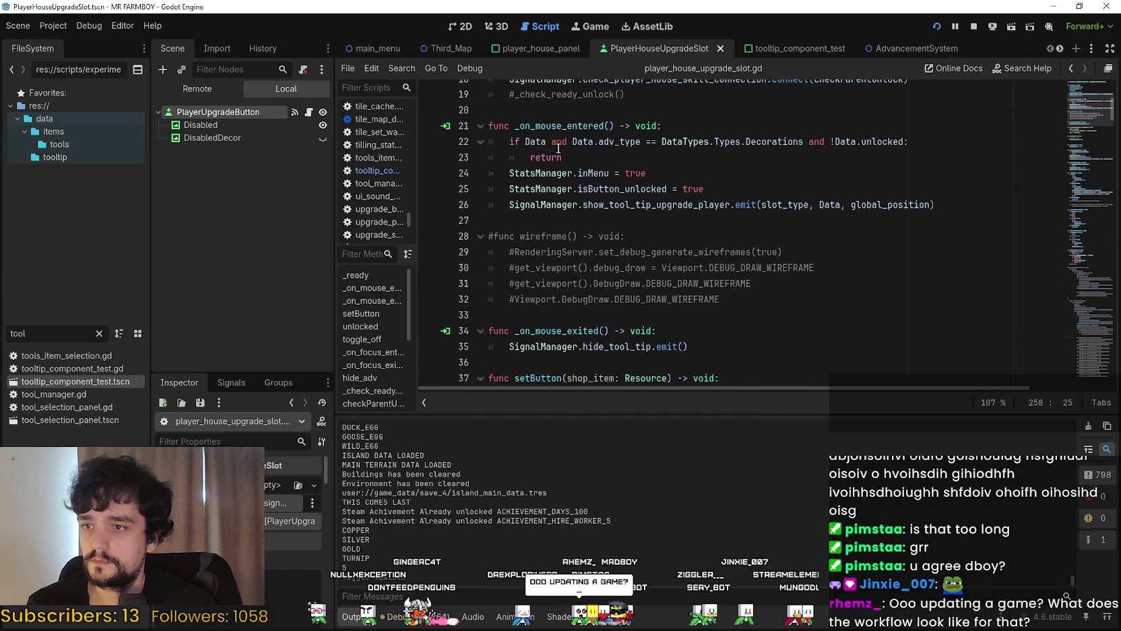
click(499, 207)
text(#)
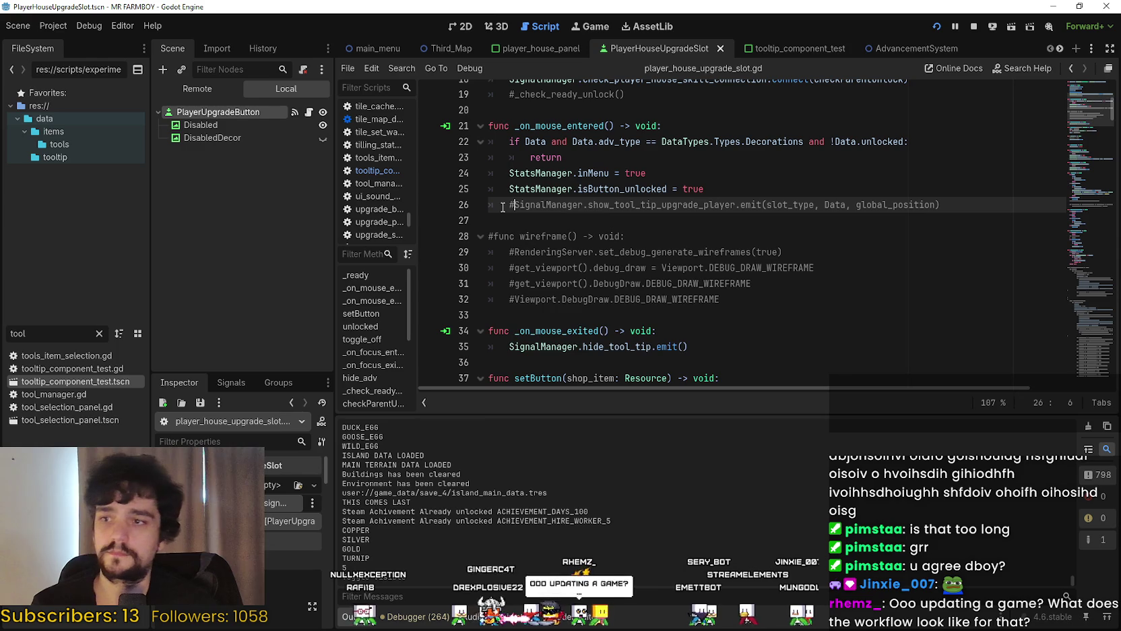
key(ctrl+s)
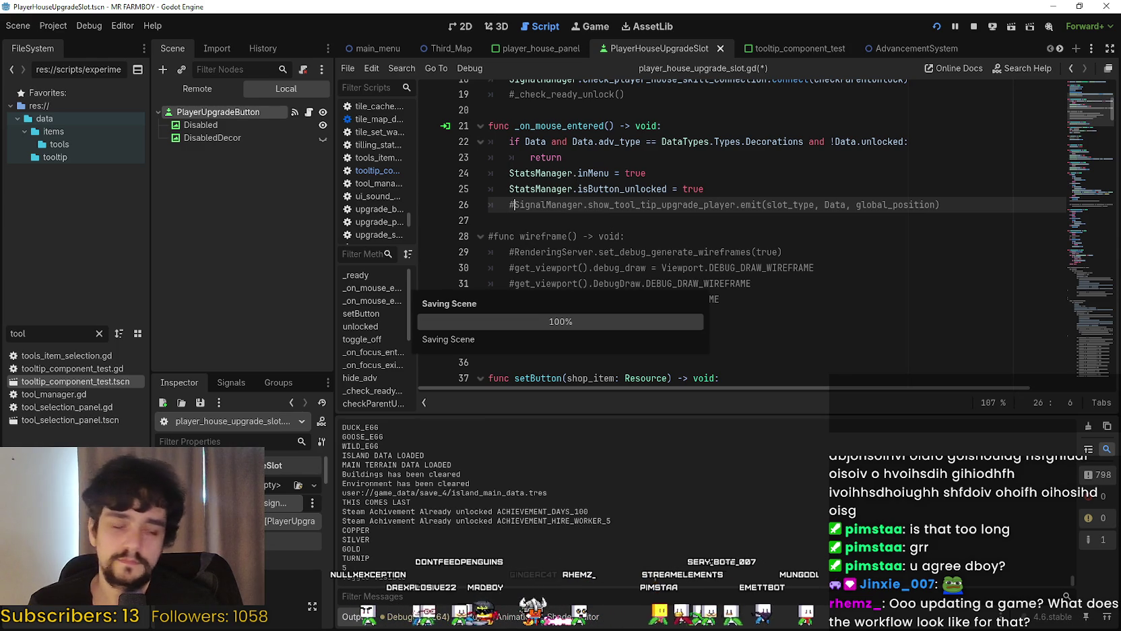
key(alt+Tab)
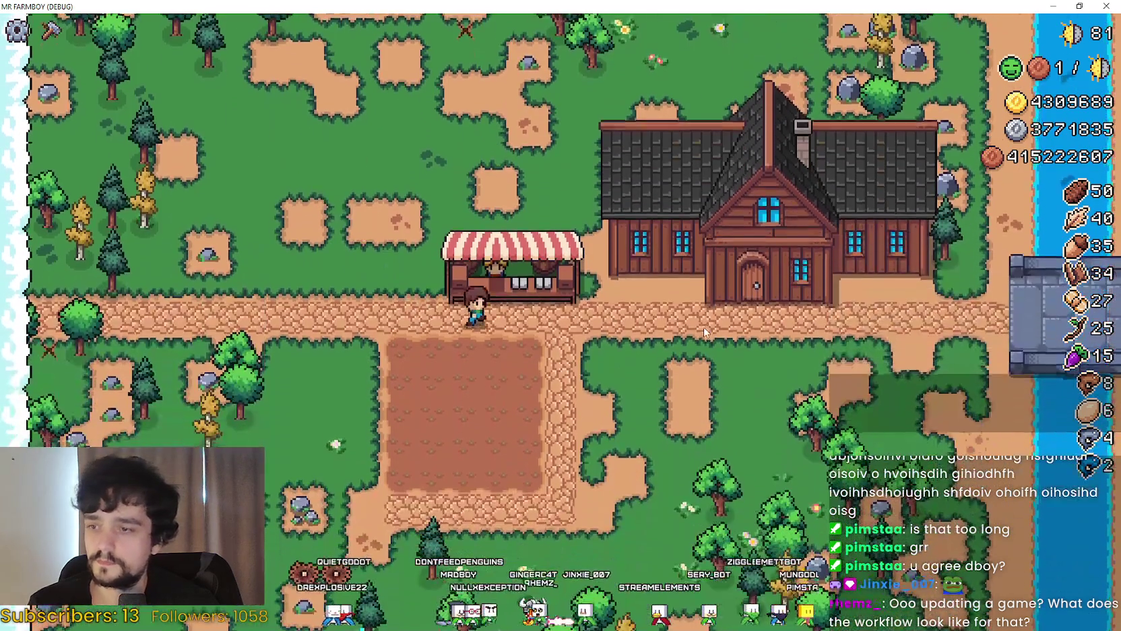
Open the Player House Advancements tree twice to verify no tooltip appears, then return to Godot
key(e)
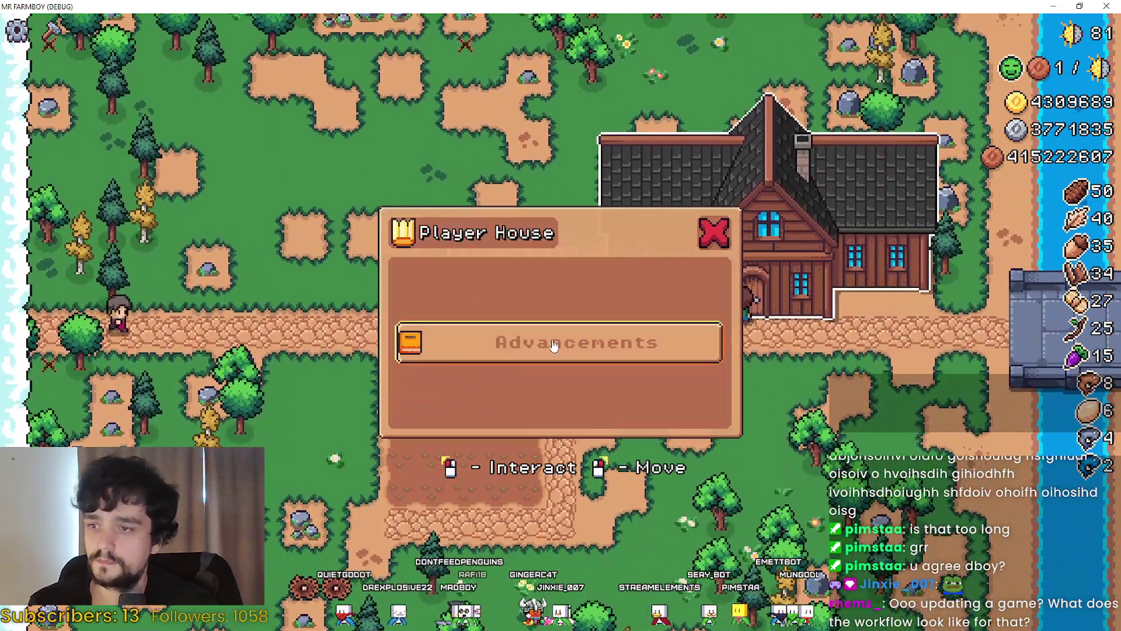
click(556, 343)
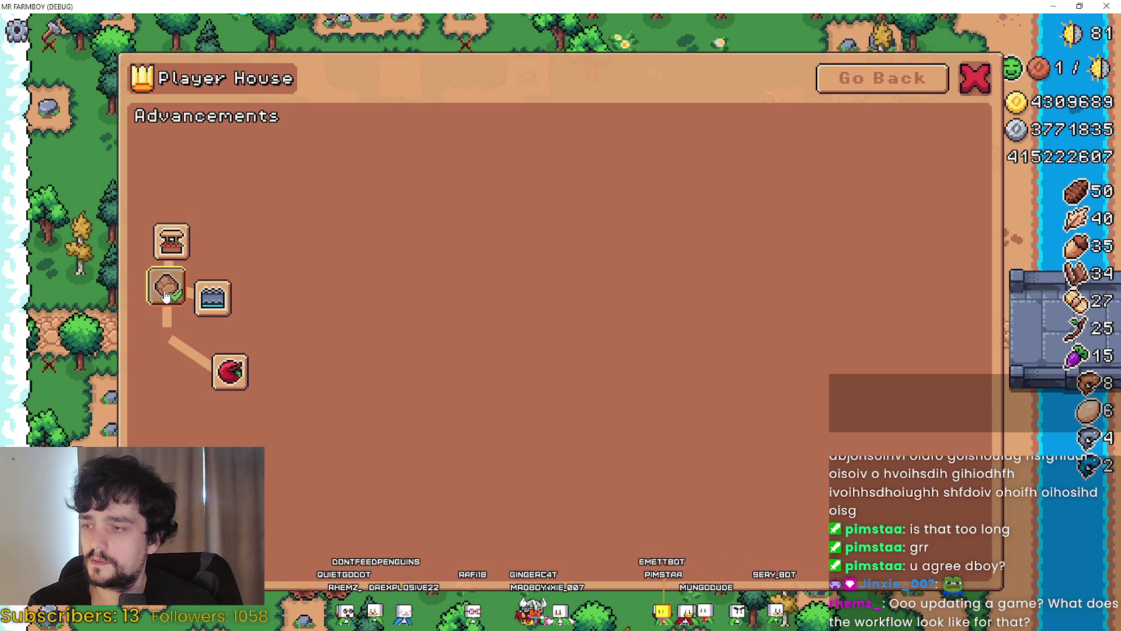
key(Escape)
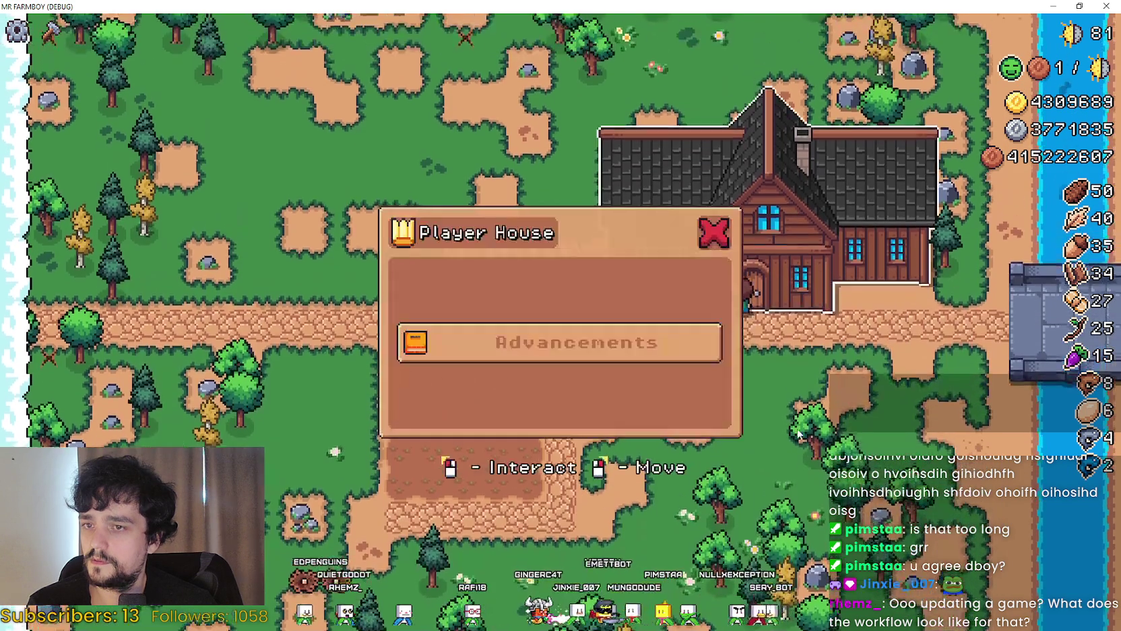
click(588, 350)
key(Escape)
key(alt+Tab)
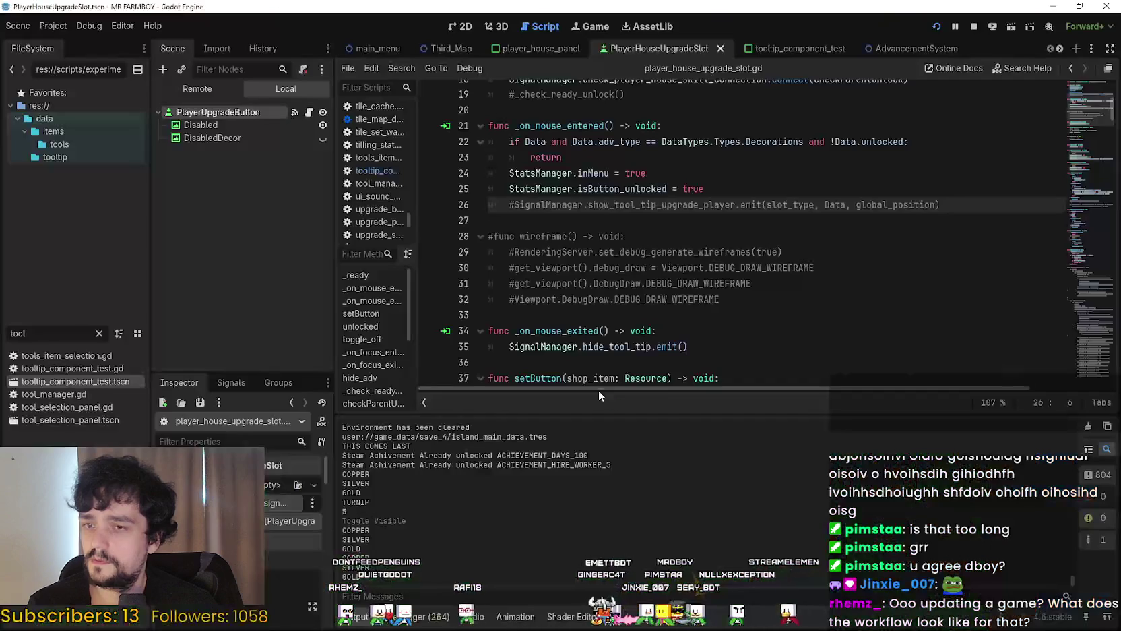
Switch to the player_house_panel scene and select its Advancements node in the Scene dock
click(596, 322)
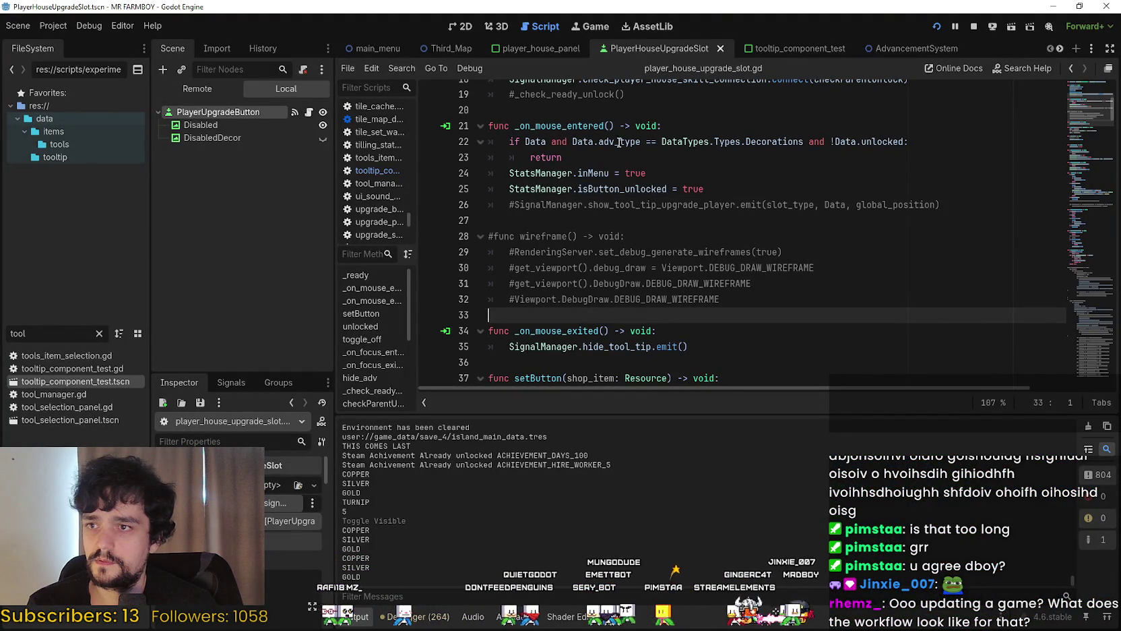
click(550, 48)
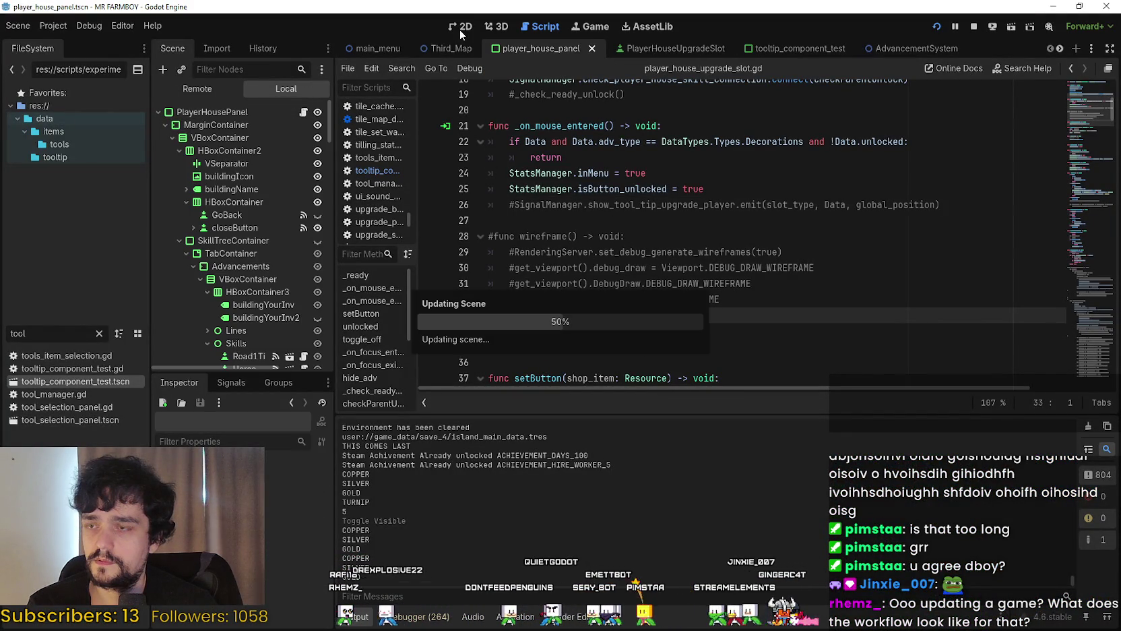
scroll(264, 272, down, 10)
scroll(265, 272, down, 15)
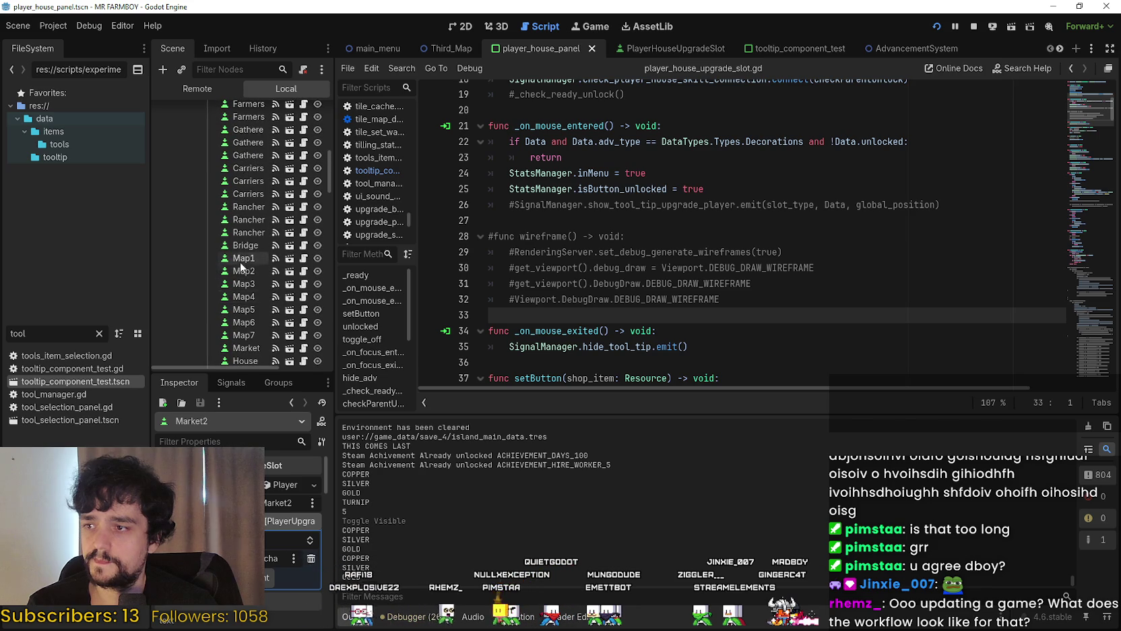
scroll(254, 249, up, 5)
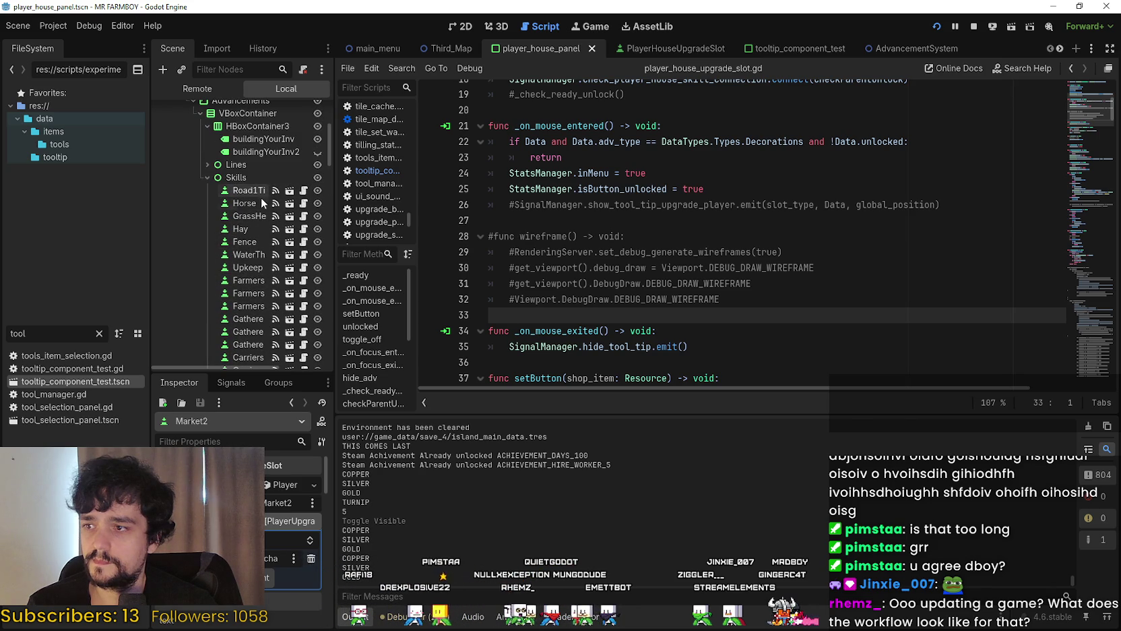
drag(334, 278, 408, 278)
scroll(302, 274, down, 5)
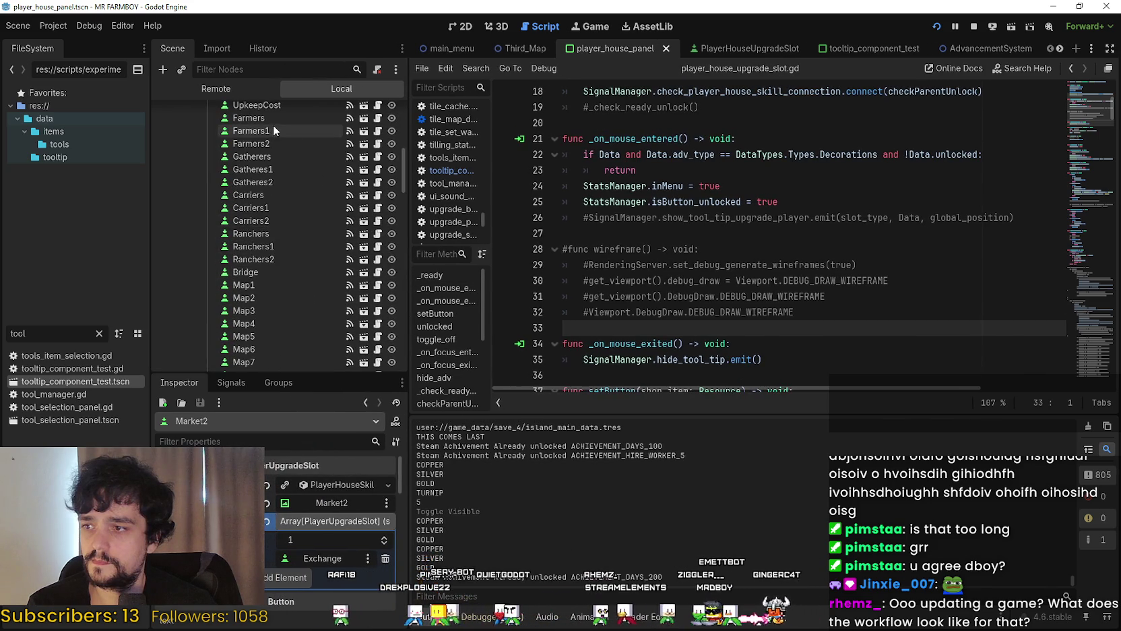
scroll(272, 133, down, 5)
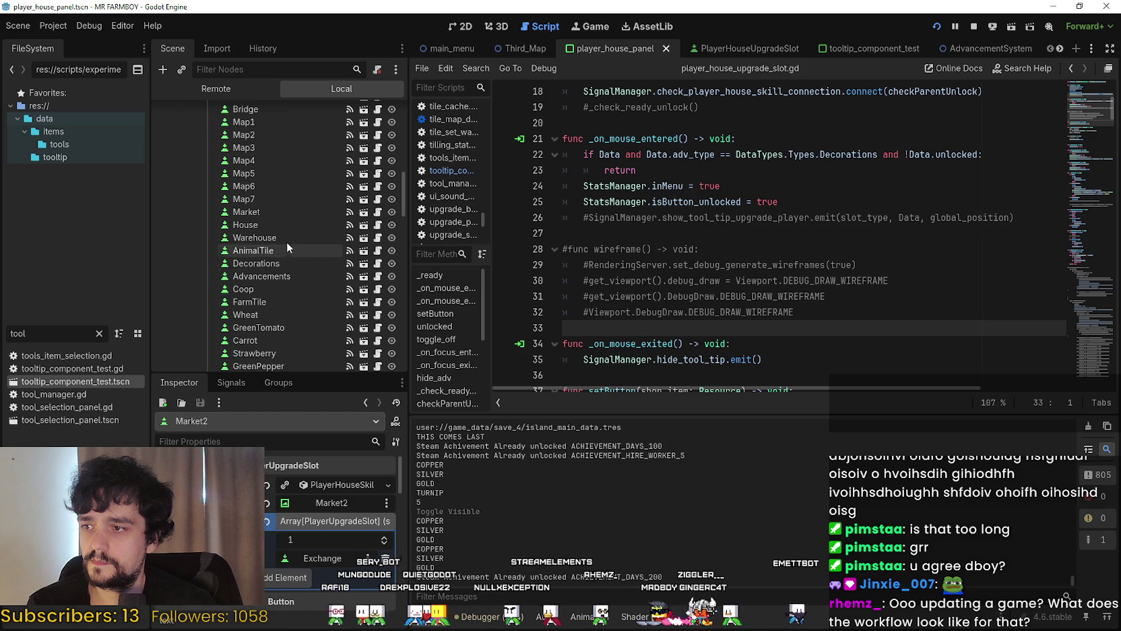
click(272, 278)
Unlock the Advancements upgrade in the Player House tree and reopen it to see new nodes
key(alt+Tab)
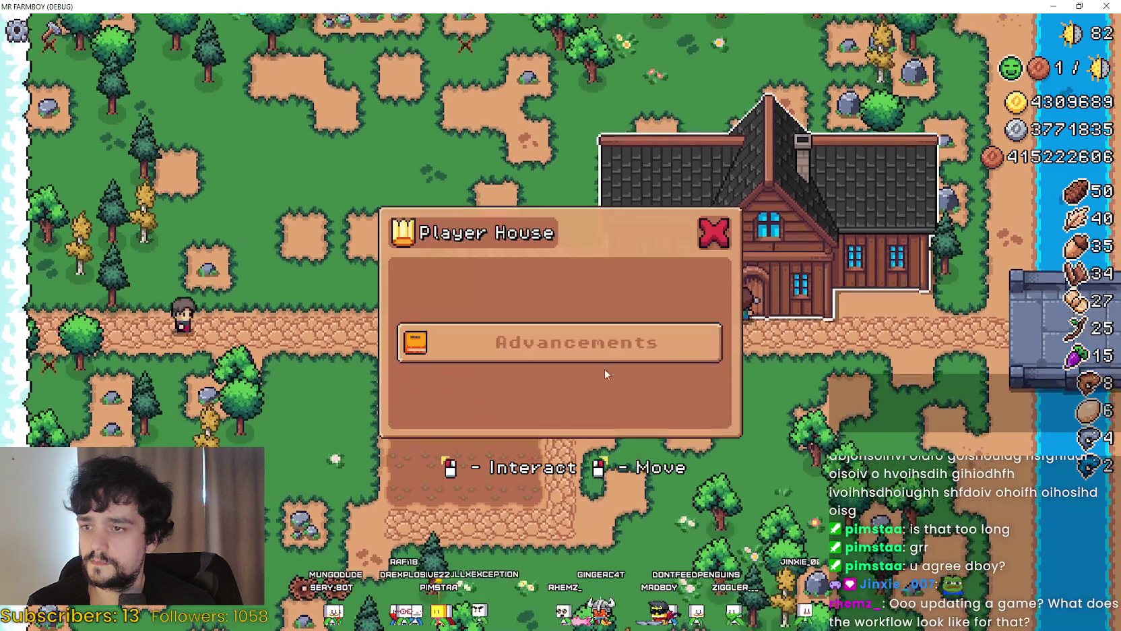
click(606, 356)
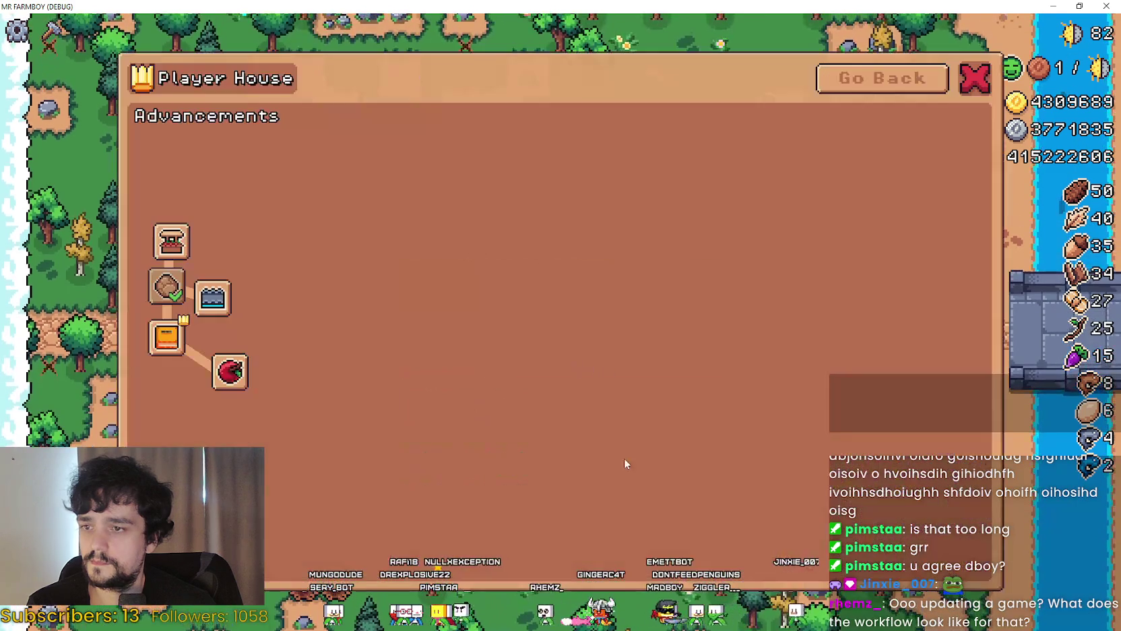
click(165, 337)
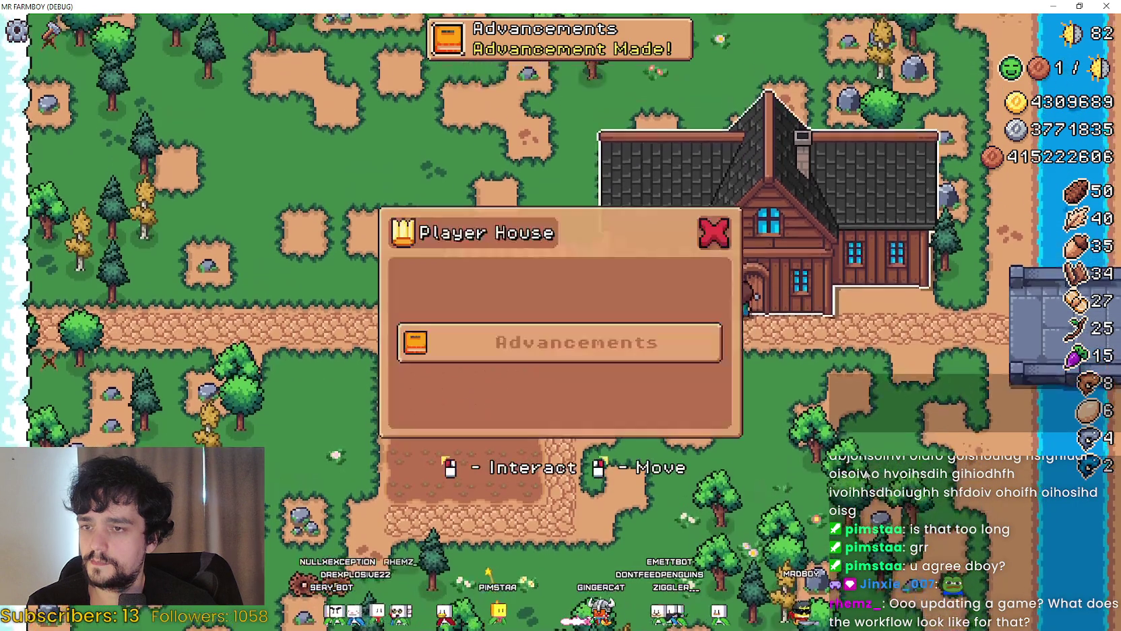
click(649, 352)
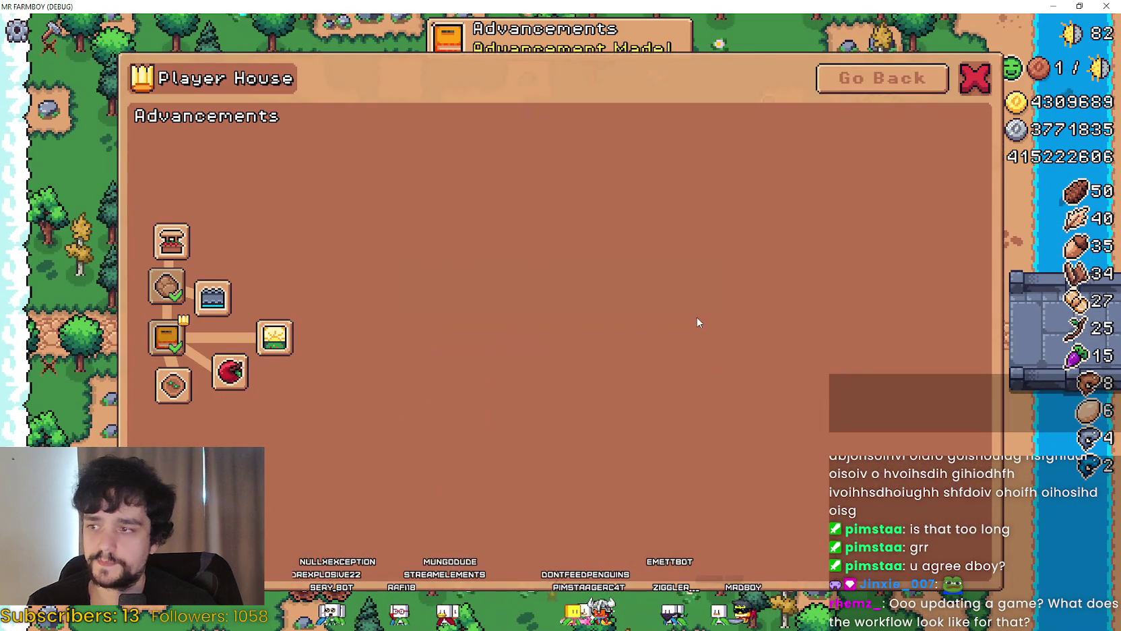
click(659, 58)
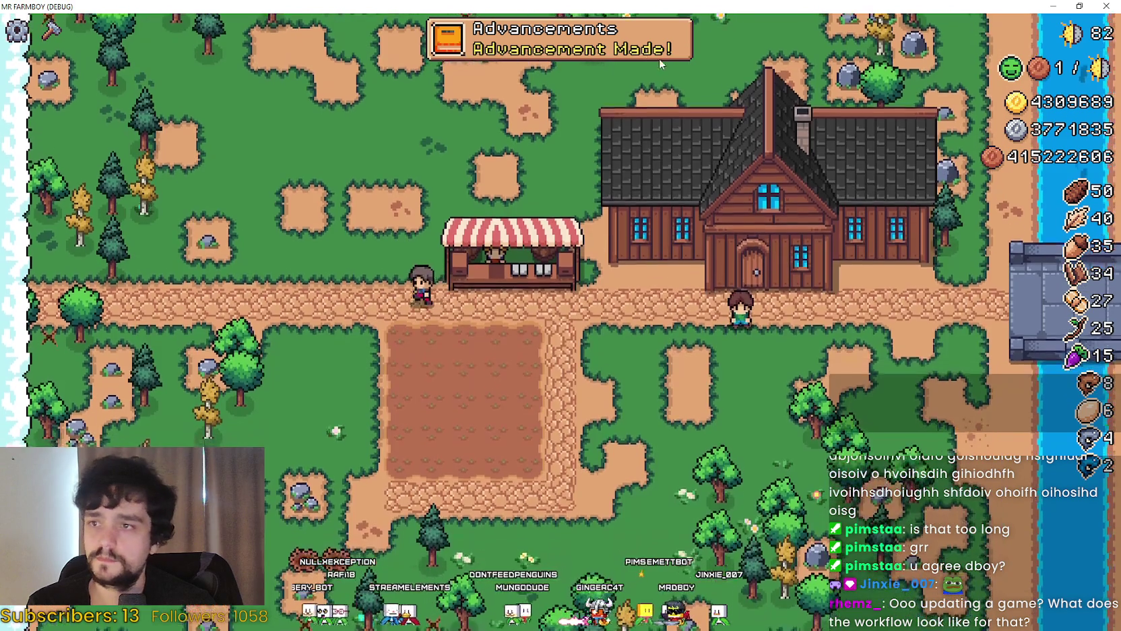
Switch the game from fullscreen to windowed mode and return to the map
key(F11)
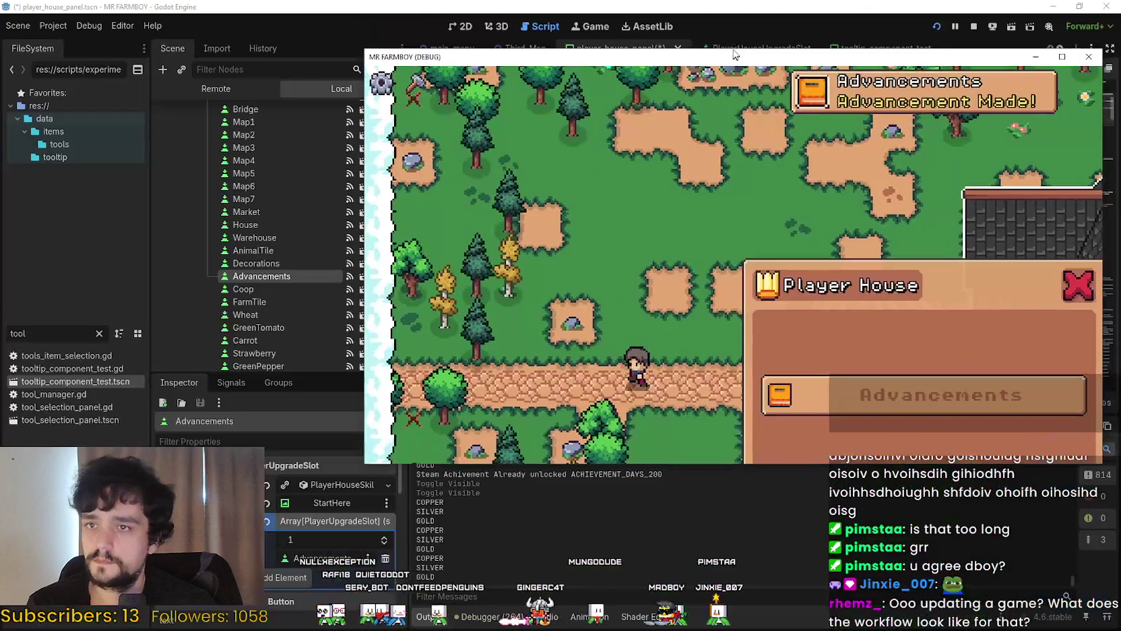
click(784, 290)
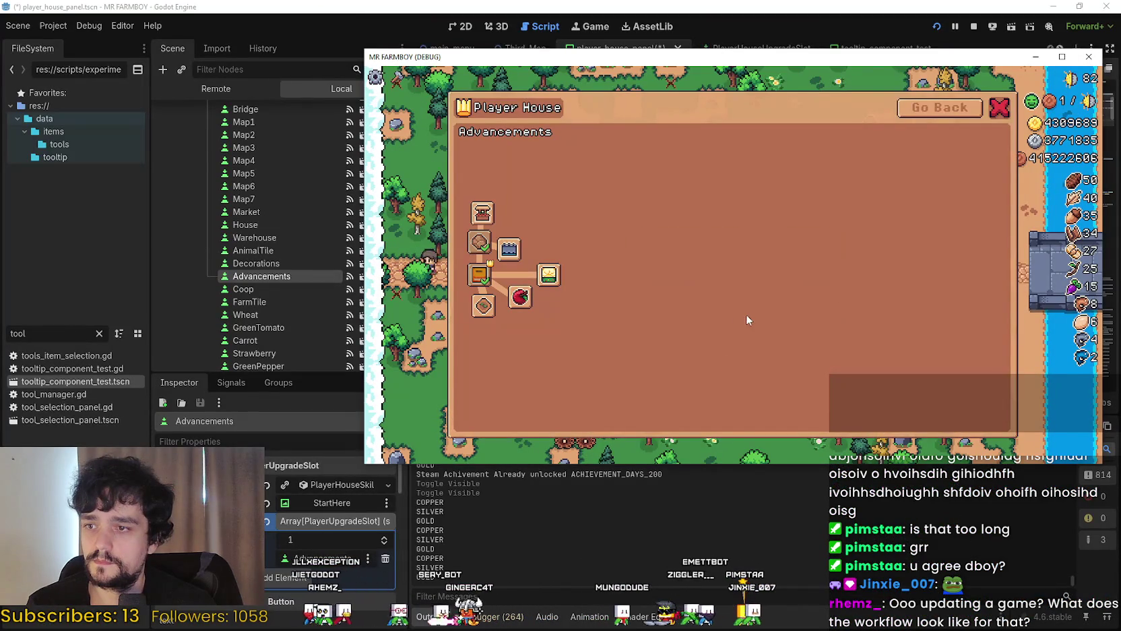
key(Escape)
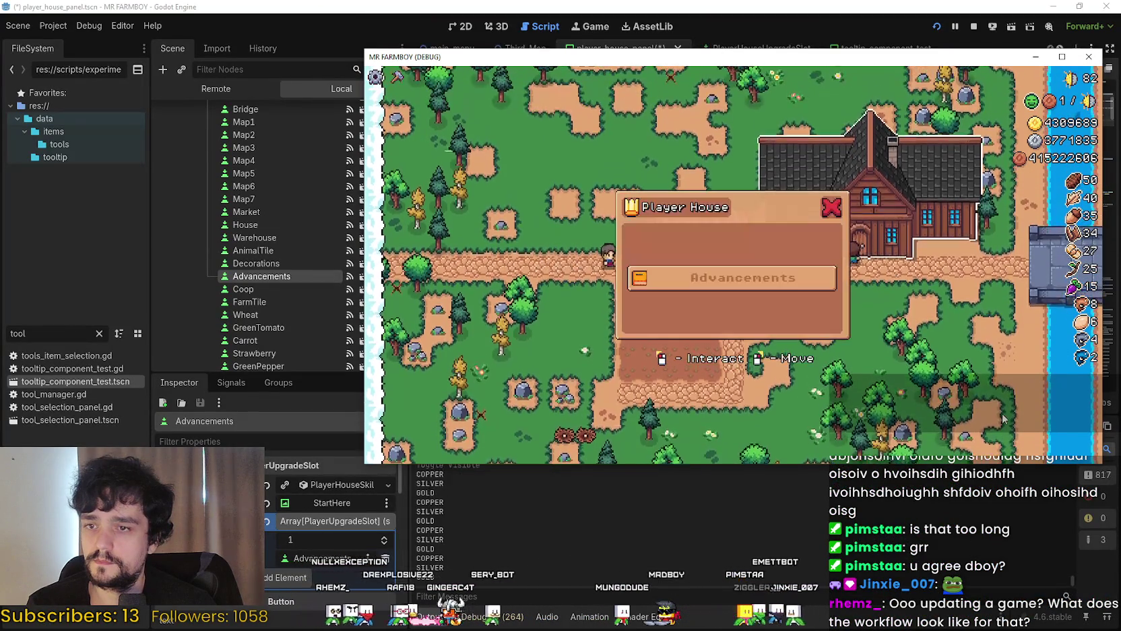
key(Escape)
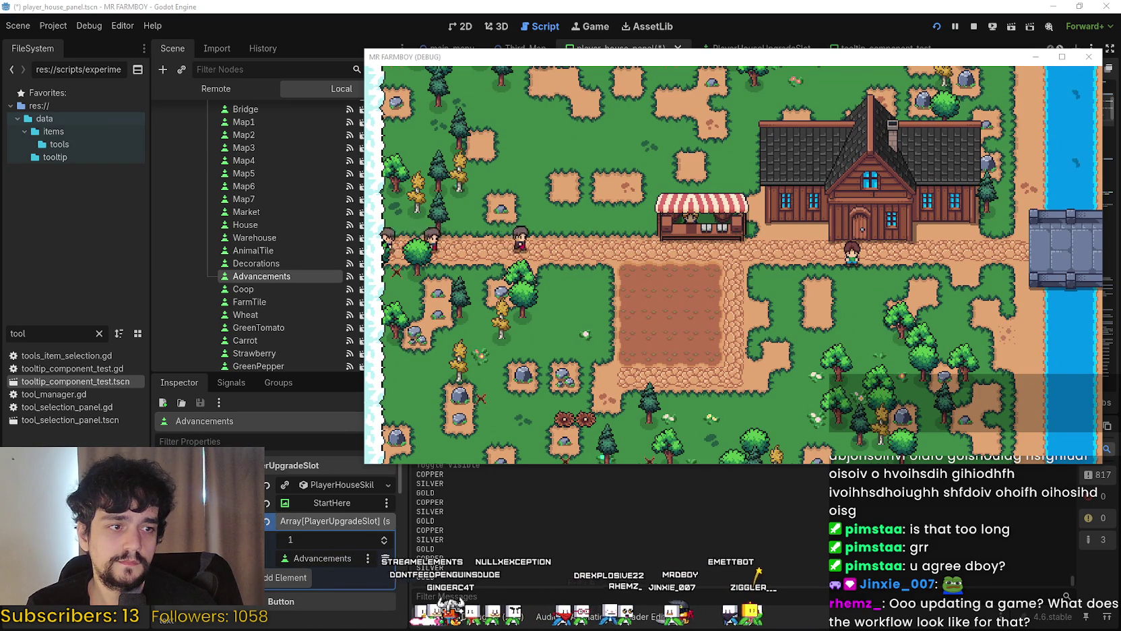
Record the game window with ShareX while opening the Player House menu, then stop recording
key(ctrl+Print)
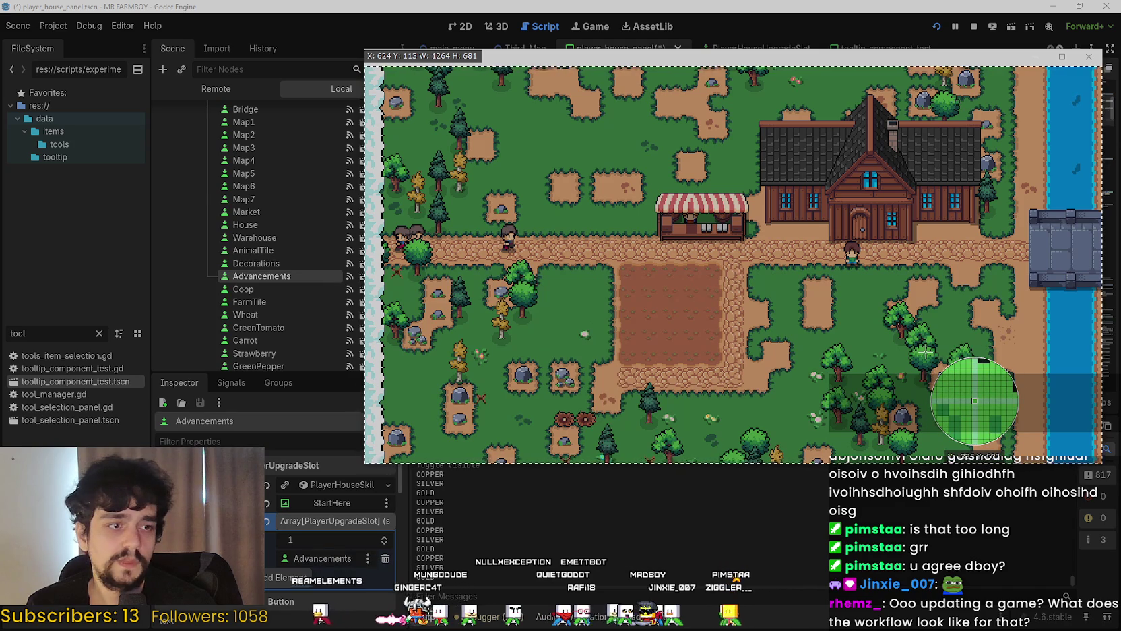
click(925, 352)
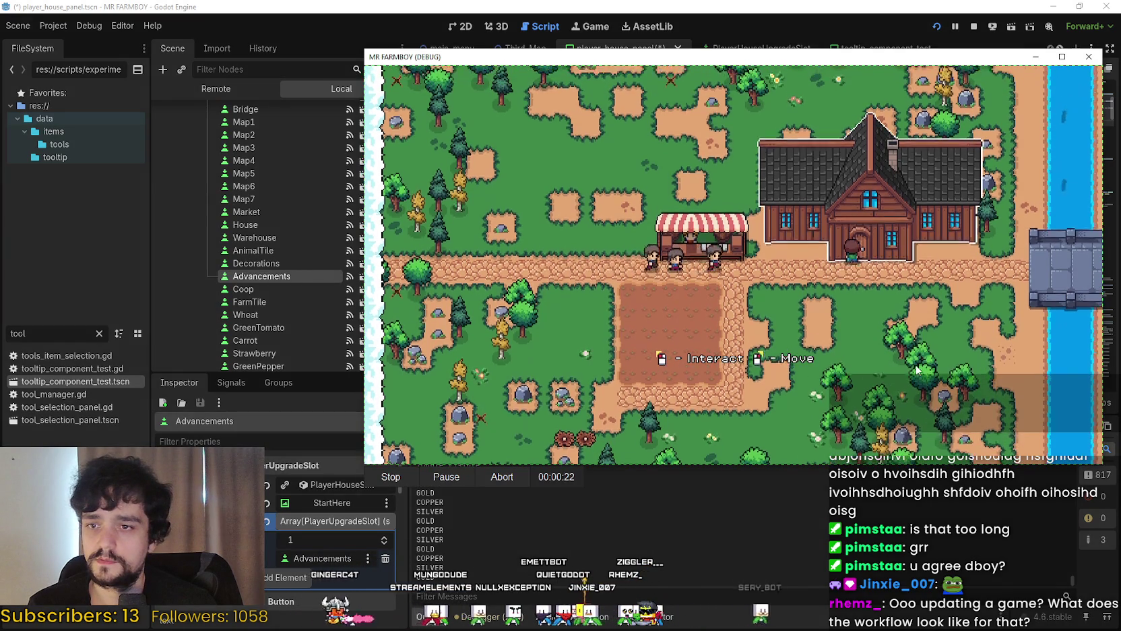
click(863, 216)
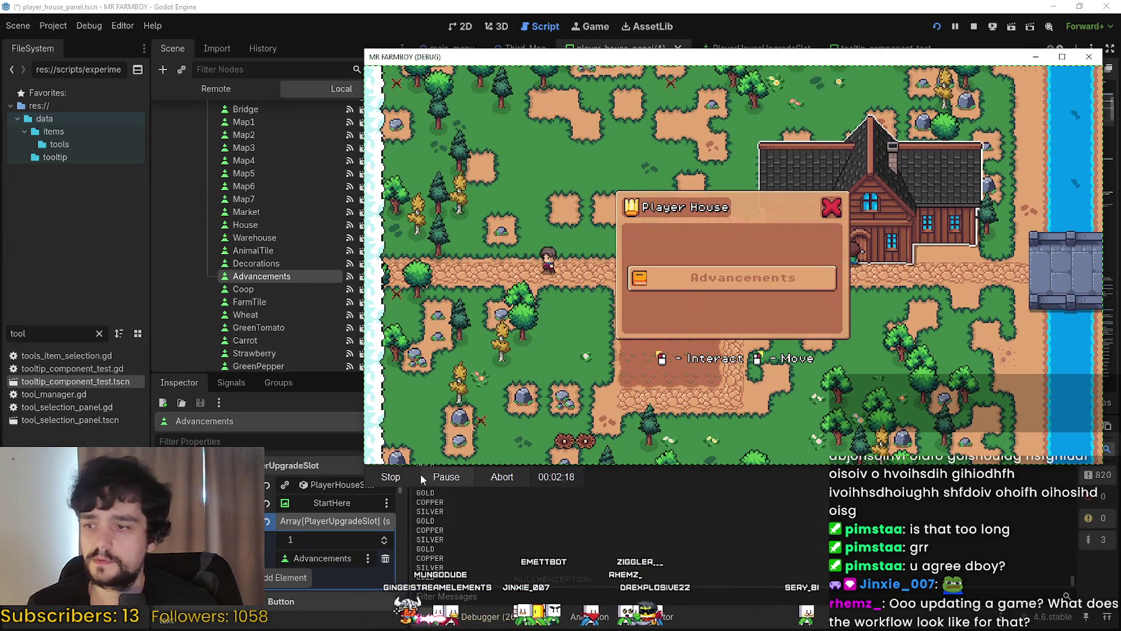
click(386, 479)
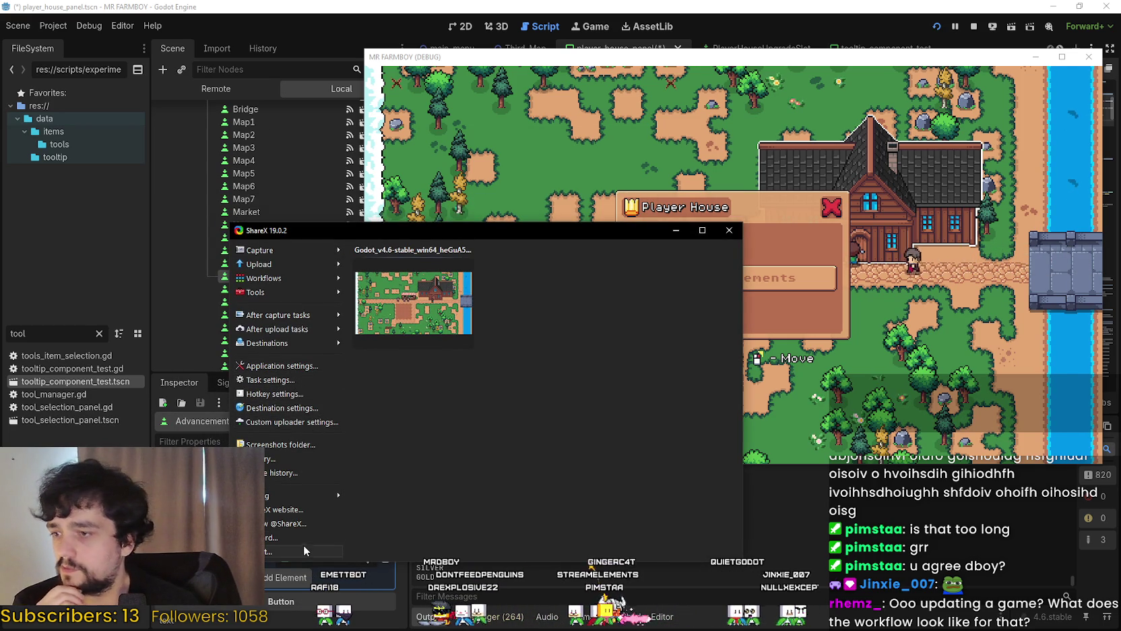
Look over ShareX's capture modes, then dismiss them and hide ShareX
click(295, 249)
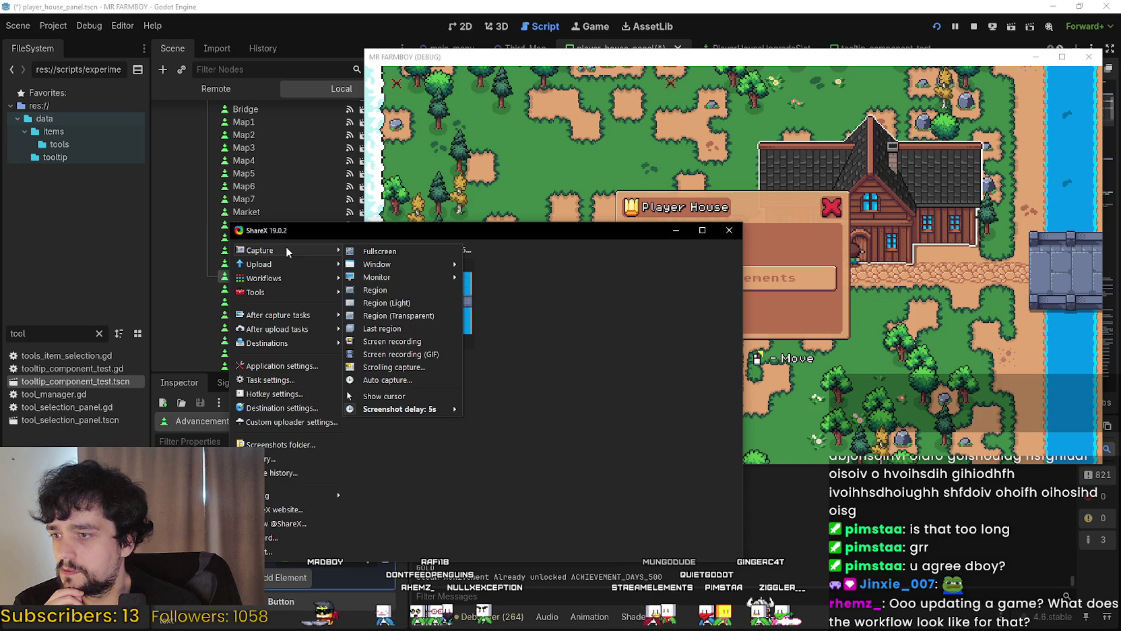
click(380, 251)
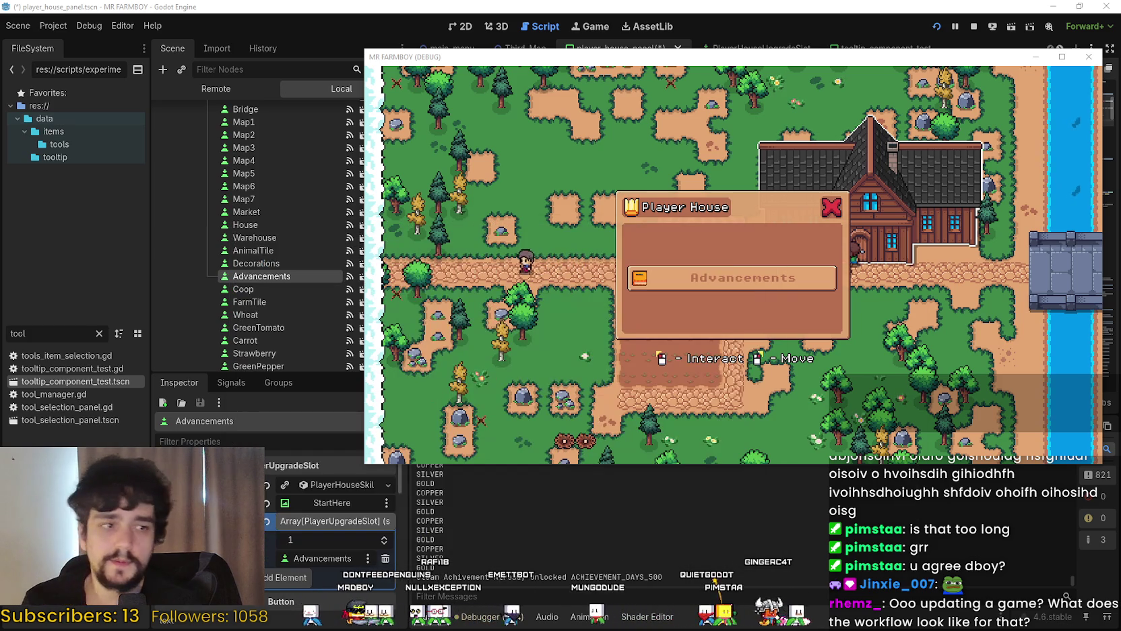
Move the game window left and start a new ShareX region recording of it
click(831, 207)
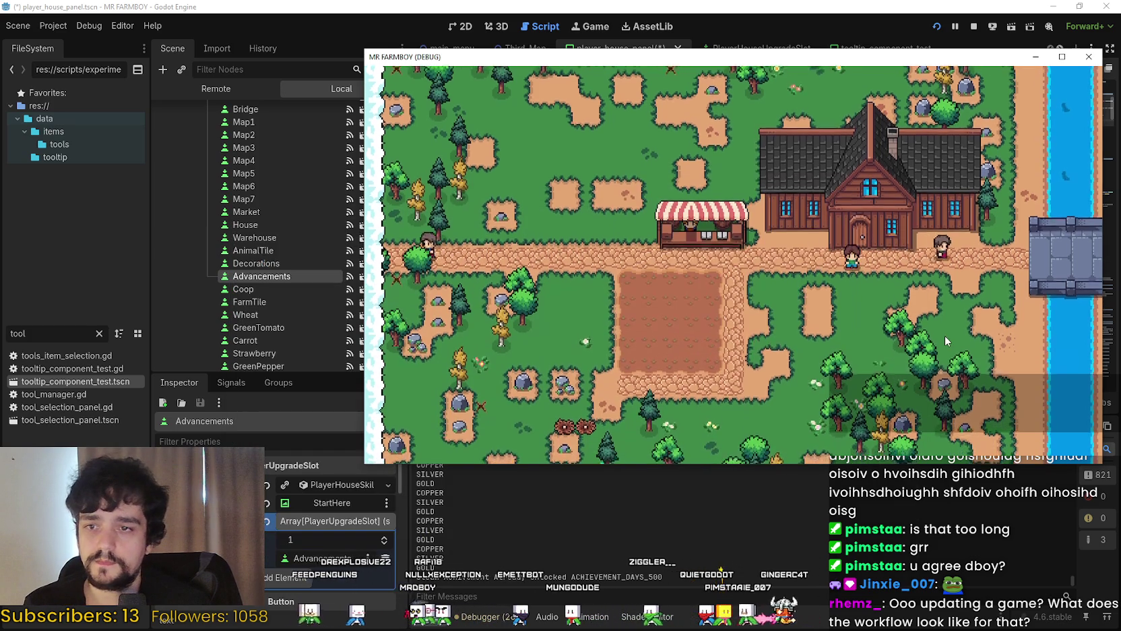
drag(876, 57, 772, 54)
scroll(810, 233, up, 2)
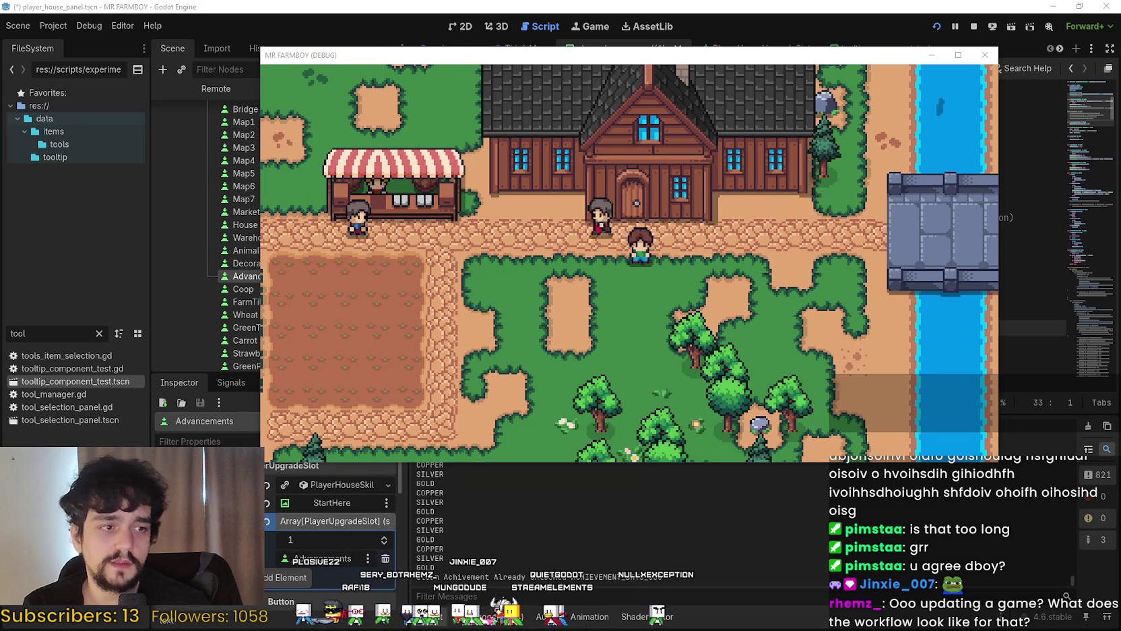
key(shift+Print)
click(773, 313)
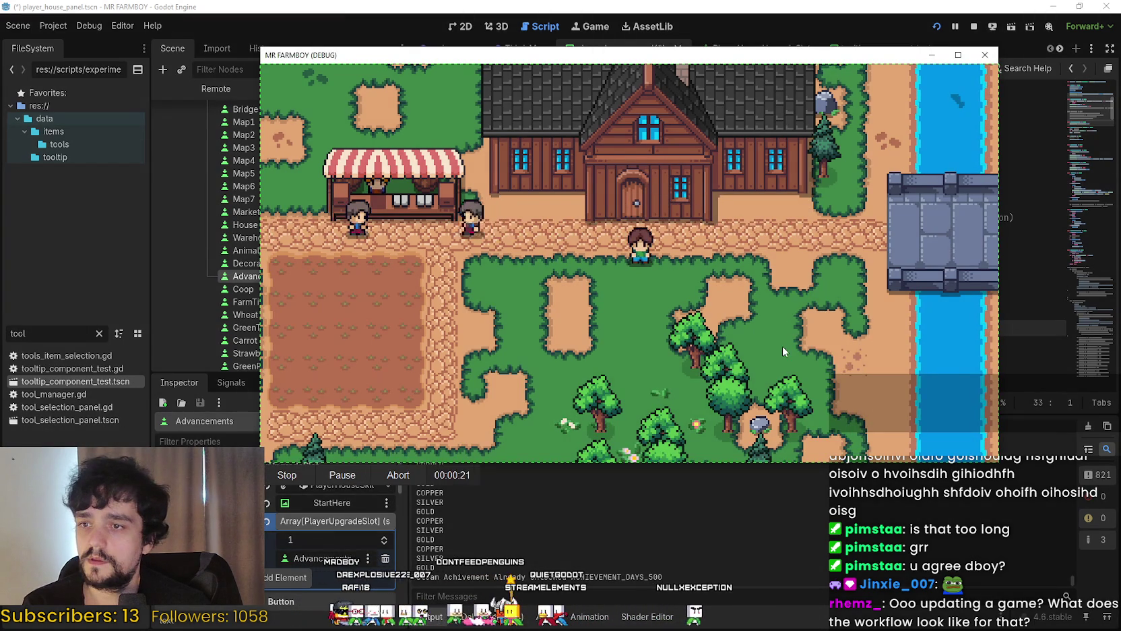
key(w)
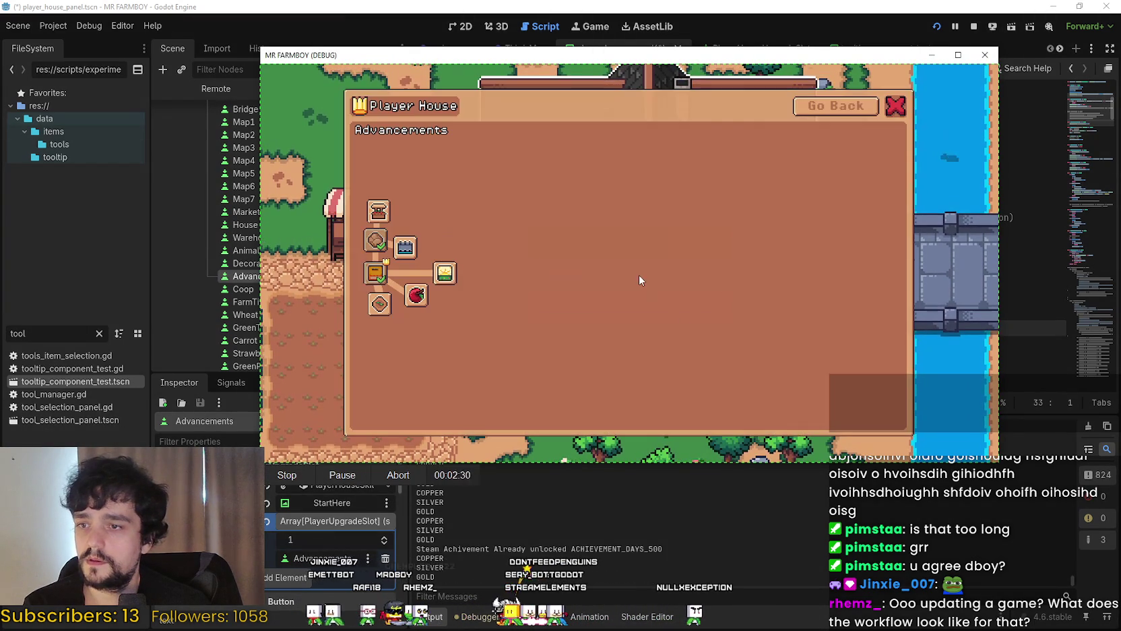
Unlock the left and middle advancements: Bridge, Wheat, Chickens, Cucumber, Corn, Leek, Sweet Potato, Carrot, Beet and others
click(405, 247)
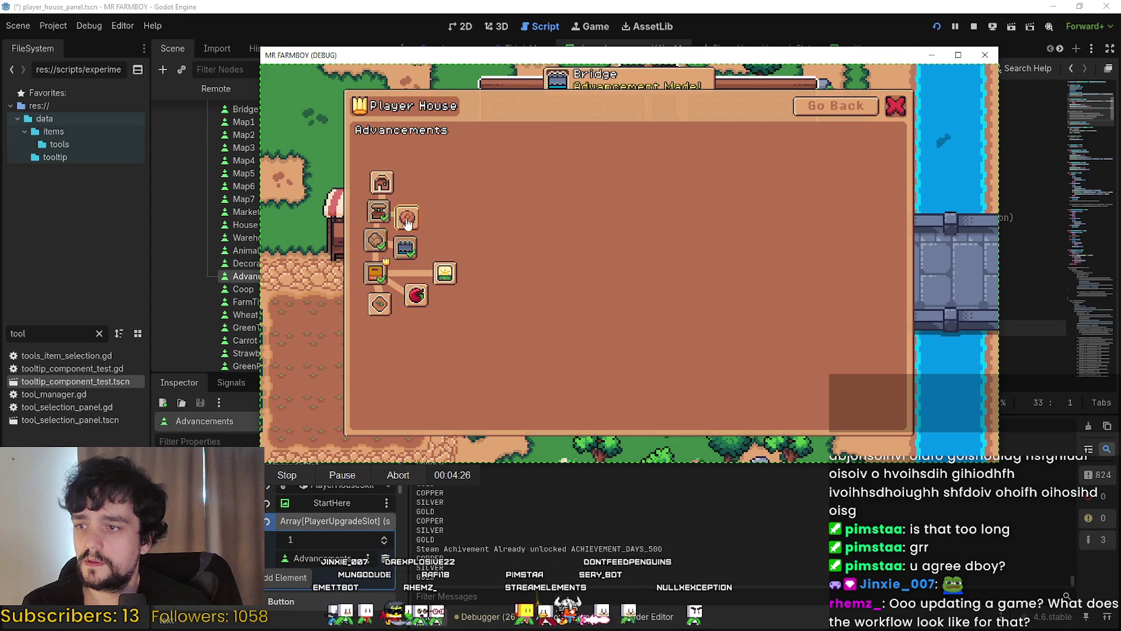
click(391, 337)
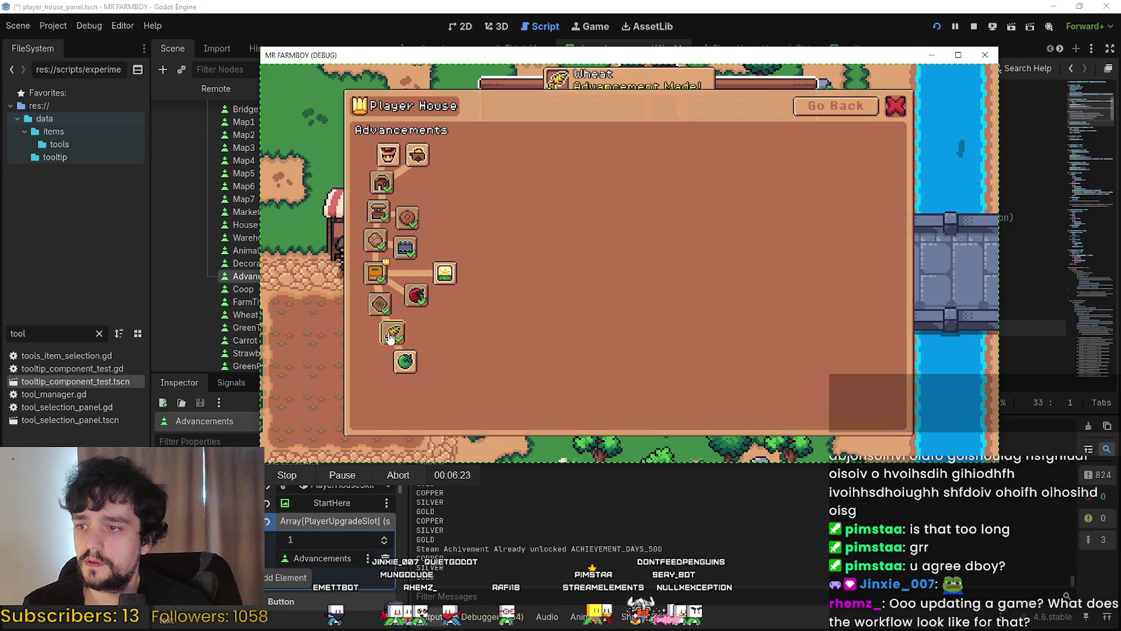
click(388, 155)
click(417, 155)
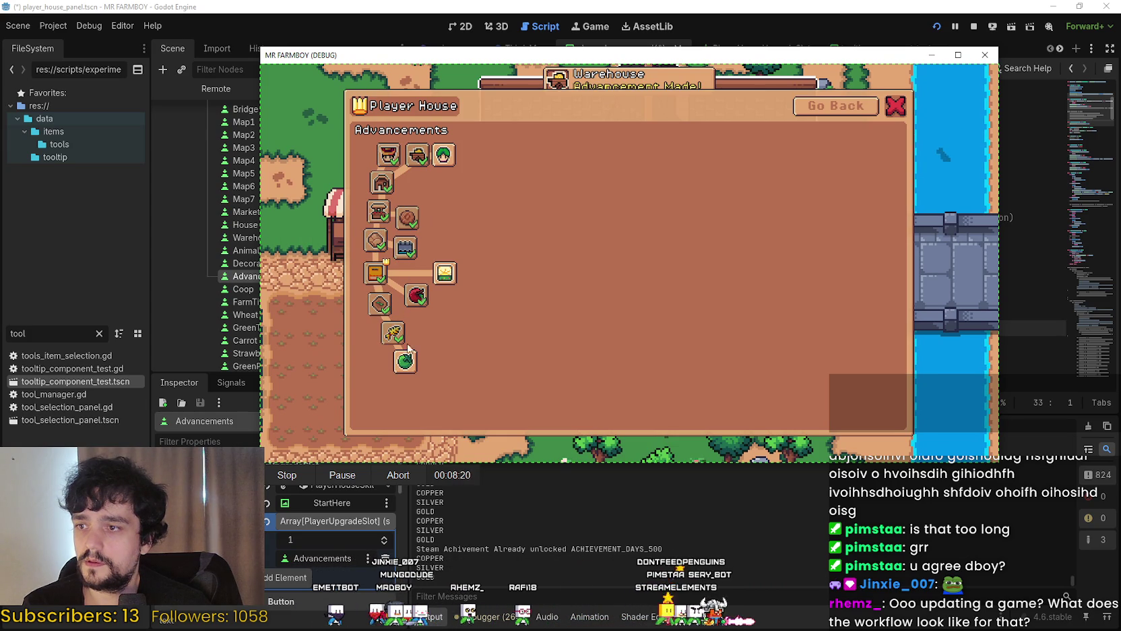
click(405, 361)
click(443, 273)
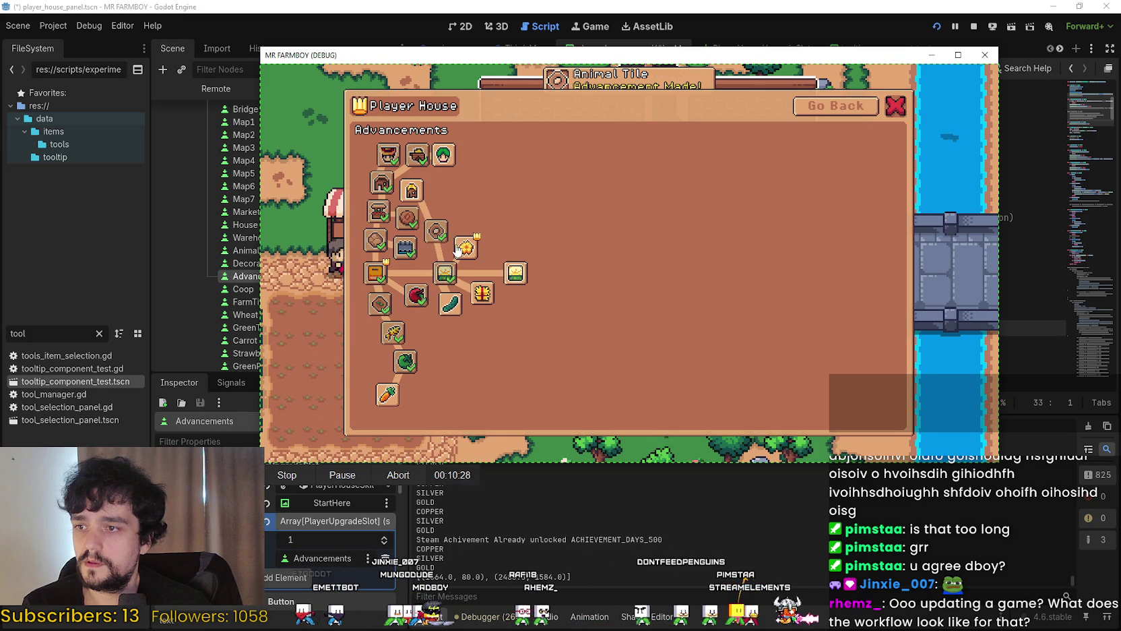
click(412, 190)
click(443, 155)
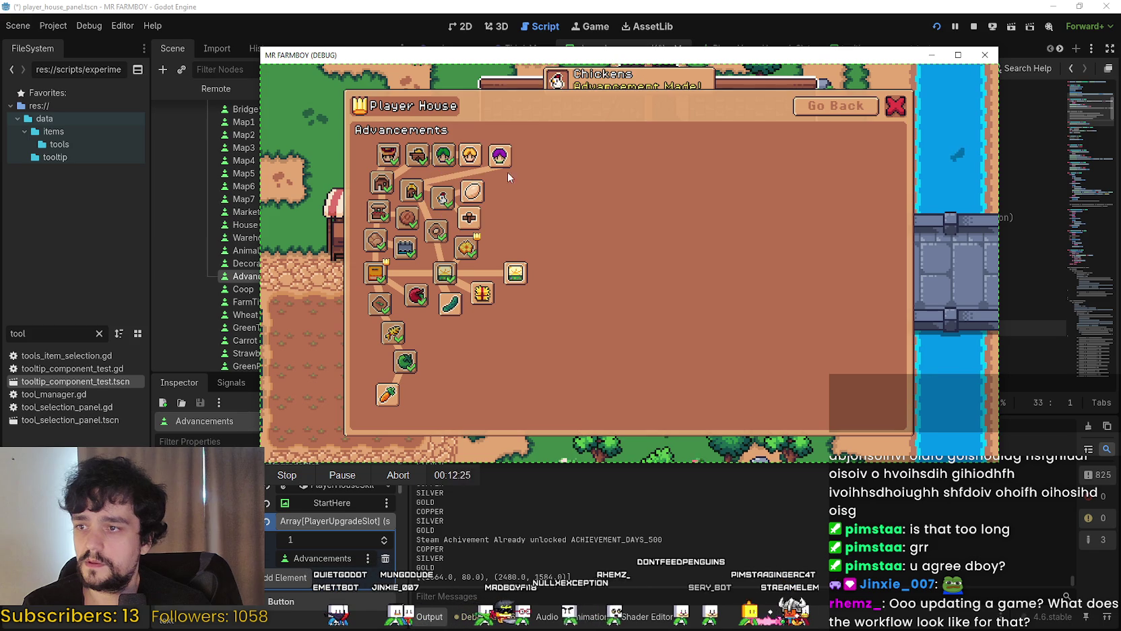
click(470, 155)
click(472, 191)
click(469, 217)
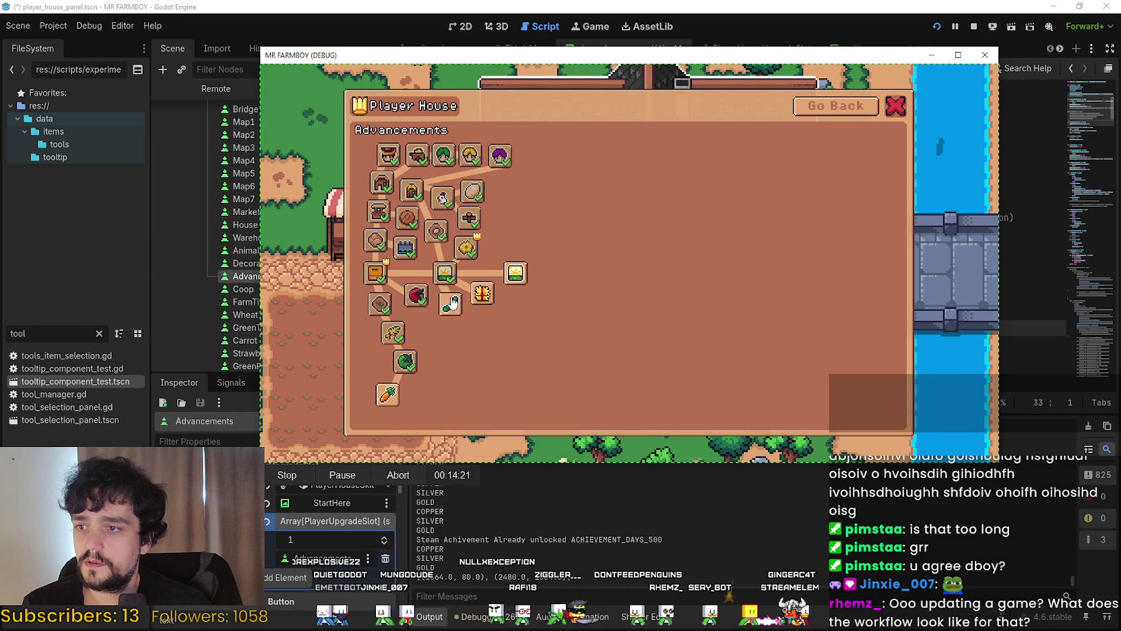
click(450, 303)
click(516, 273)
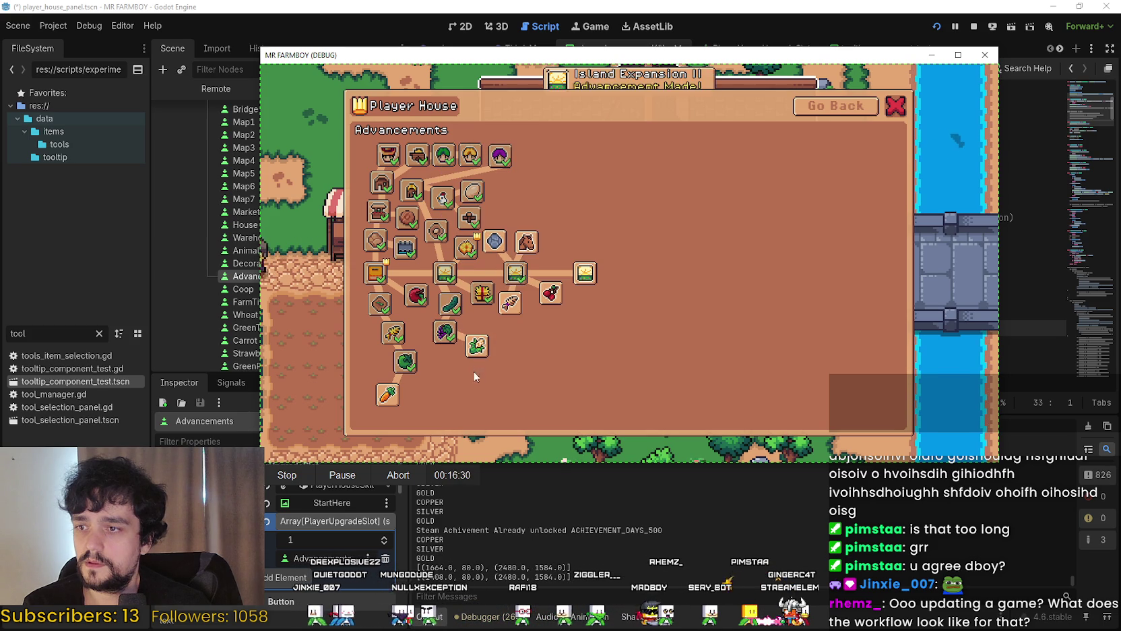
click(512, 304)
click(549, 295)
click(586, 271)
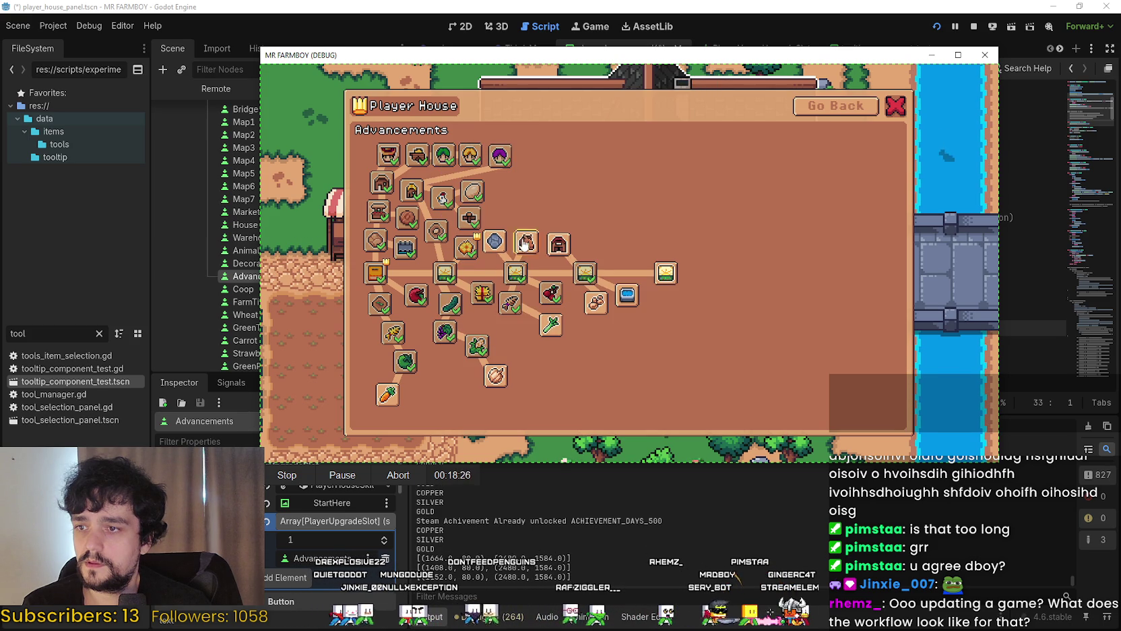
click(497, 244)
click(510, 215)
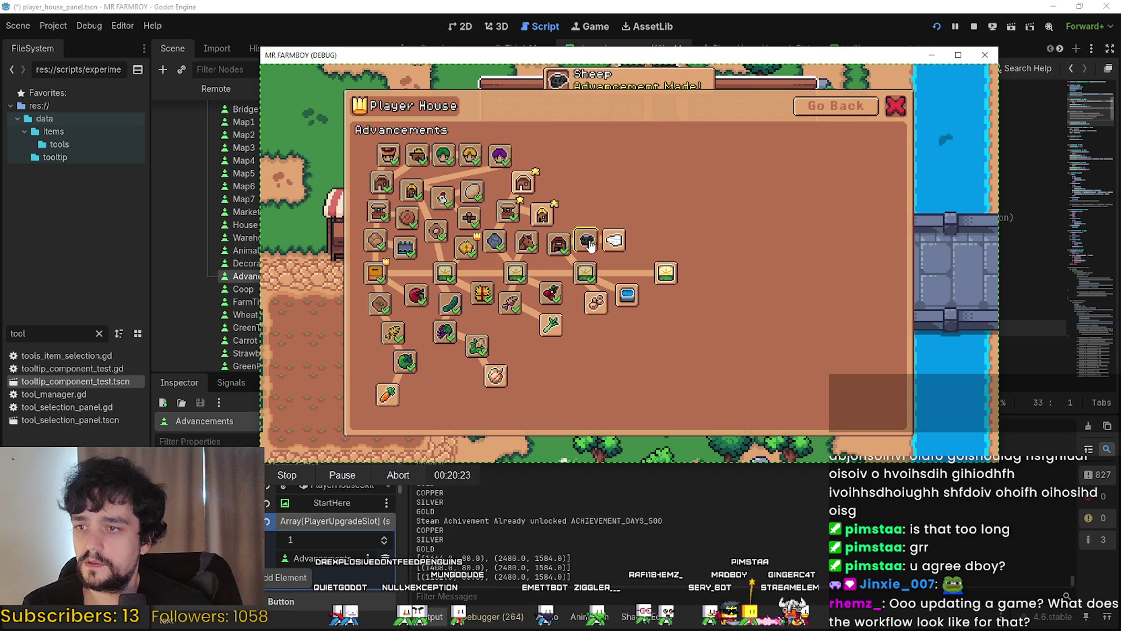
click(587, 241)
click(596, 303)
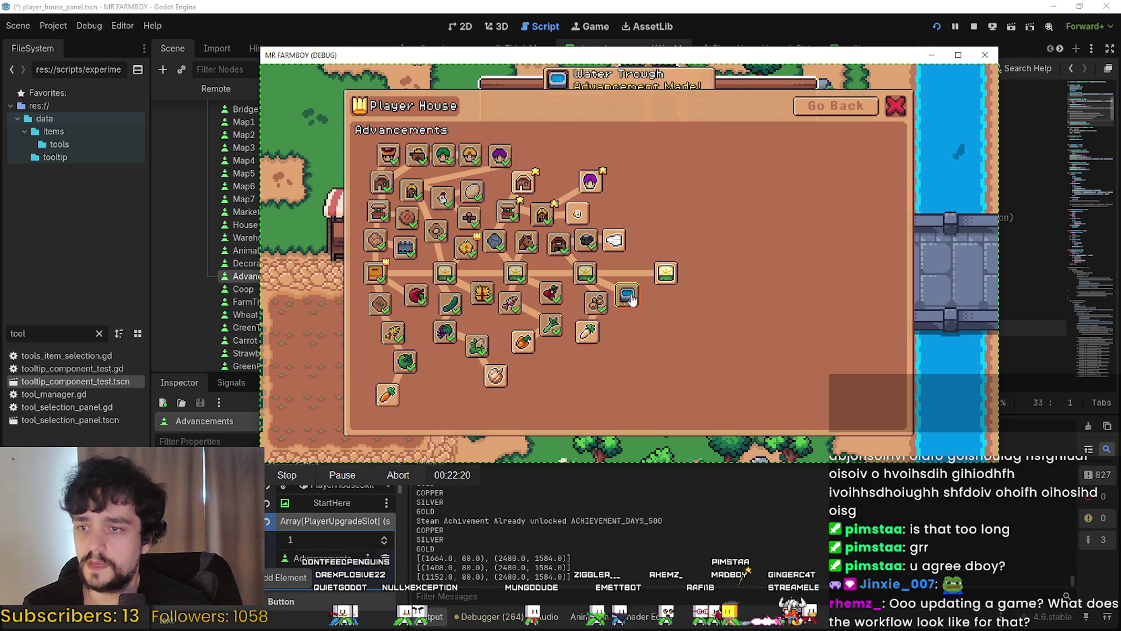
click(614, 240)
click(577, 215)
click(657, 244)
click(666, 273)
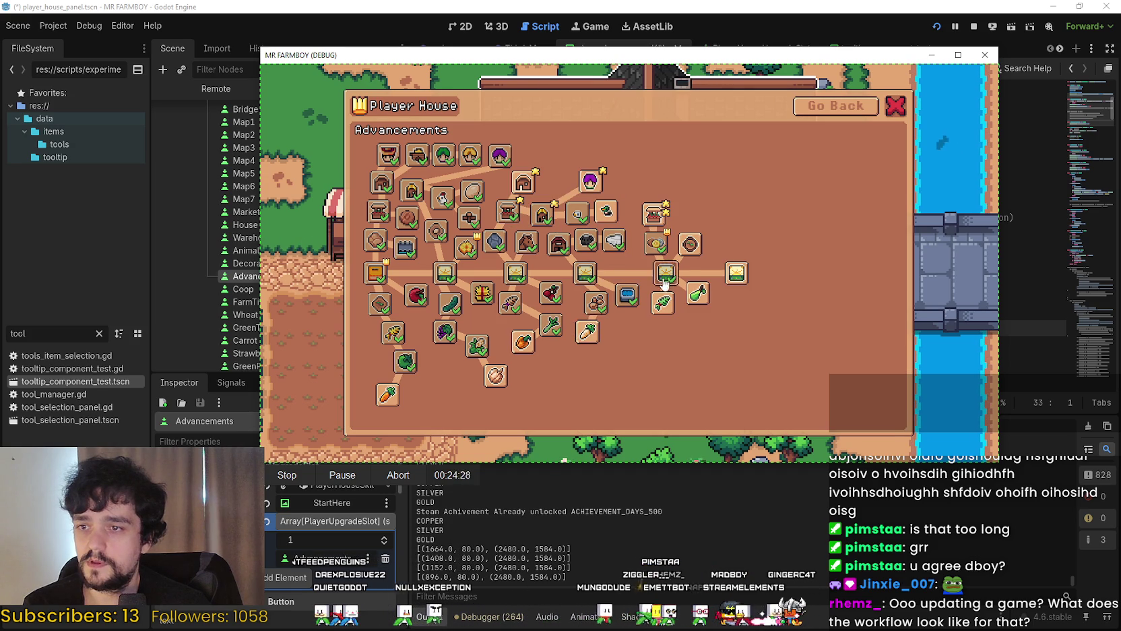
click(668, 241)
click(653, 214)
click(735, 276)
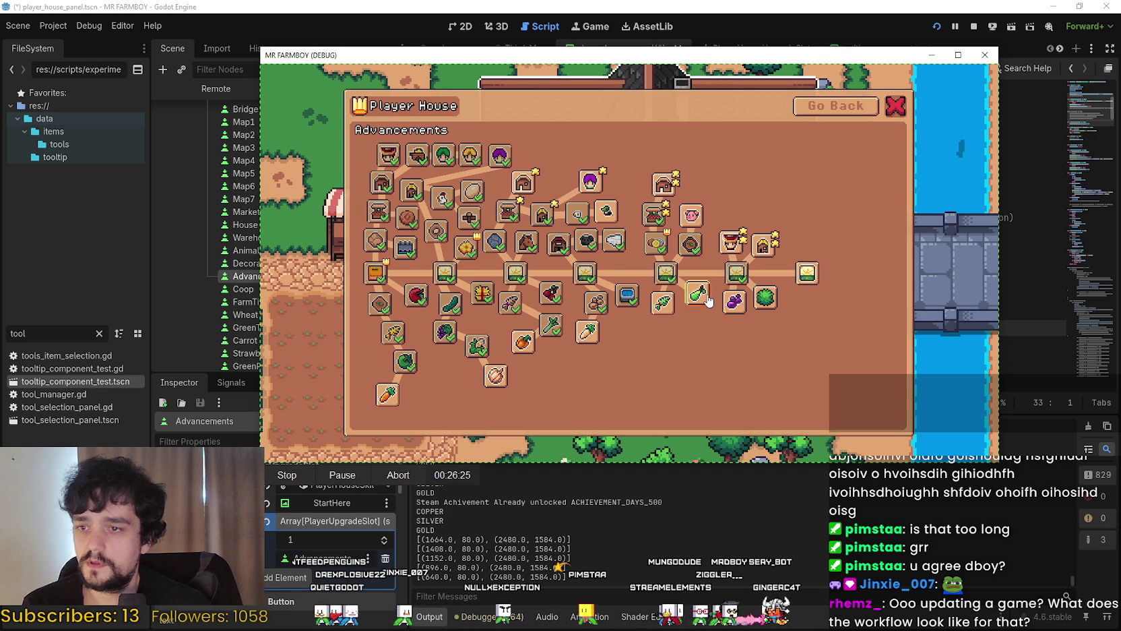
click(698, 295)
click(588, 332)
click(695, 331)
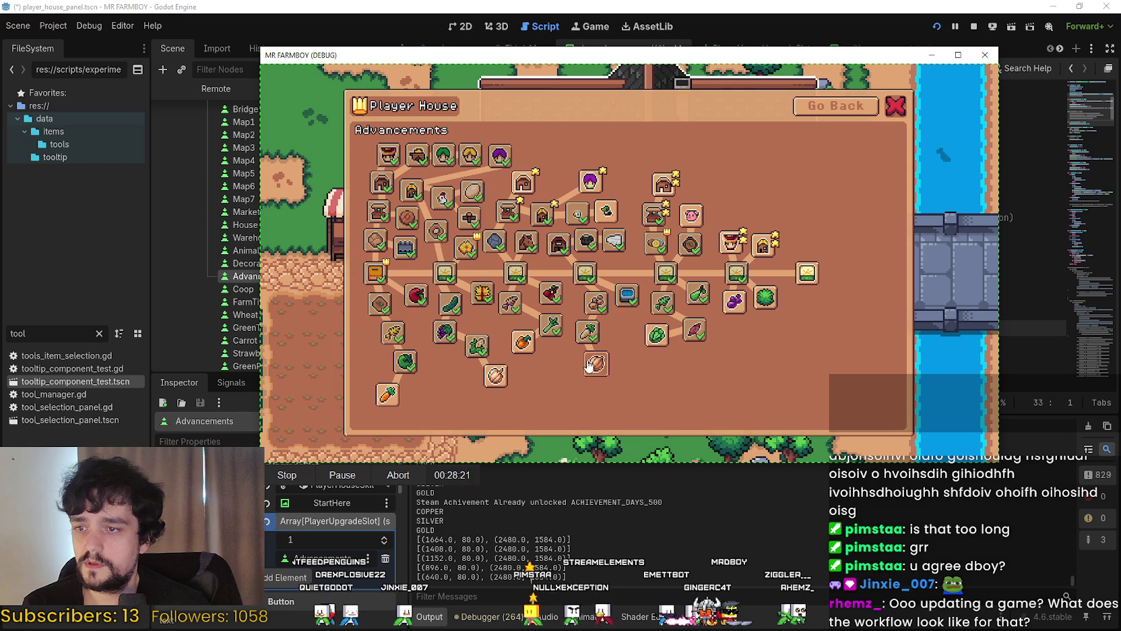
click(523, 342)
click(620, 396)
Unlock the remaining nodes: Egg, Cows, Pig, Tomato, Potato, Red Cabbage, Green Pepper, Gatherer Upgrade 1 and Baby Cow
click(591, 180)
click(607, 211)
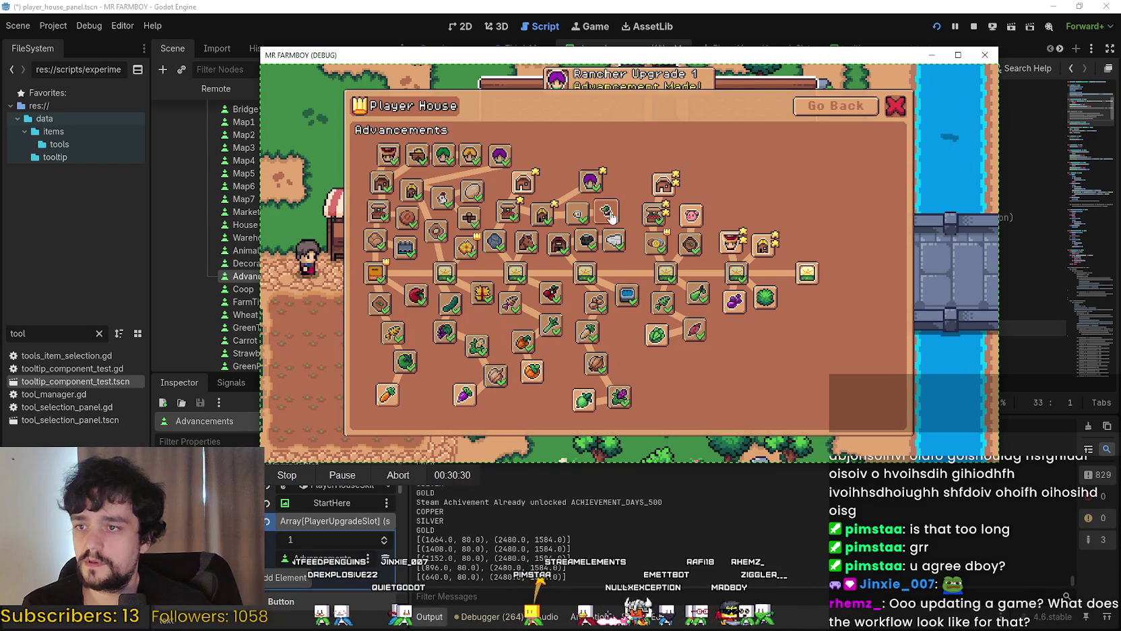
click(626, 185)
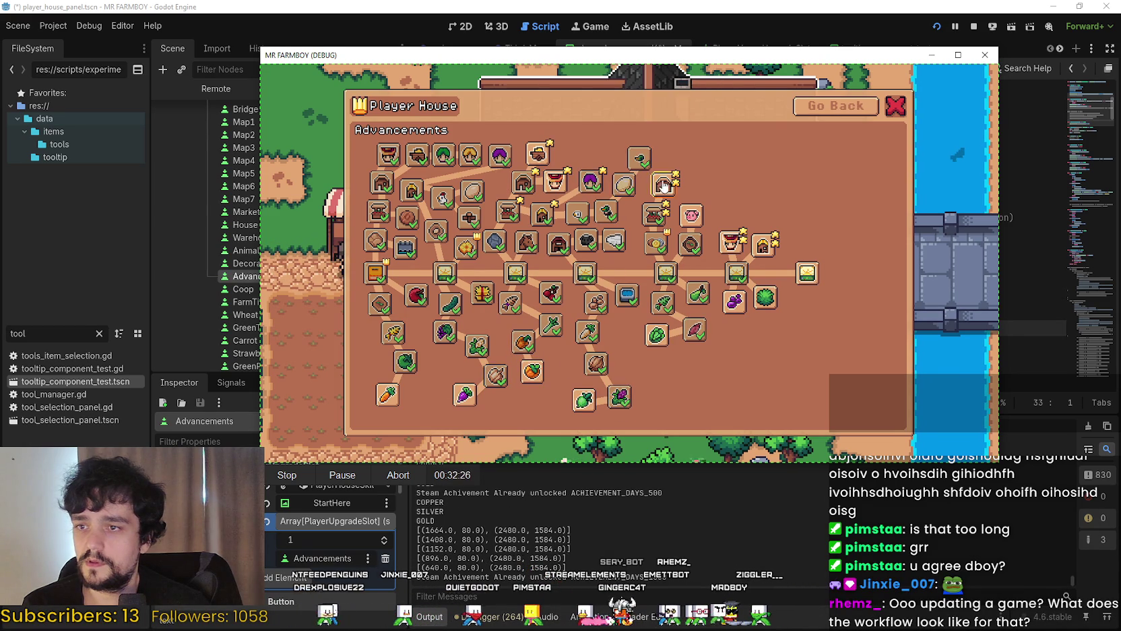
click(553, 183)
click(737, 251)
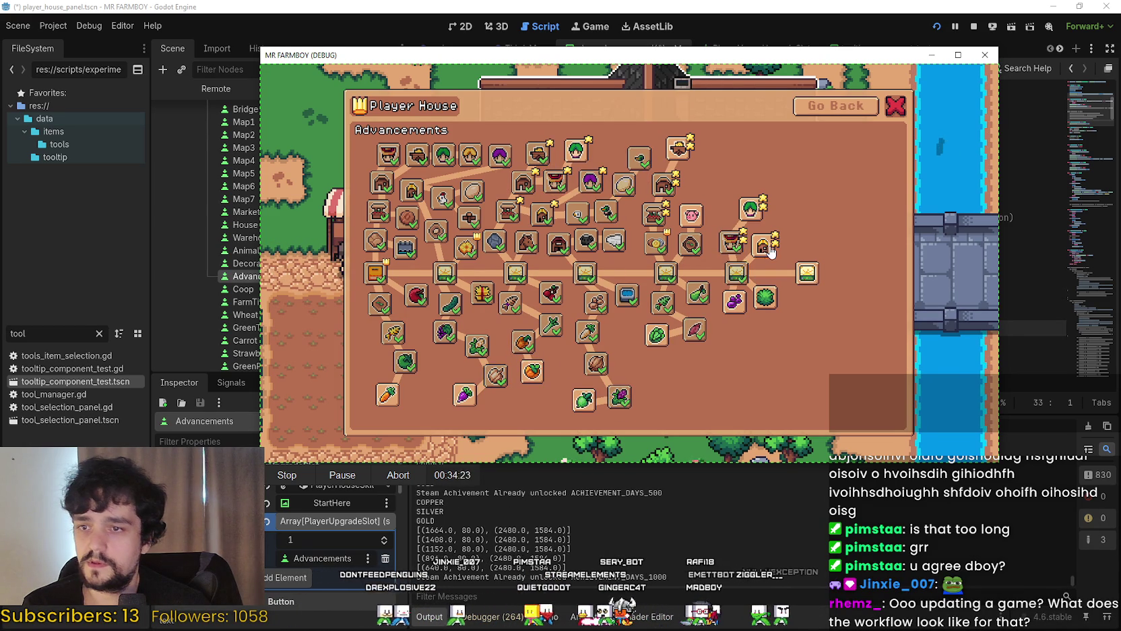
click(816, 284)
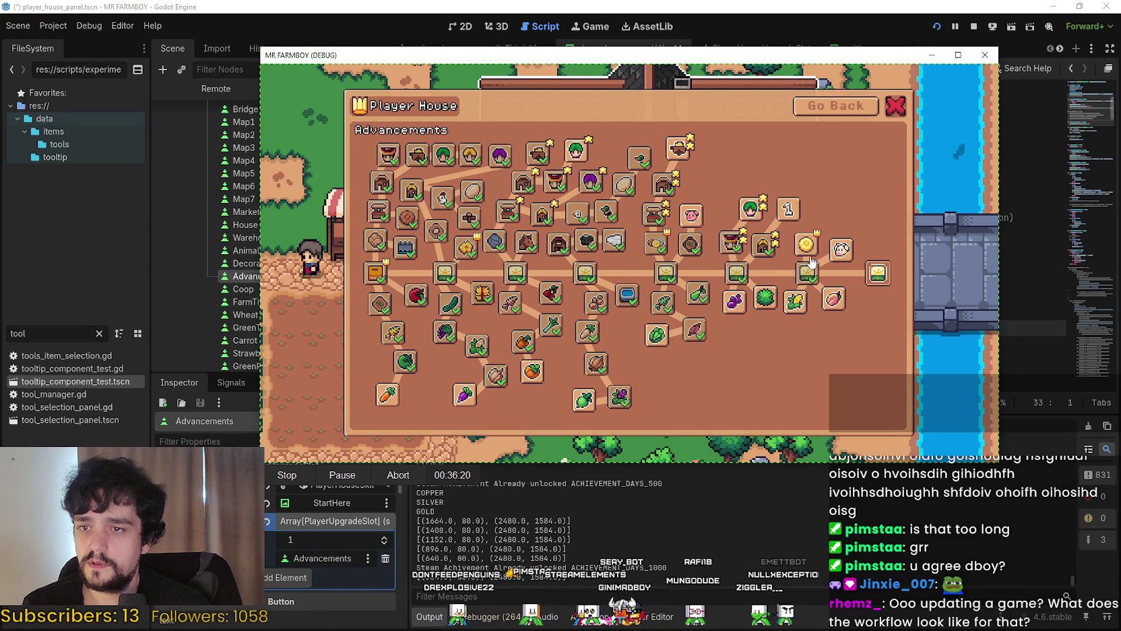
click(841, 251)
click(808, 246)
click(783, 213)
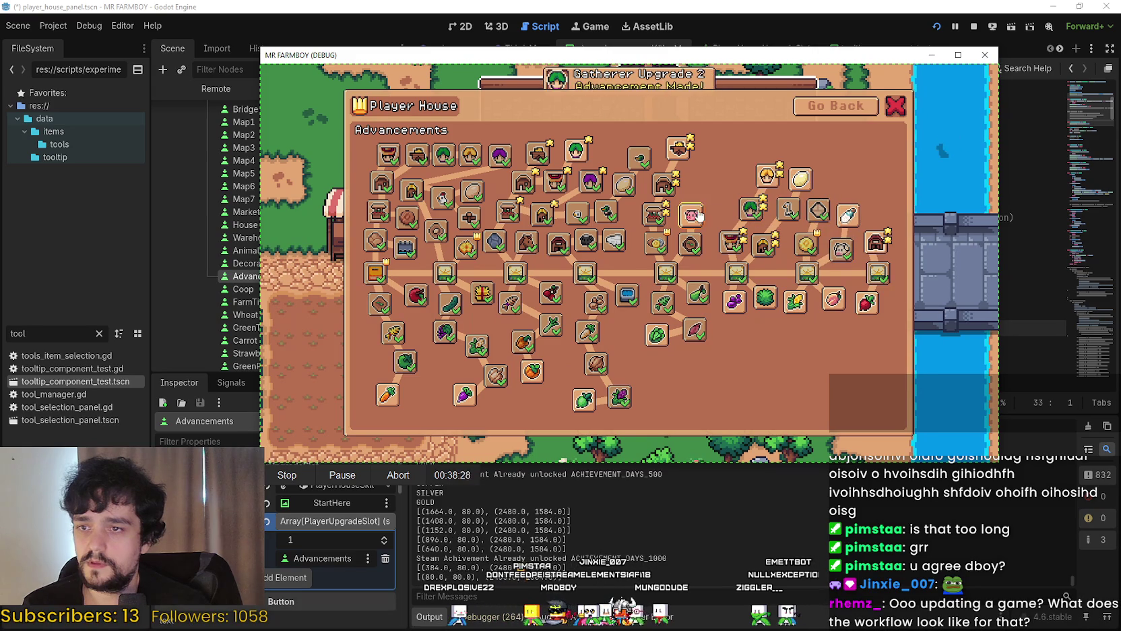
click(692, 215)
click(767, 299)
click(788, 307)
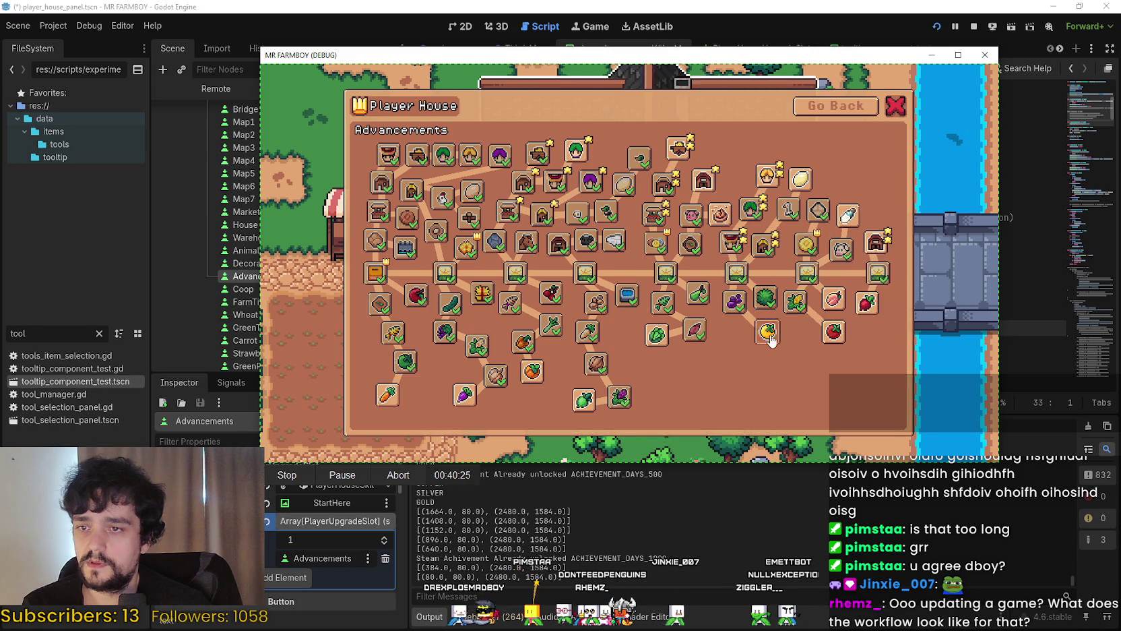
click(834, 330)
click(878, 332)
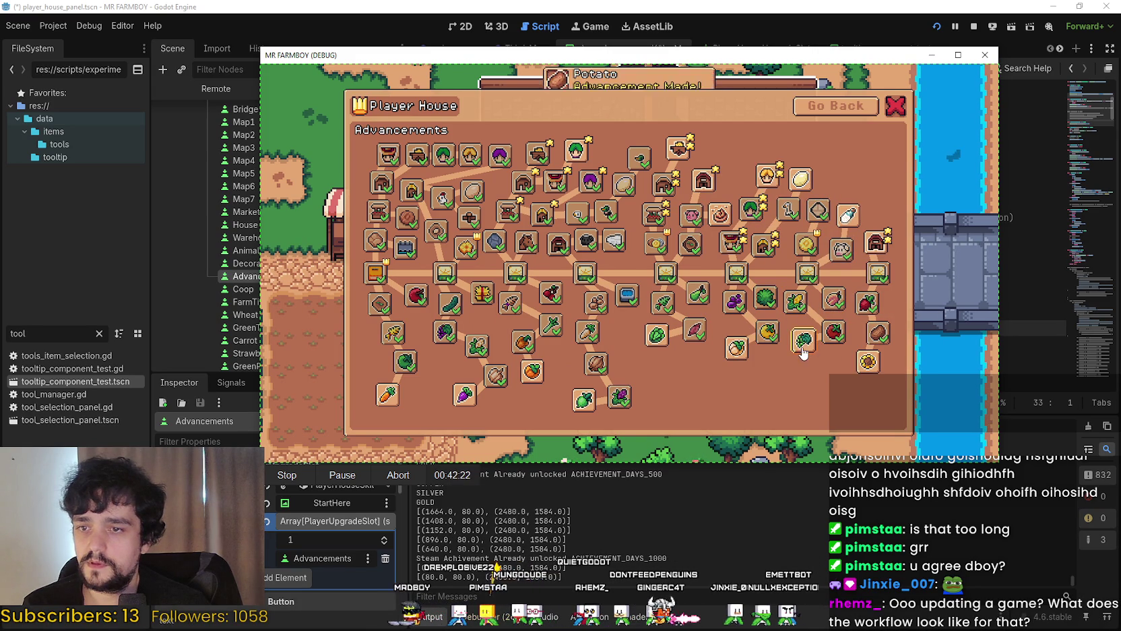
click(804, 339)
click(737, 348)
click(801, 179)
click(772, 181)
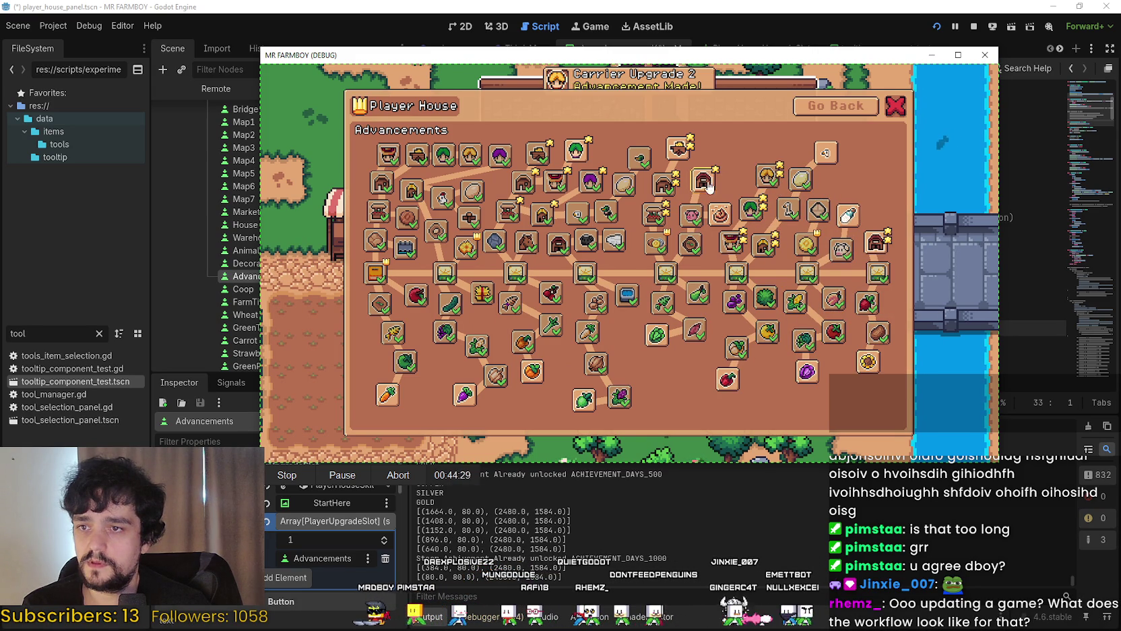
click(735, 180)
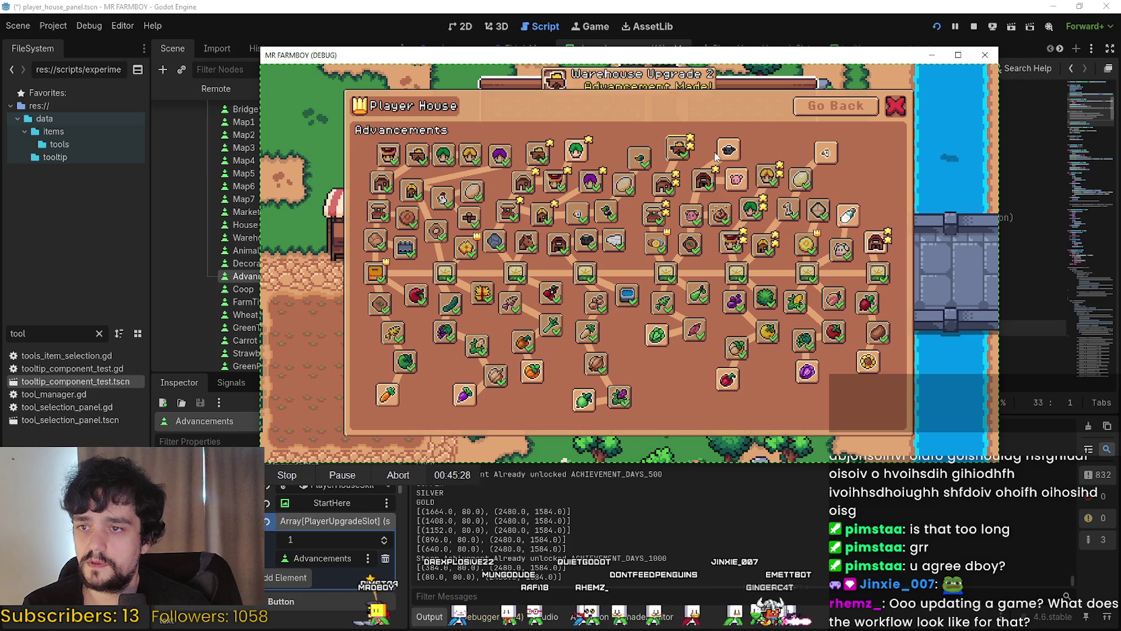
click(827, 154)
click(808, 371)
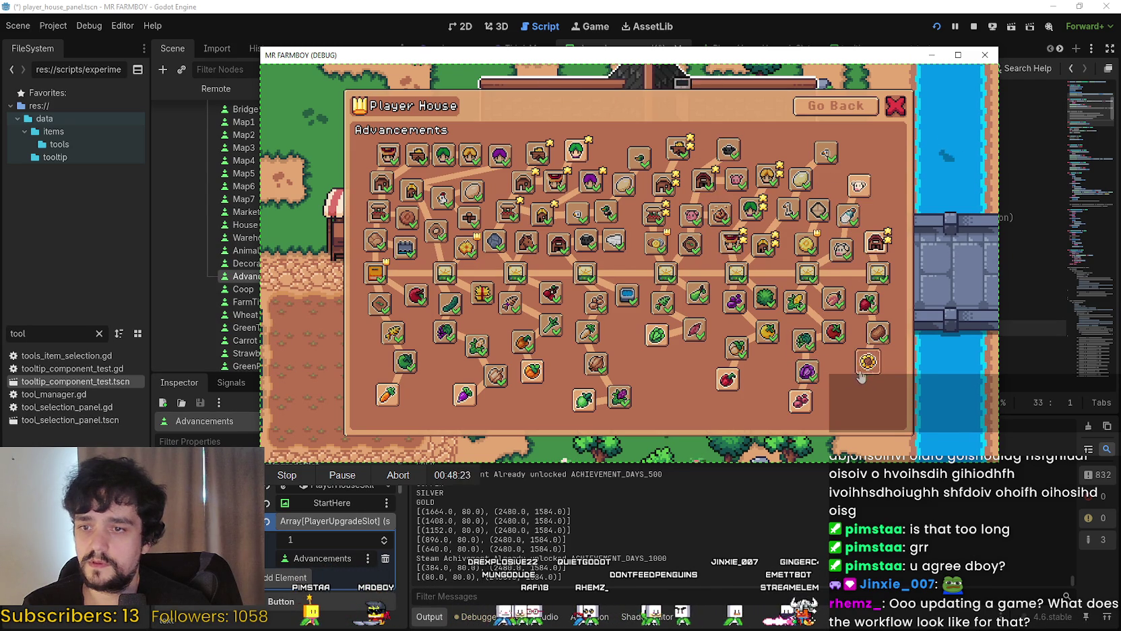
click(868, 362)
click(800, 401)
click(660, 338)
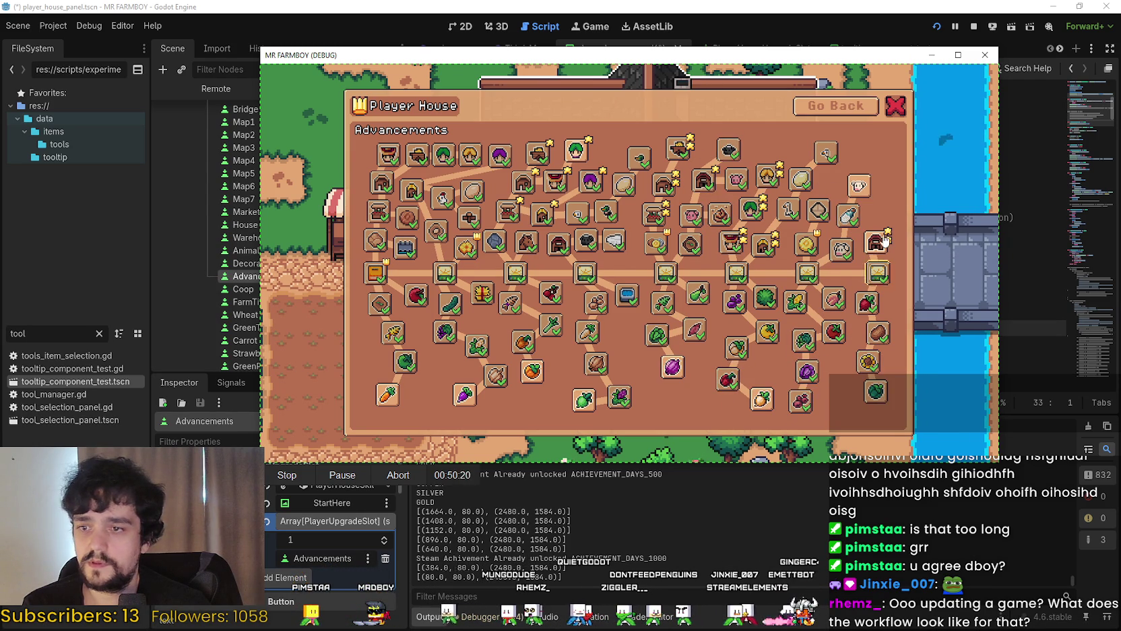
click(673, 376)
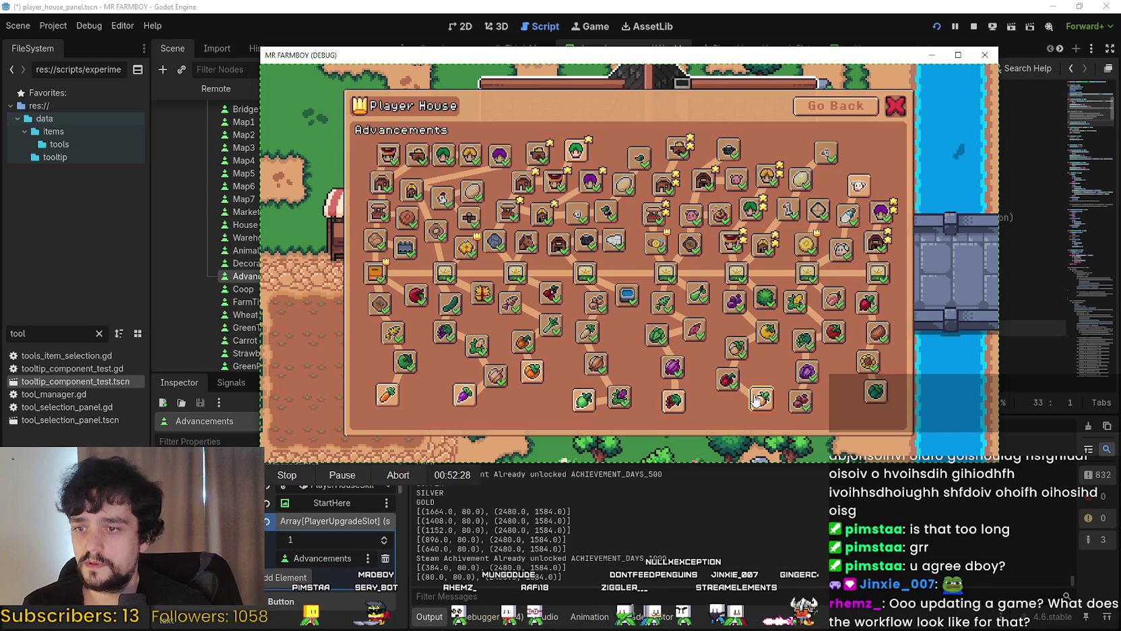
click(456, 394)
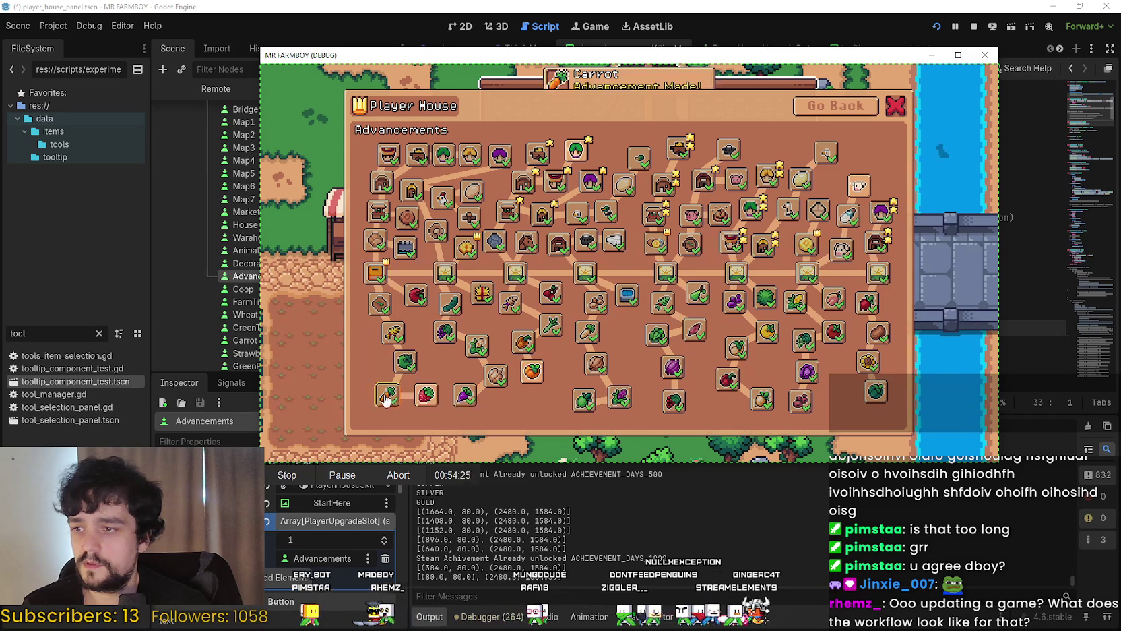
click(426, 394)
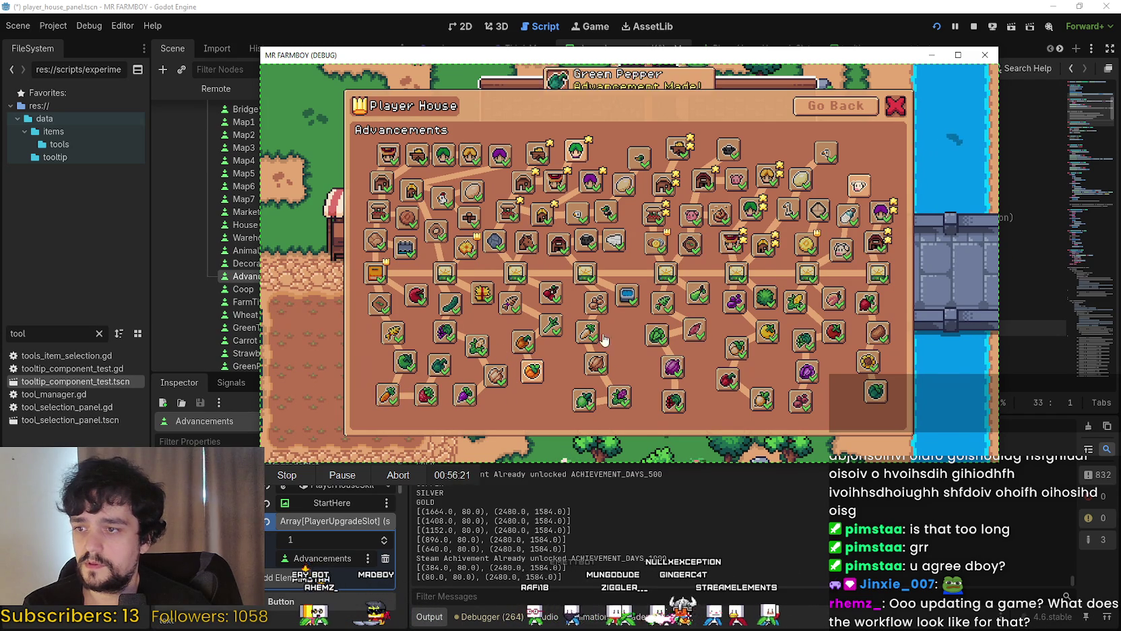
click(581, 152)
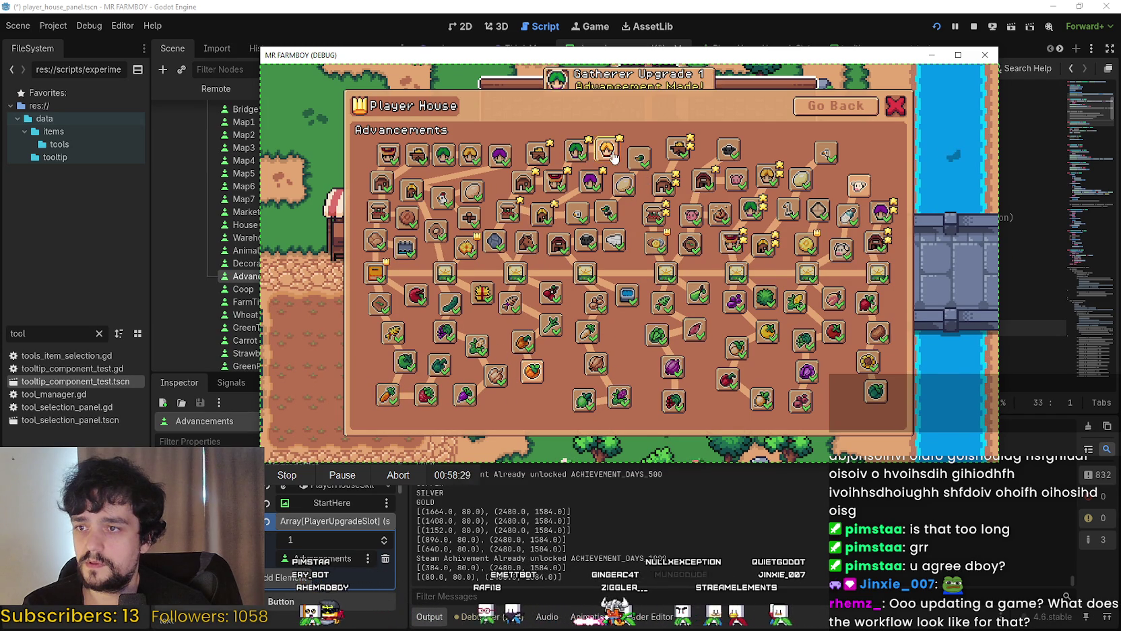
click(863, 184)
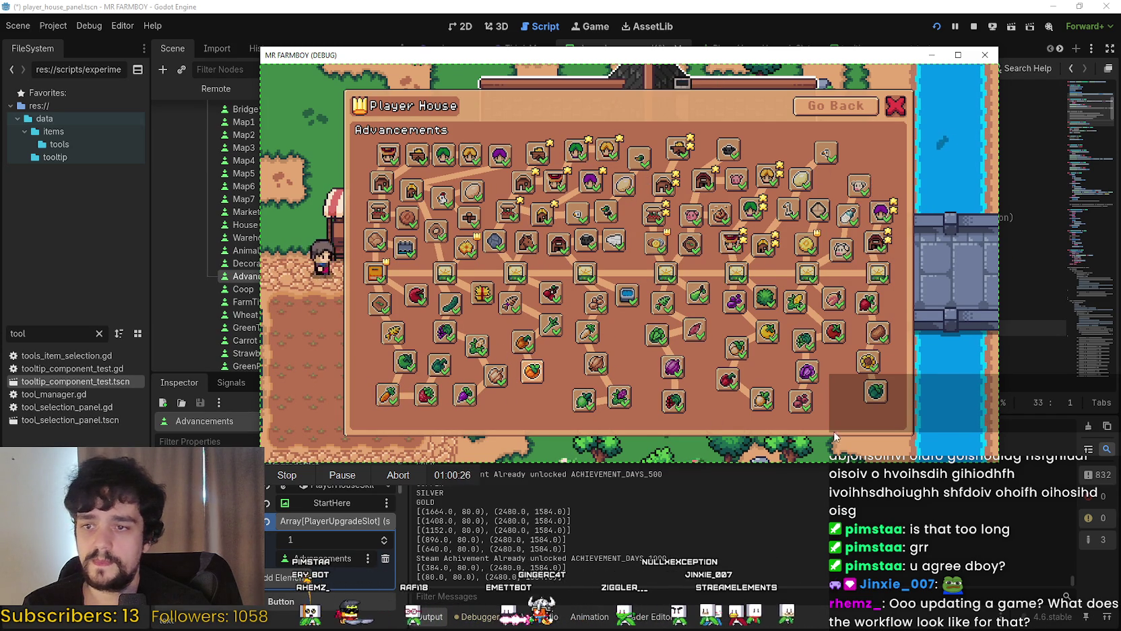
click(879, 392)
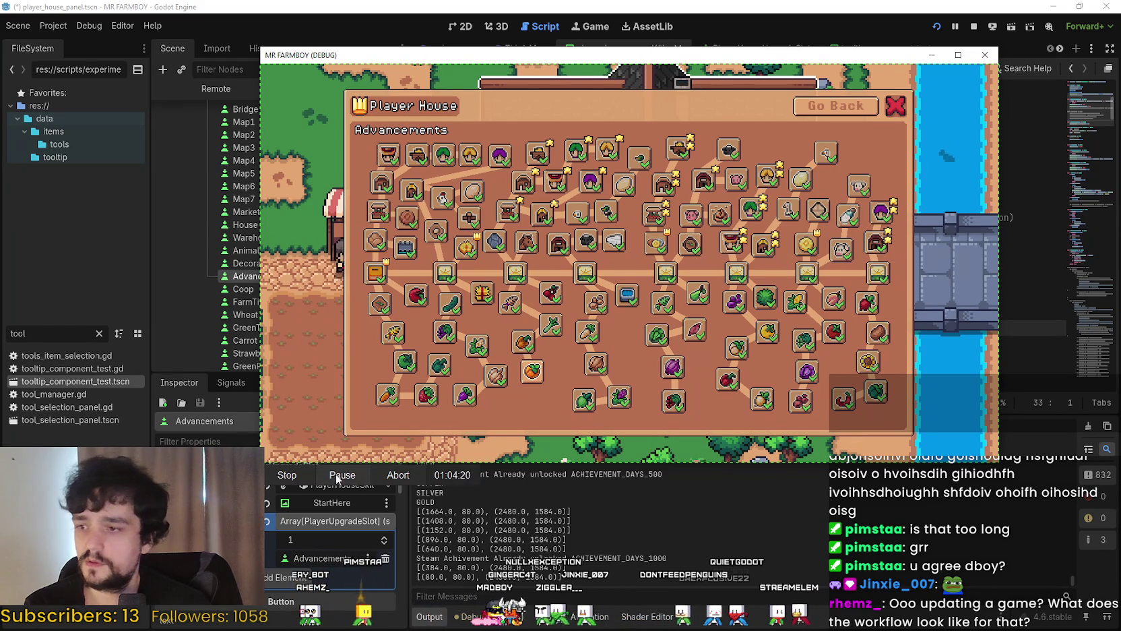
click(353, 518)
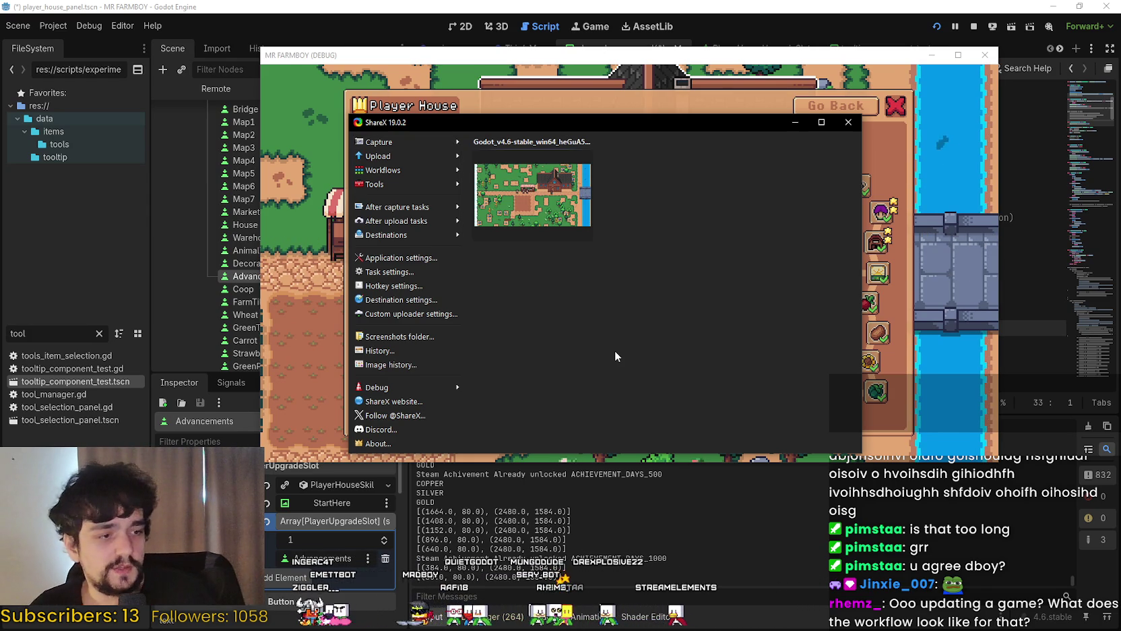
Show the newly recorded GIF's folder in File Explorer from its ShareX thumbnail
right_click(560, 231)
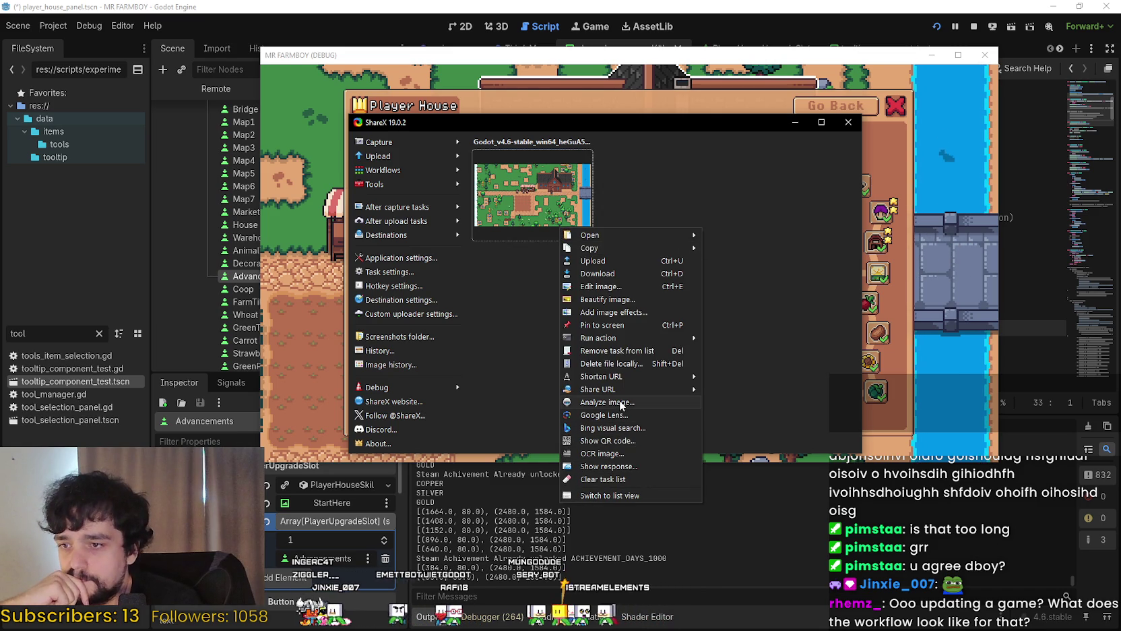
mouse_move(627, 232)
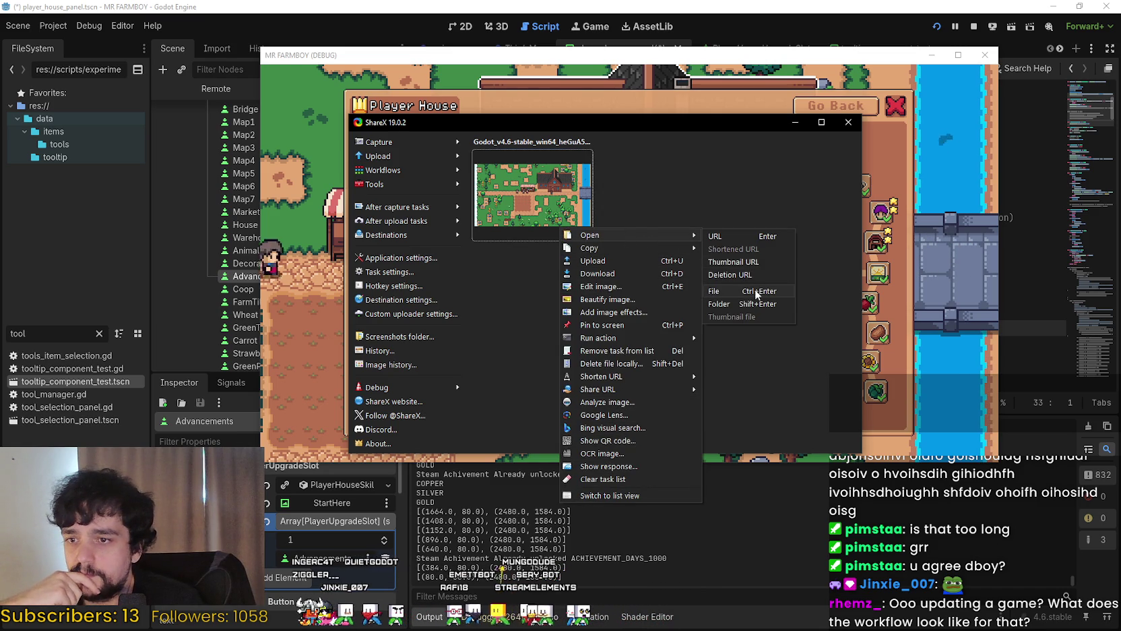
click(740, 305)
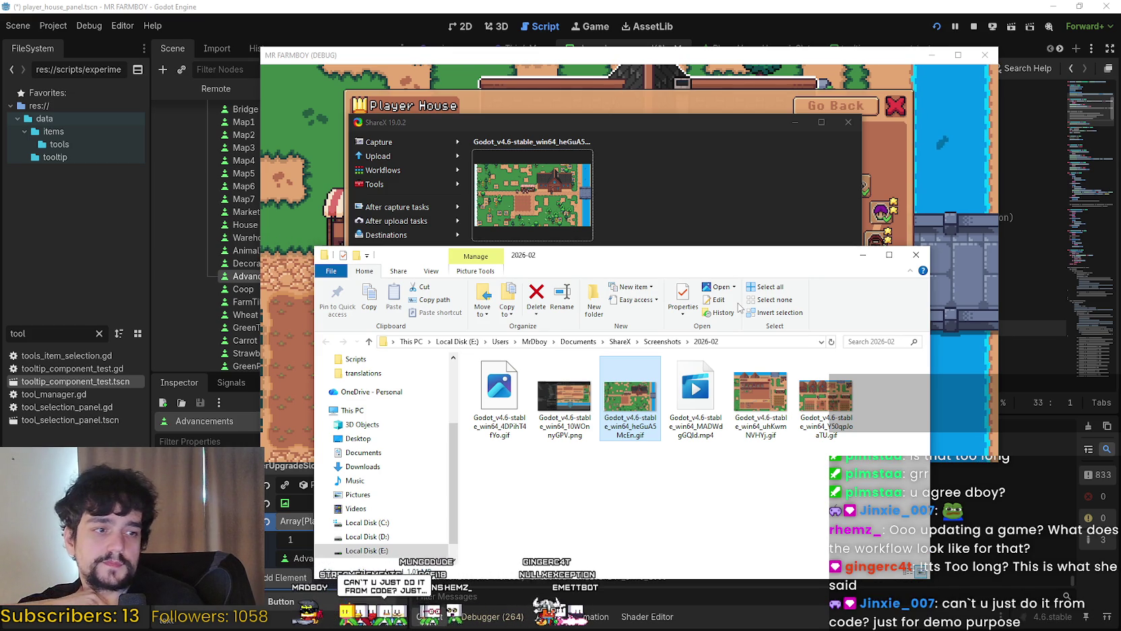
Arrange the Explorer and ShareX windows so the 2026-02 screenshots folder sits in front
mouse_move(500, 258)
mouse_down()
mouse_move(502, 193)
mouse_move(324, 124)
mouse_move(329, 140)
mouse_up()
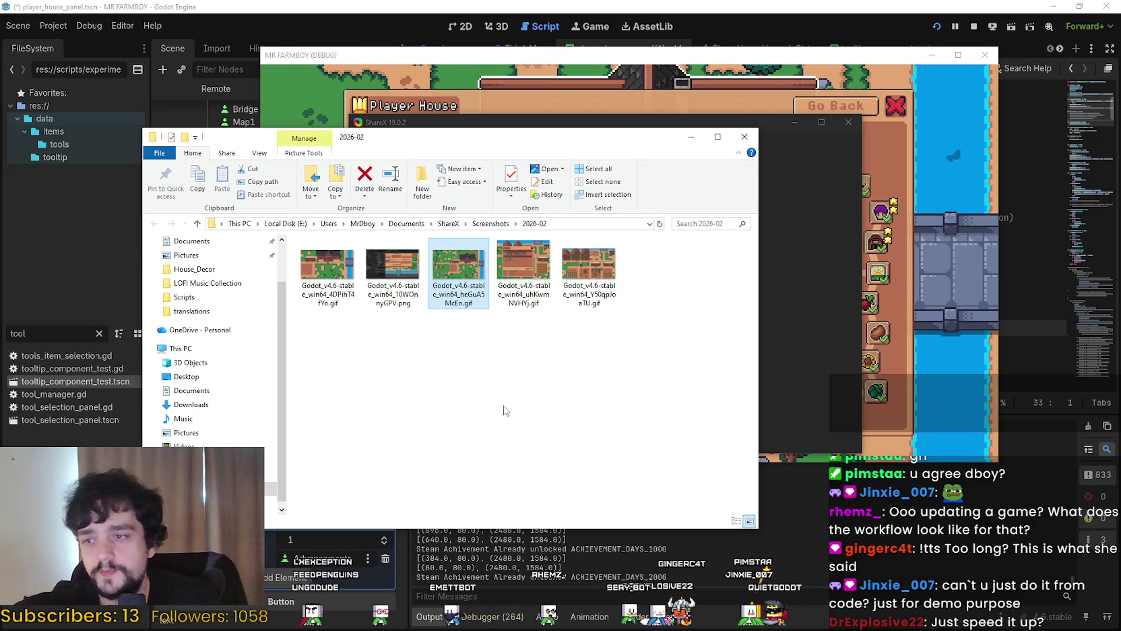
click(750, 407)
mouse_move(352, 131)
mouse_down()
mouse_move(480, 133)
mouse_move(597, 172)
mouse_up()
drag(624, 118, 555, 104)
click(744, 512)
click(703, 310)
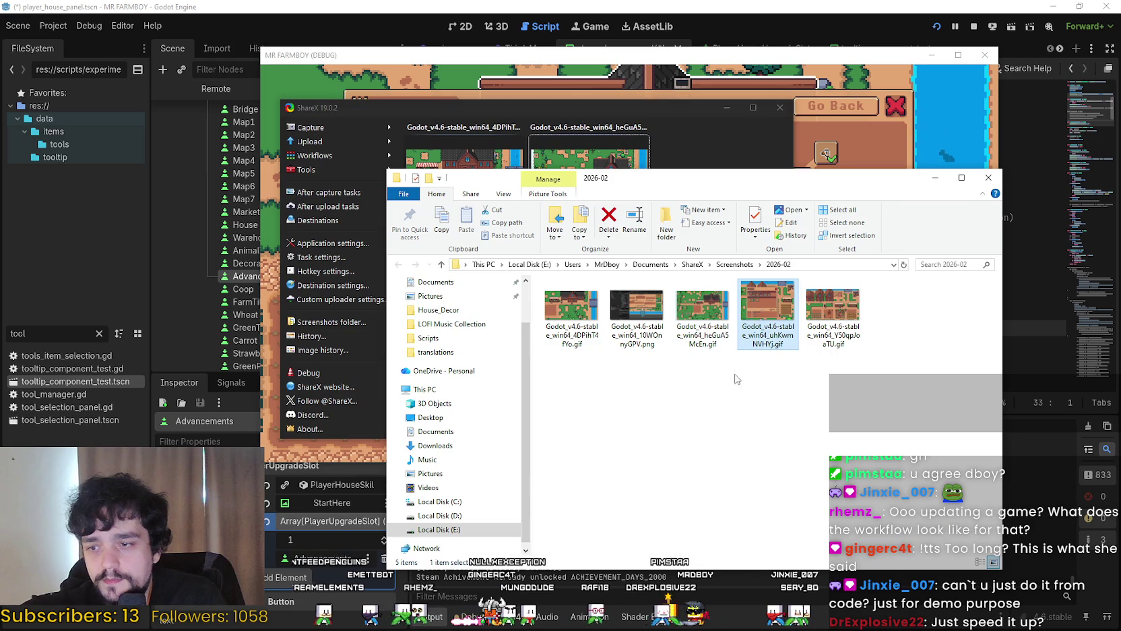
Browse the folder's captures and select the first GIF, 4DPihT4fYo
click(660, 329)
key(Left)
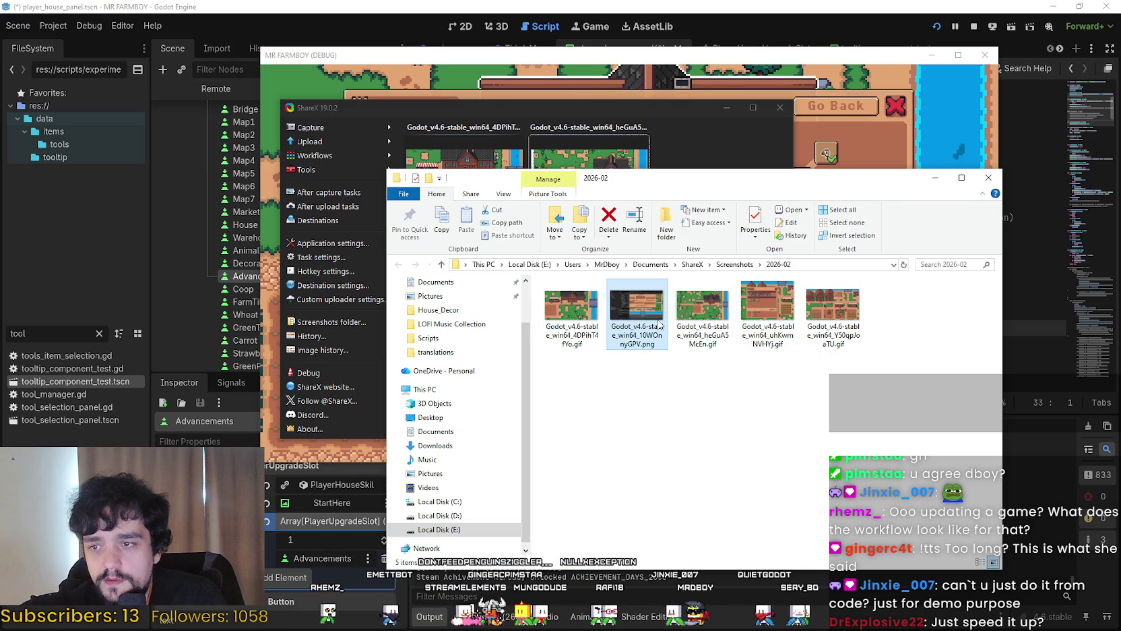
click(844, 312)
key(Left)
key(Left)
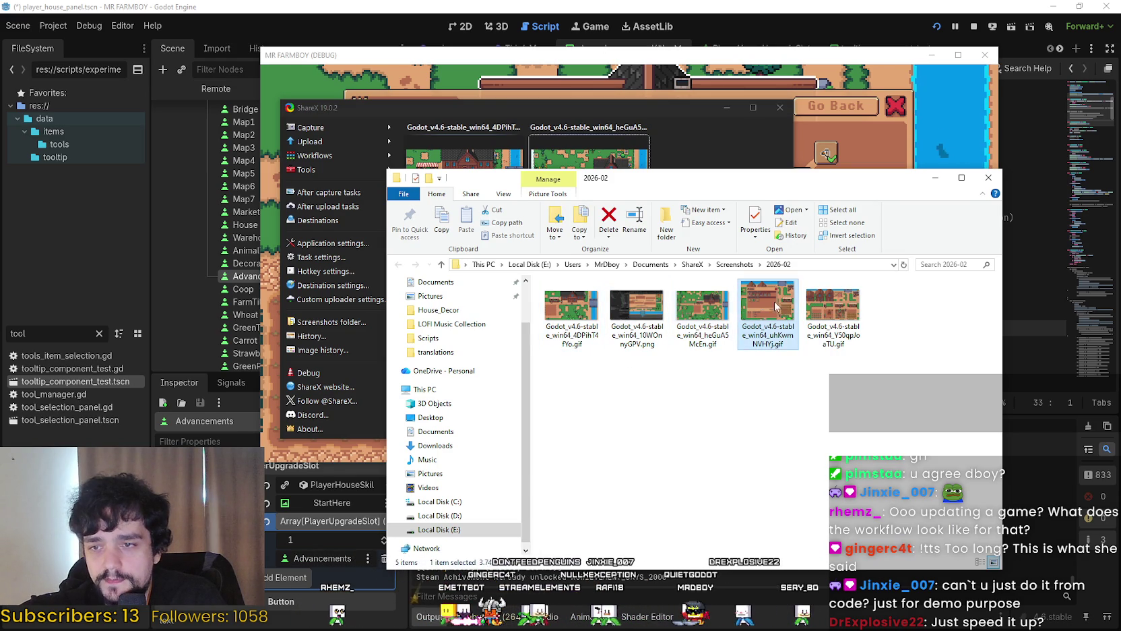
key(Right)
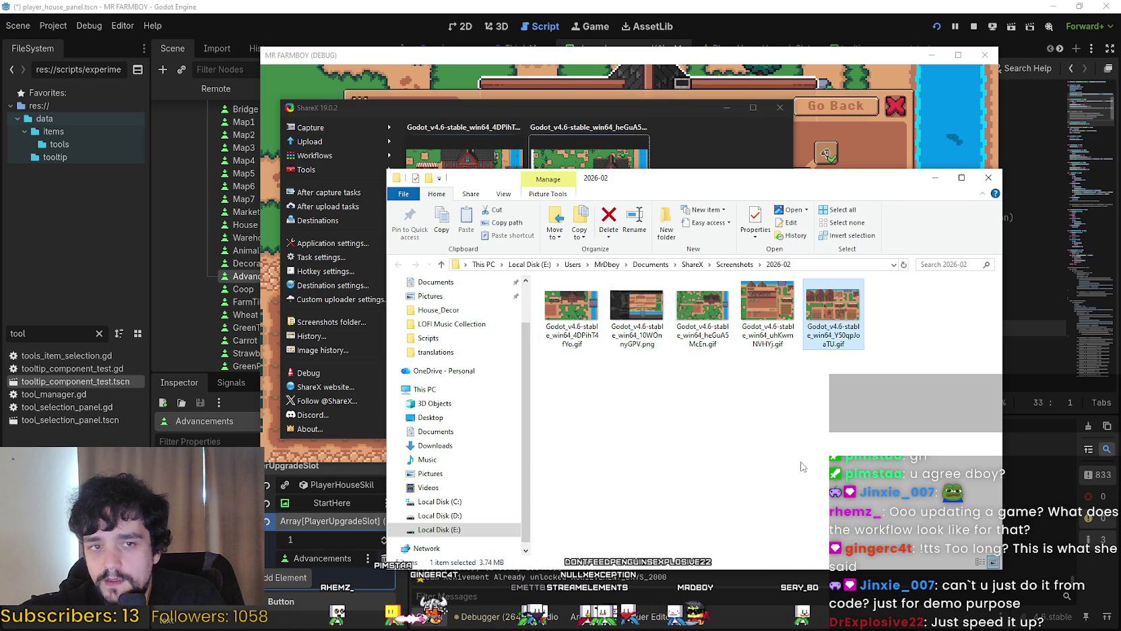
click(591, 340)
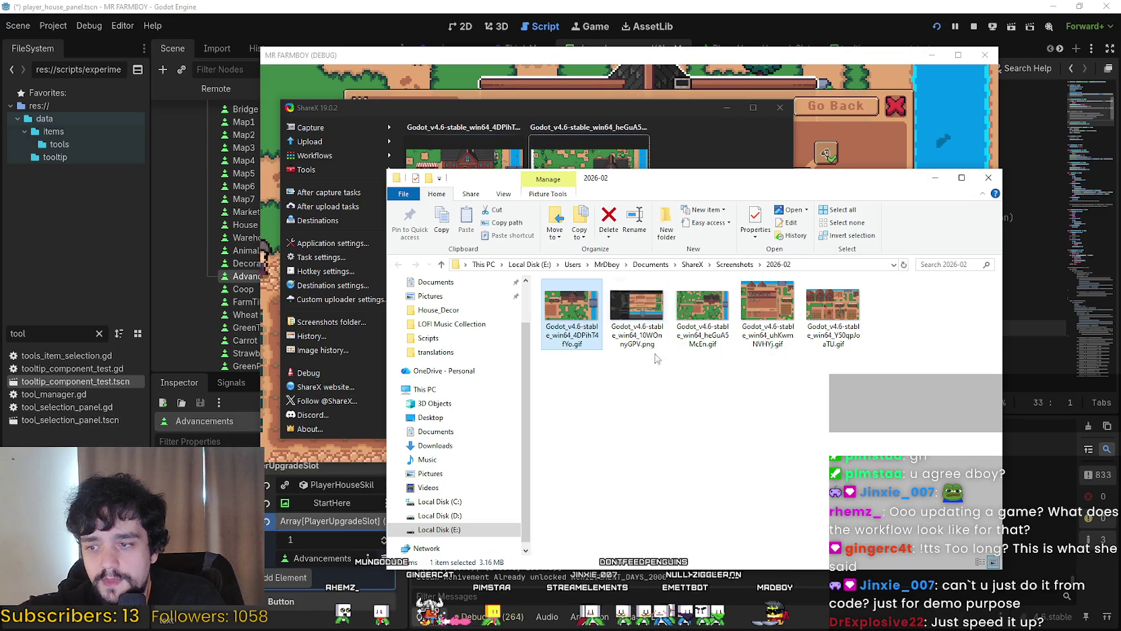
Open Godot_v4.6-stable_win64_4DPihT4fYo.gif in Aseprite via Open with
right_click(584, 307)
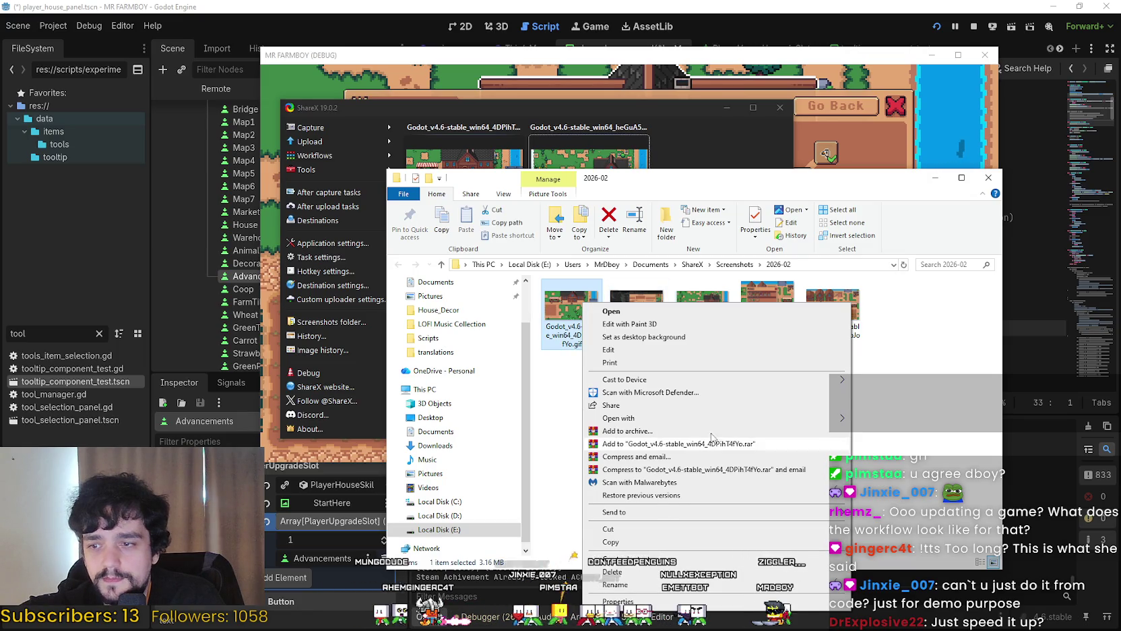
mouse_move(840, 422)
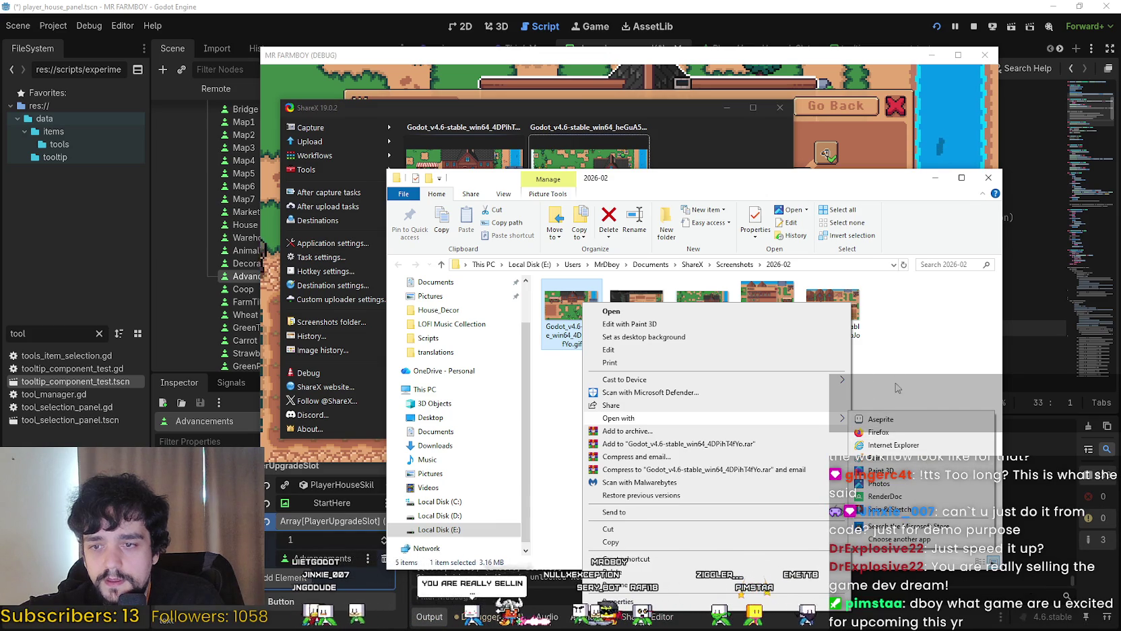
click(893, 419)
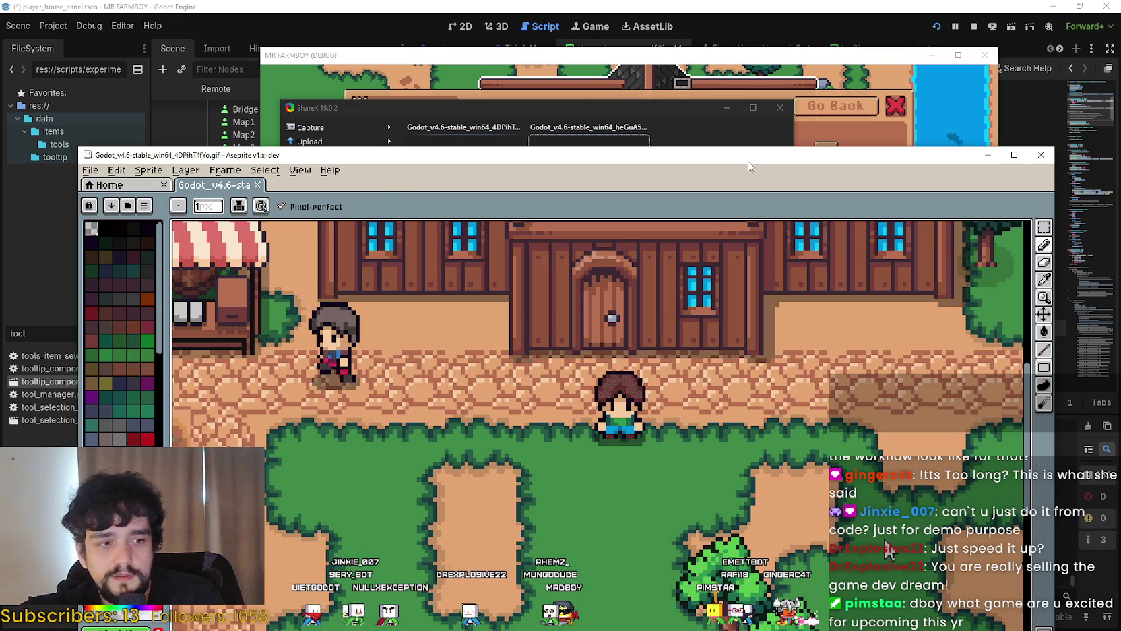
View the farm-scene GIF on Aseprite's canvas, then close Aseprite to return to the folder
drag(750, 166, 787, 52)
scroll(932, 414, down, 3)
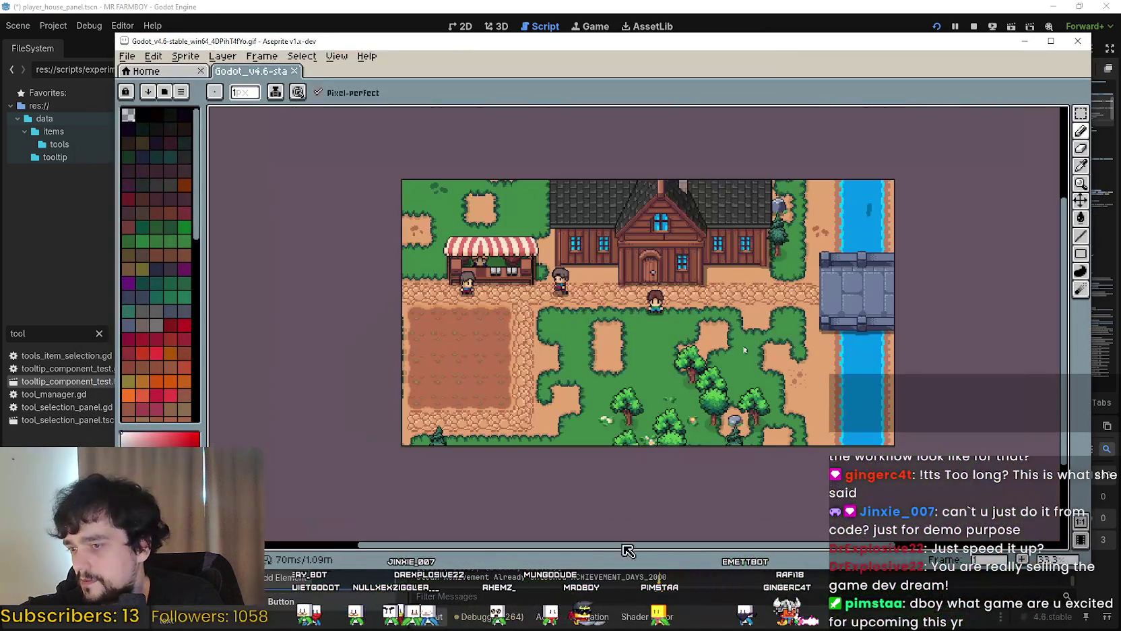
key(alt+F4)
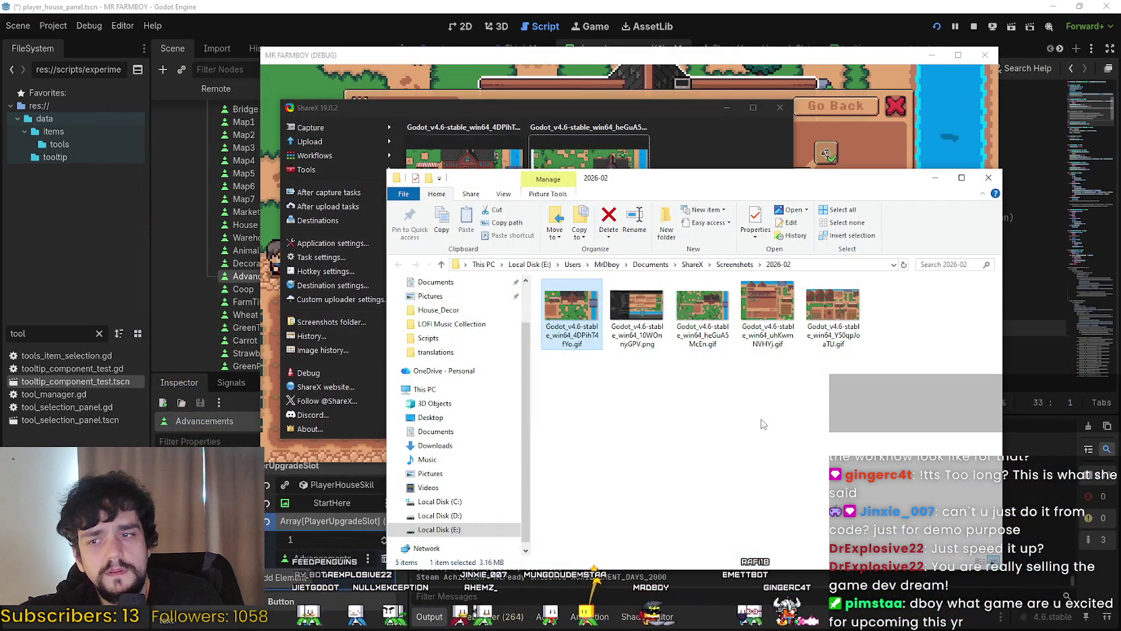
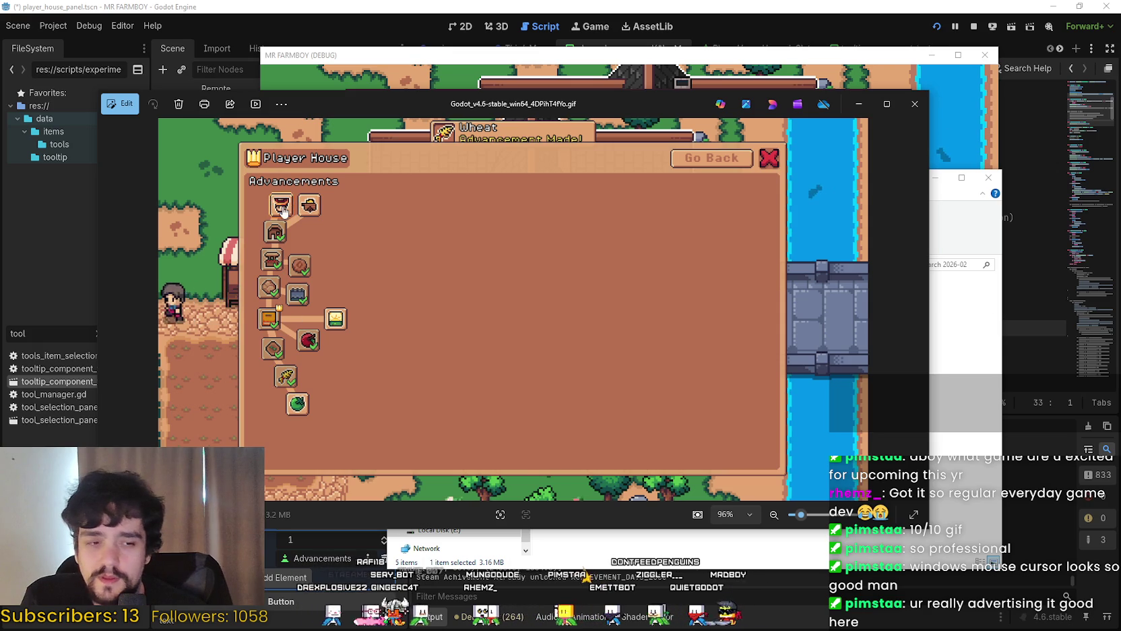
Switch to ShareX and browse the Capture, Tools and Debug menus down to Task settings
key(alt+Tab)
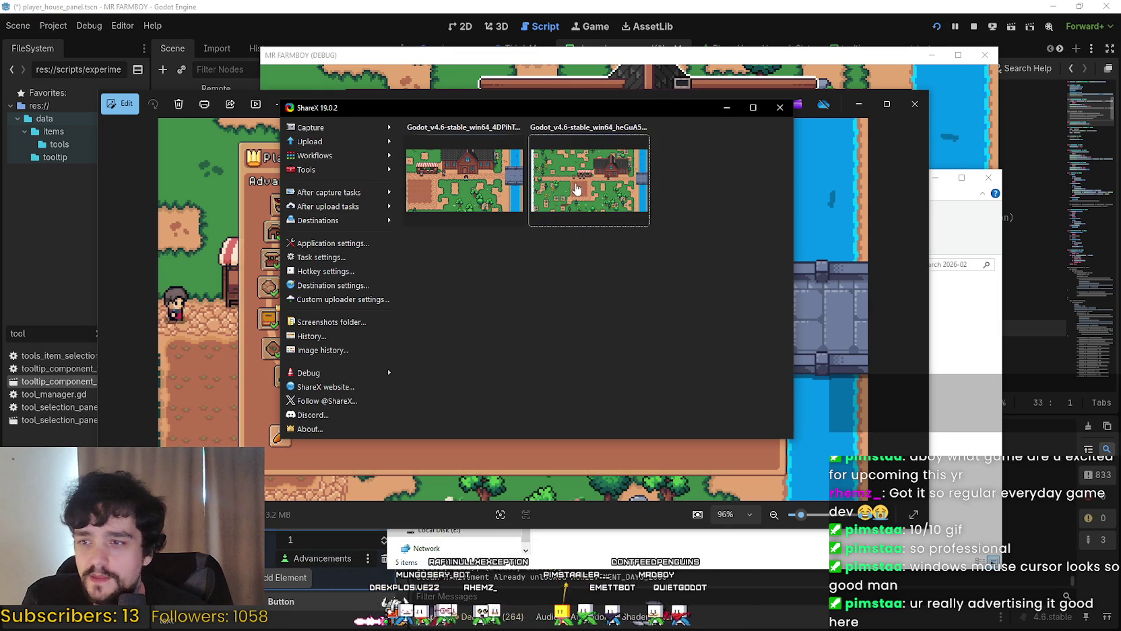
click(331, 126)
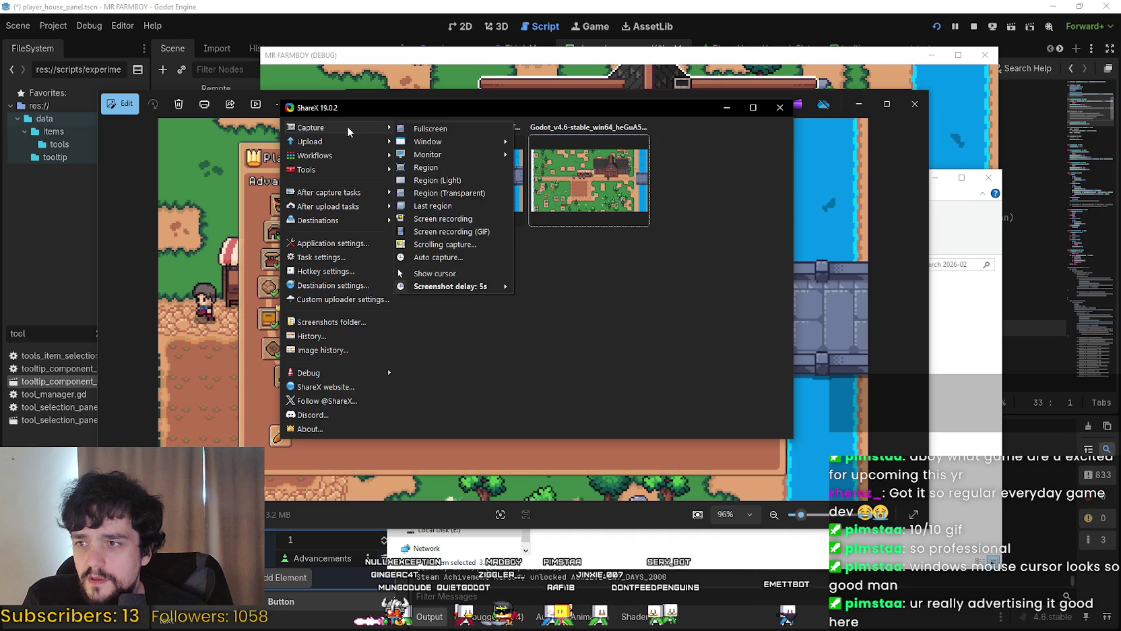
mouse_move(378, 132)
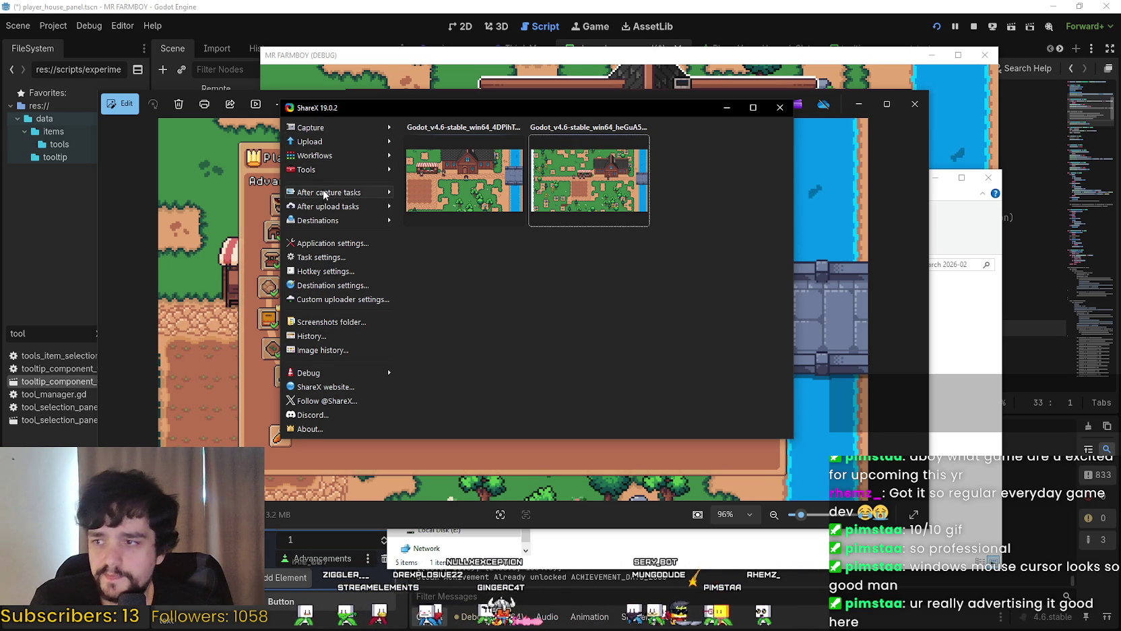
mouse_move(312, 169)
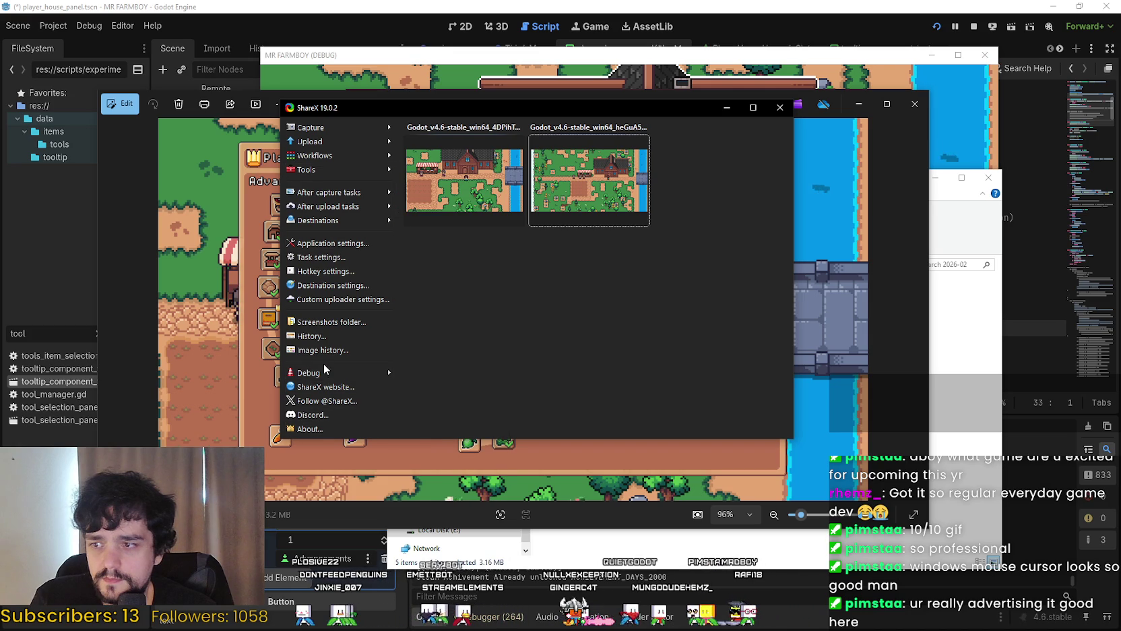
mouse_move(324, 372)
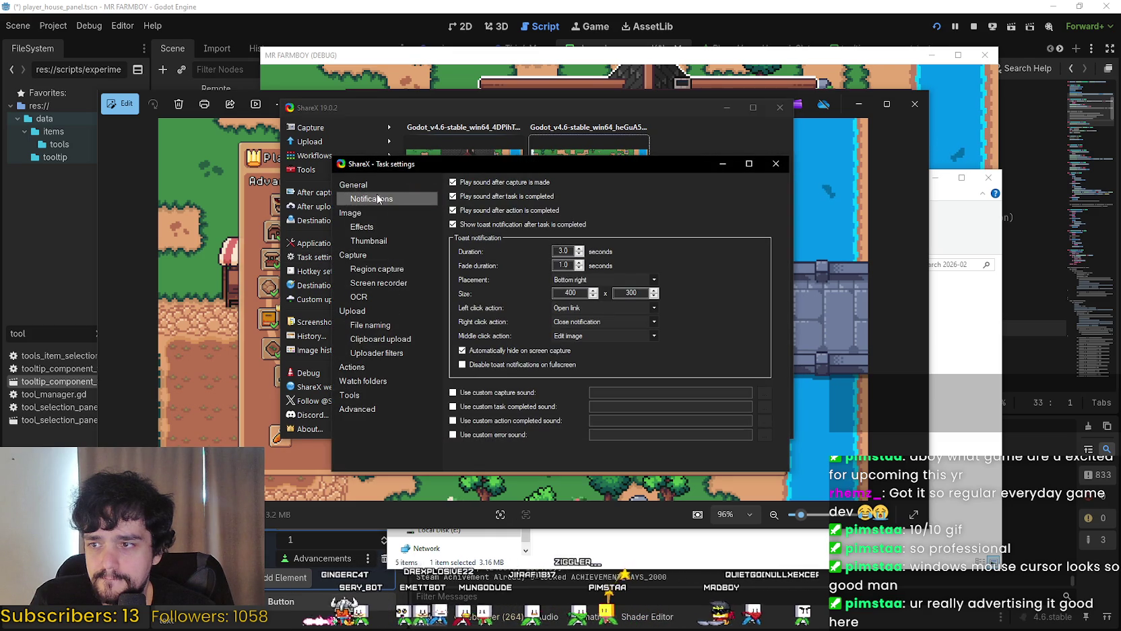
On the Screen recorder page, uncheck Show cursor in recording, then close Task settings
click(386, 270)
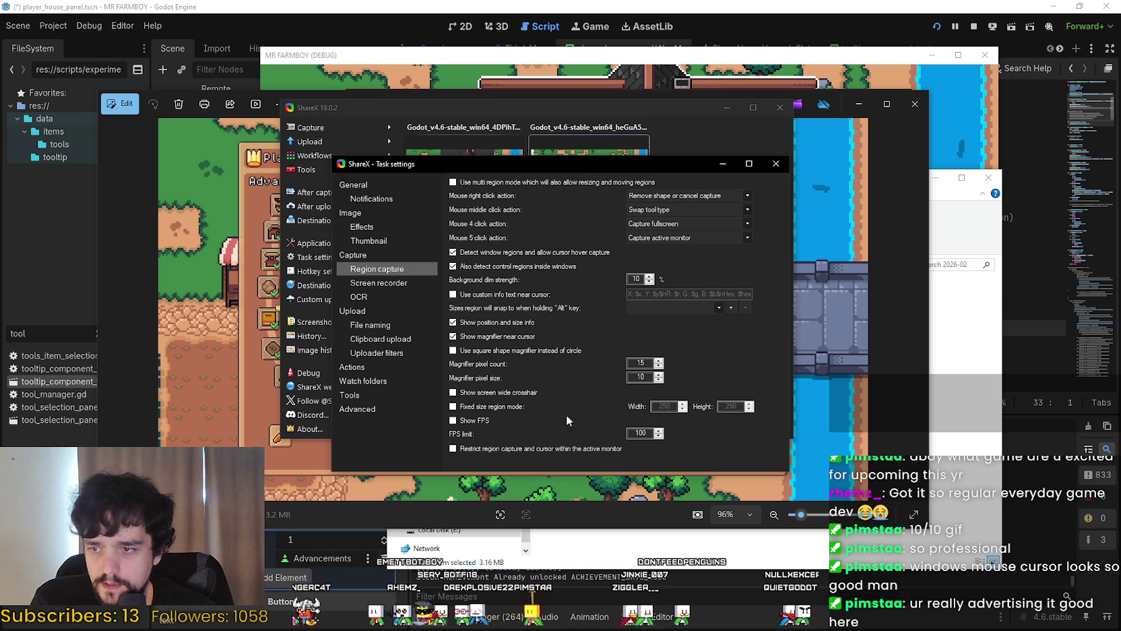
click(391, 283)
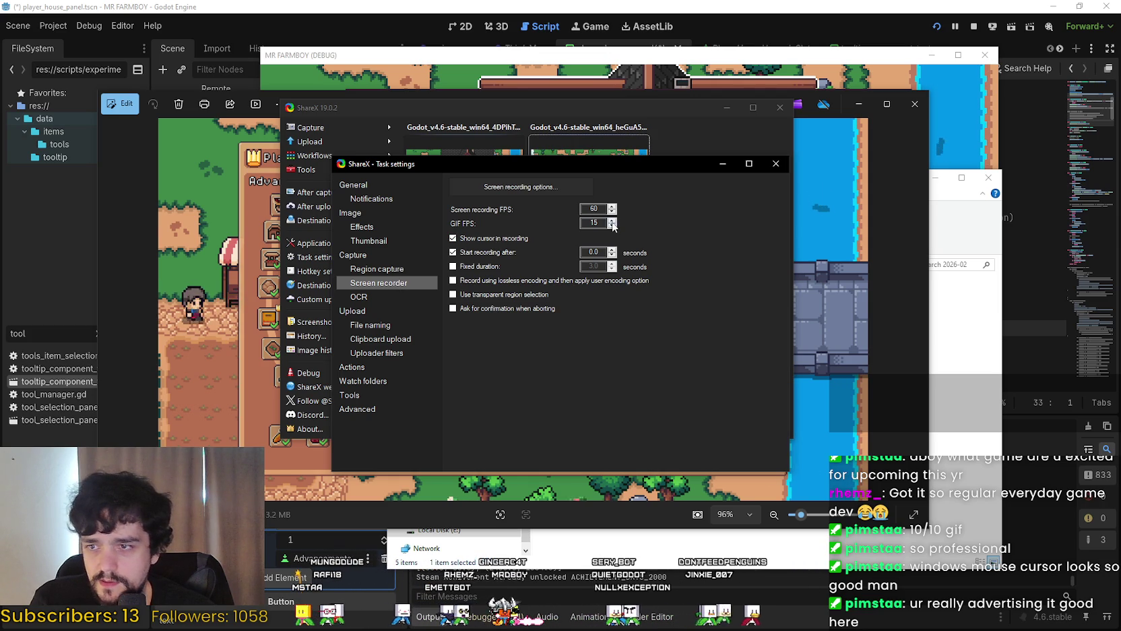
click(467, 238)
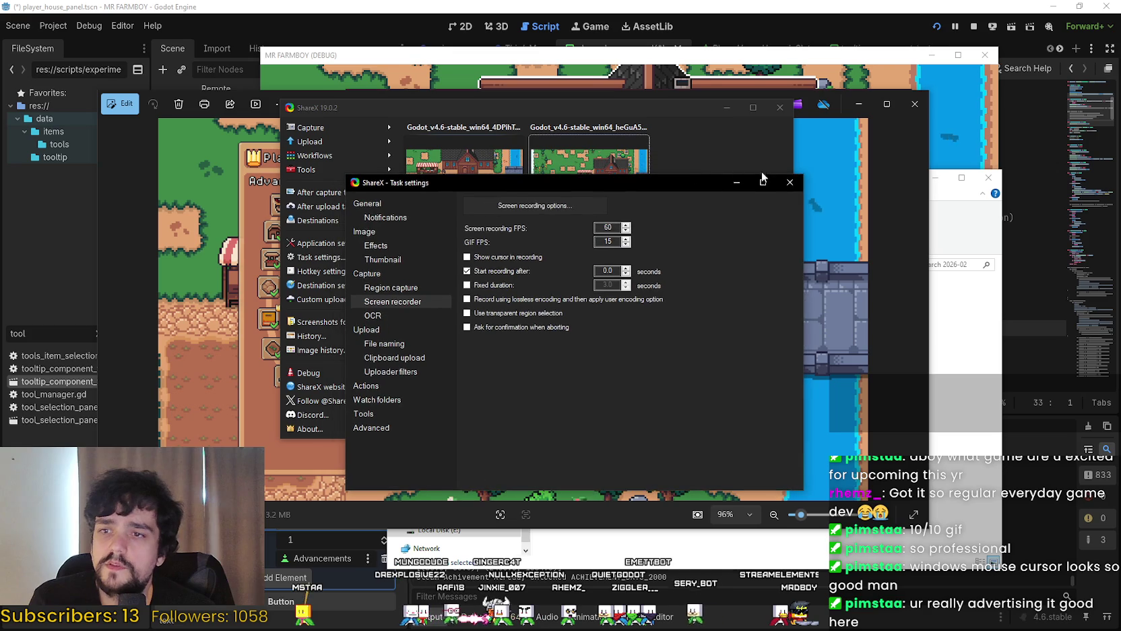
key(Escape)
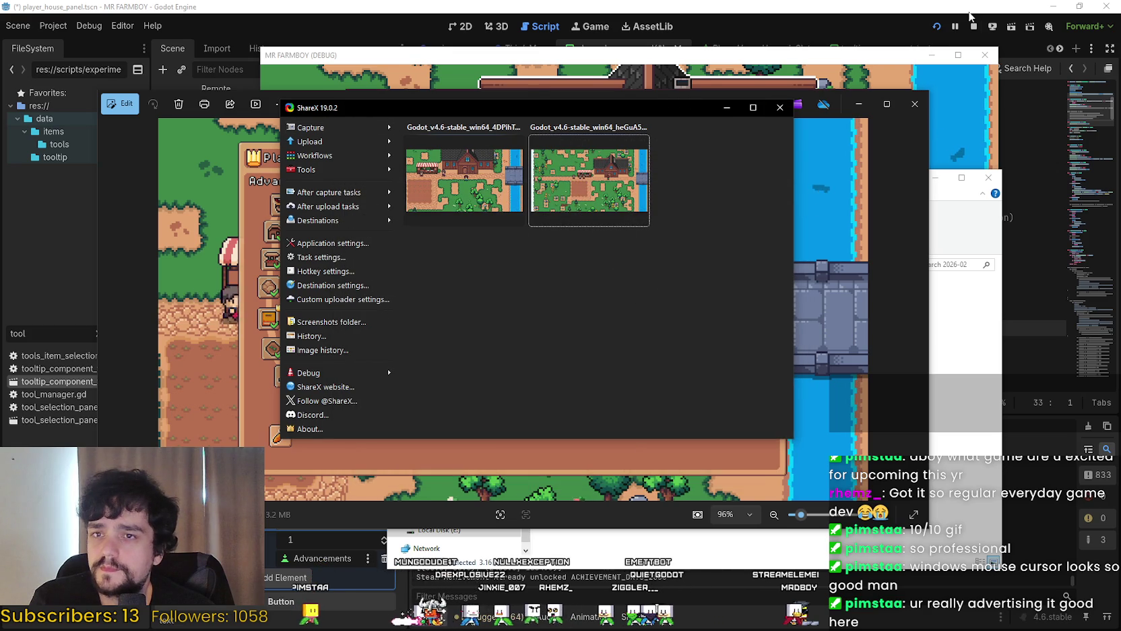
Stop the debug game, save and rerun the project, and focus the game window
click(974, 26)
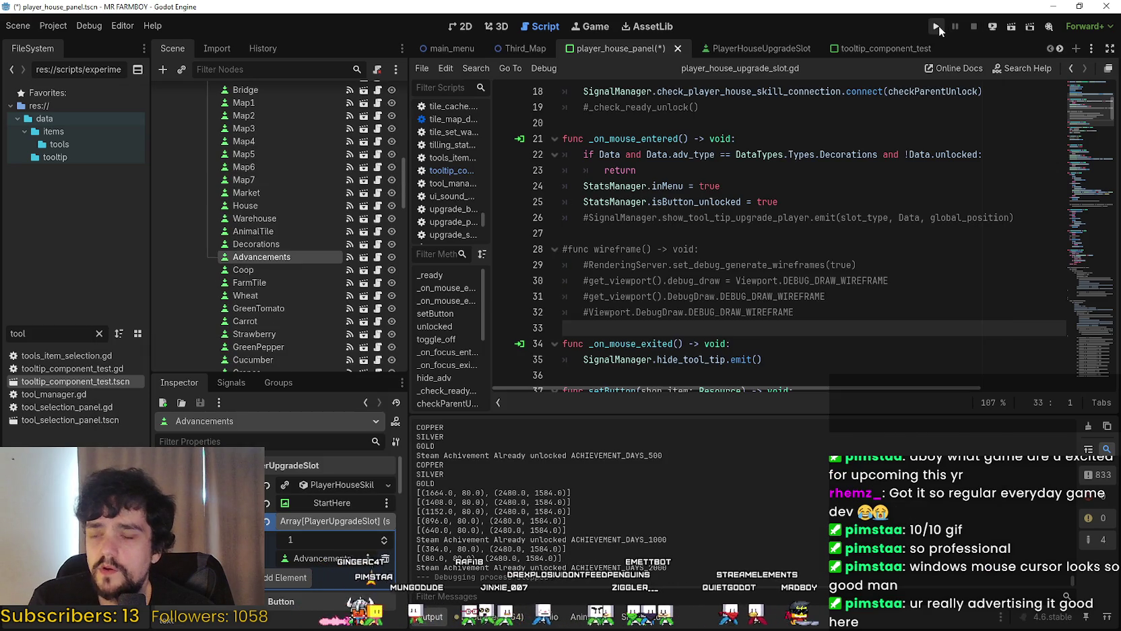
click(937, 26)
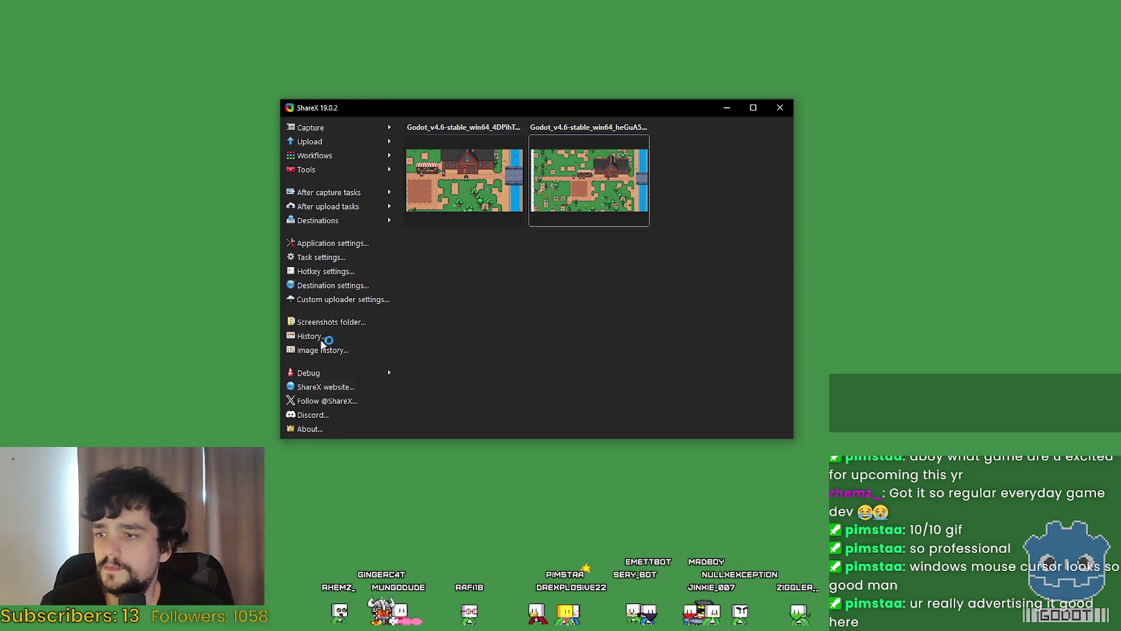
click(364, 91)
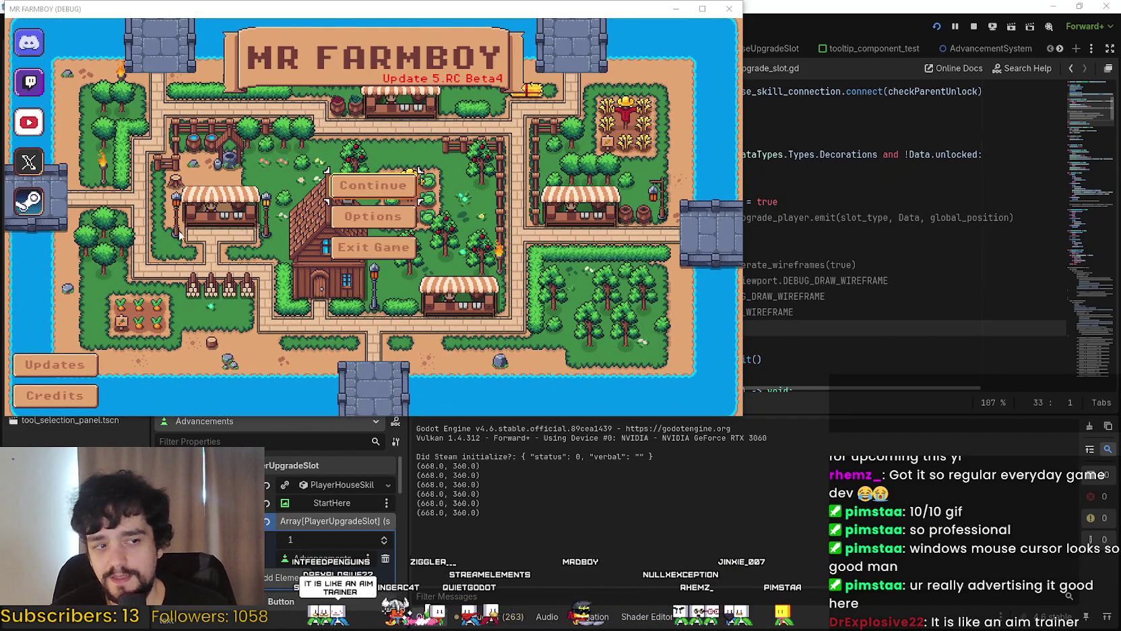
Continue to the saved games and load Save 4
click(404, 187)
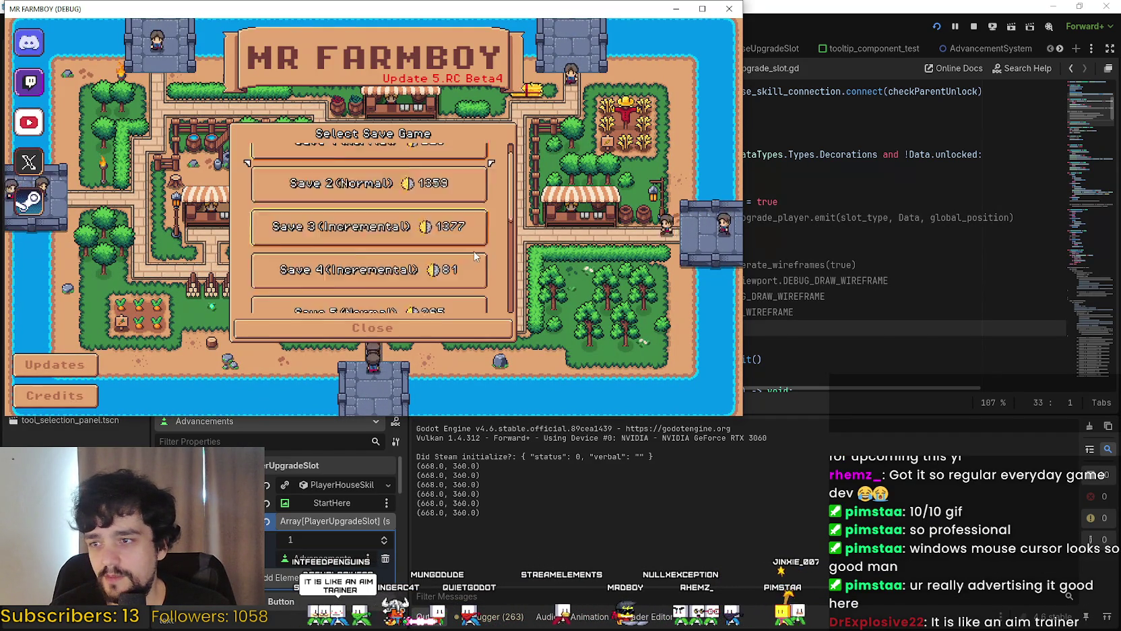
click(370, 215)
click(326, 210)
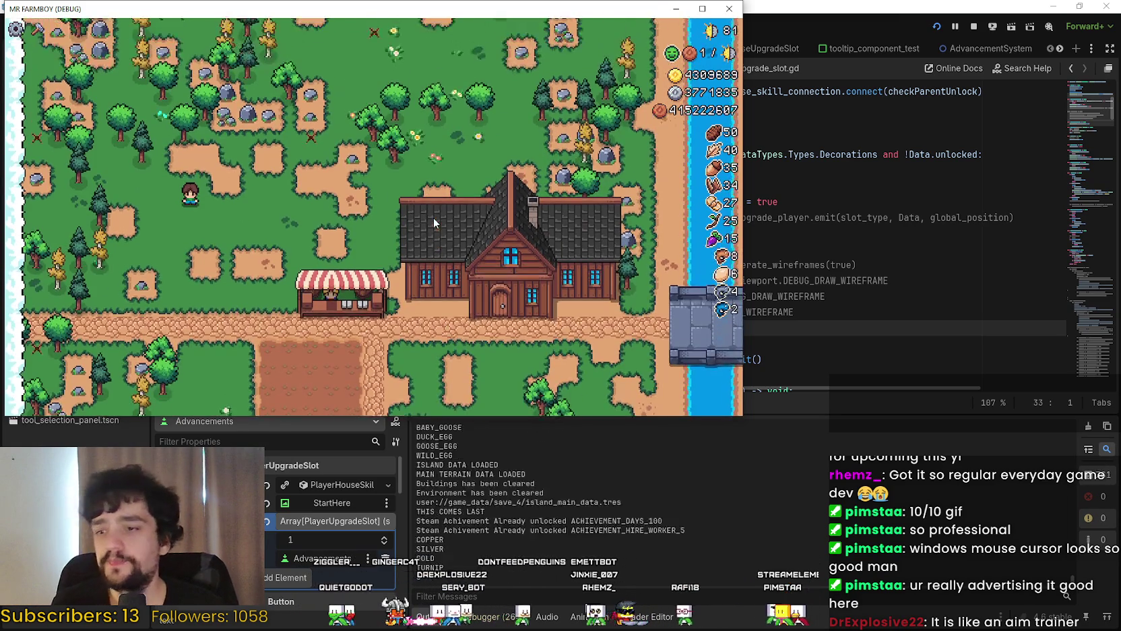
Walk the farmer right to the house door and open the Player House panel
key(s)
key(d)
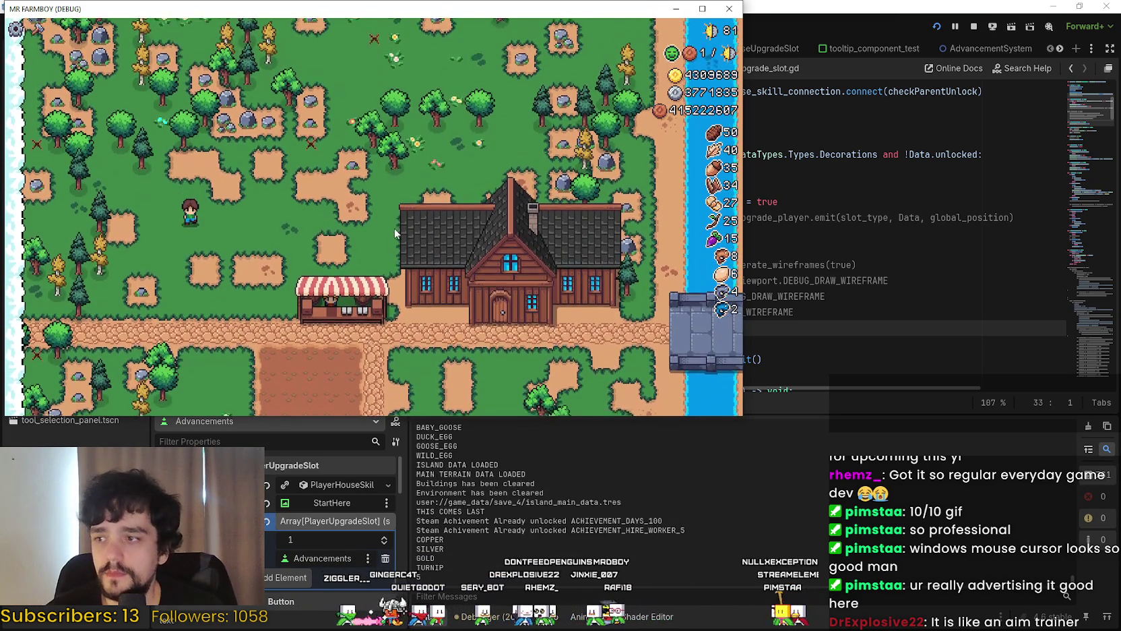
key(d)
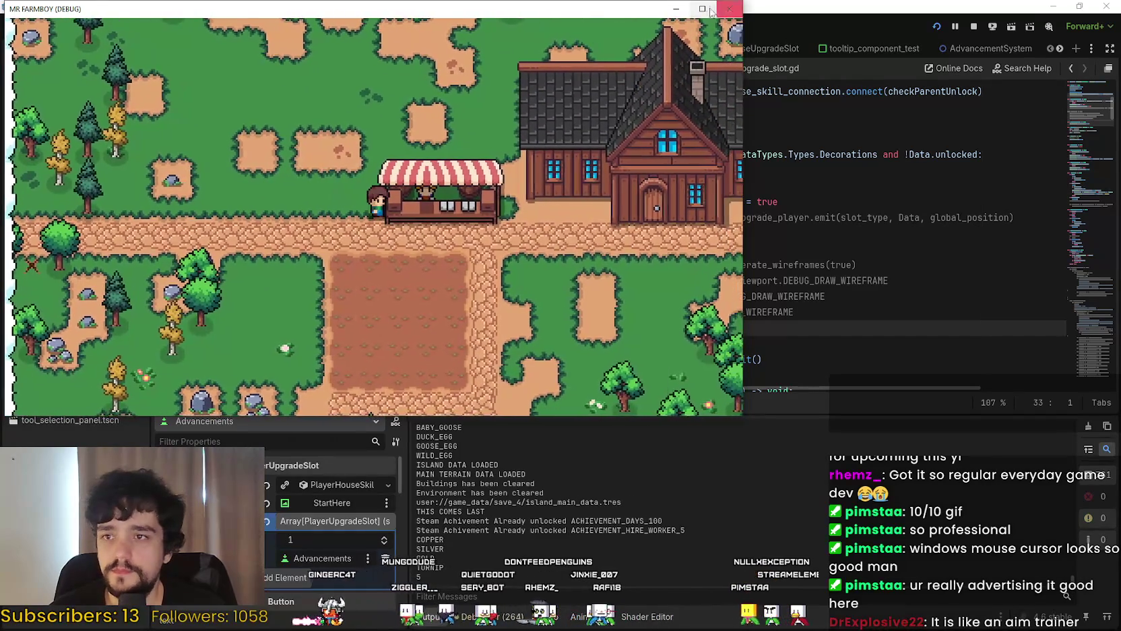
key(F11)
key(d)
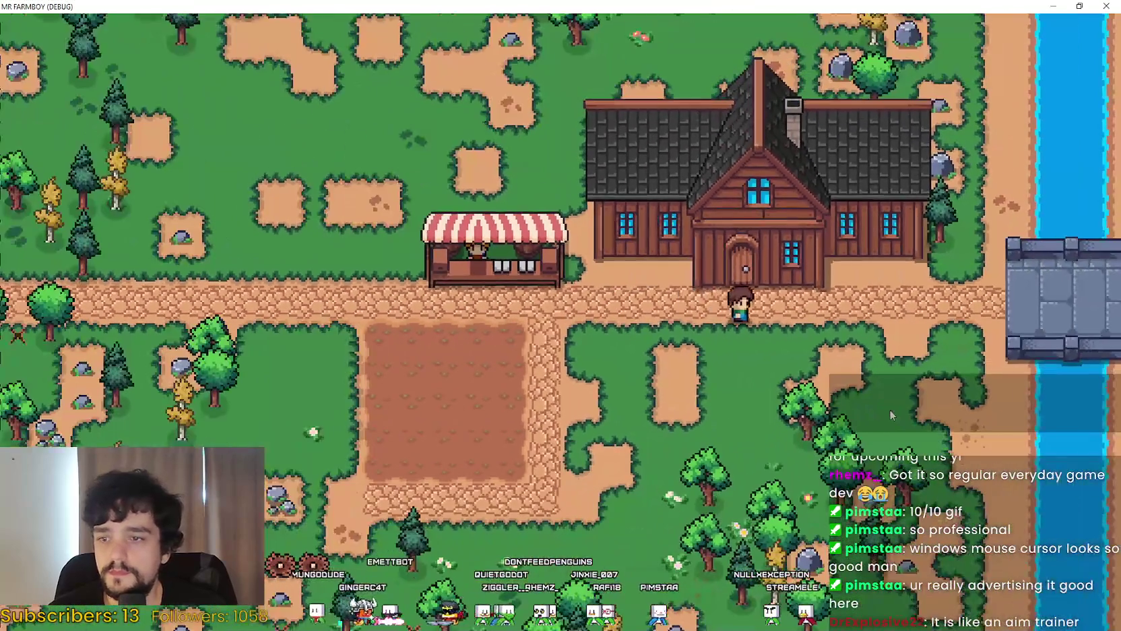
key(e)
View the Advancements tree, restore the game window, close the panel, and move the window right
click(604, 356)
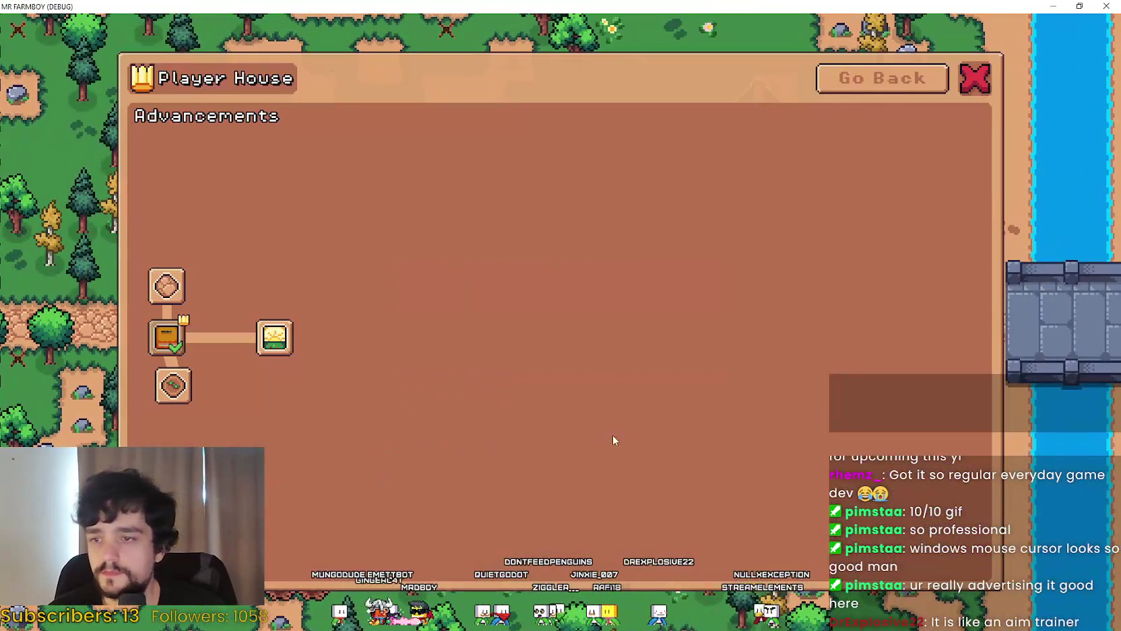
double_click(450, 6)
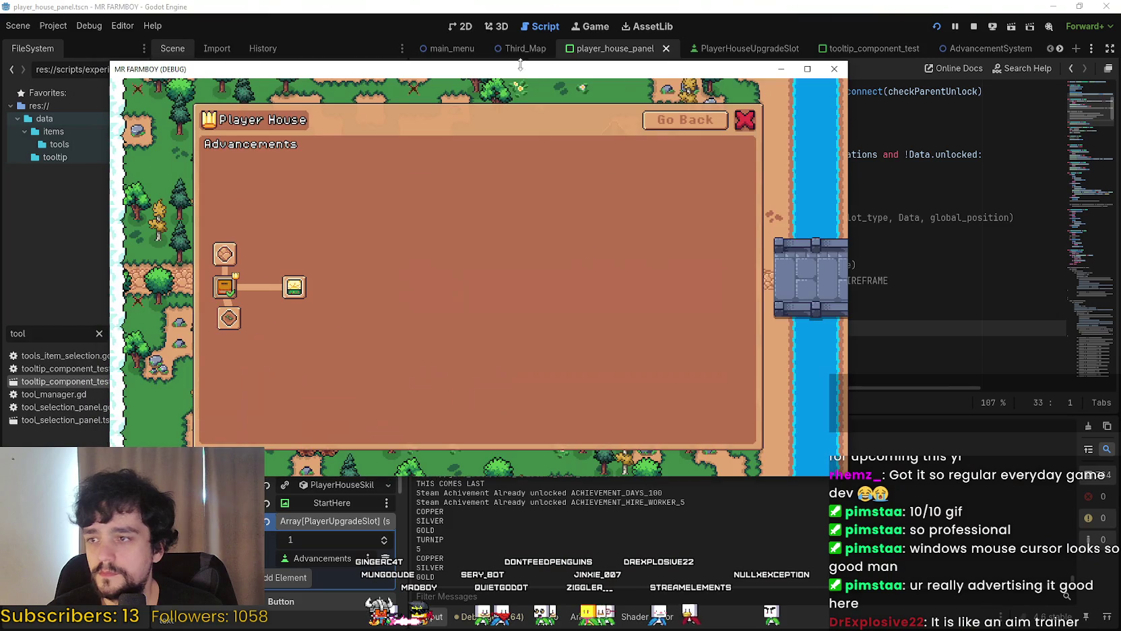
key(Escape)
key(e)
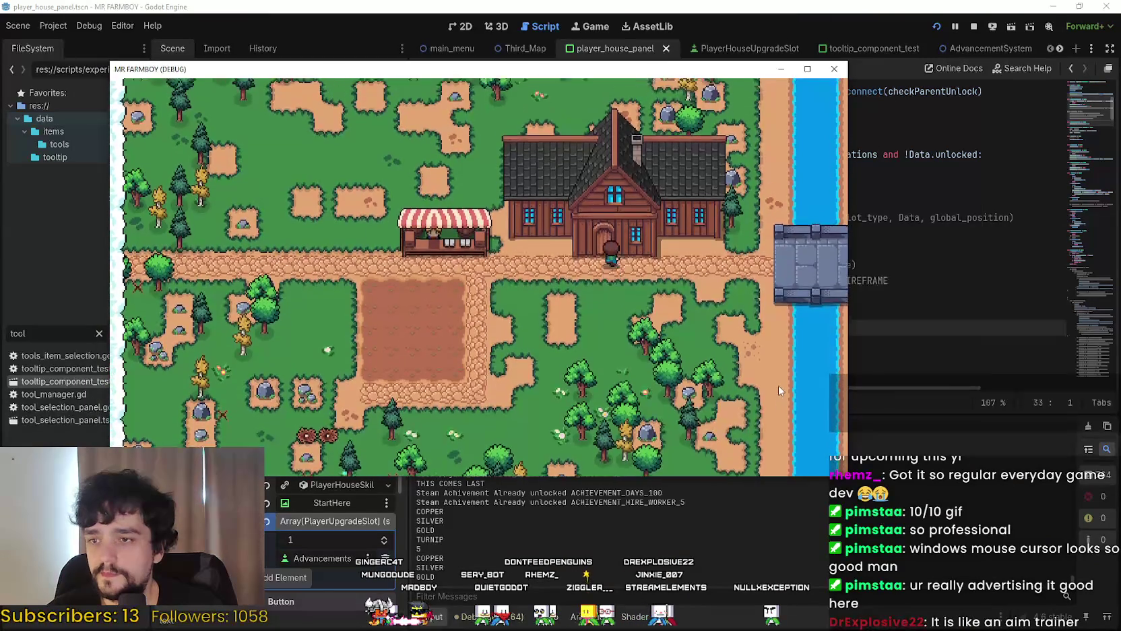
key(e)
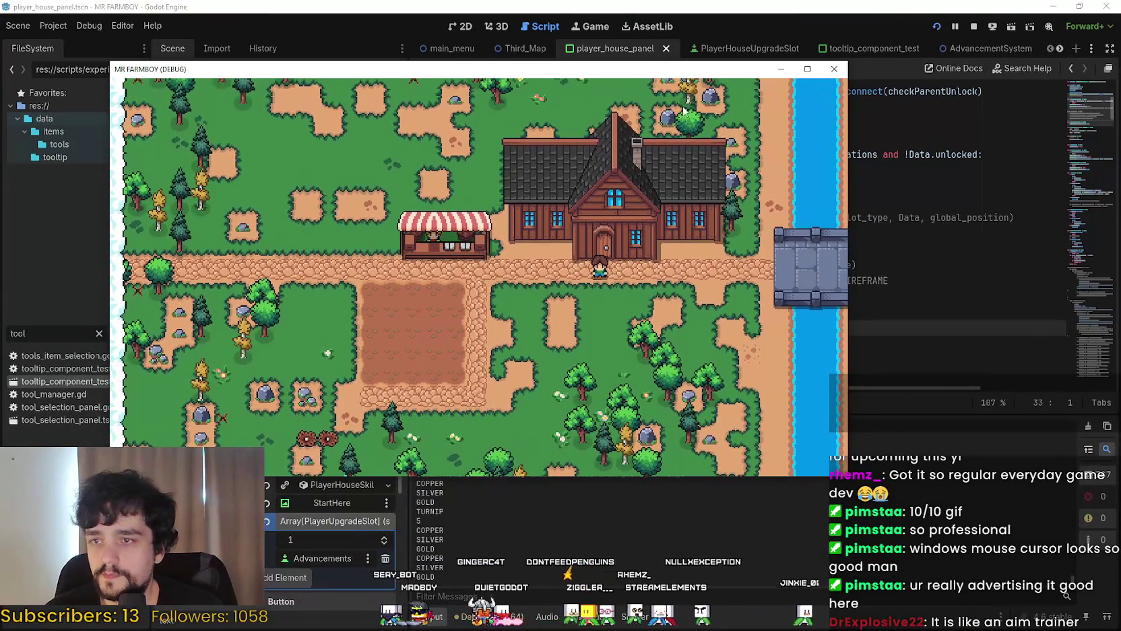
drag(606, 69, 797, 50)
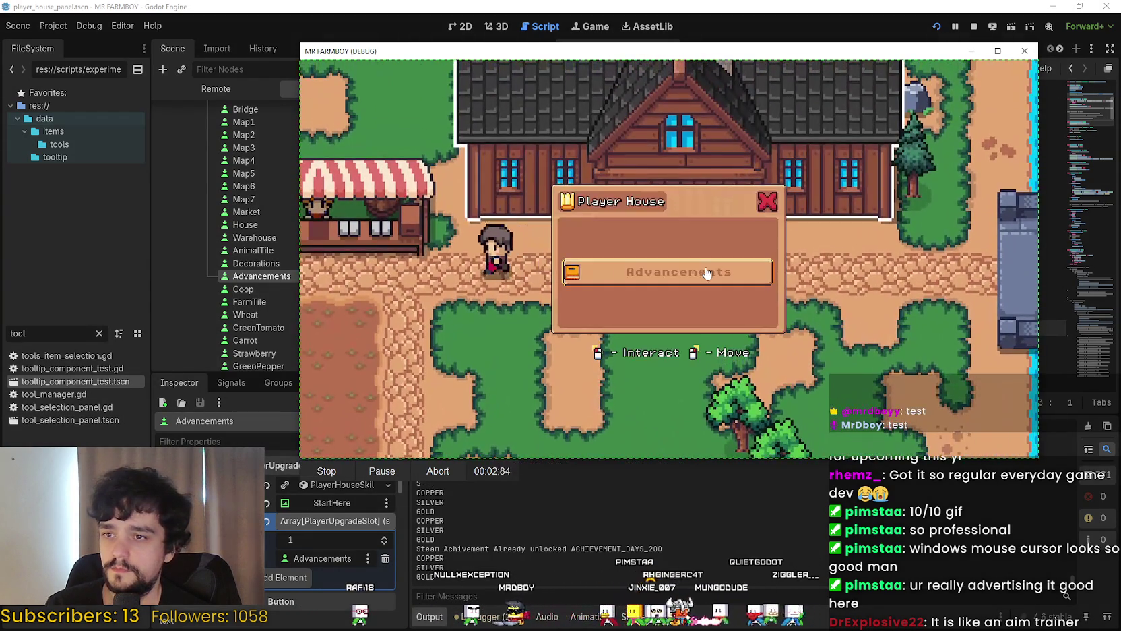
Unlock the first advancements: Wheat, House, the Decorations branch, Grapes and Carrot
click(701, 268)
click(416, 236)
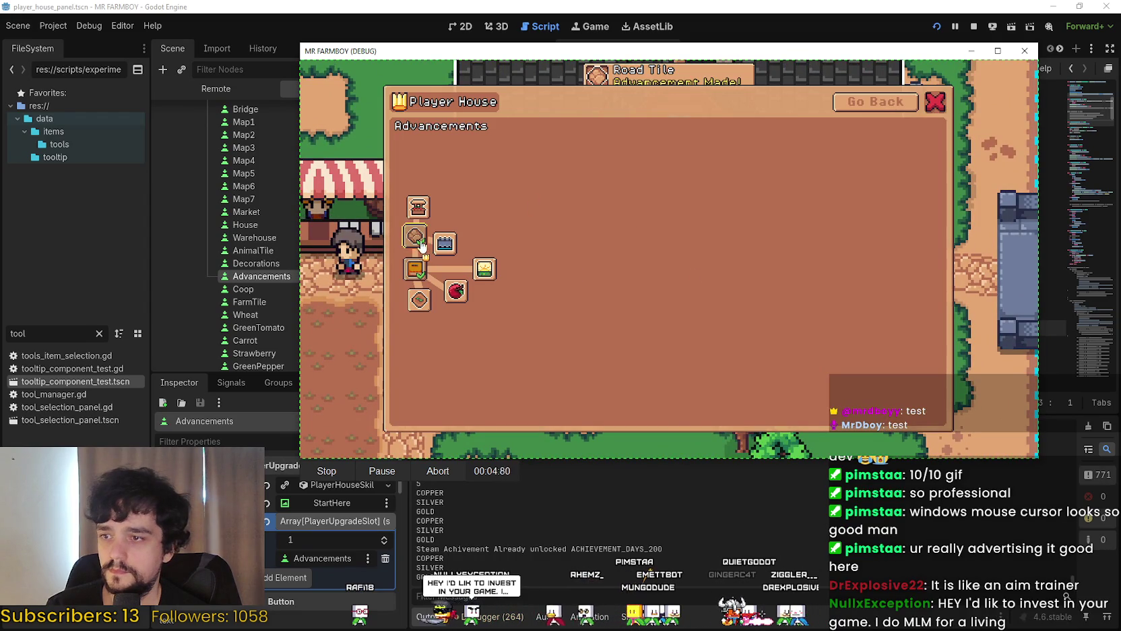
click(420, 299)
click(456, 291)
click(426, 333)
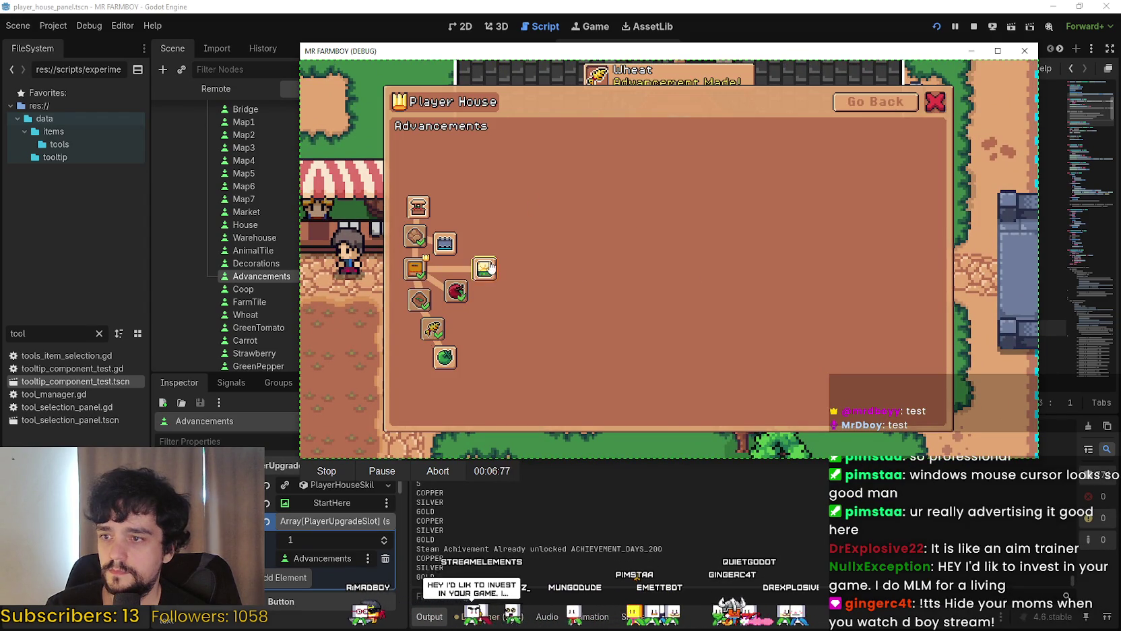
click(484, 269)
click(445, 243)
click(418, 208)
click(421, 180)
click(447, 214)
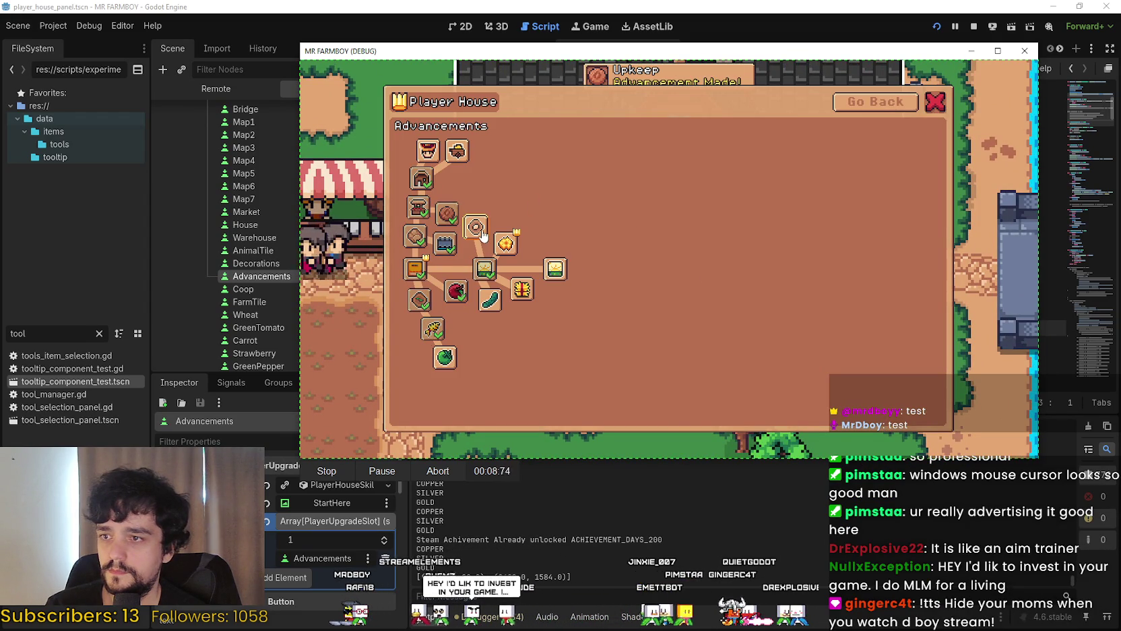
click(476, 227)
click(506, 243)
click(490, 300)
click(446, 357)
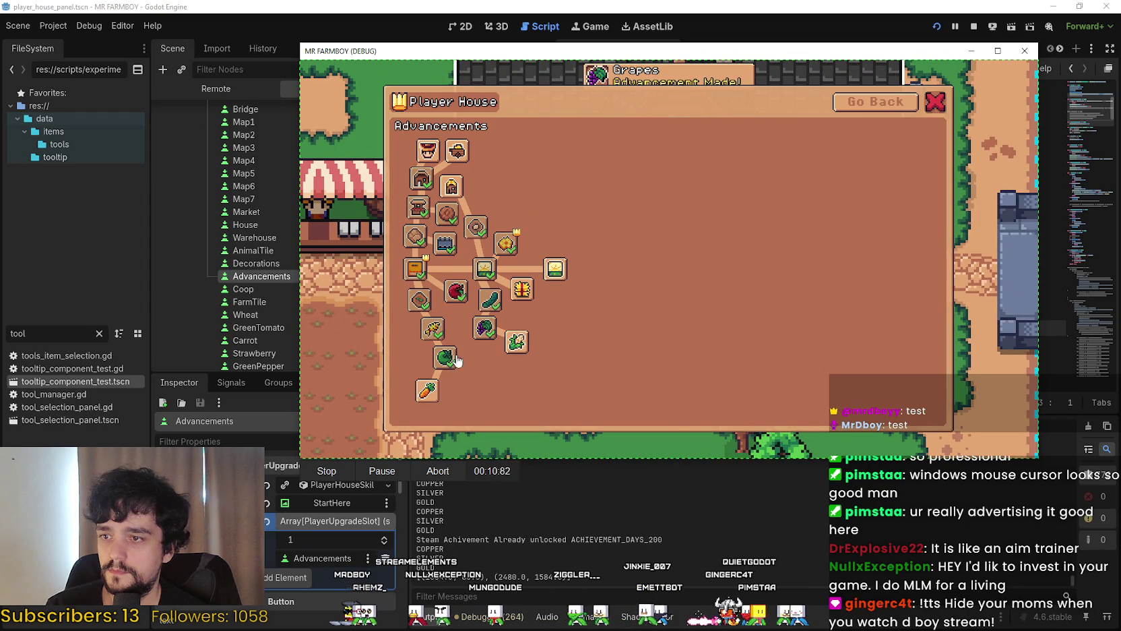
click(438, 388)
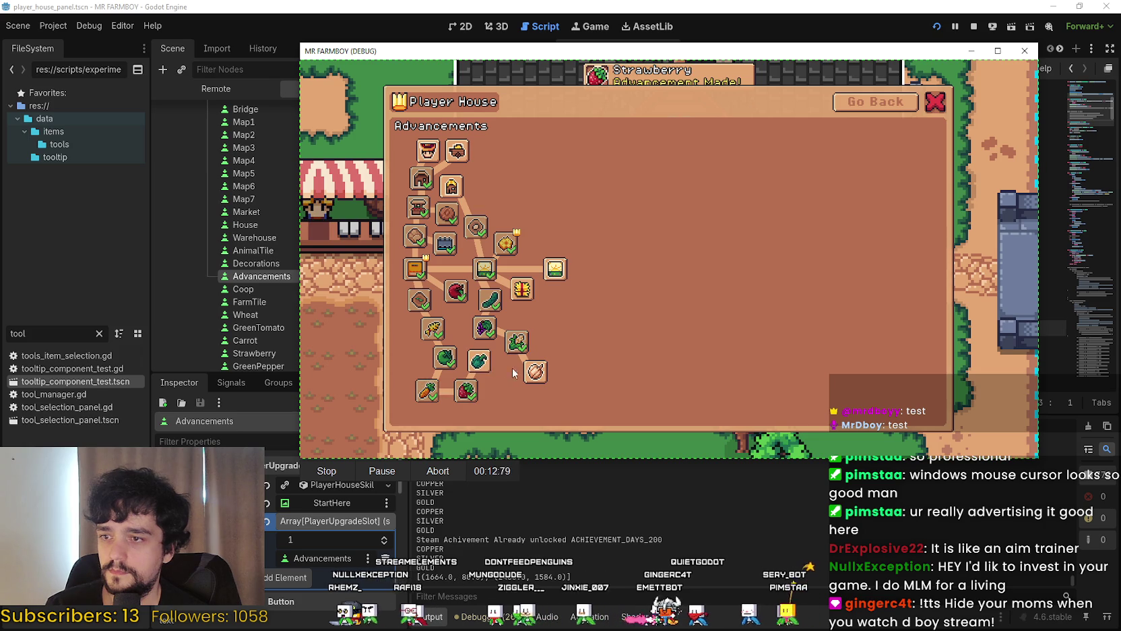
Unlock the top branches up to Road Tile, plus Leek, Eggplant and Pumpkin
click(555, 268)
click(452, 186)
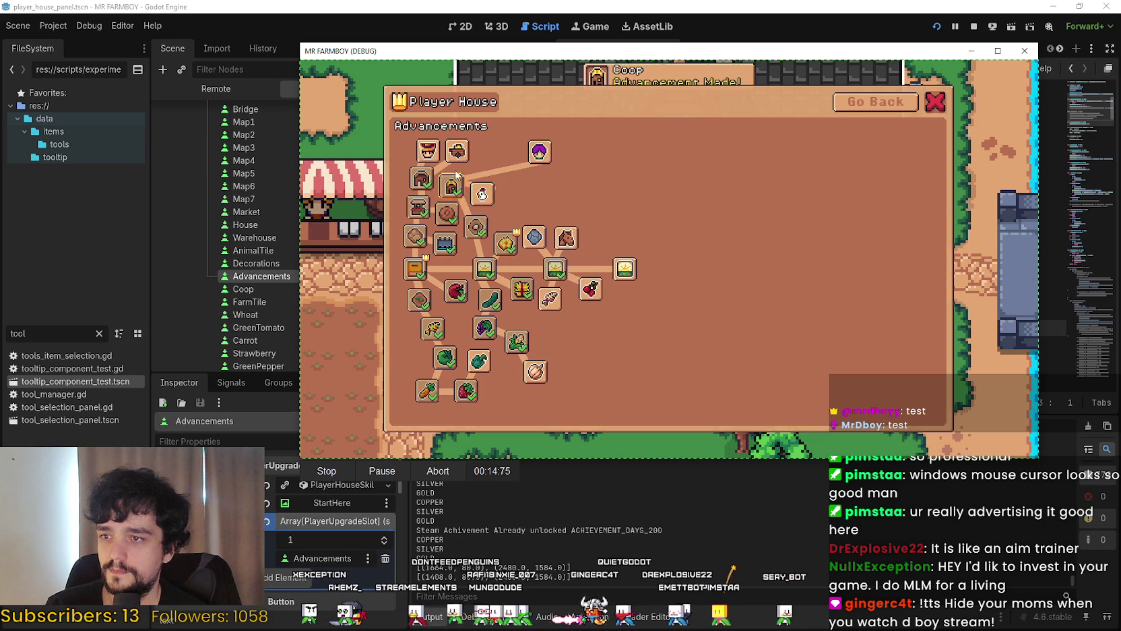
click(456, 151)
click(427, 150)
click(482, 194)
click(483, 151)
click(539, 151)
click(512, 187)
click(509, 213)
click(534, 238)
click(566, 237)
click(550, 299)
click(590, 289)
click(591, 321)
click(536, 370)
click(563, 337)
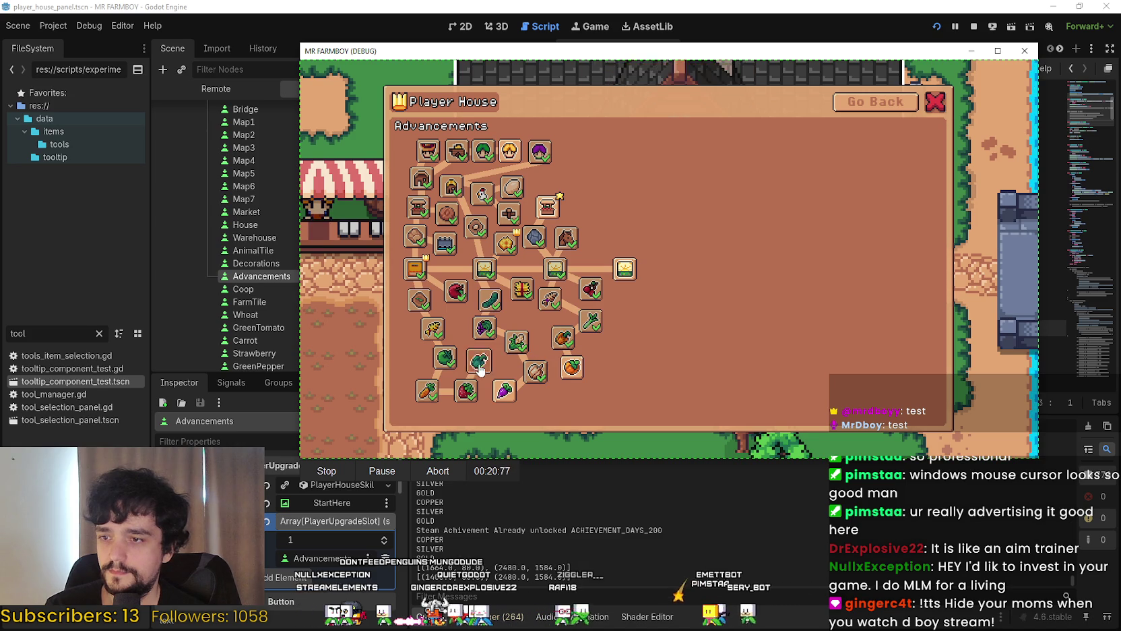
click(504, 391)
click(572, 367)
Unlock house upgrades, Coop Upgrade 1, Pinto Beans, Rancher, Gatherer, Parsnip, Onion and Enchanted Farm Tile
click(625, 269)
click(548, 207)
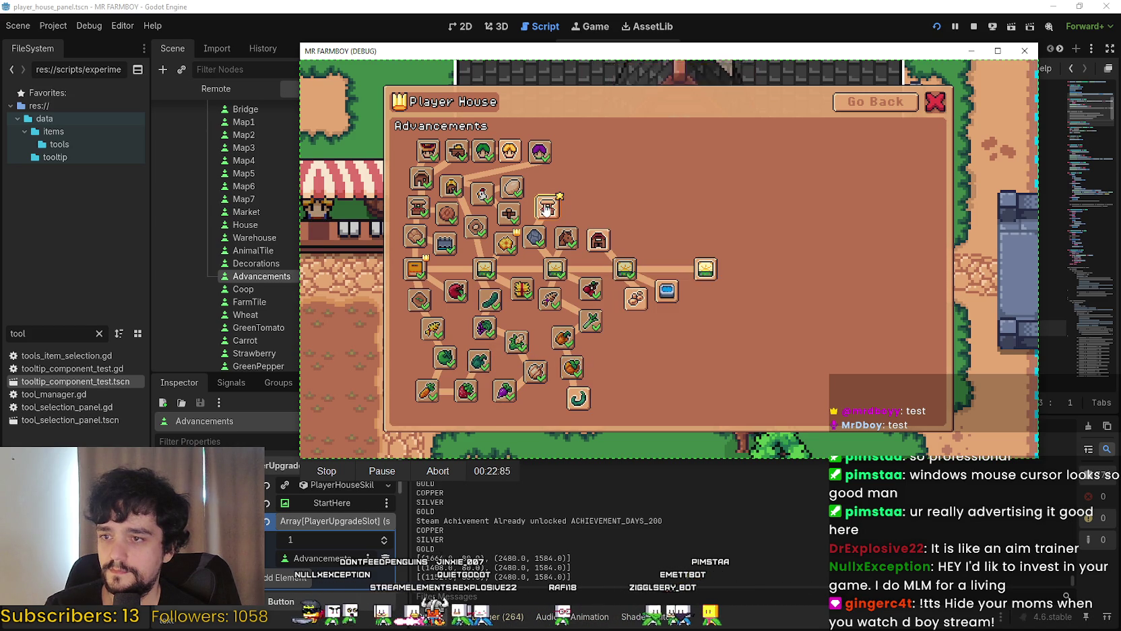
click(563, 178)
click(582, 210)
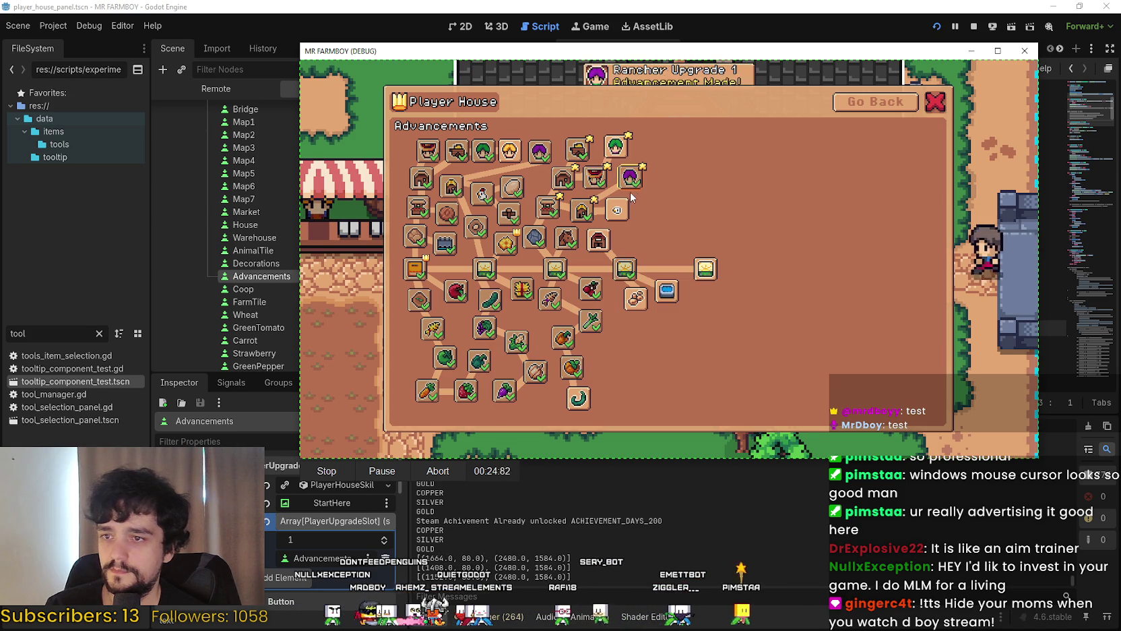
click(636, 297)
click(617, 210)
click(615, 145)
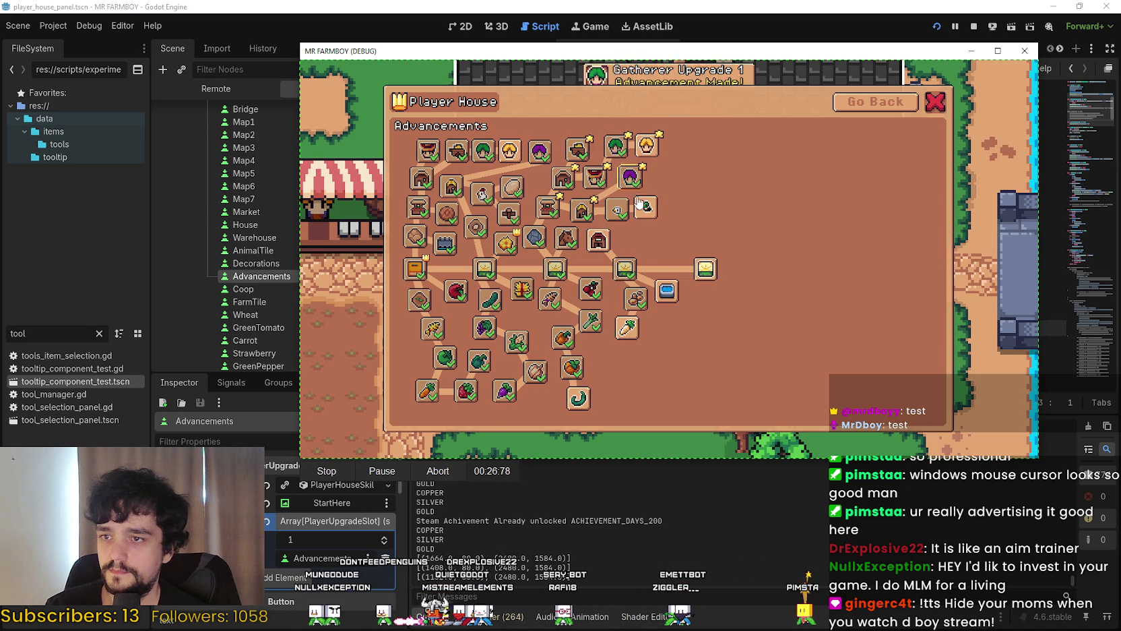
click(646, 208)
click(627, 328)
click(639, 364)
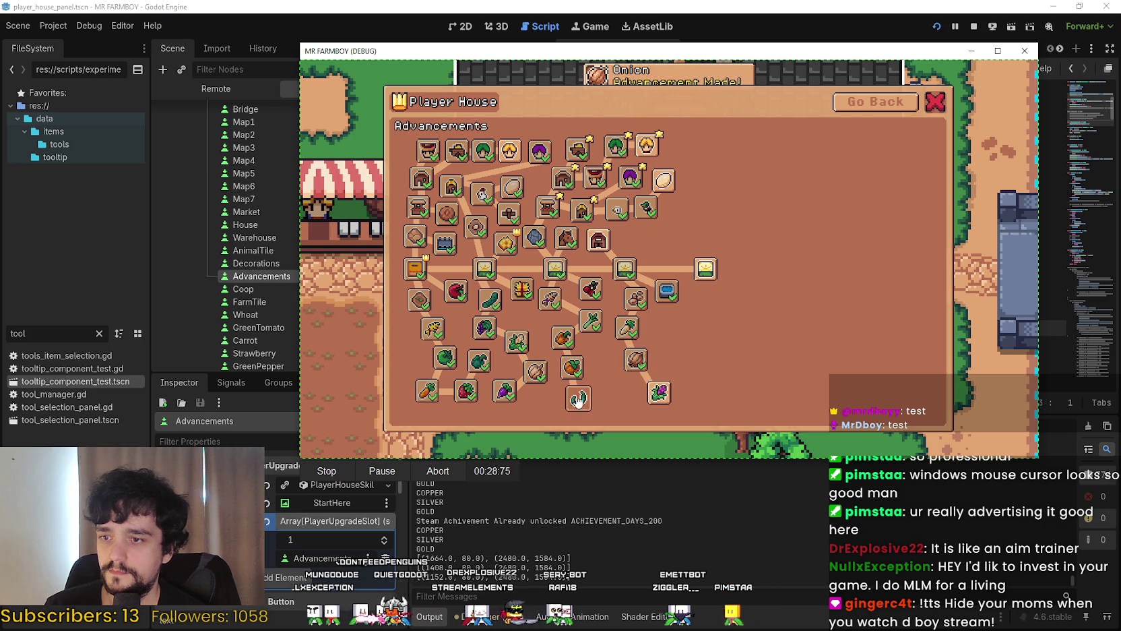
click(659, 392)
click(706, 269)
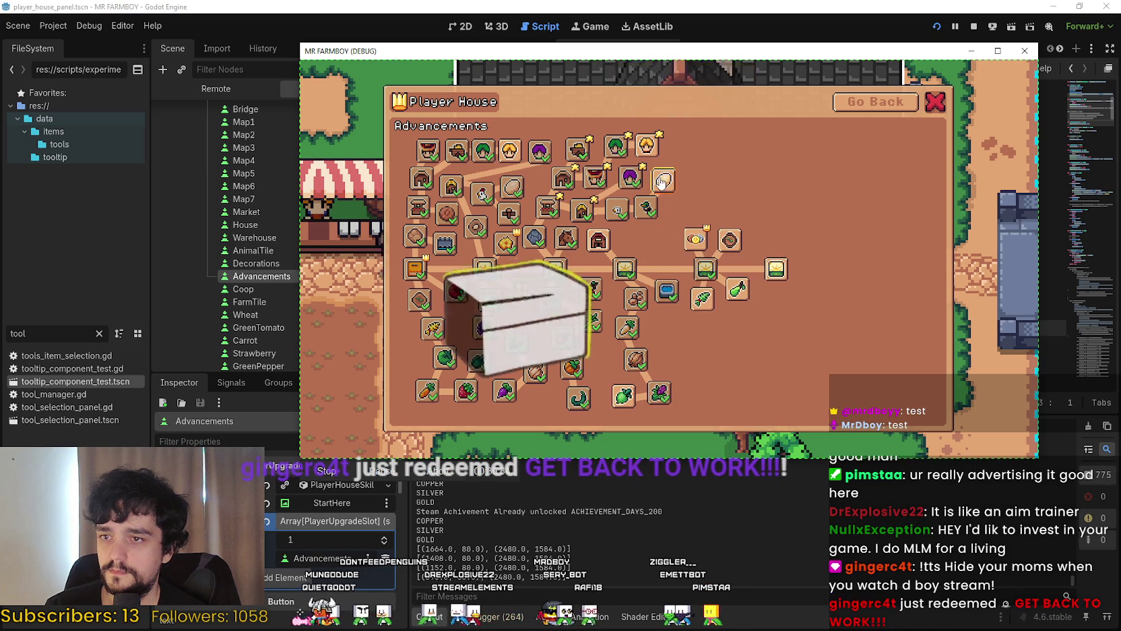
click(598, 248)
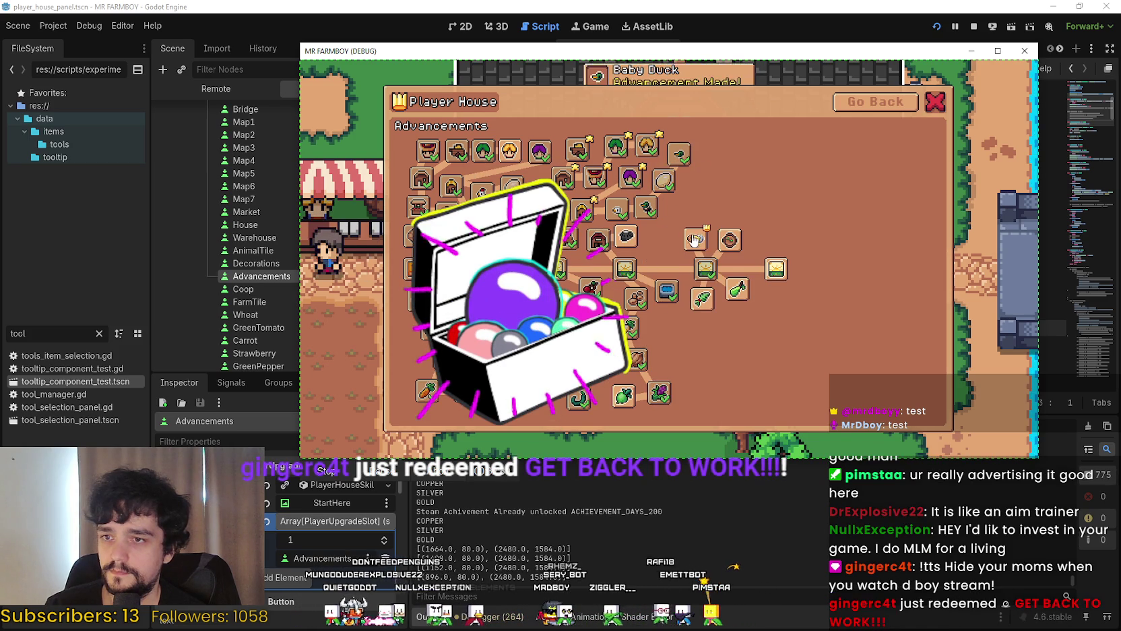
Unlock the right-side animal branch (Baby Duck, pig, Manure) and crops including lettuce and Red Onion
click(695, 240)
click(728, 243)
click(731, 211)
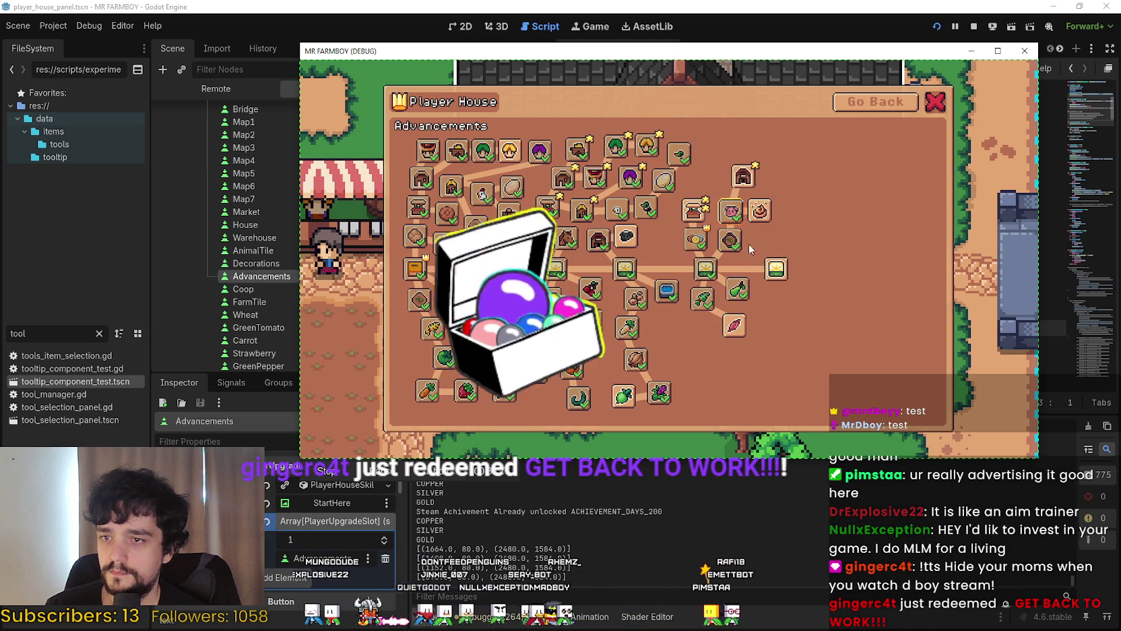
click(759, 211)
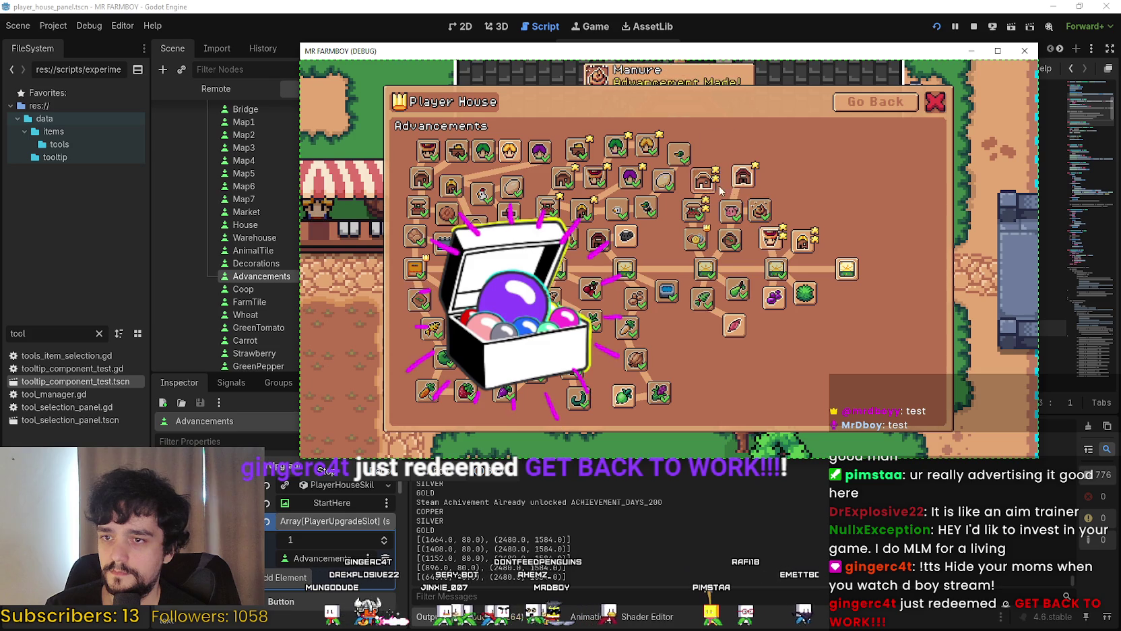
click(743, 177)
click(772, 237)
click(791, 204)
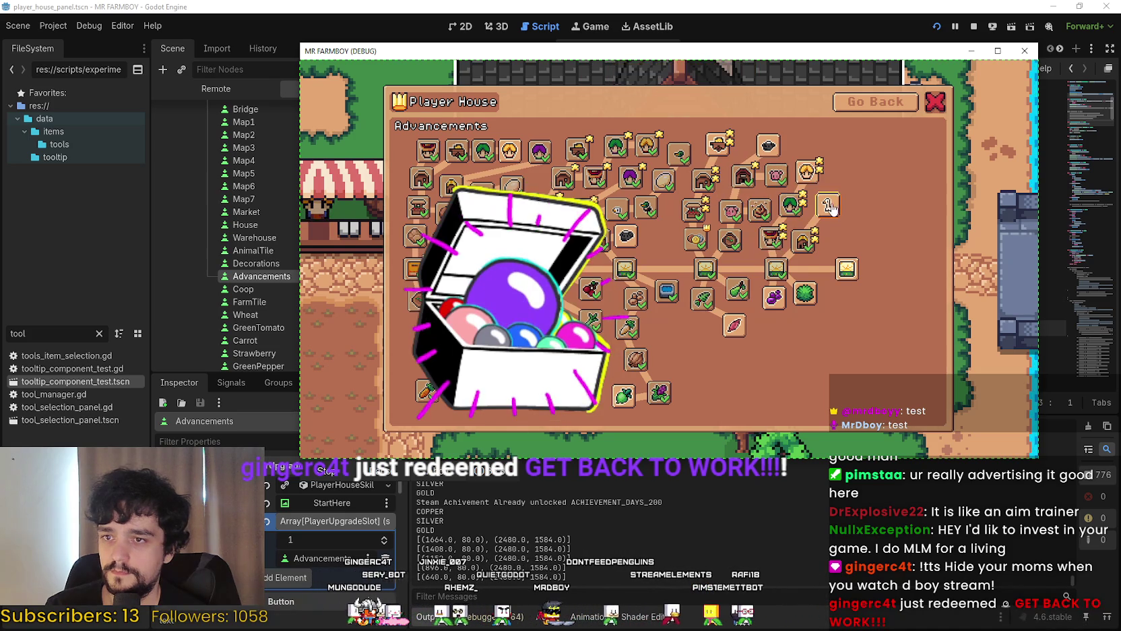
click(807, 173)
click(841, 176)
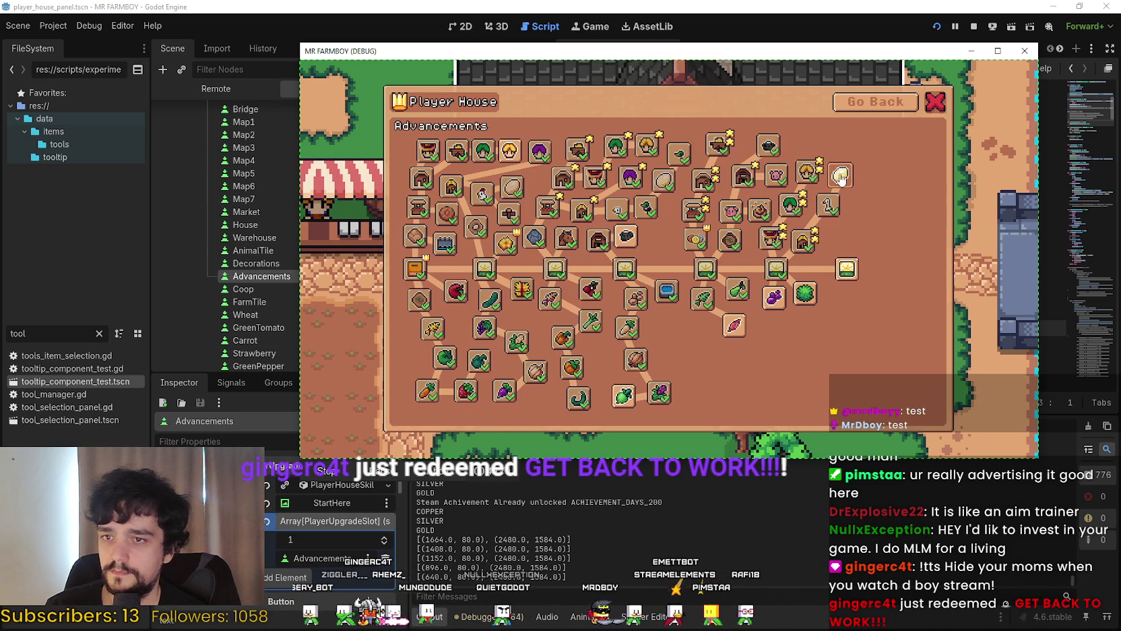
click(782, 304)
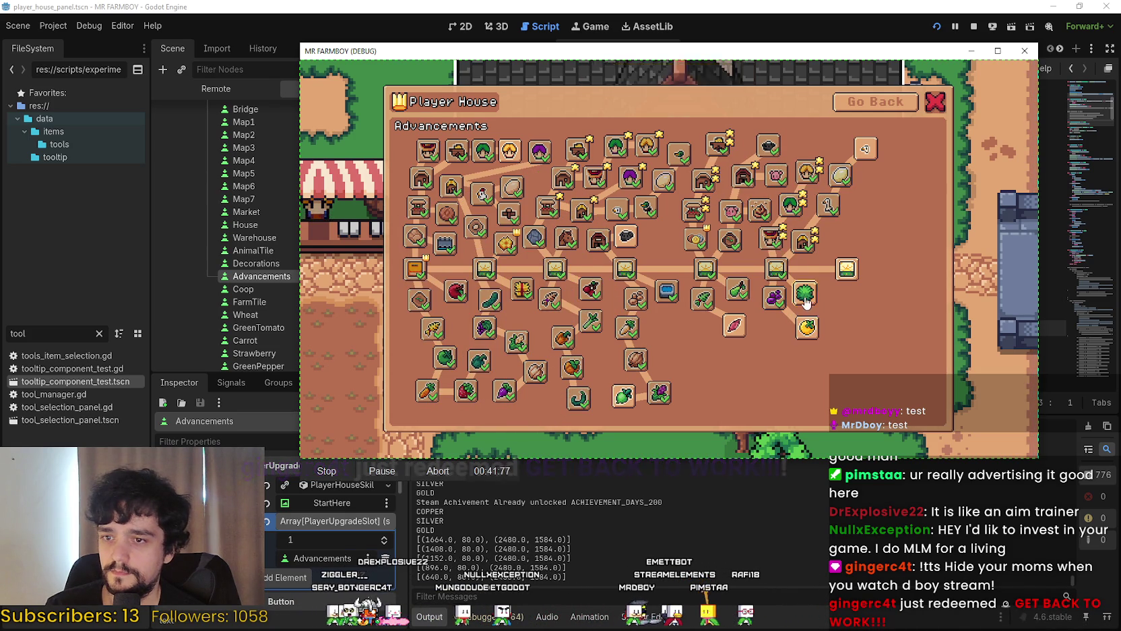
click(736, 327)
click(776, 344)
click(697, 330)
click(769, 375)
click(713, 362)
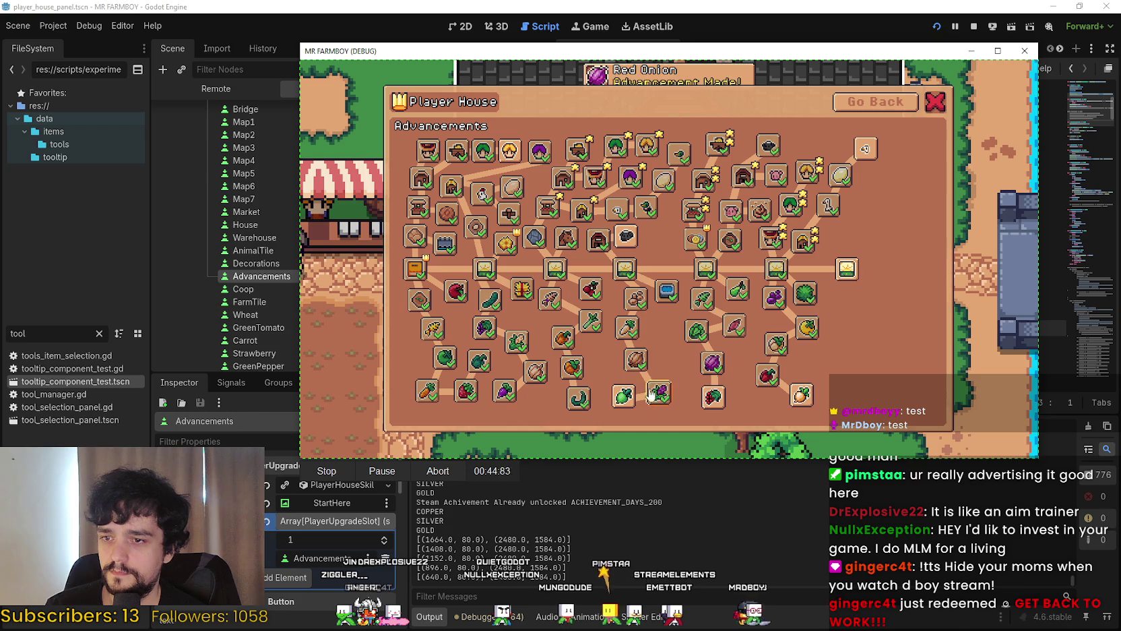
Unlock the far-right advancements Peach, Sunflower and Kidney Beans, then the last available node
click(853, 268)
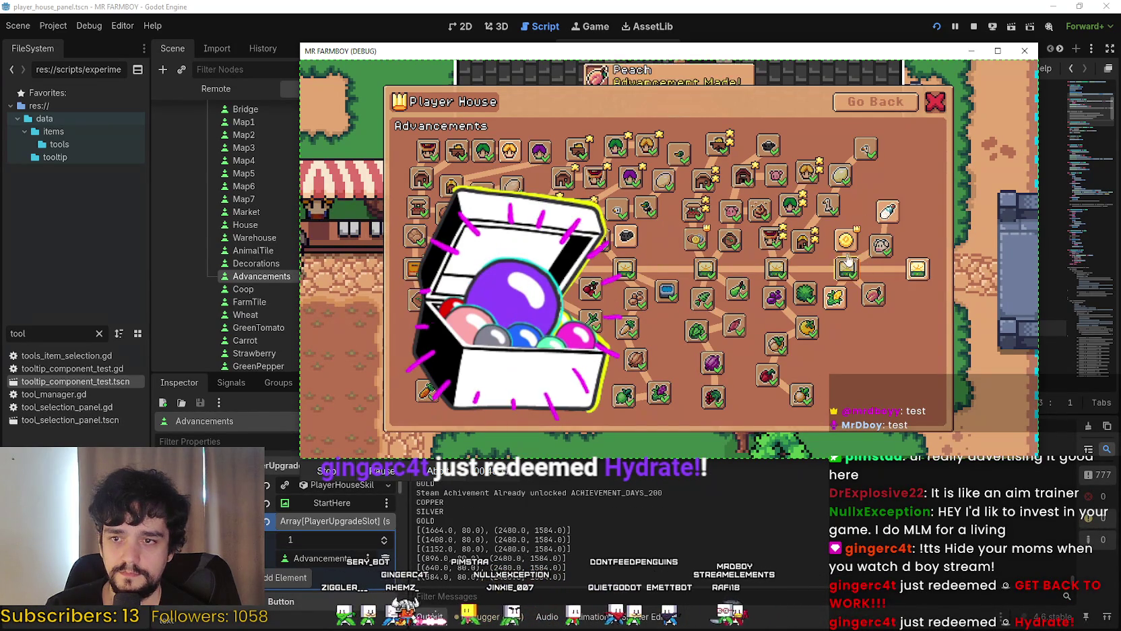
click(909, 269)
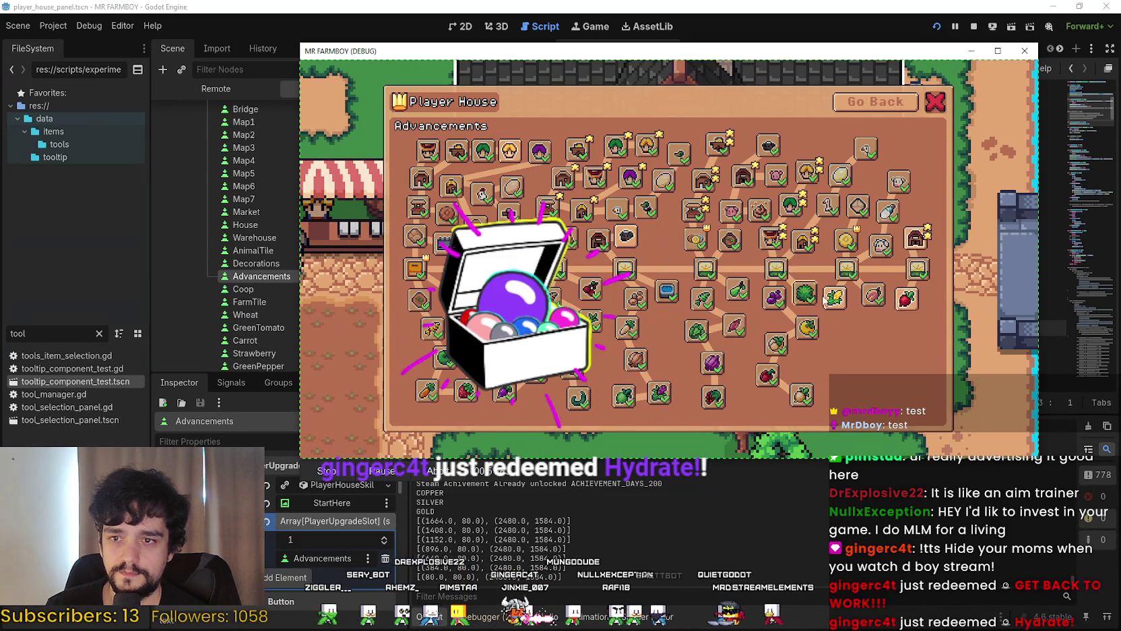
click(876, 327)
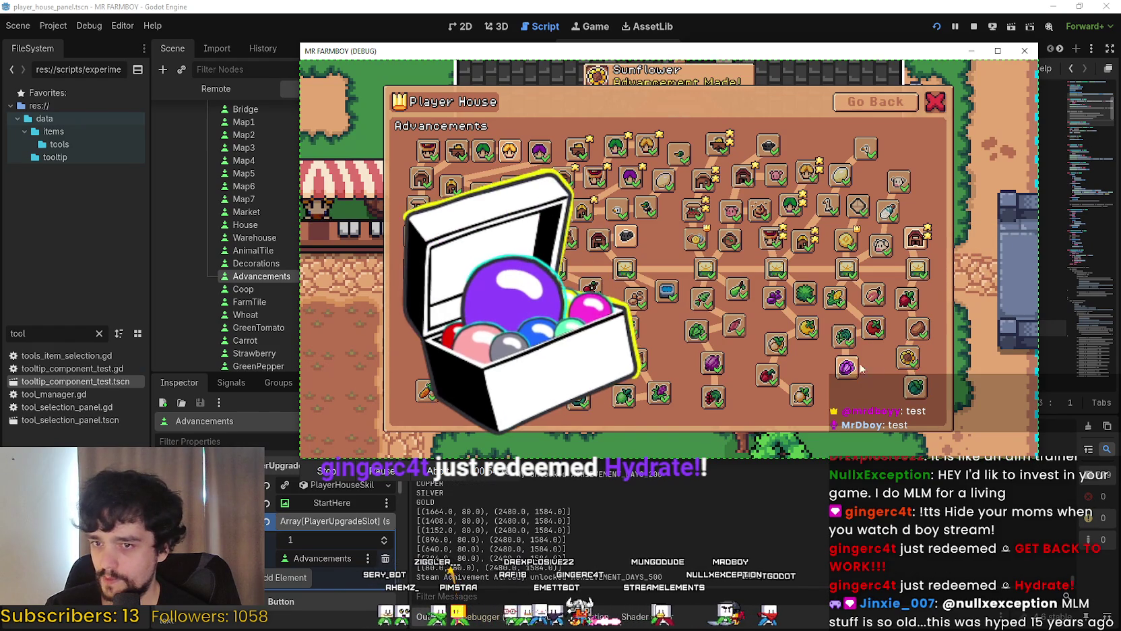
click(848, 367)
click(912, 241)
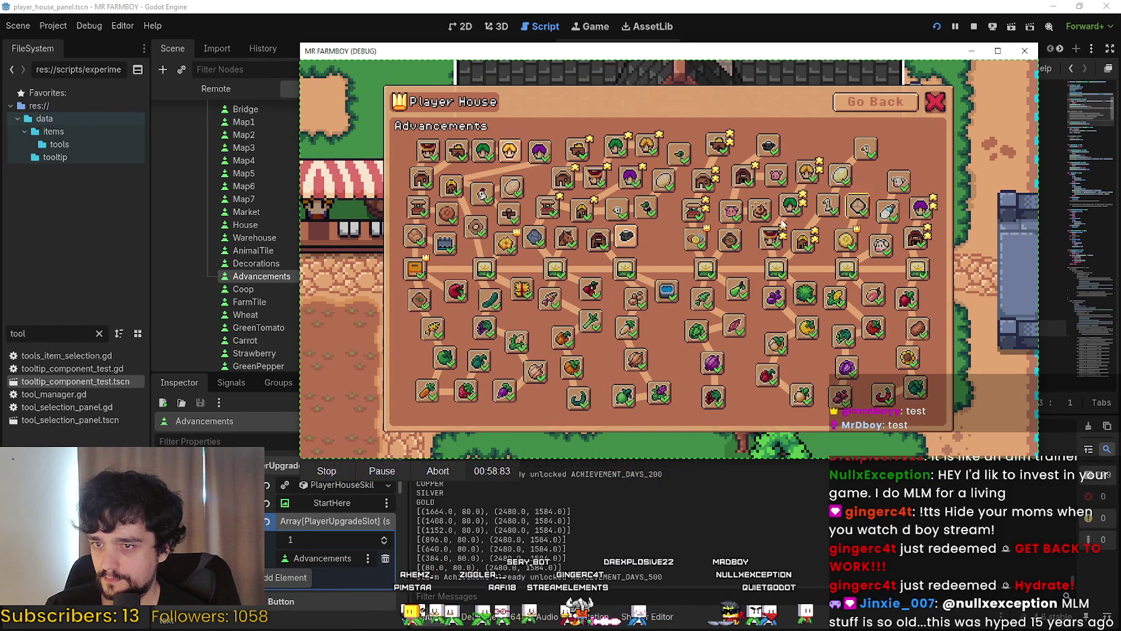
click(634, 238)
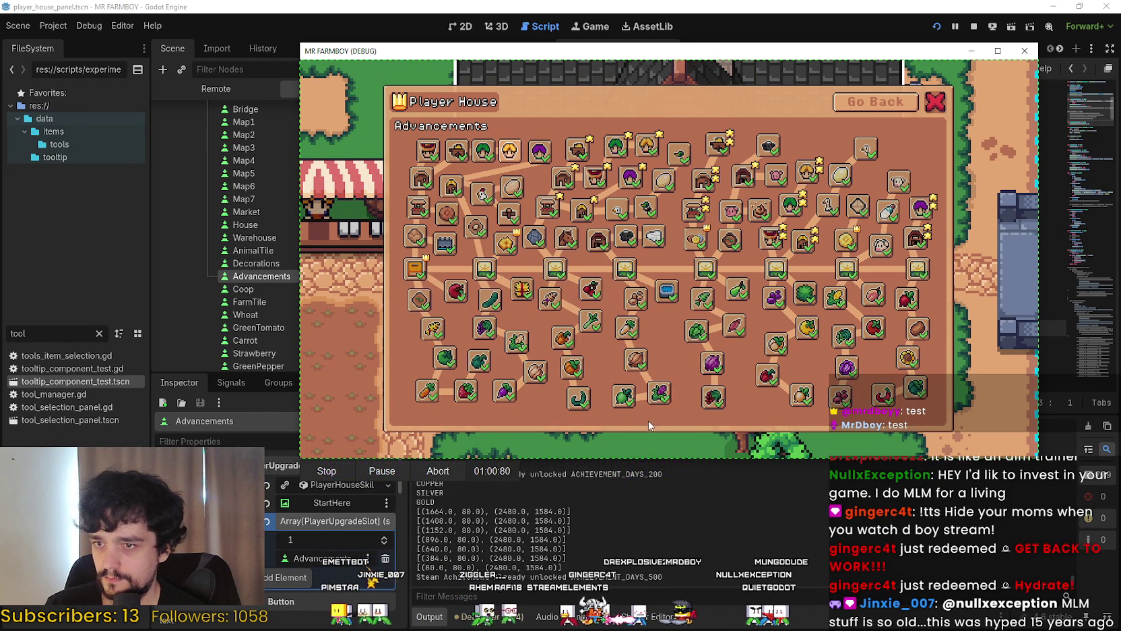
click(344, 473)
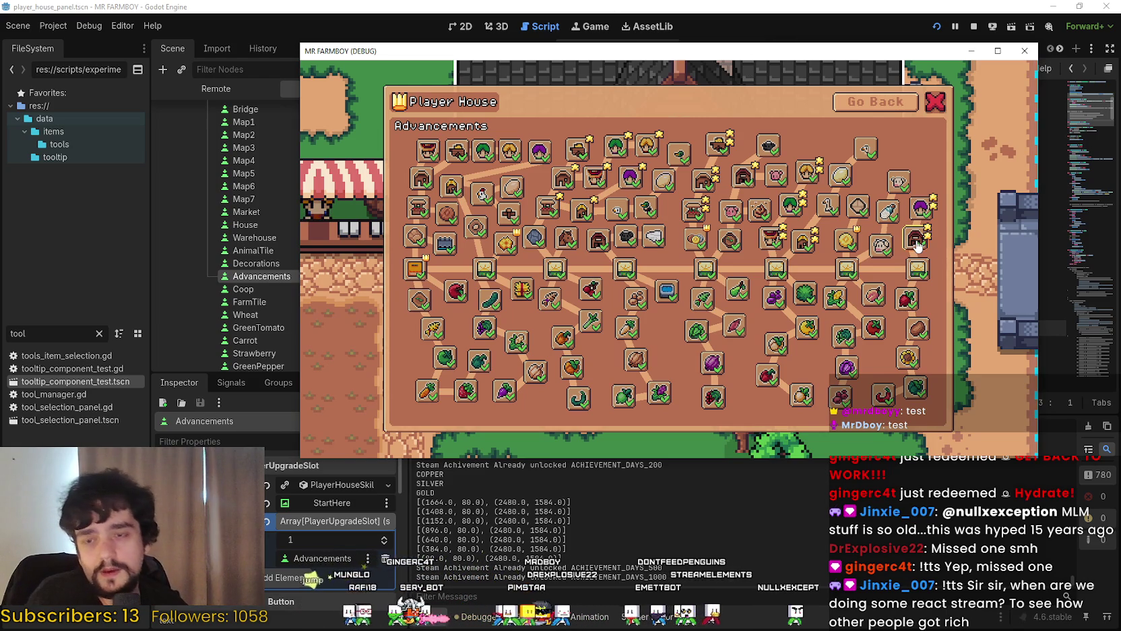
Close the Player House menu and walk the farmer north to chop the trees near the house
click(856, 108)
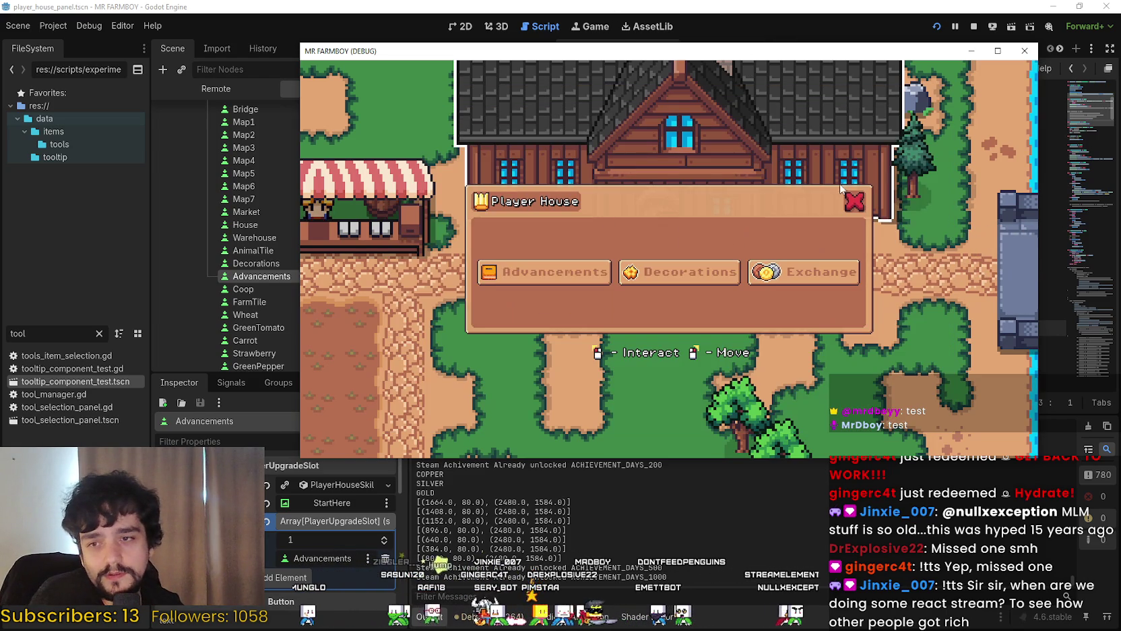
click(849, 203)
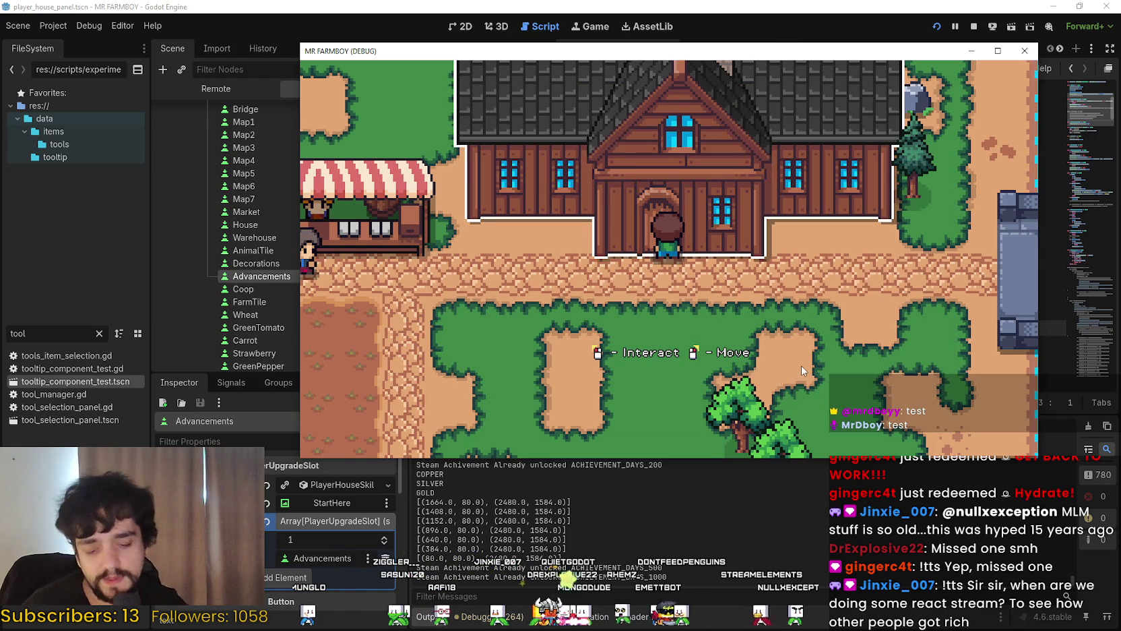
key(s)
key(d)
key(w)
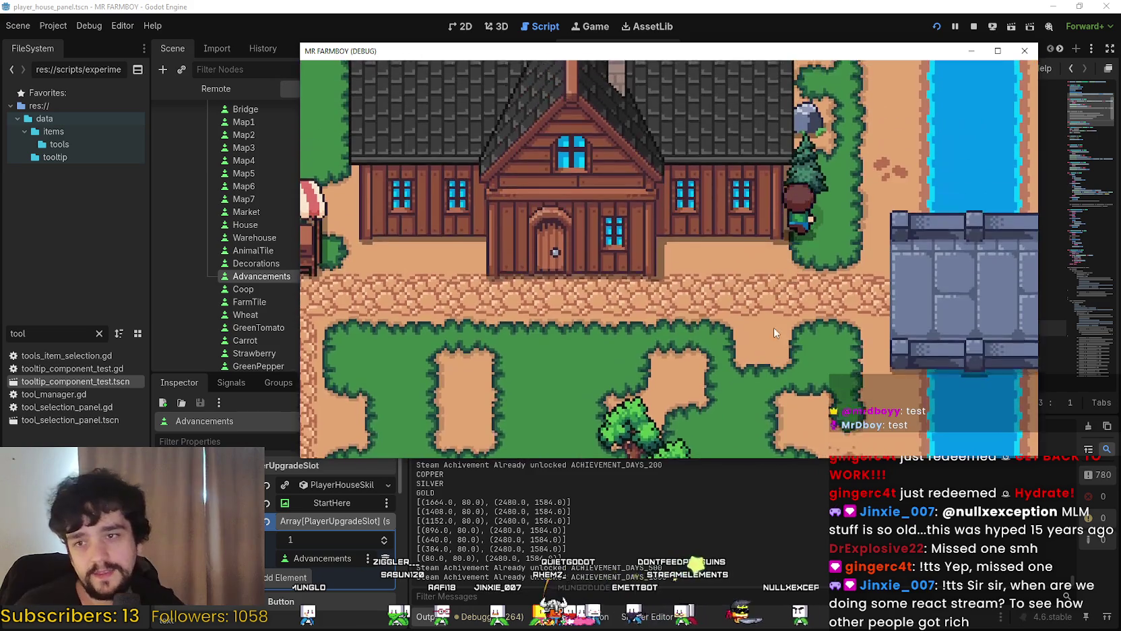
key(w)
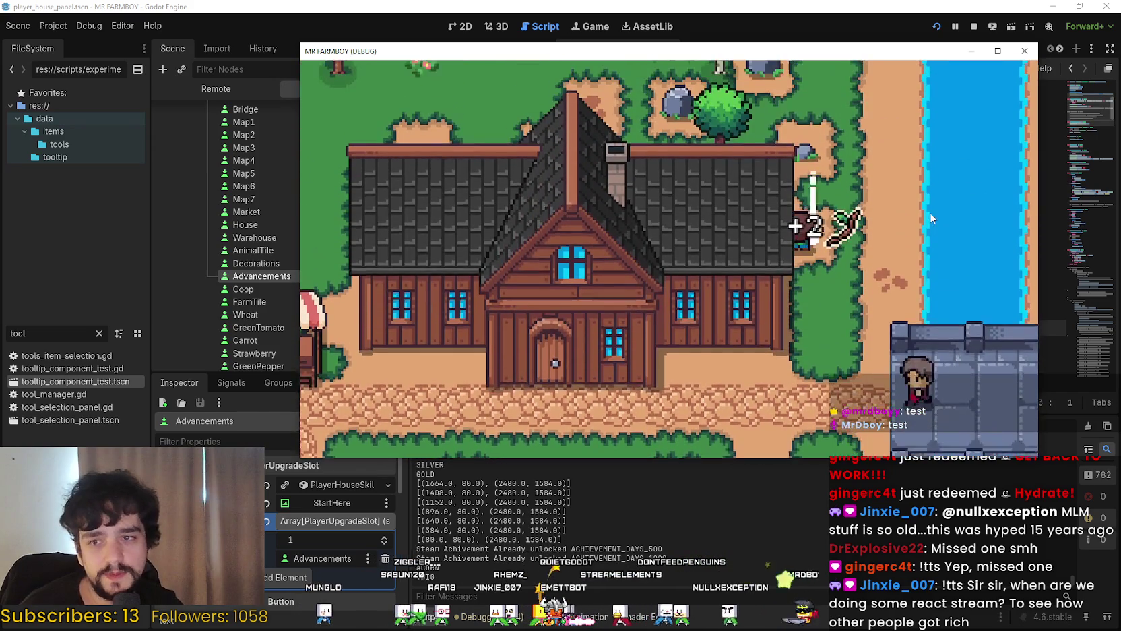
key(w)
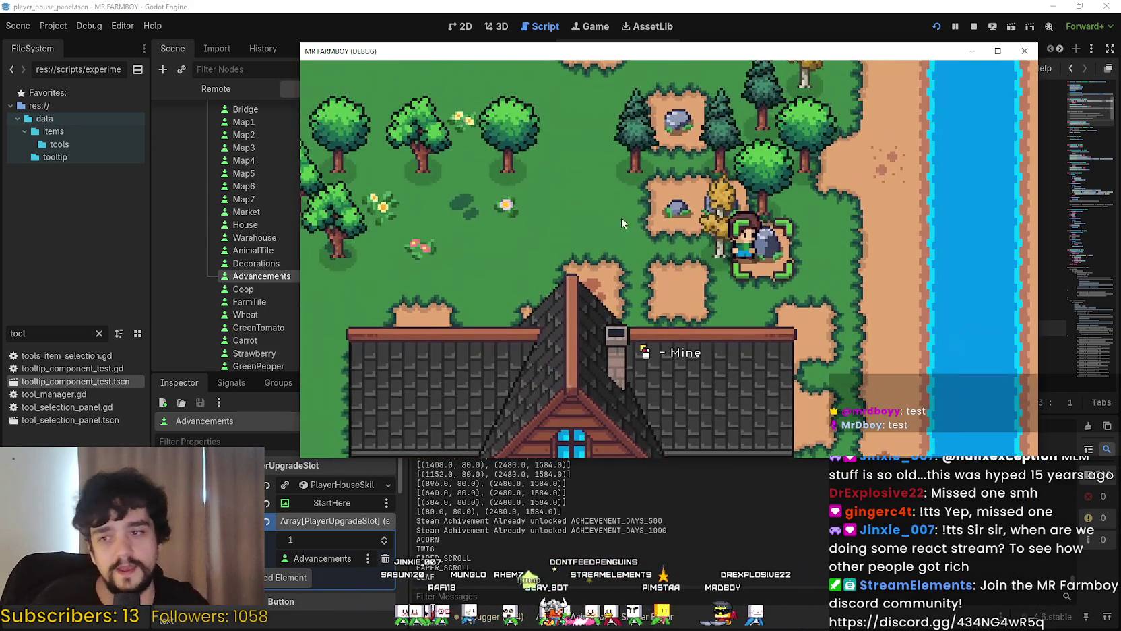
key(w)
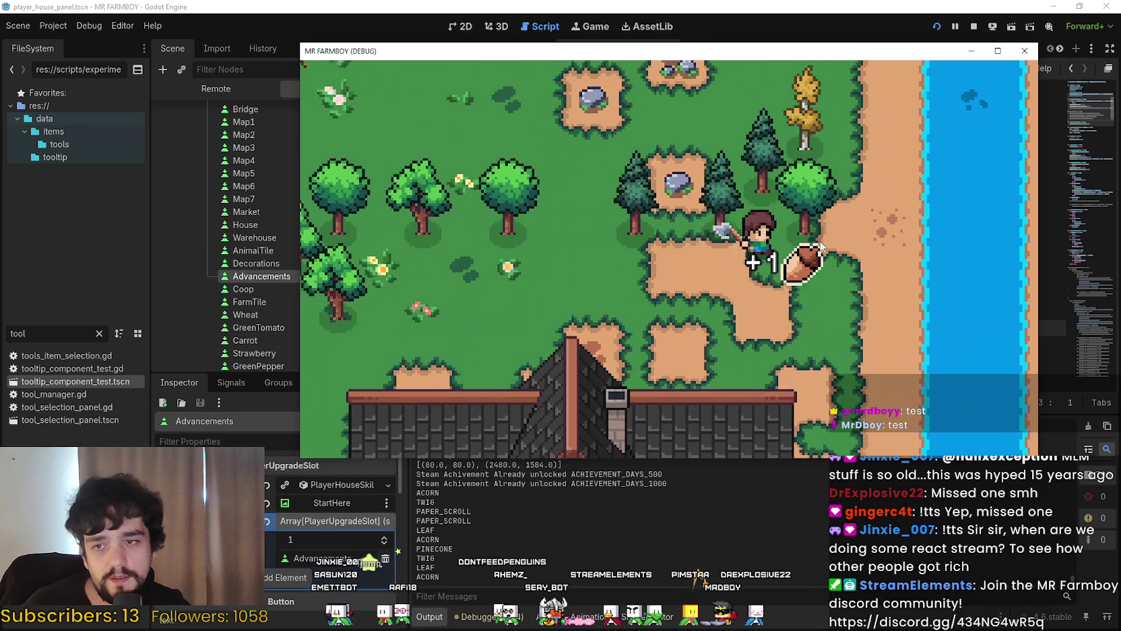
key(w)
Walk the farmer west through the forest, chopping trees and mining a rock
key(a)
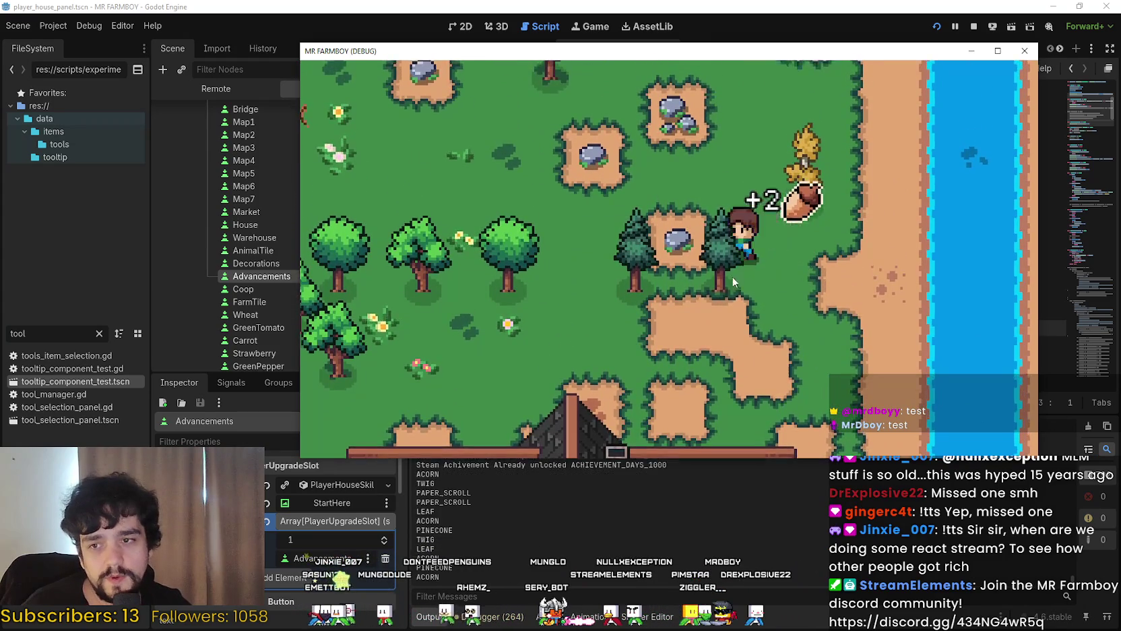
key(a)
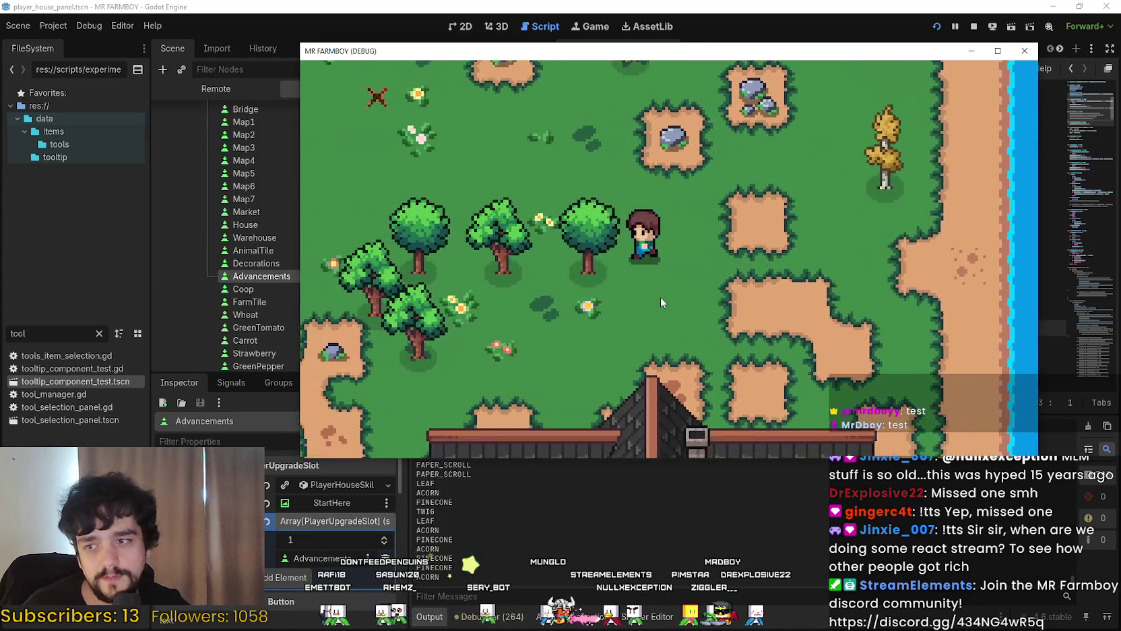
key(a)
key(s)
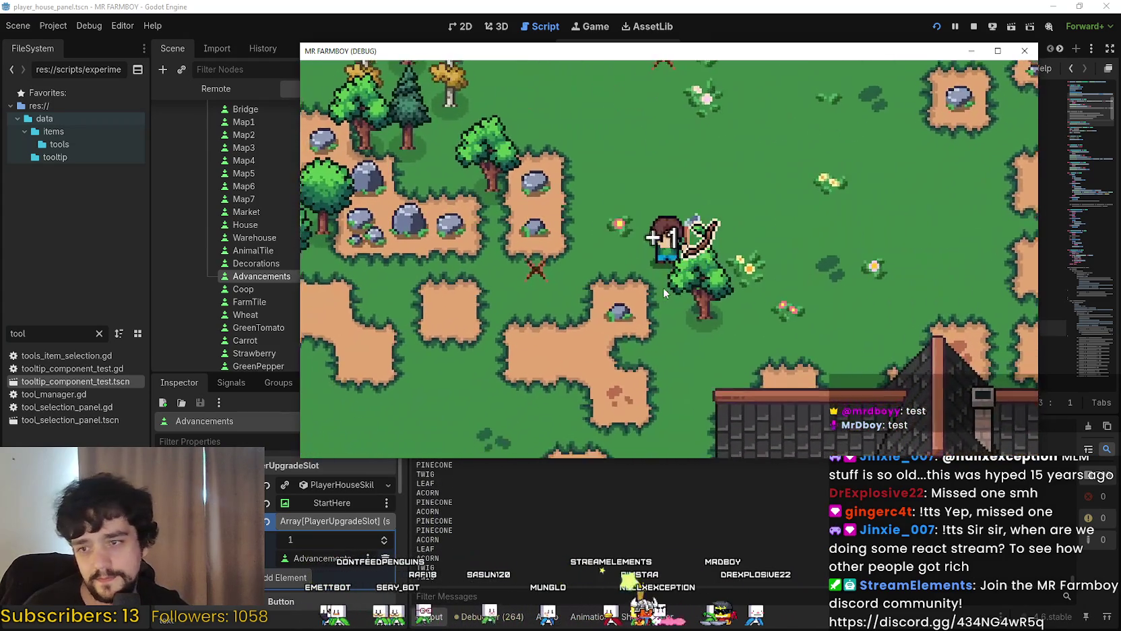
key(a)
key(s)
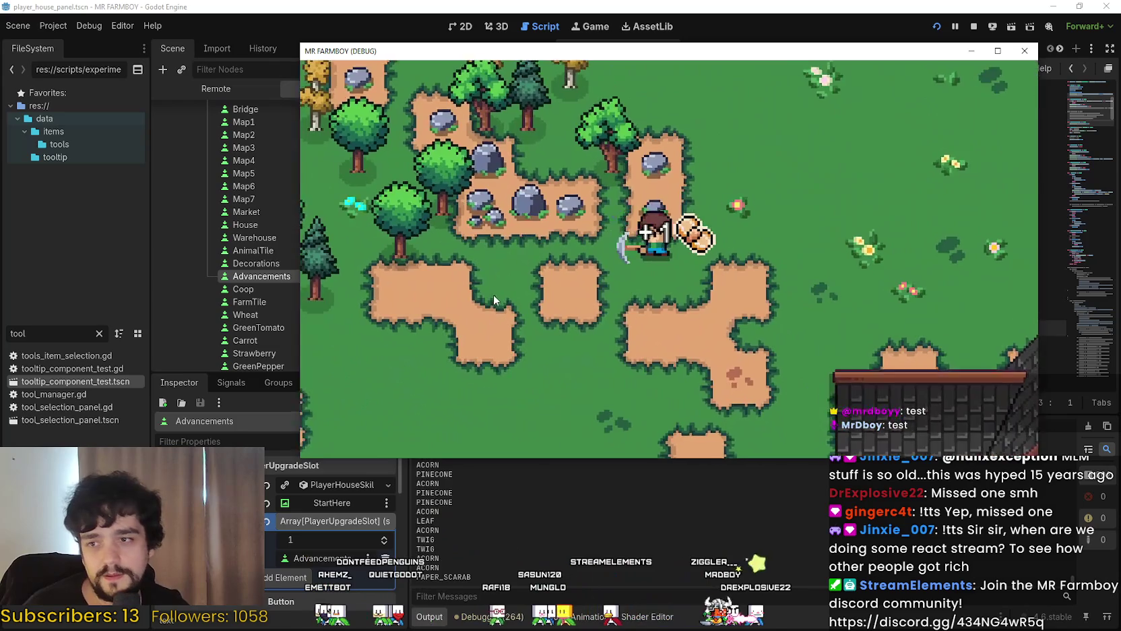
key(w)
key(a)
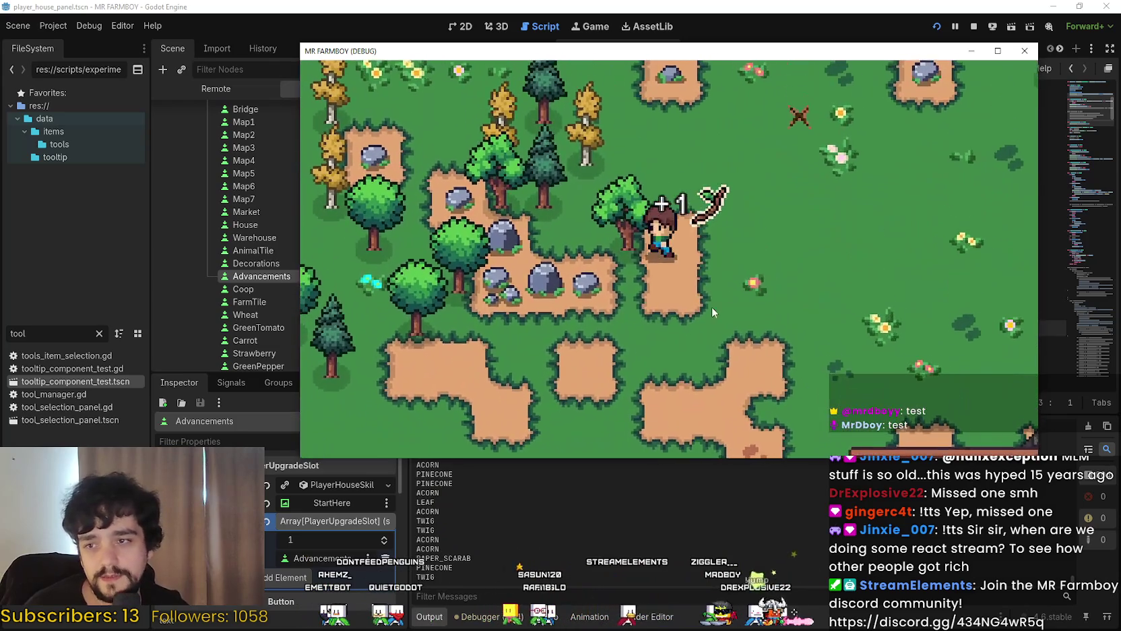
key(a)
key(s)
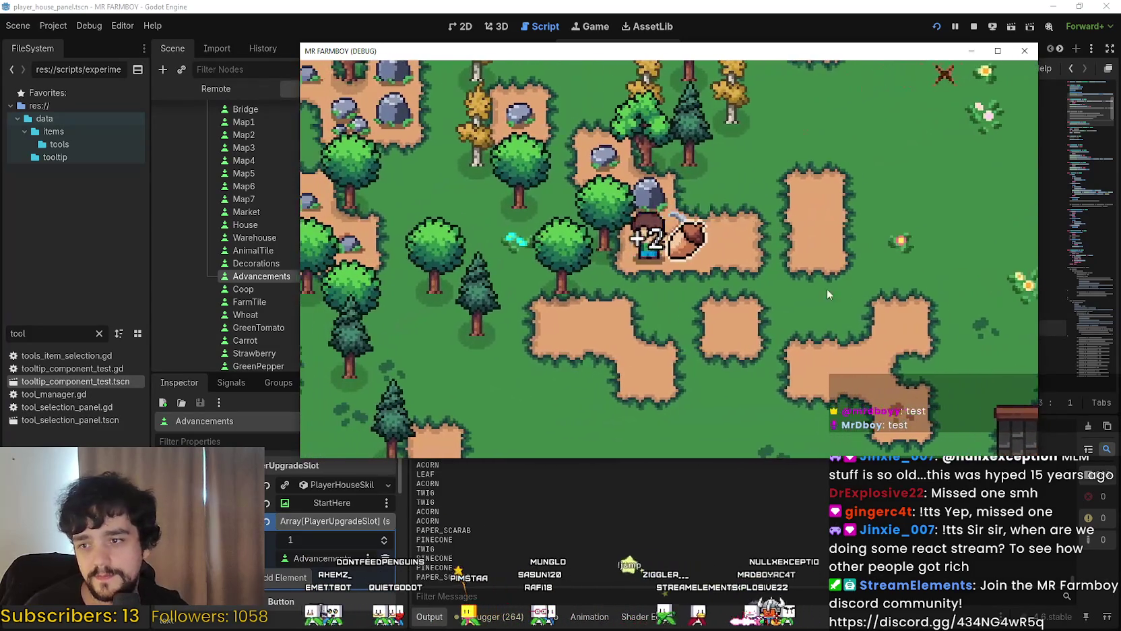
Walk back past the house and market into the riverside grass, collecting items
key(d)
key(s)
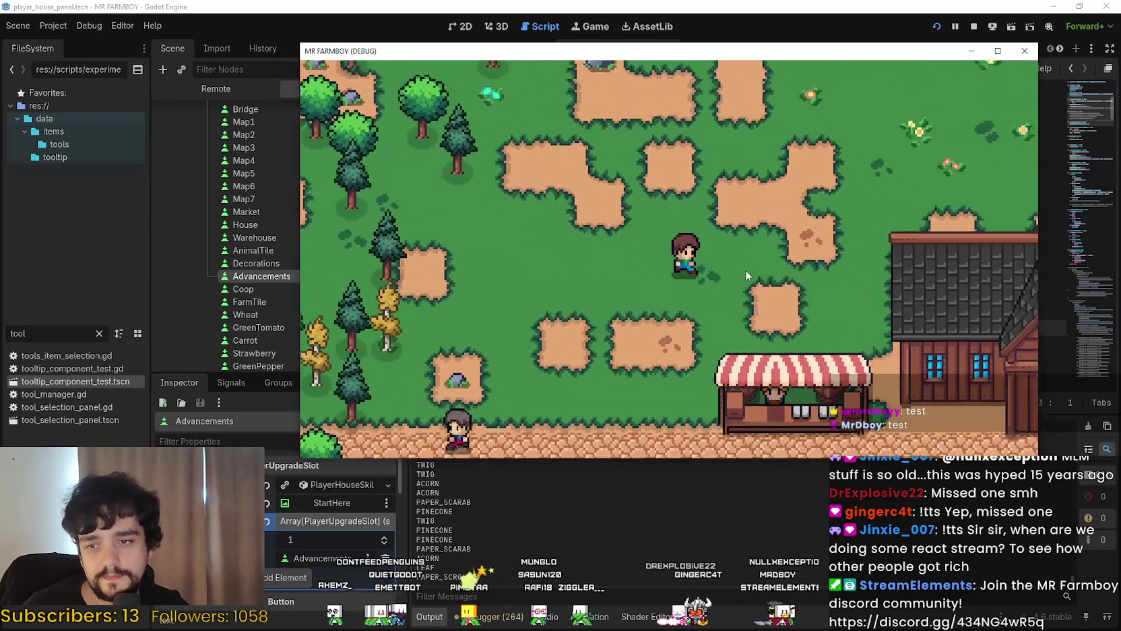
key(d)
key(s)
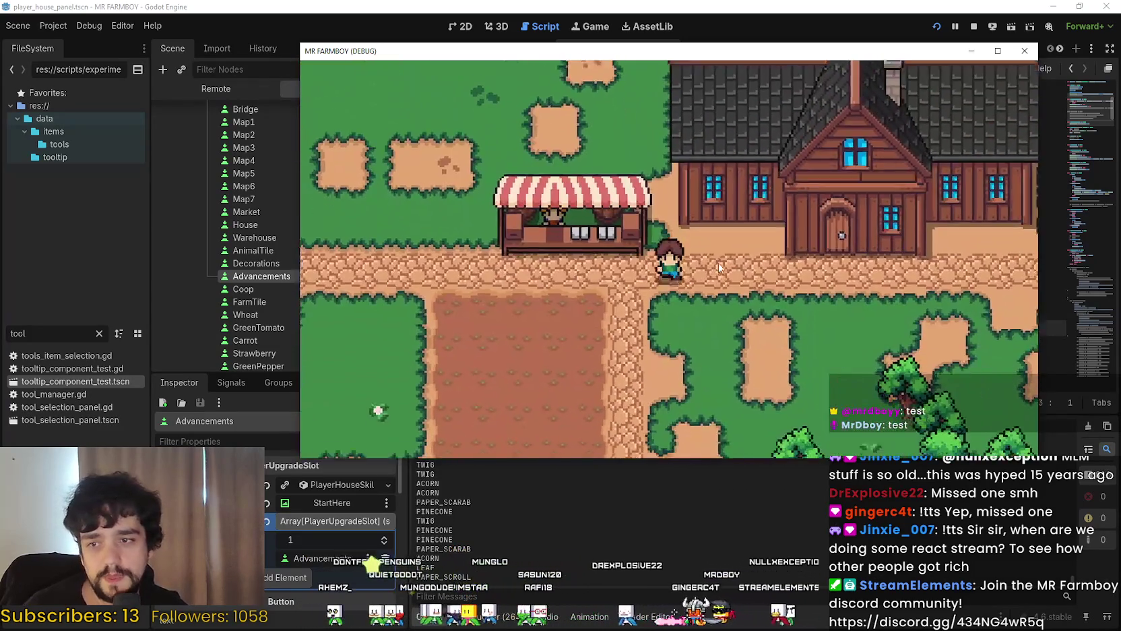
key(s)
key(d)
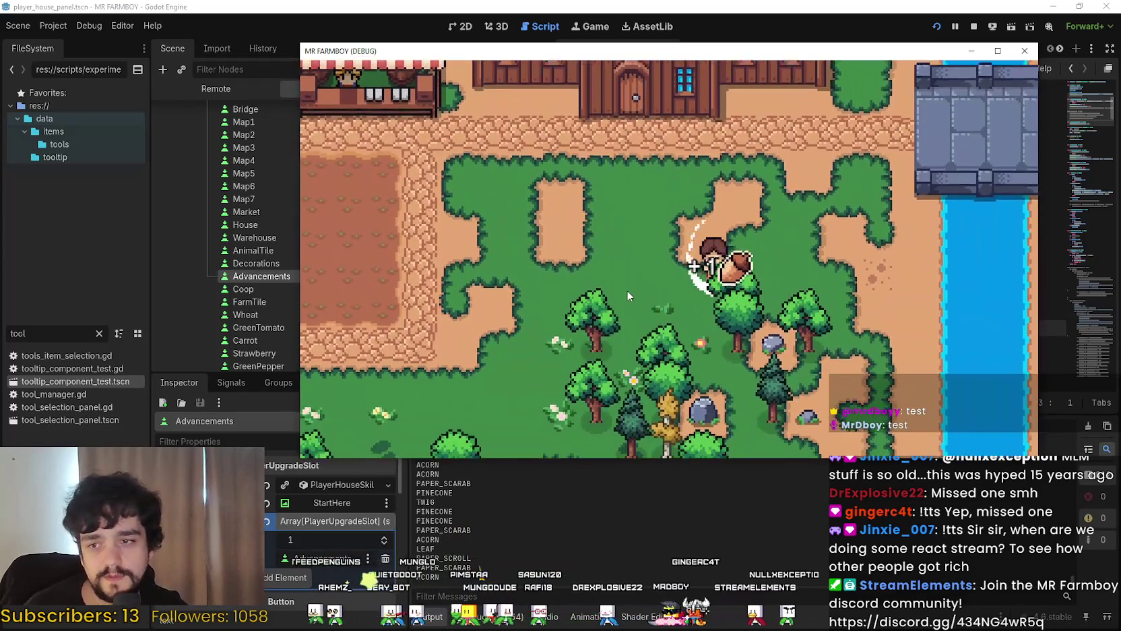
key(s)
key(d)
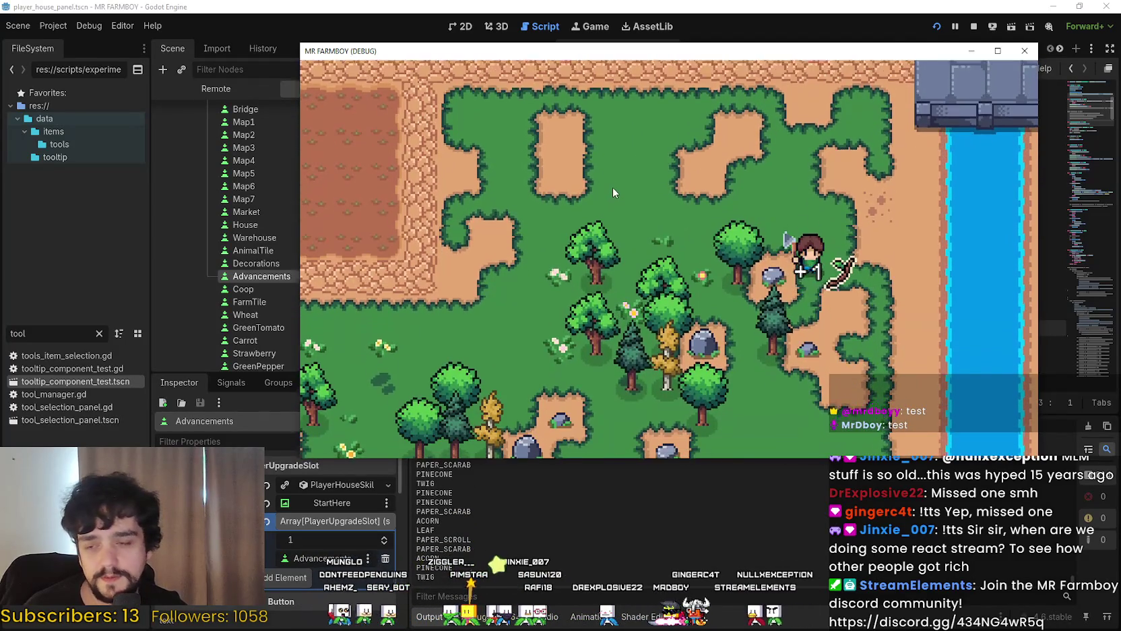
key(s)
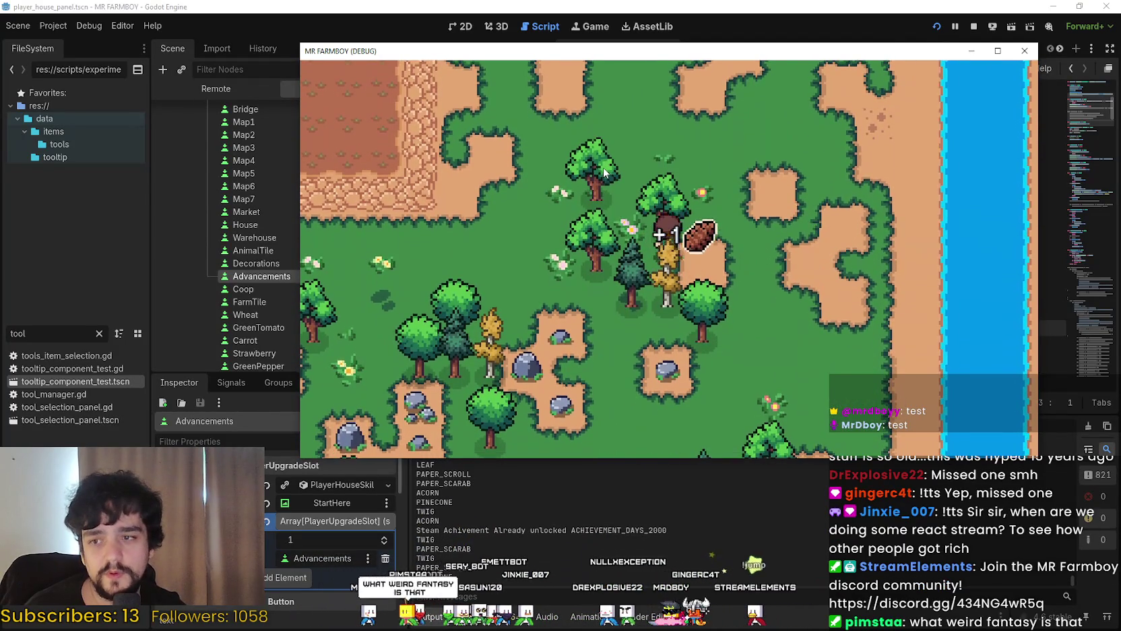
key(a)
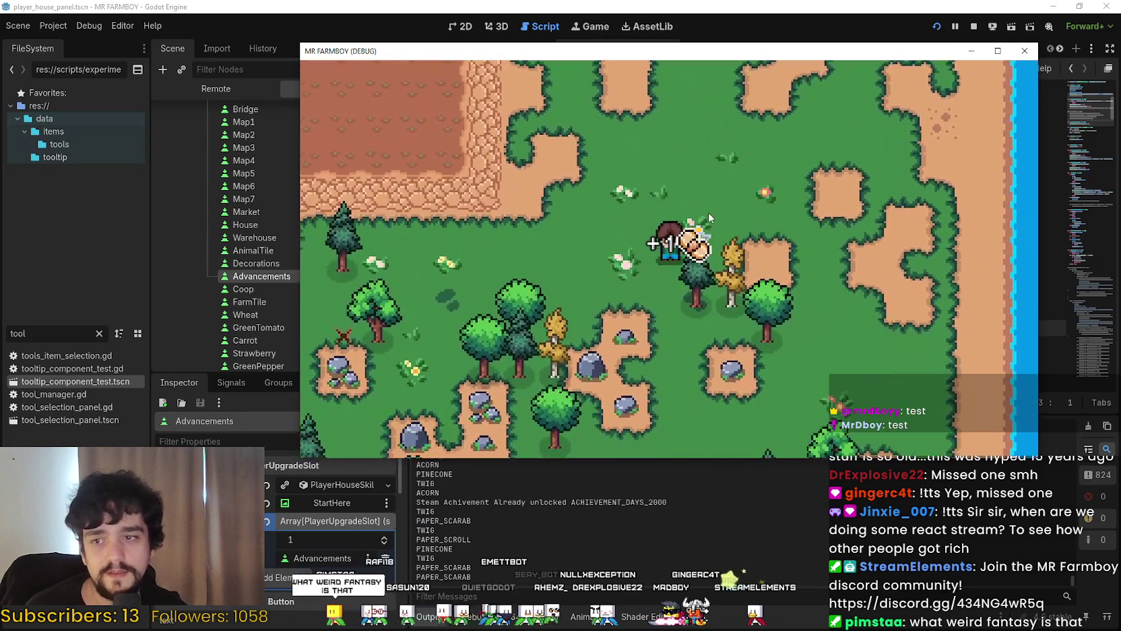
key(s)
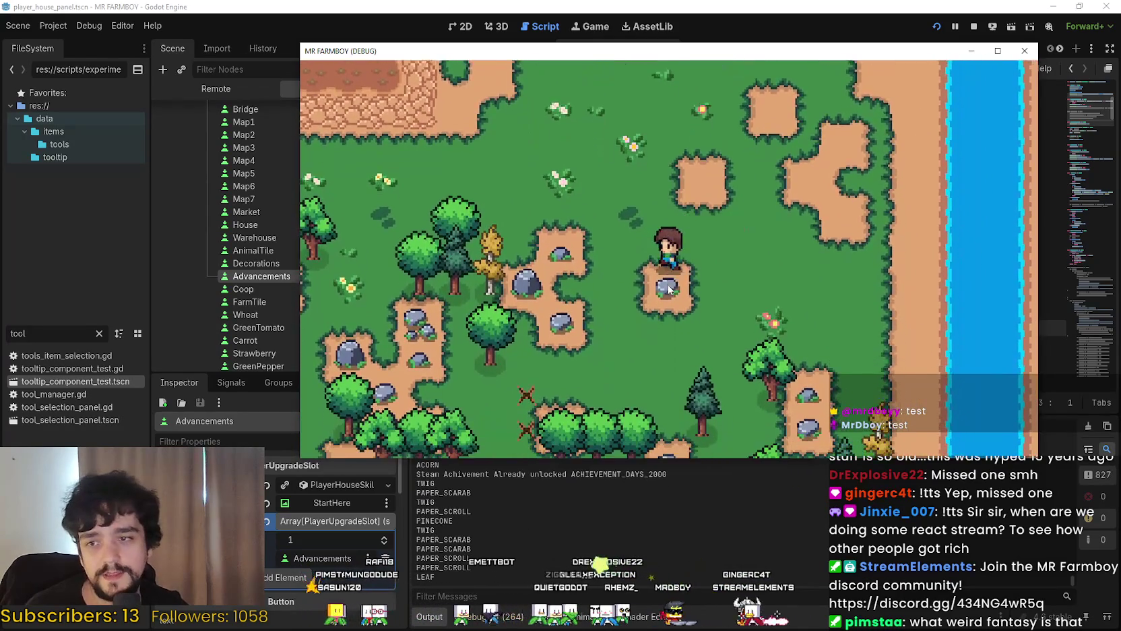
key(a)
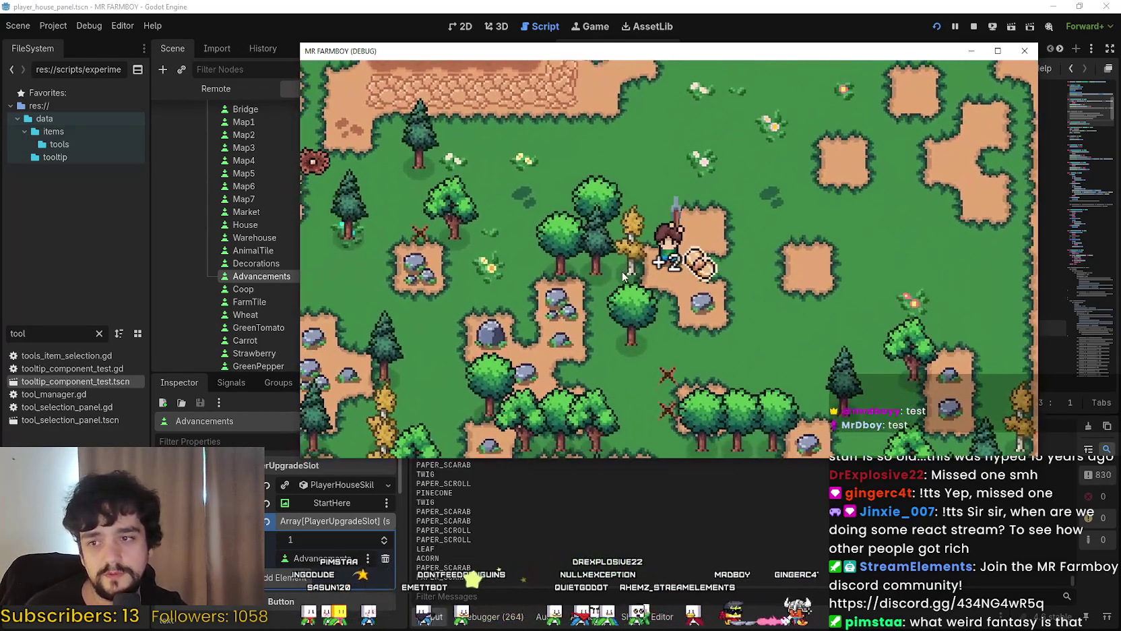
key(a)
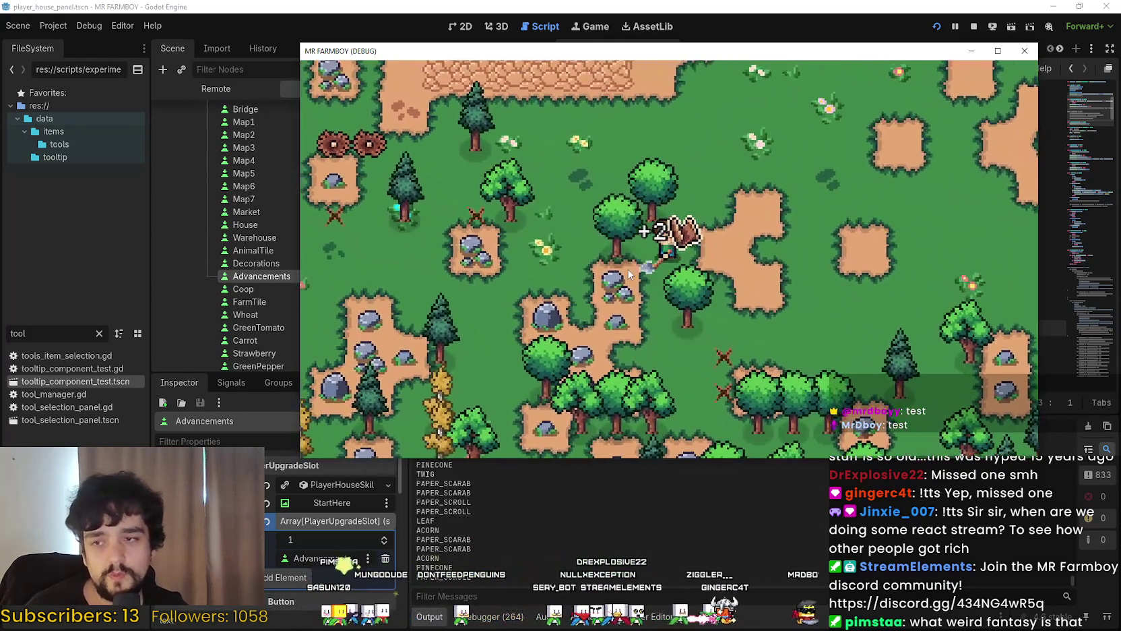
Walk the farmer up-left and down, collecting two items and a piece of wood
key(w)
key(a)
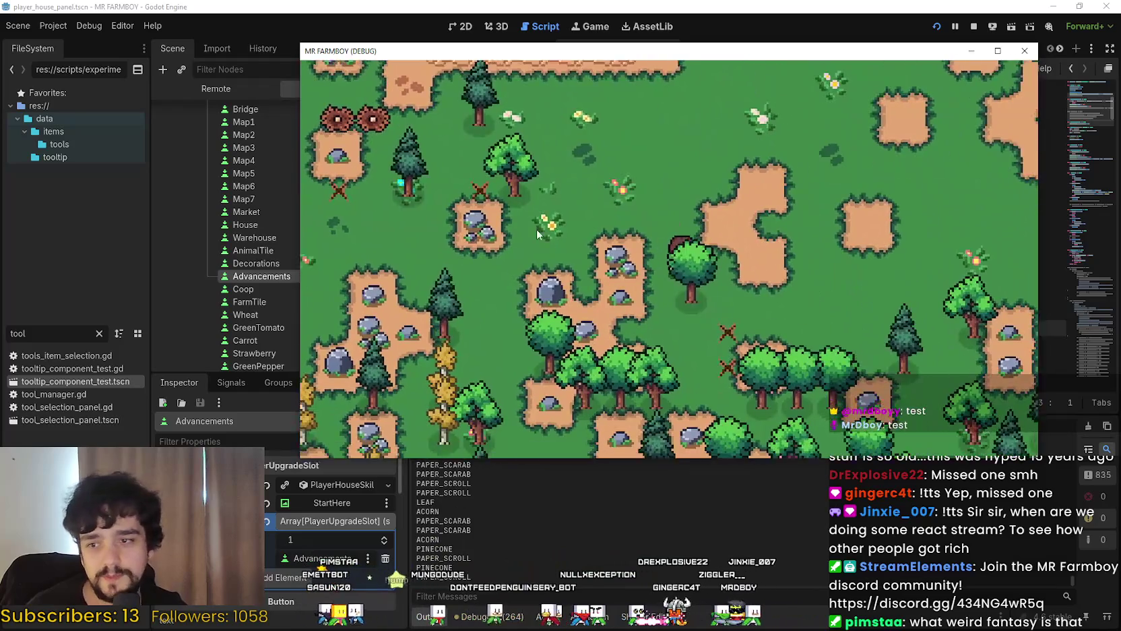
key(a)
key(s)
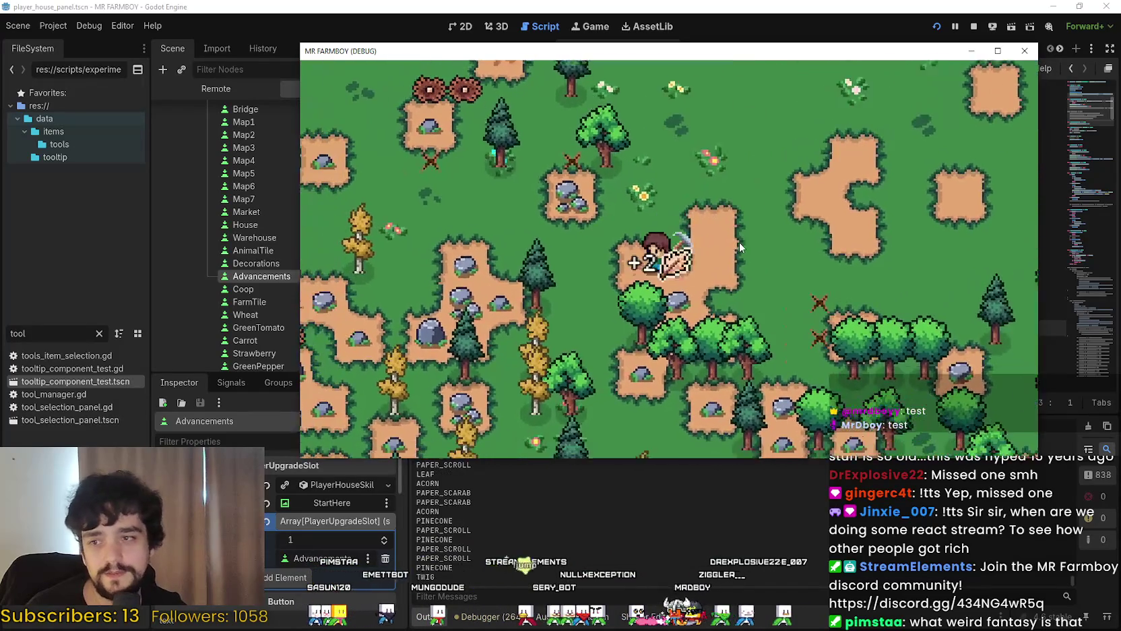
key(w)
key(a)
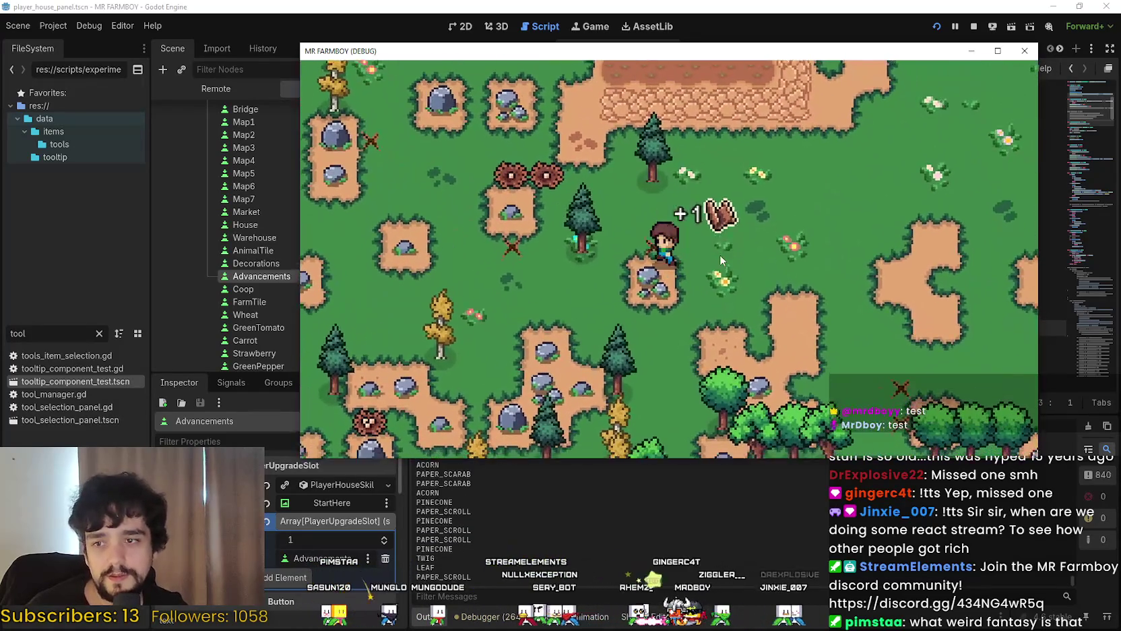
key(a)
key(w)
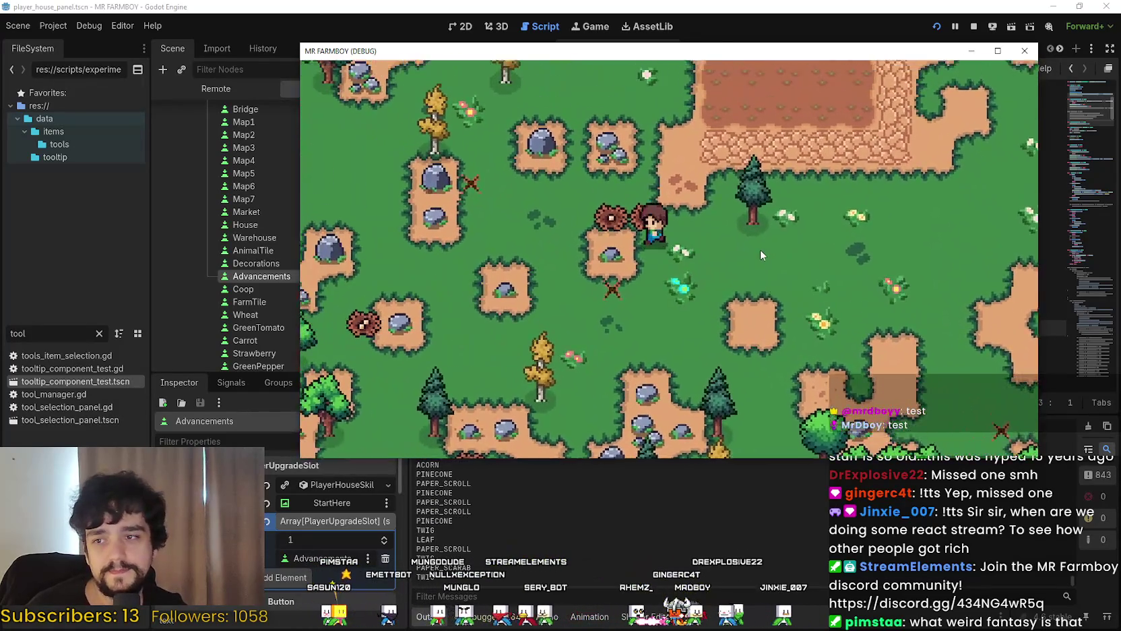
key(a)
key(s)
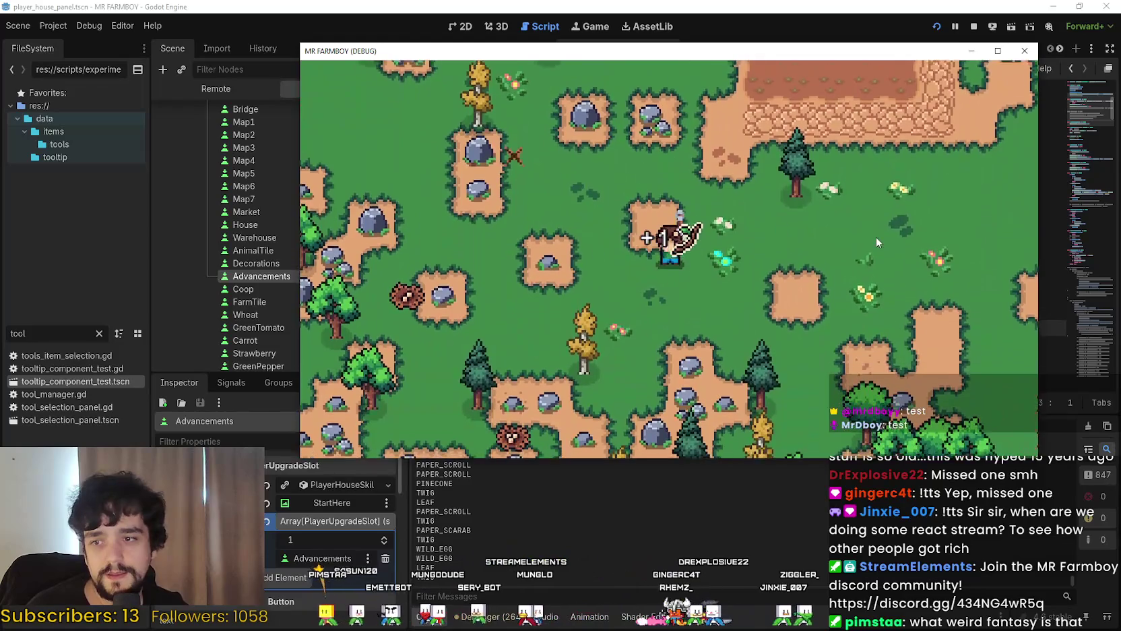
Head up-right to the house door and bridge, then back in front of the house
key(w)
key(d)
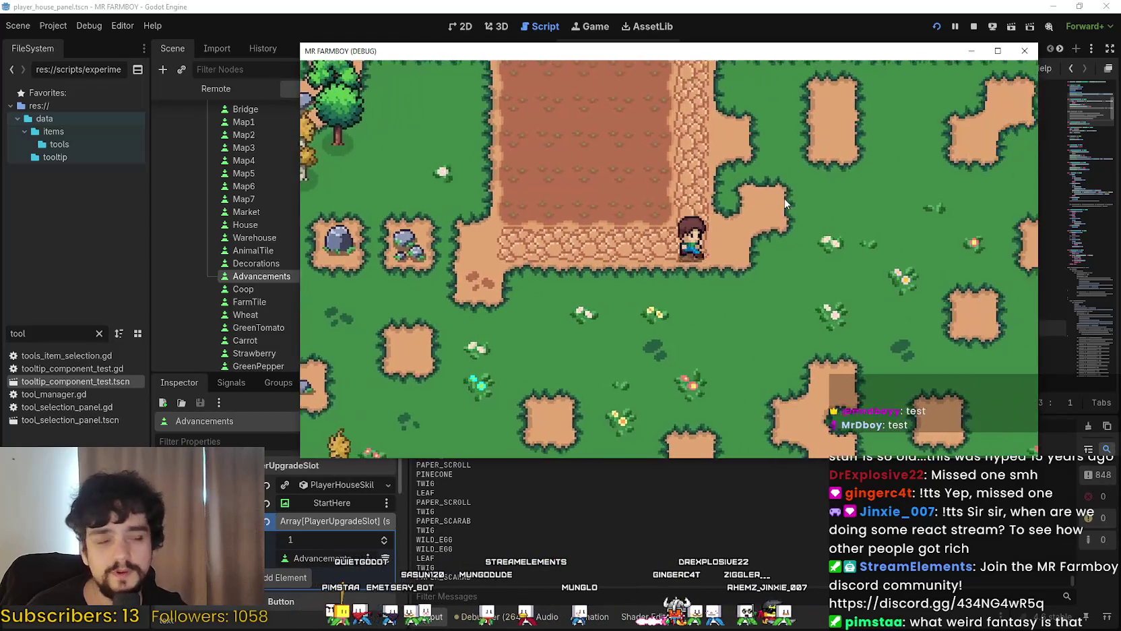
key(d)
key(w)
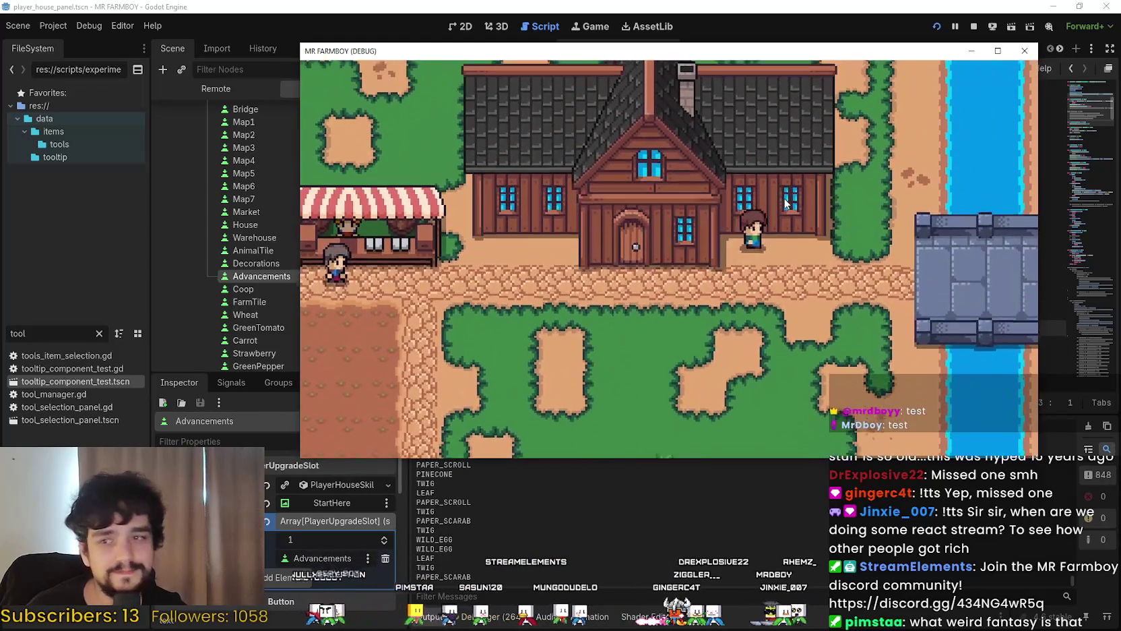
key(a)
key(s)
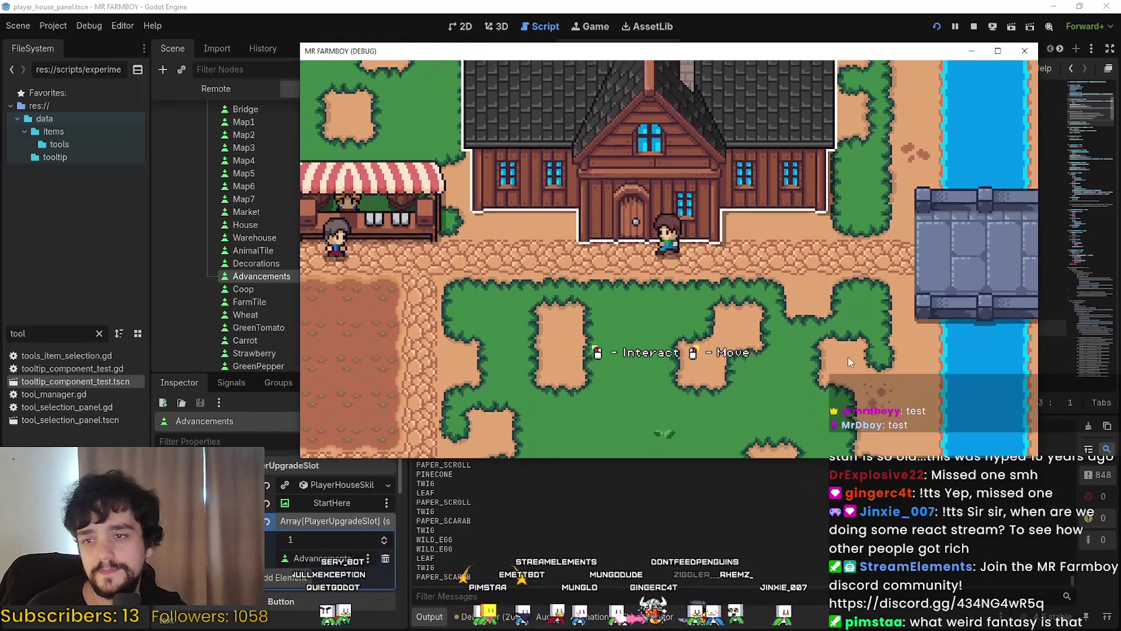
key(d)
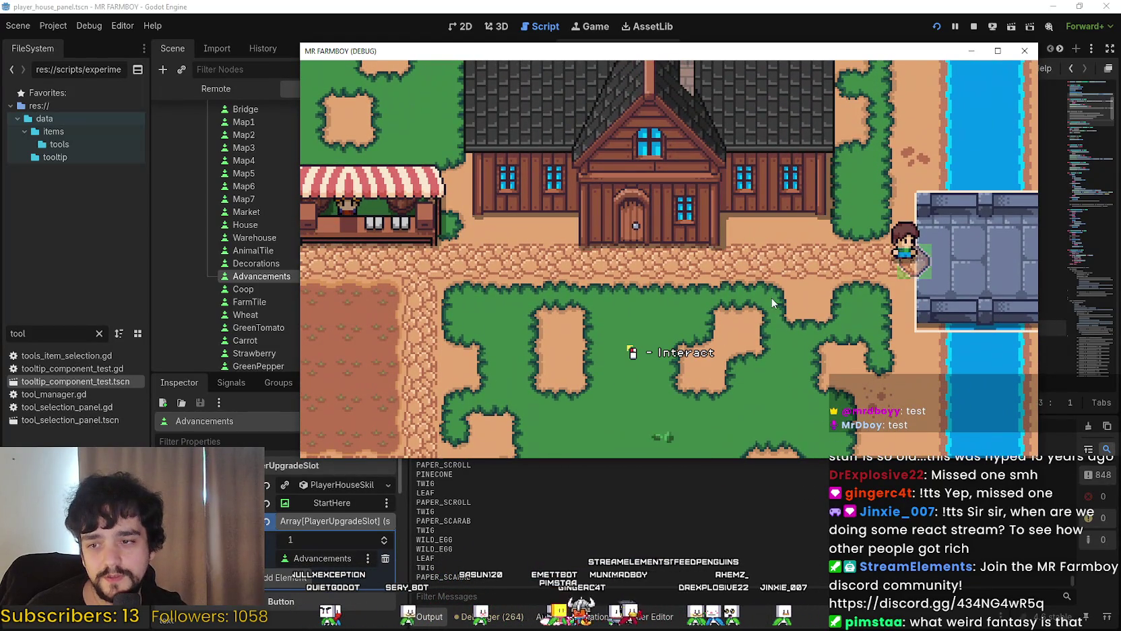
key(a)
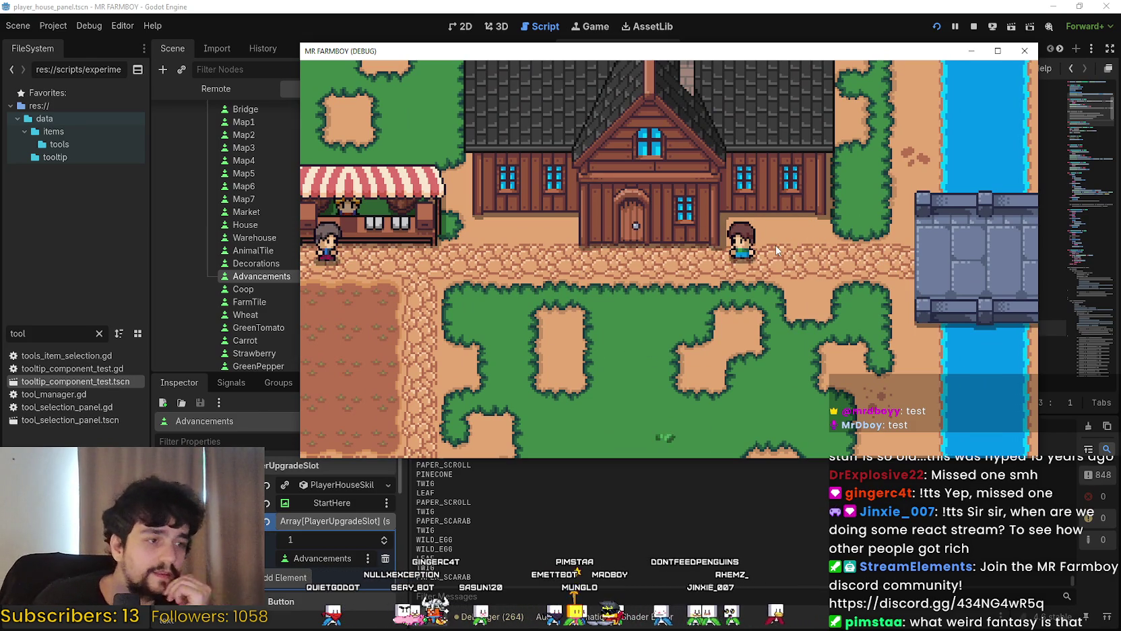
Walk past the farm plot toward the market and chop a tree for wood
key(a)
key(s)
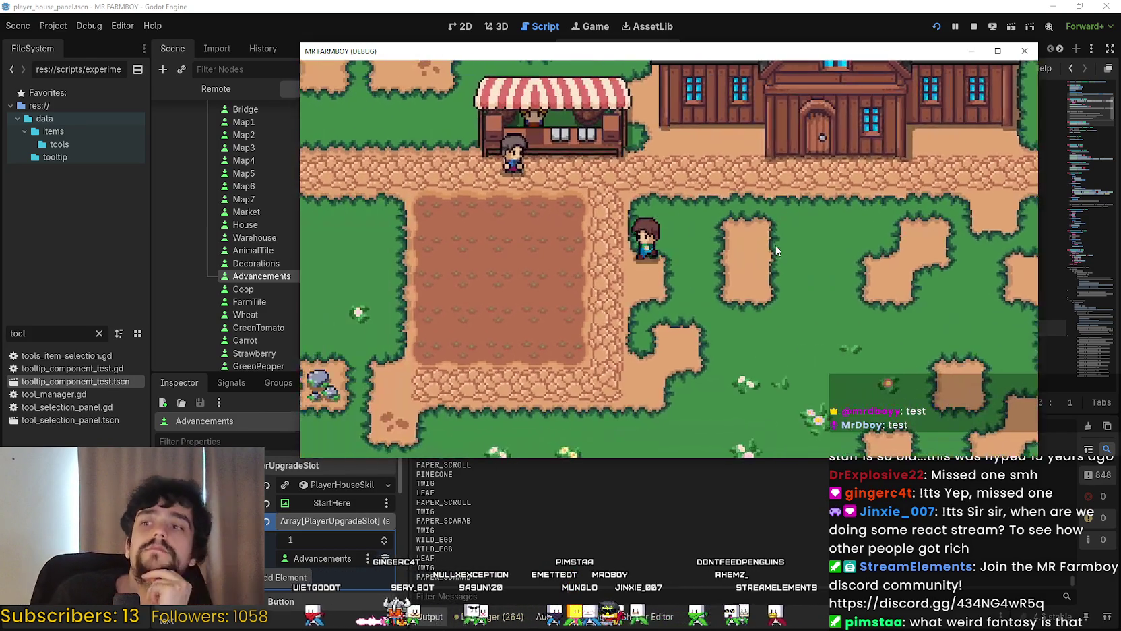
key(a)
key(w)
key(s)
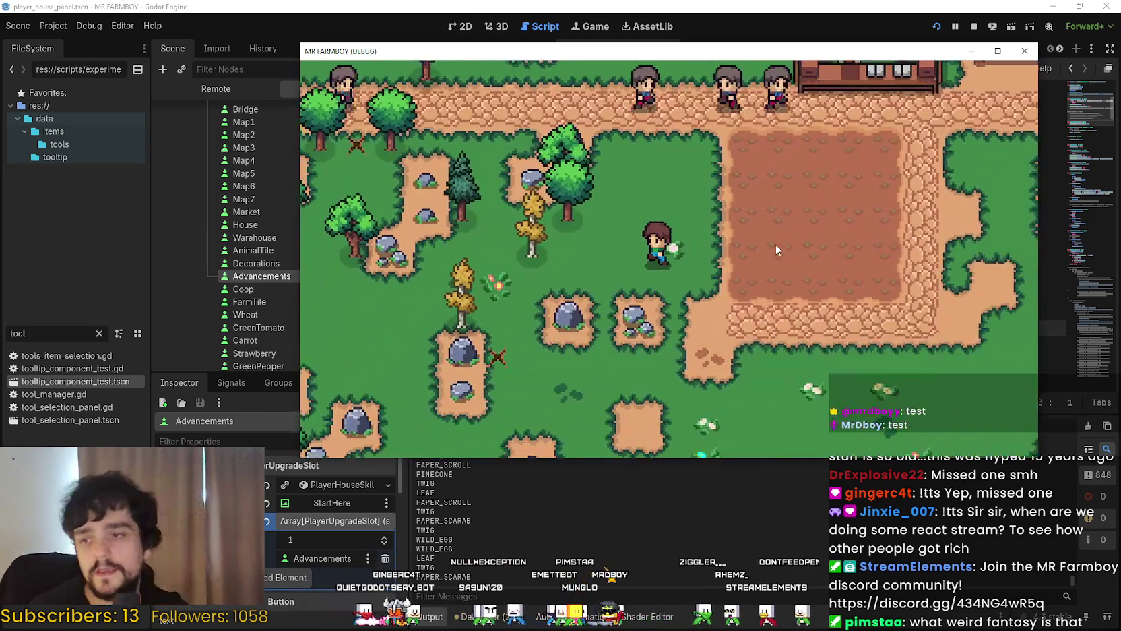
key(w)
key(a)
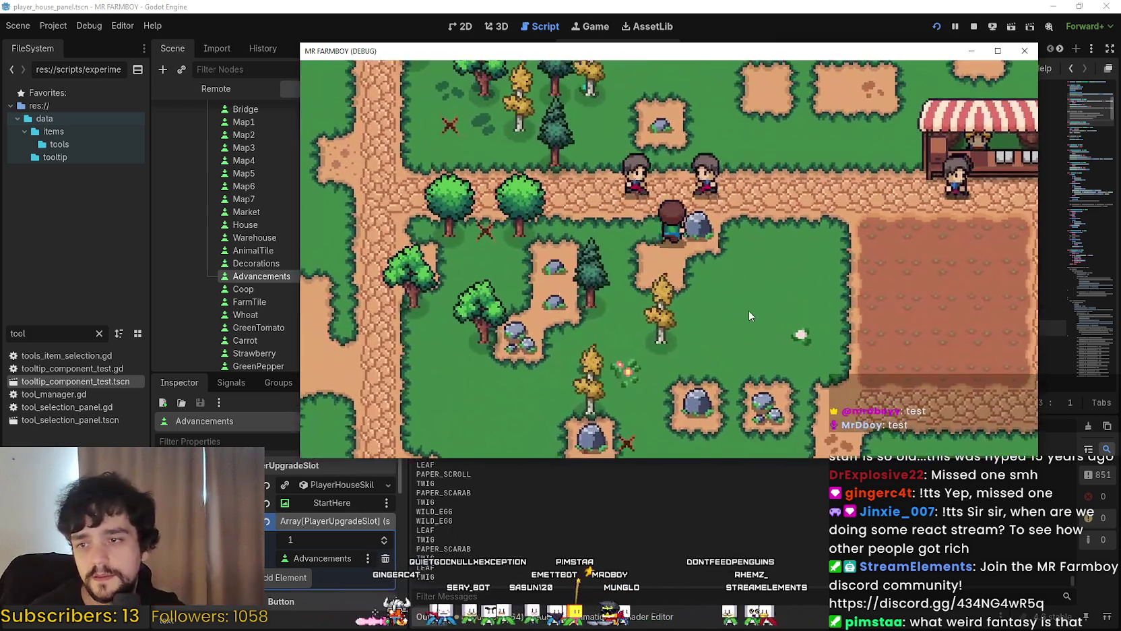
key(a)
key(s)
click(750, 309)
Walk back right past the market to the house door
key(d)
key(w)
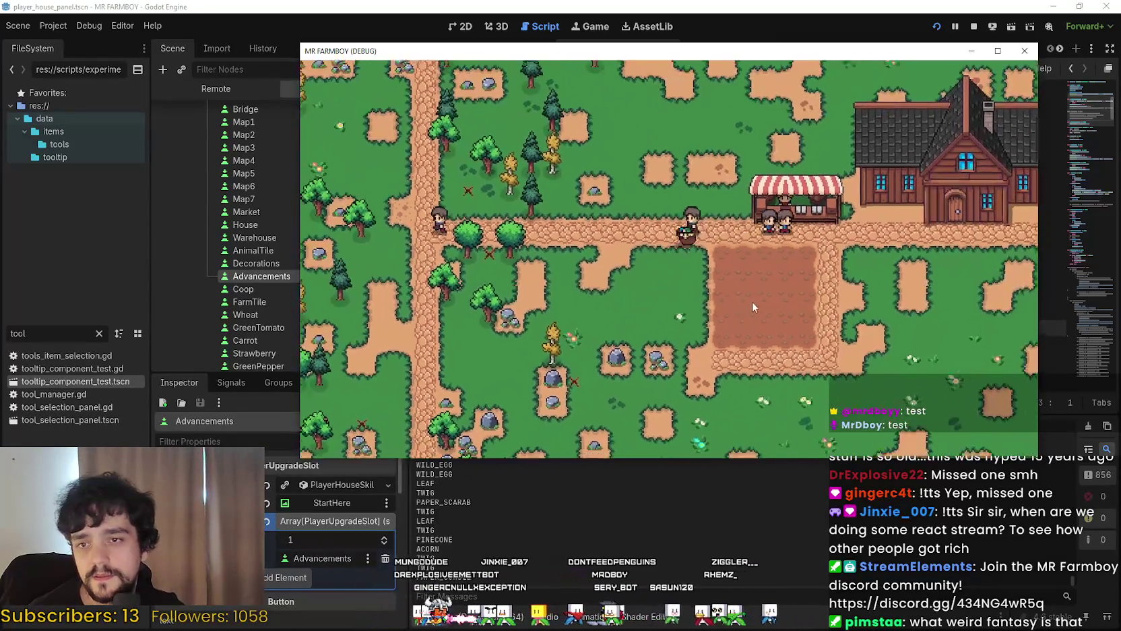
key(d)
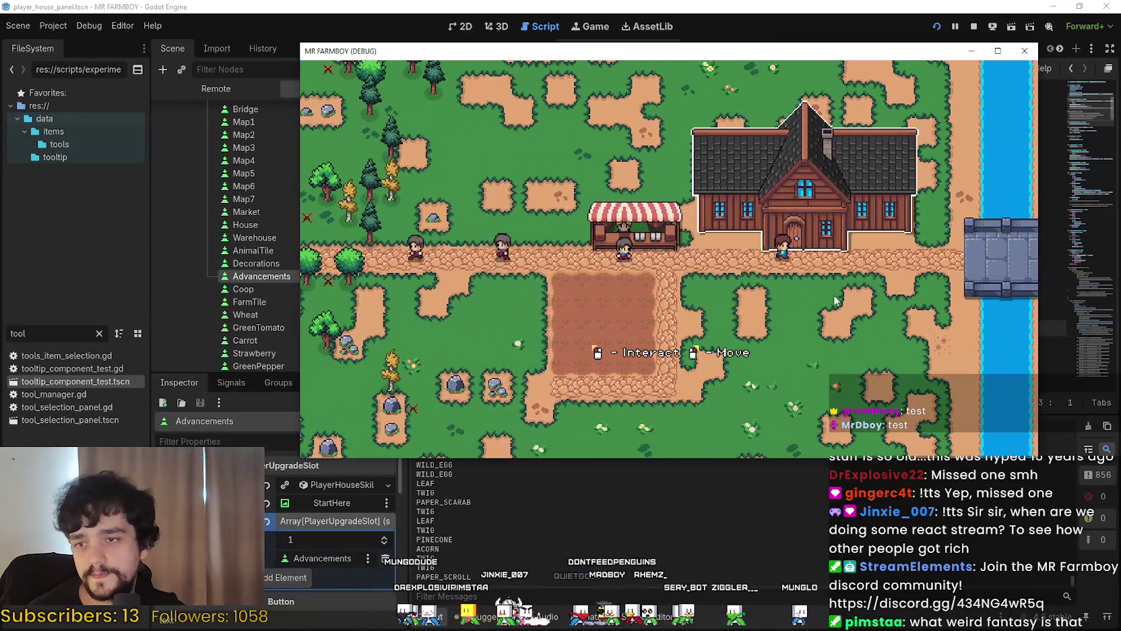
View the Player House Advancements tree, go back, peek at another section, and close
click(519, 271)
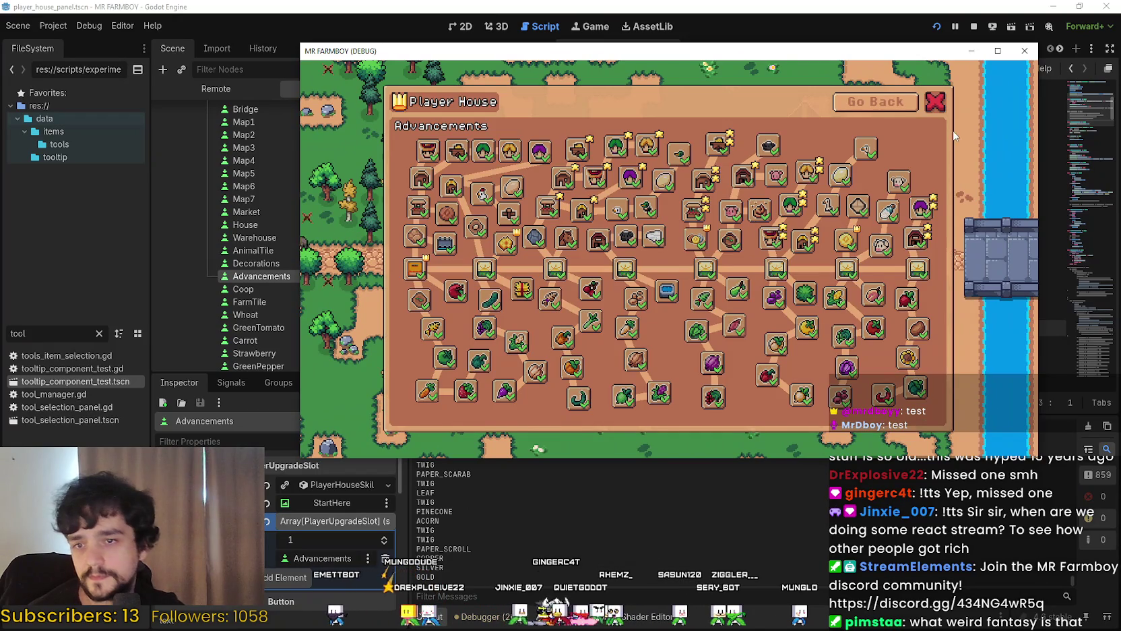
click(891, 103)
click(681, 266)
click(934, 100)
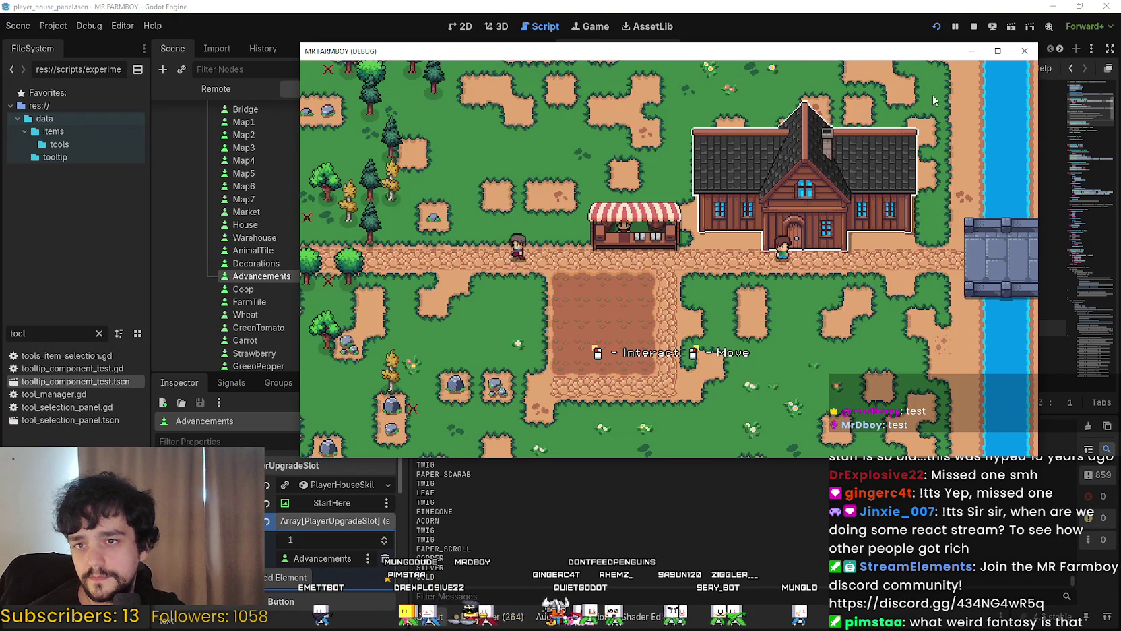
Reopen the Player House menu, check the coin Exchange, then close the panel
click(845, 298)
click(812, 271)
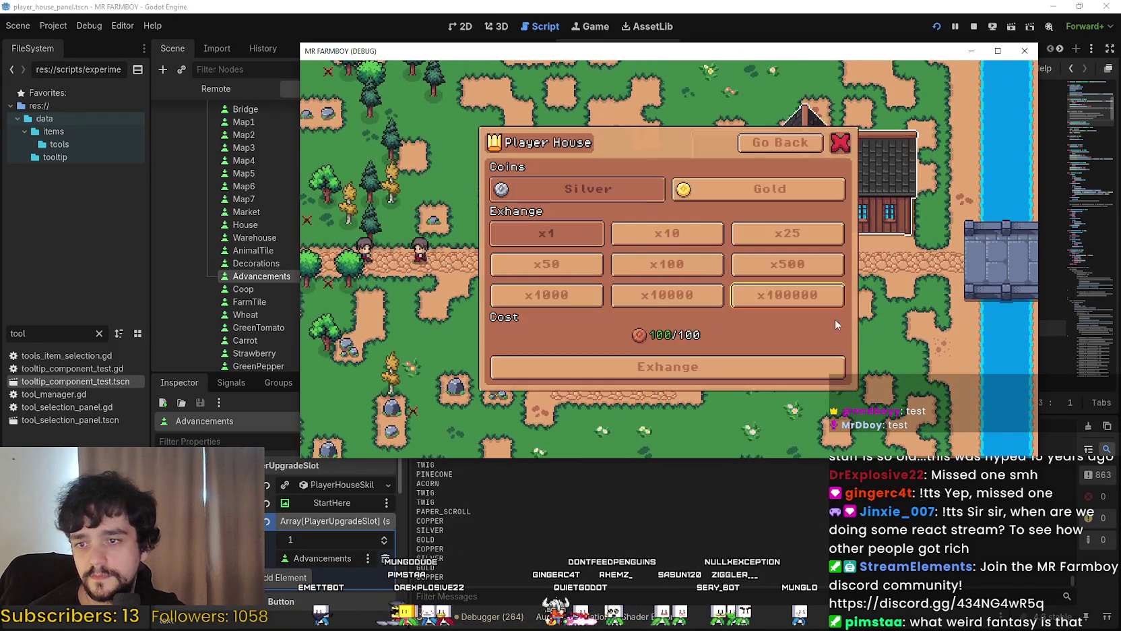
click(842, 142)
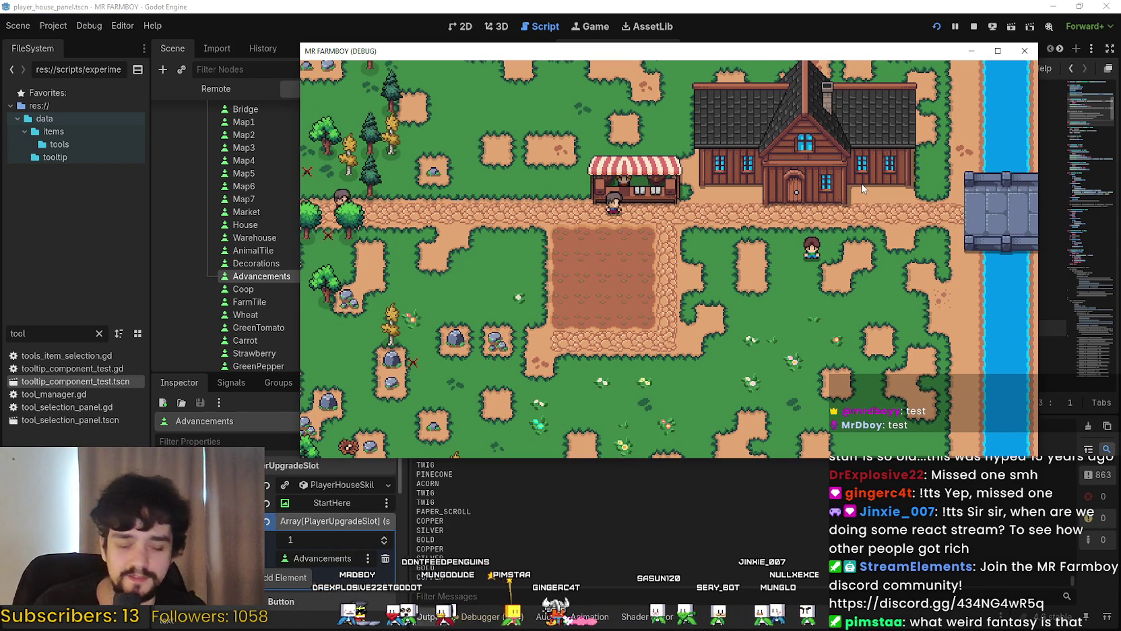
Walk the farmer into the farm plot and around it, gathering a leaf
key(a)
key(s)
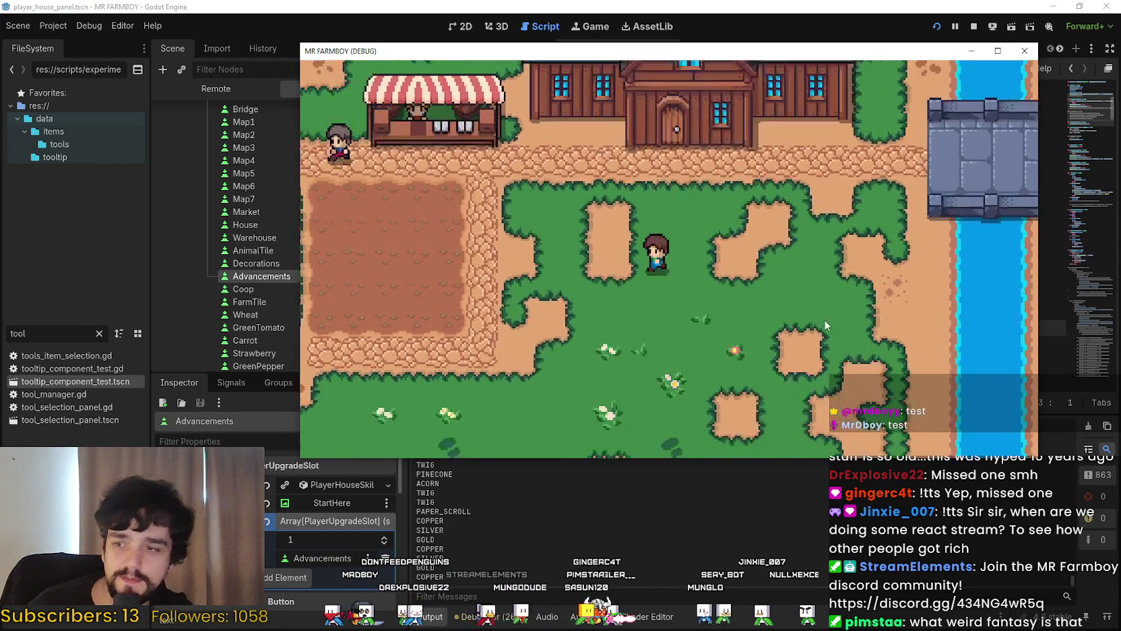
key(a)
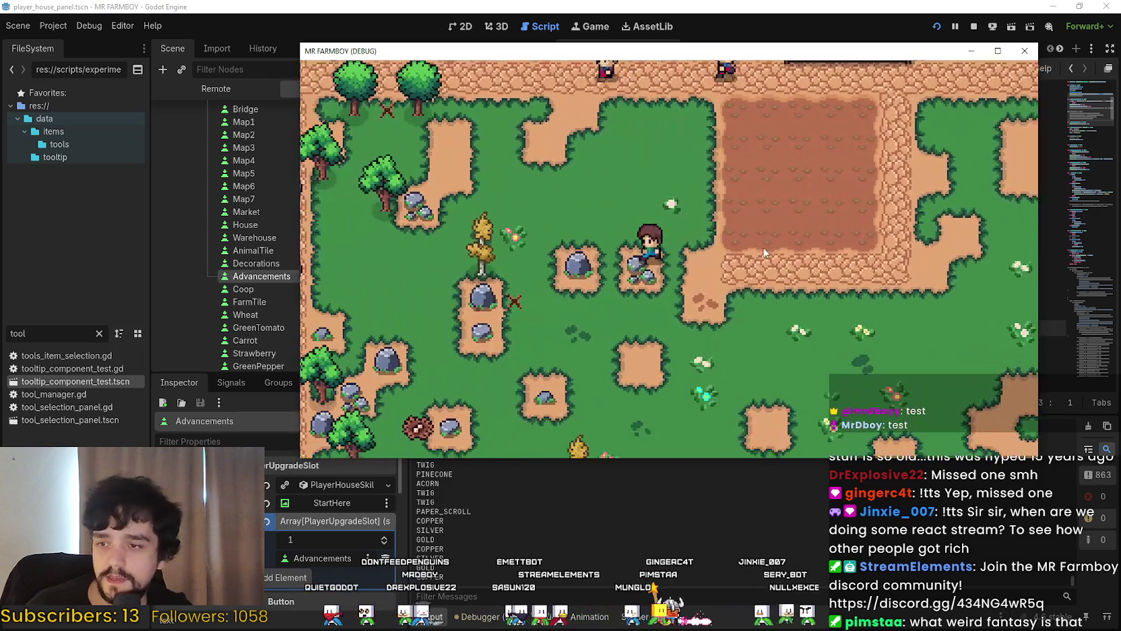
key(w)
key(a)
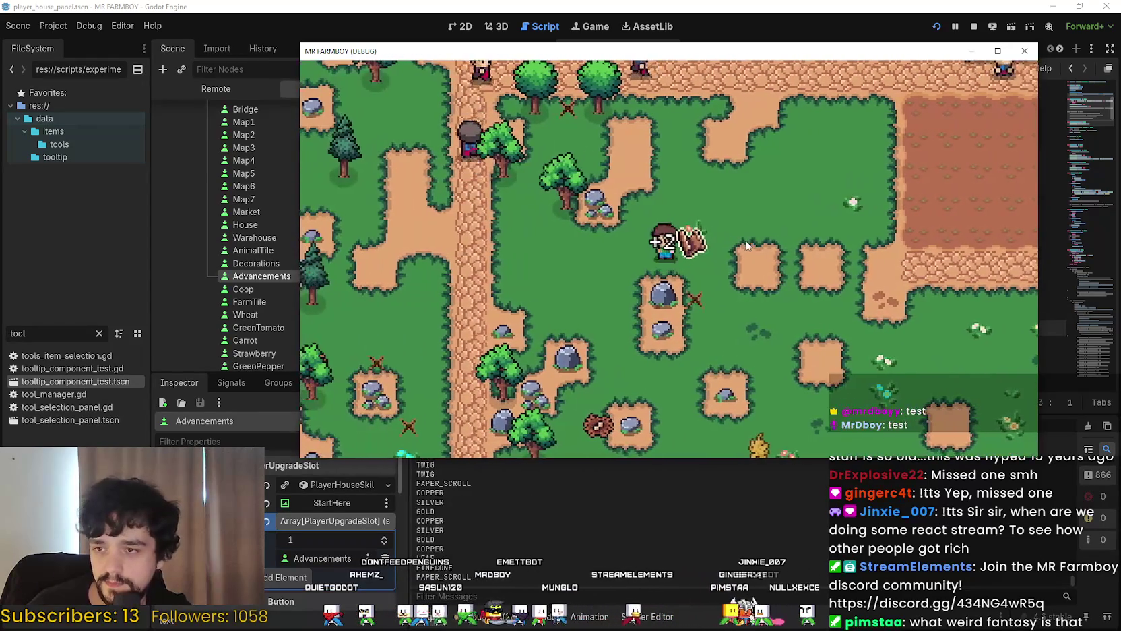
key(a)
key(s)
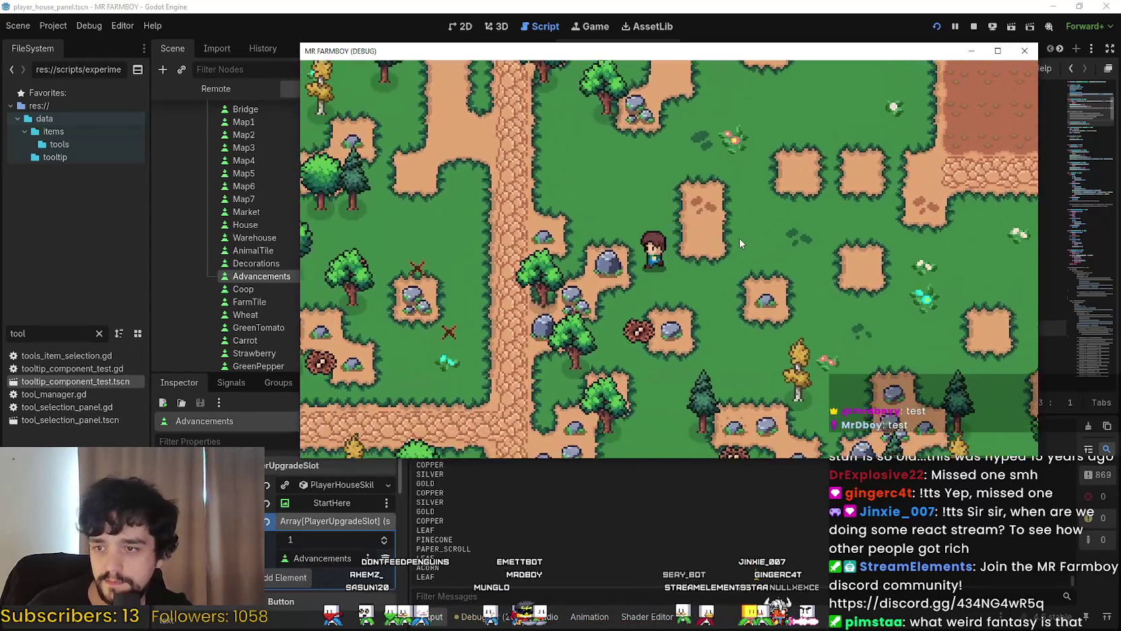
key(s)
key(d)
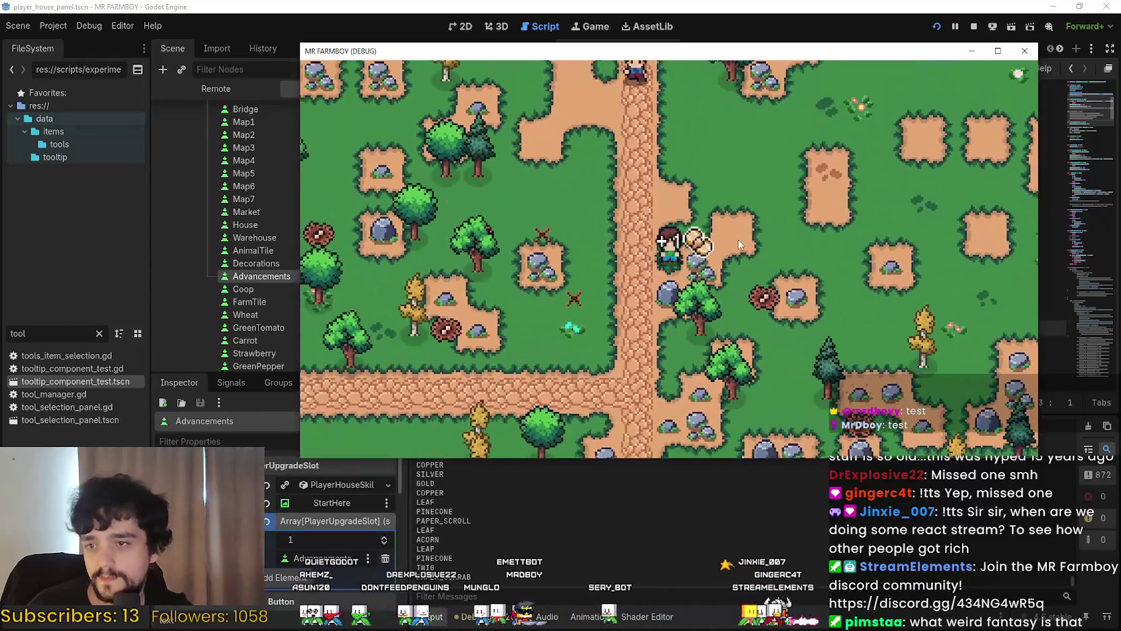
Walk up onto the path and right past the market stall
key(w)
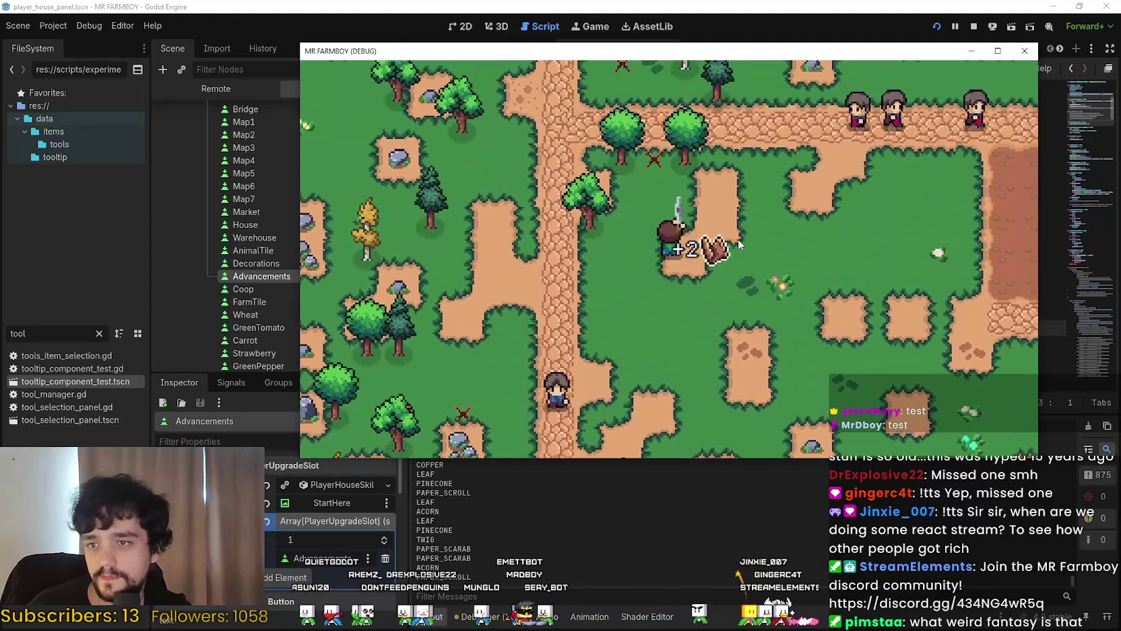
key(w)
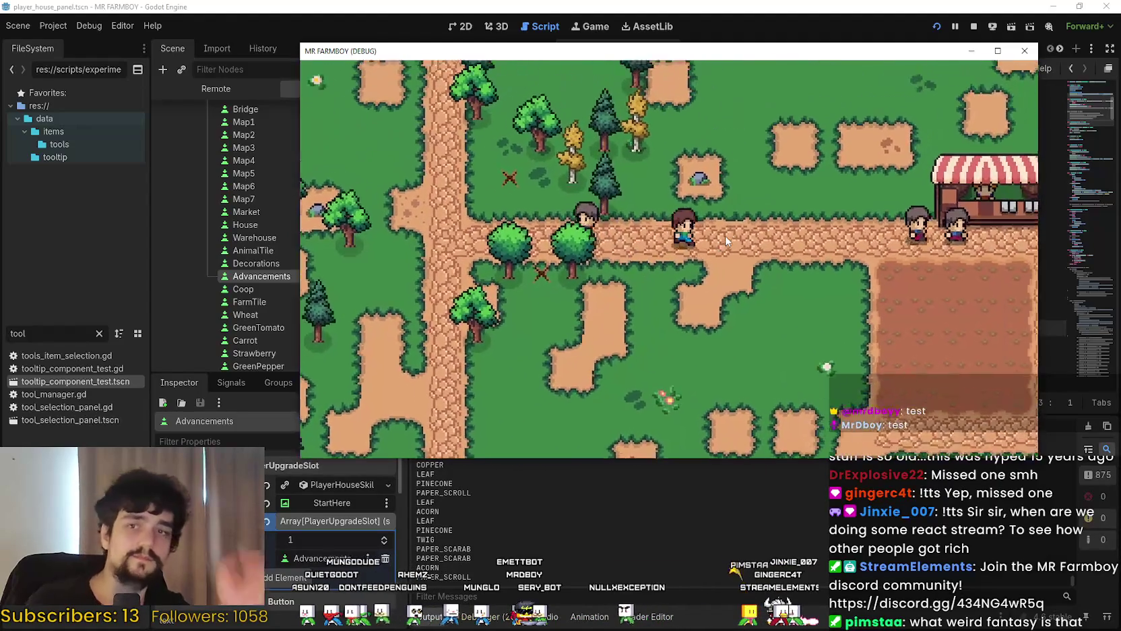
key(d)
key(d)
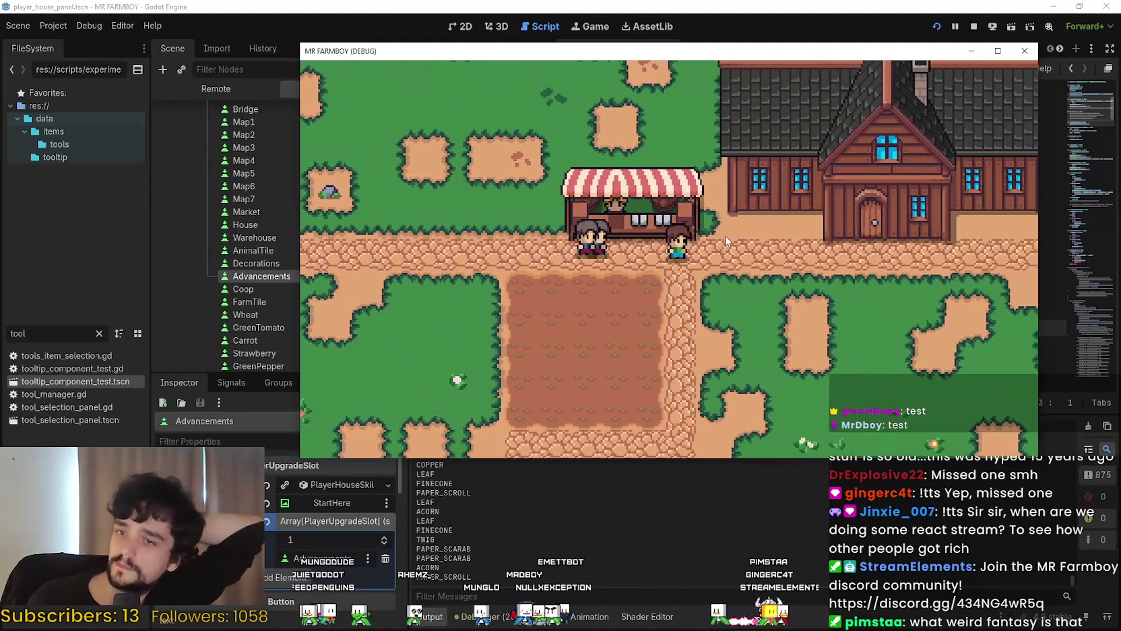
key(d)
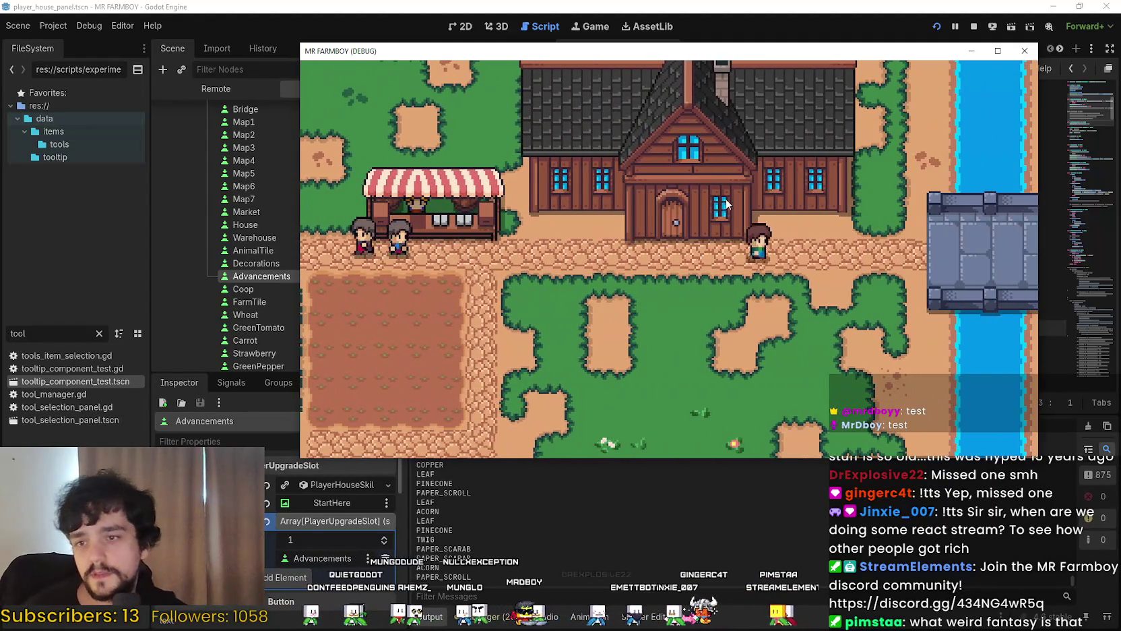
Chop a tree up past the house for acorns, then open crafting back at the house
key(w)
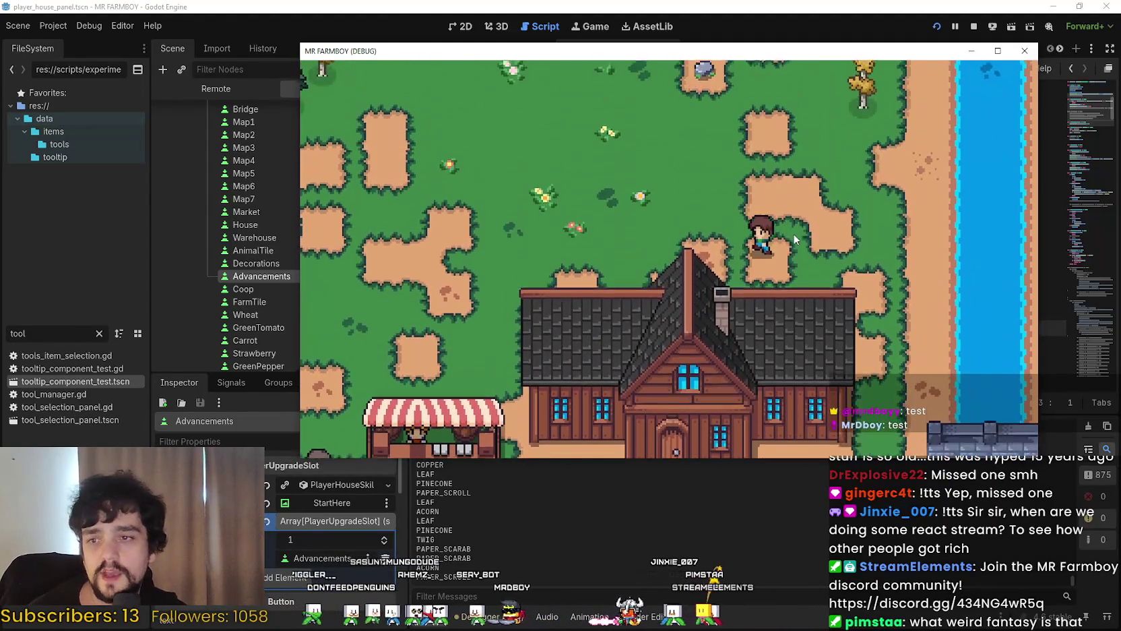
key(w)
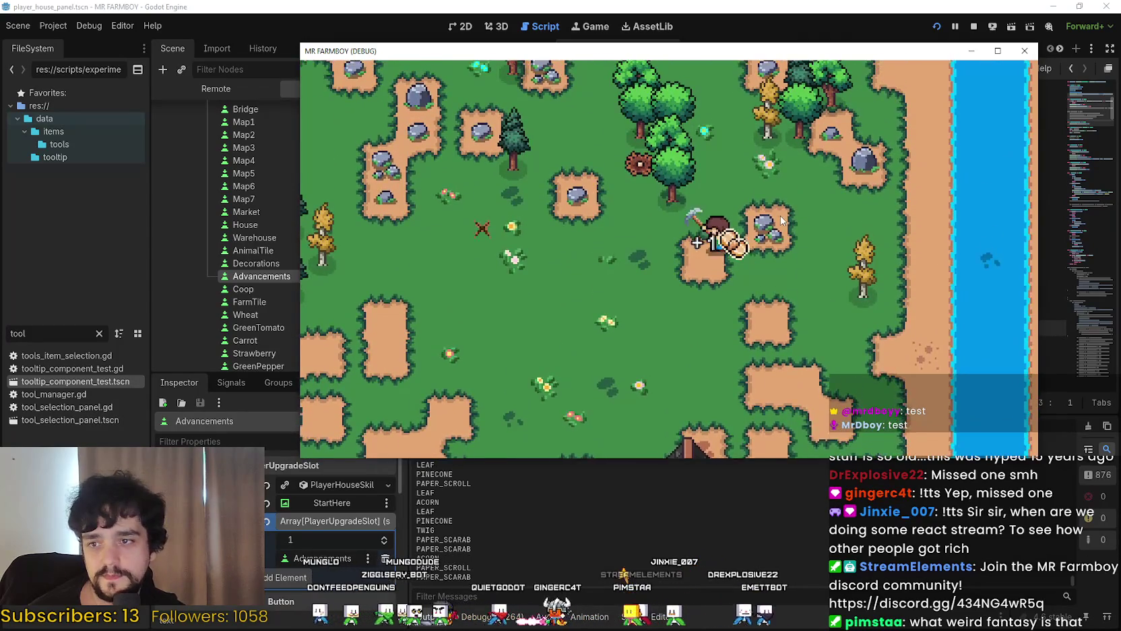
key(d)
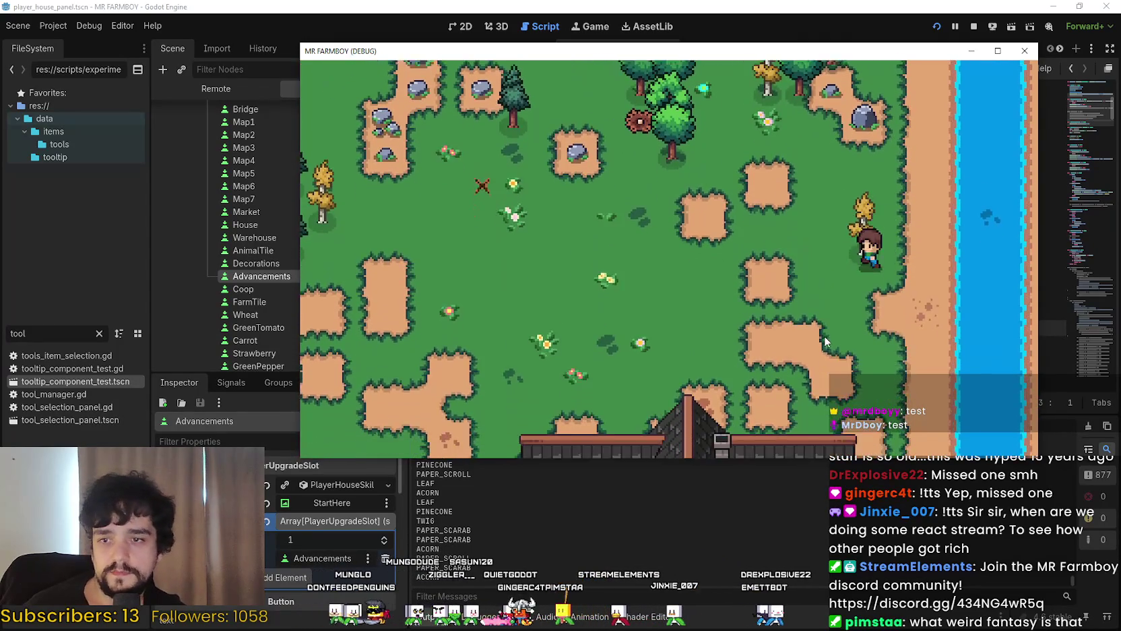
key(s)
key(c)
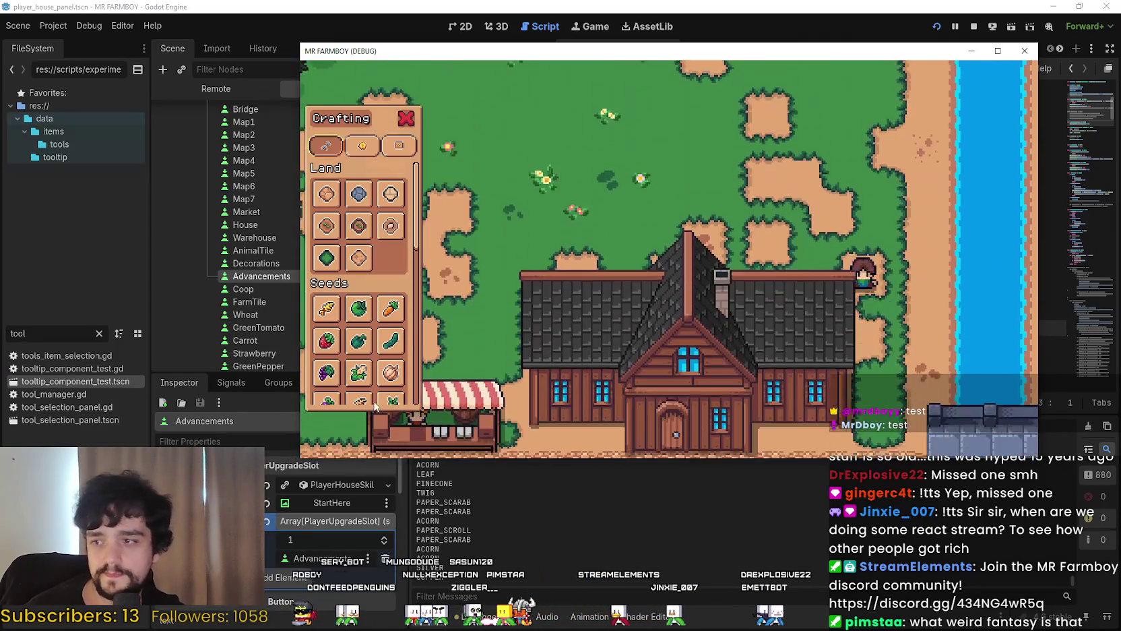
scroll(349, 308, down, 5)
scroll(662, 290, up, 3)
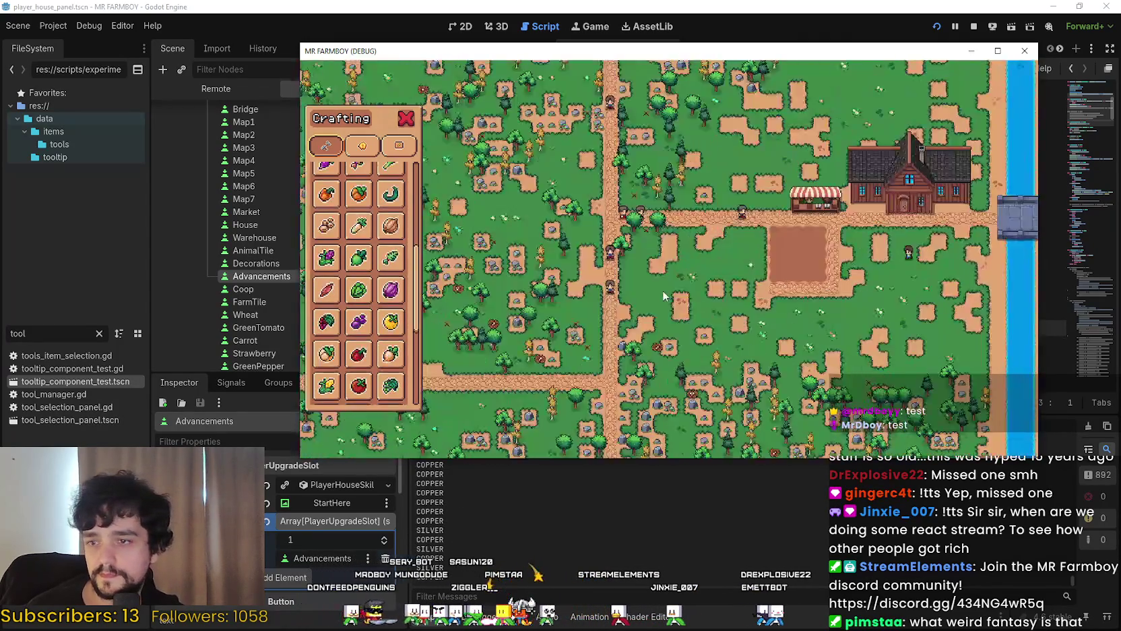
Close crafting, step onto the farm plot, then walk up past the market stall
key(c)
key(s)
scroll(664, 297, up, 3)
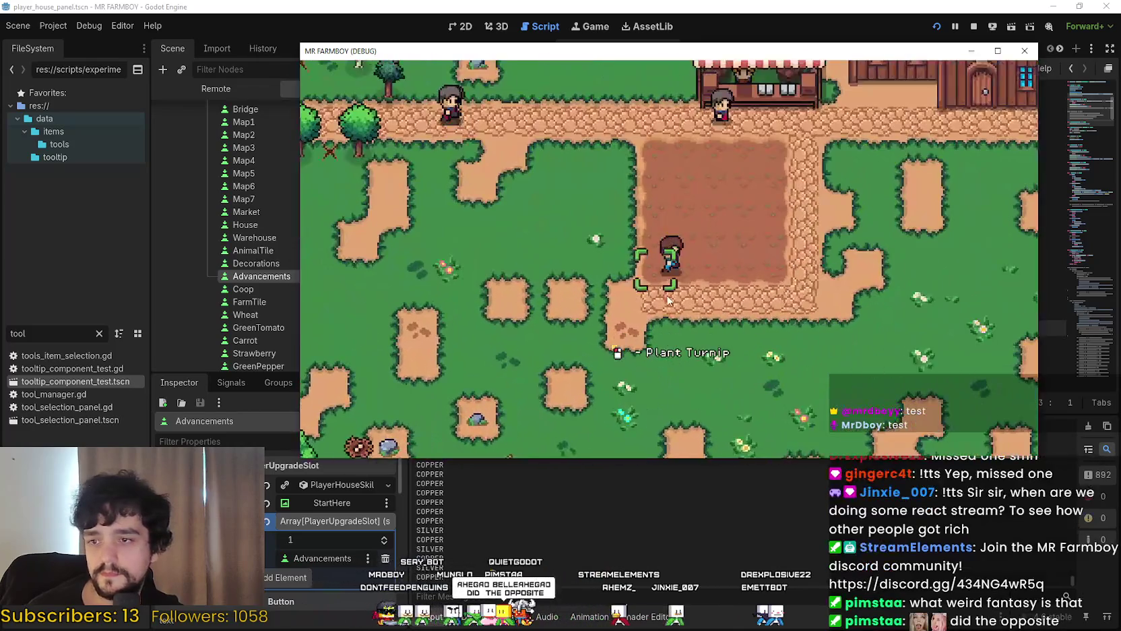
key(d)
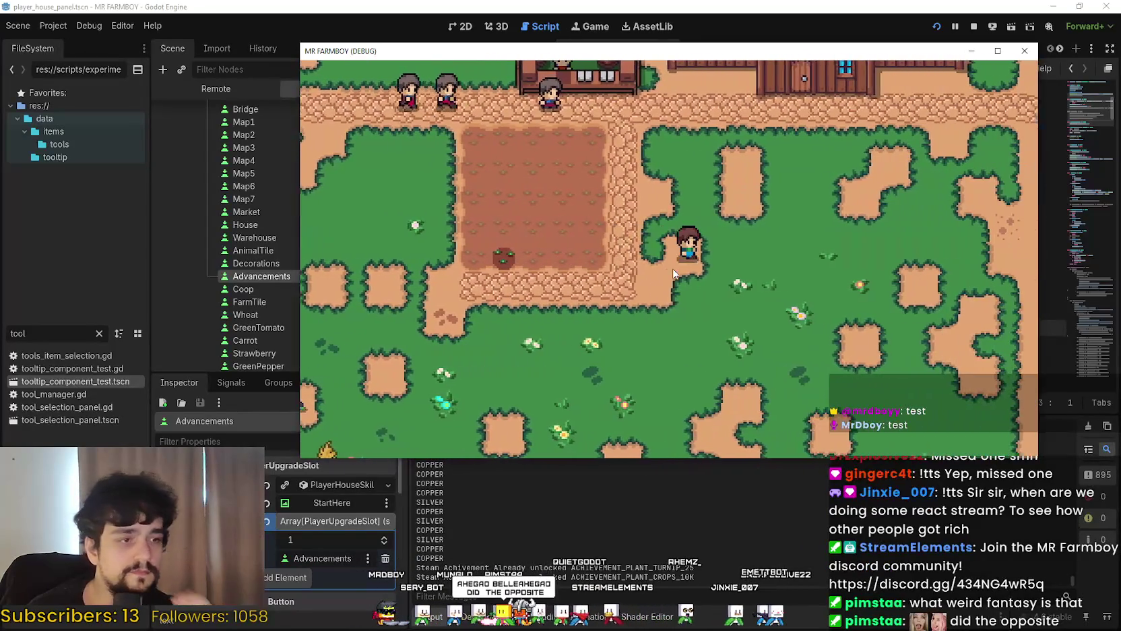
key(w)
key(a)
key(w)
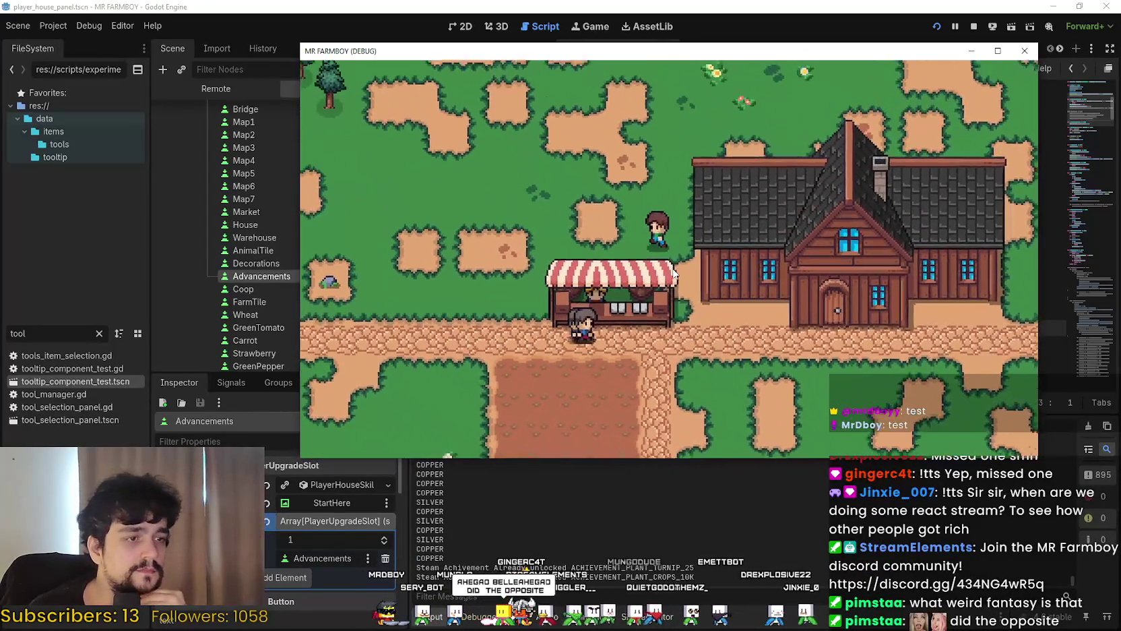
Roam left past the cobblestone path, return beside the farmland, and open crafting
key(a)
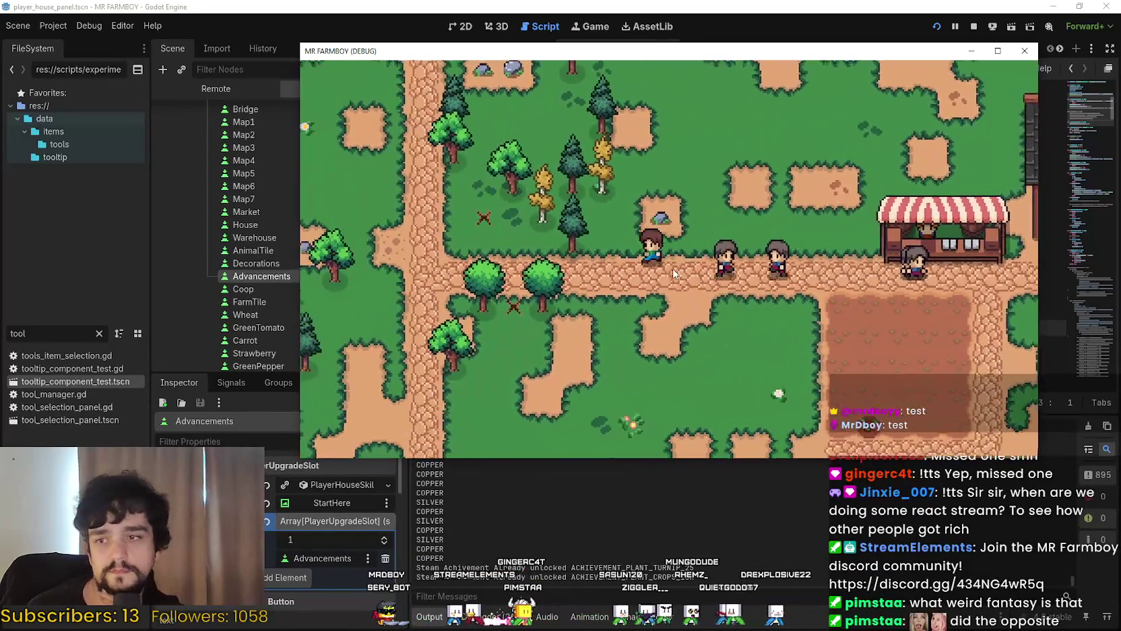
key(a)
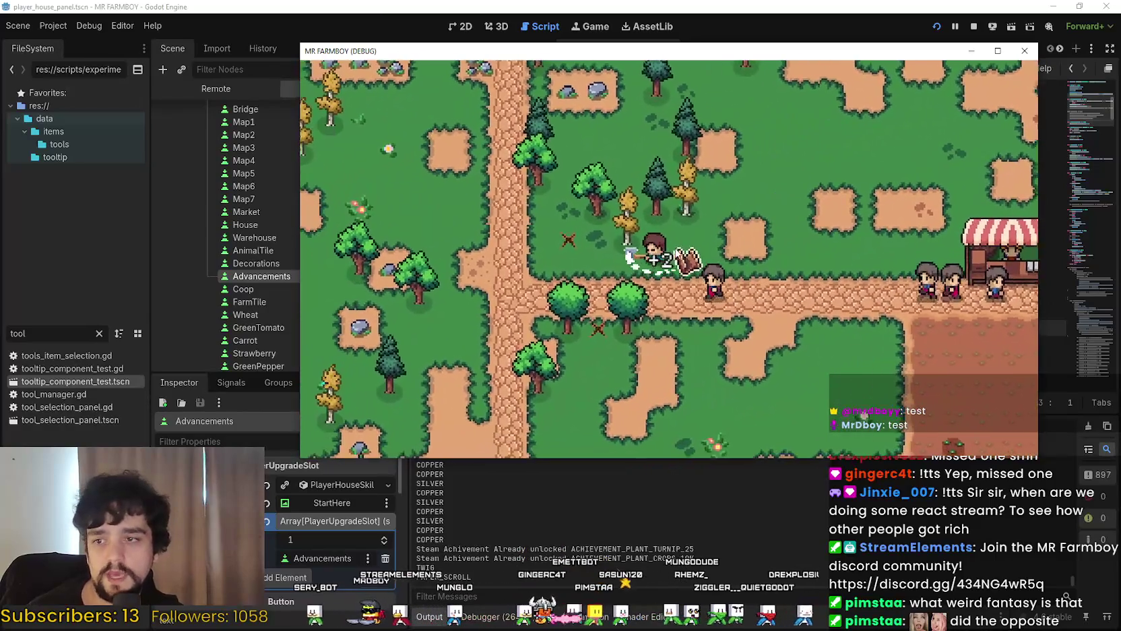
key(w)
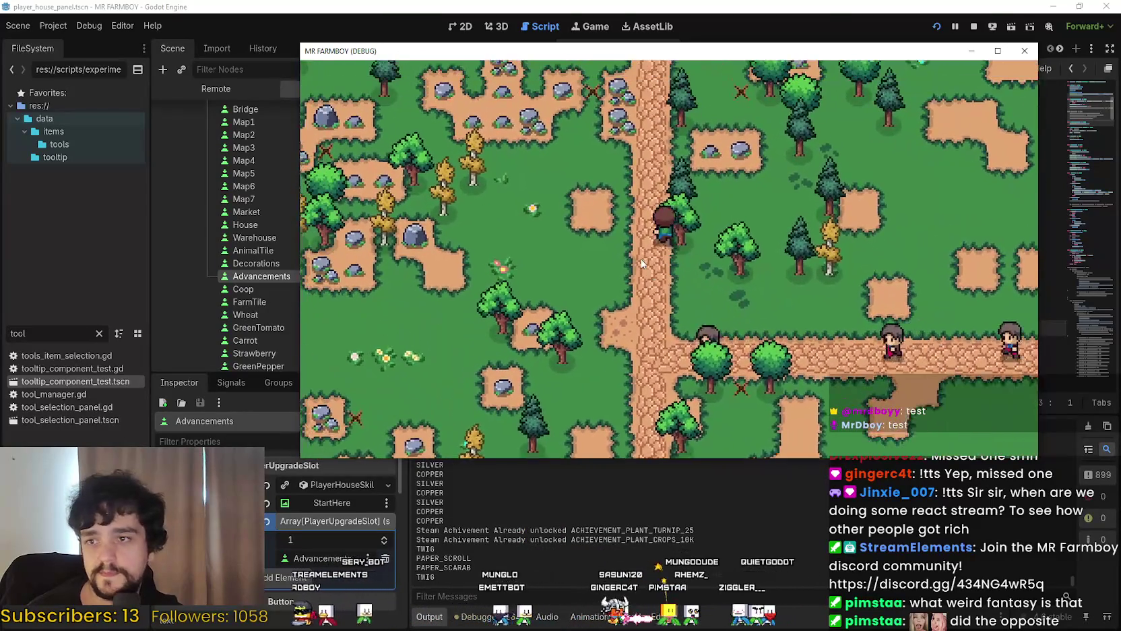
key(d)
key(s)
key(d)
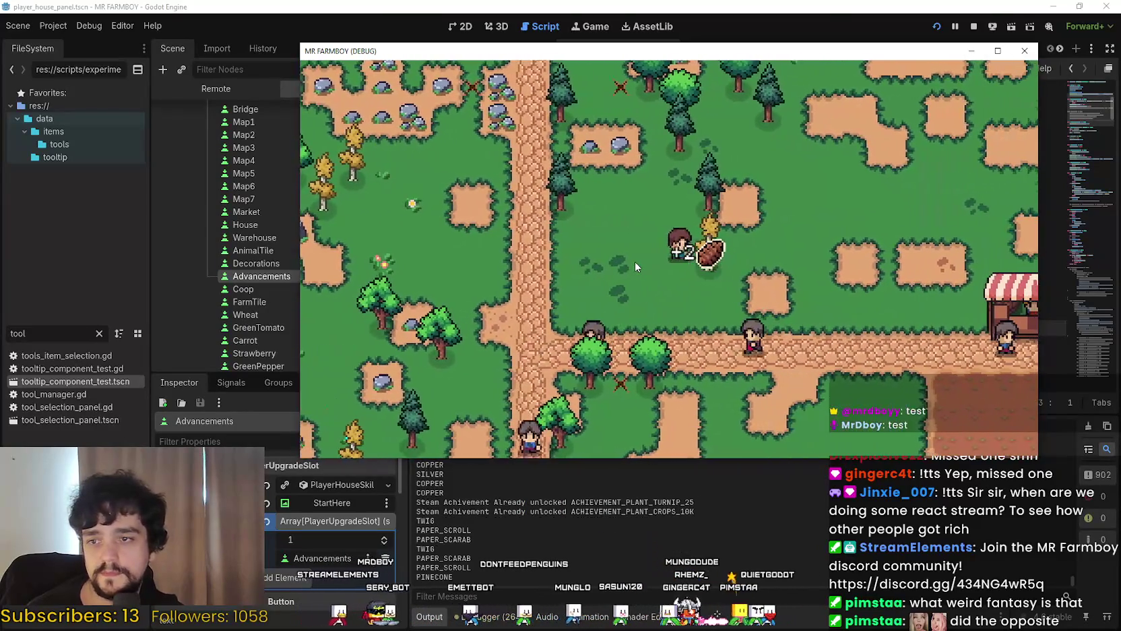
key(d)
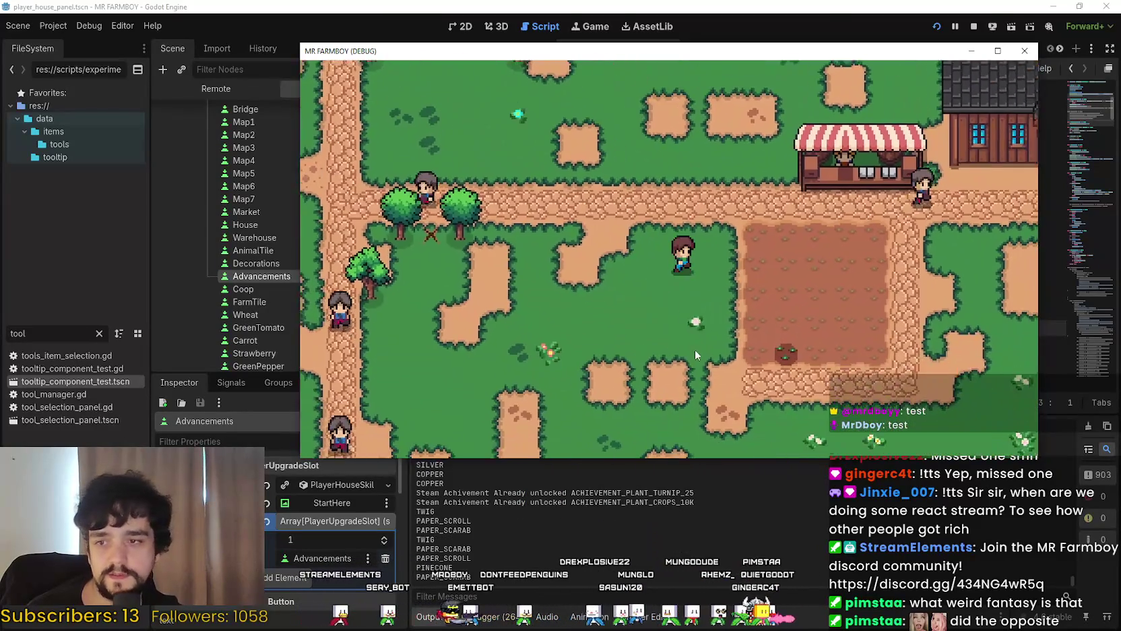
key(s)
key(a)
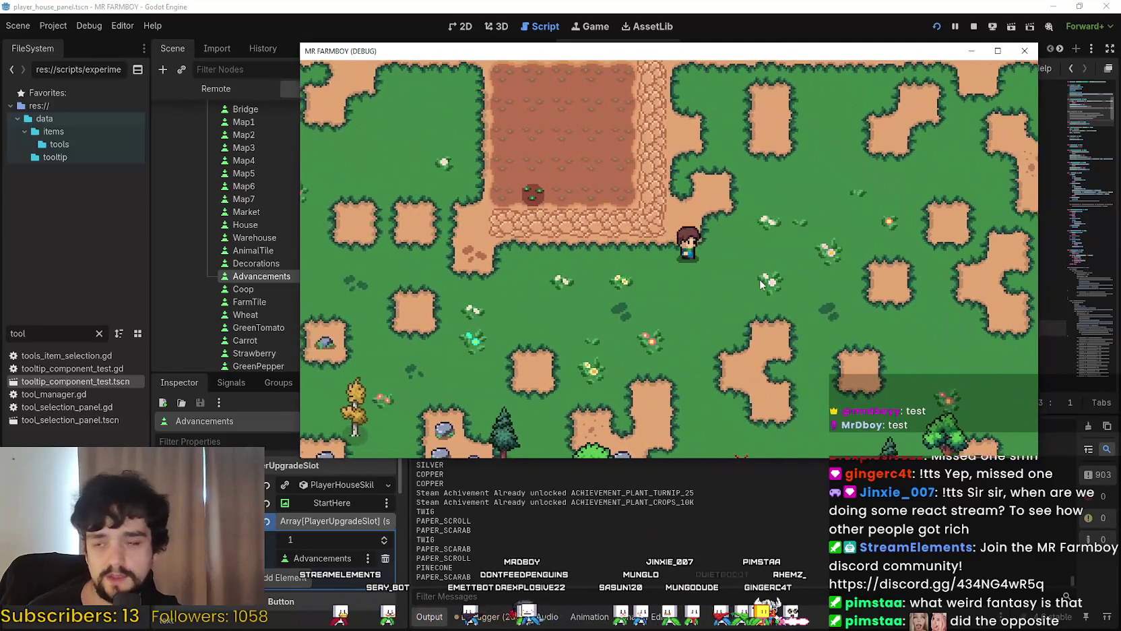
key(c)
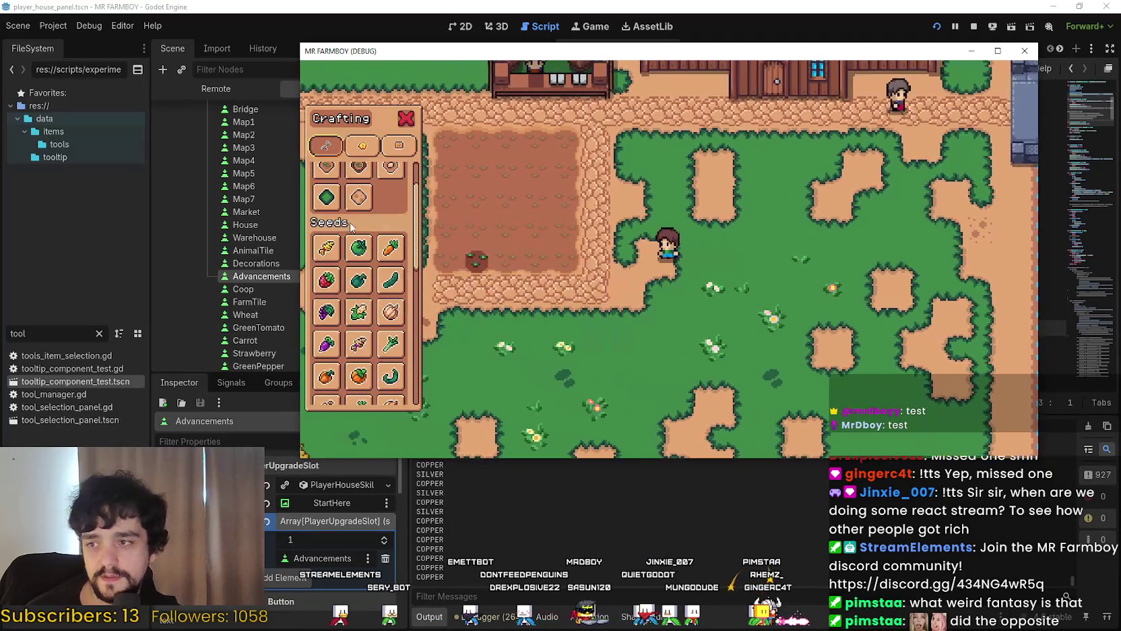
Start placing a land tile and walk around the farmland looking for a spot
key(a)
key(w)
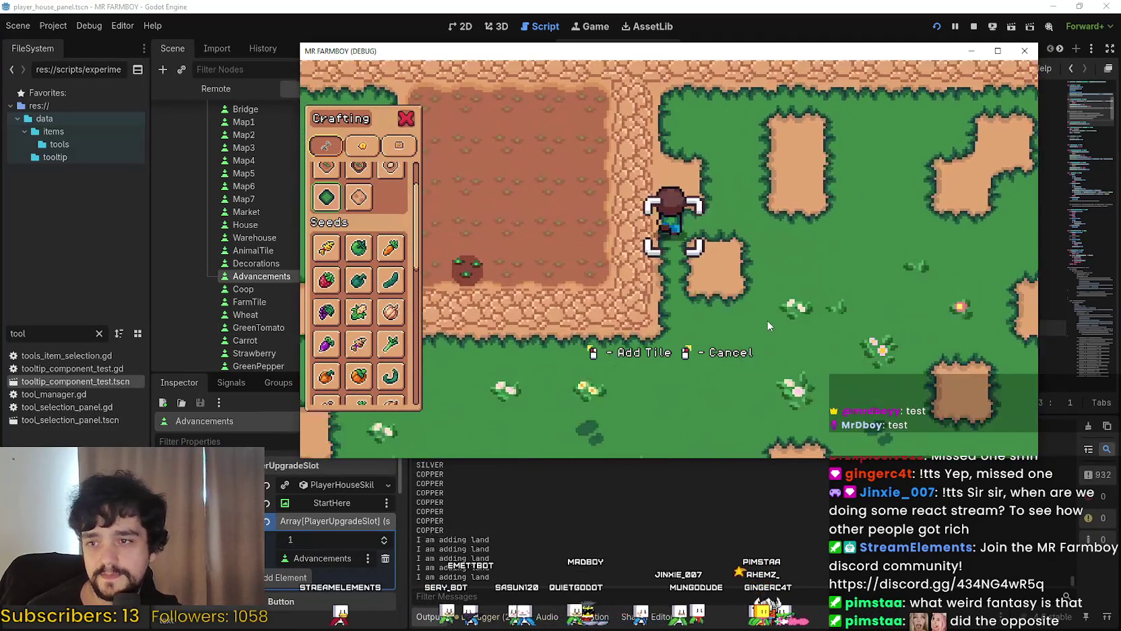
key(s)
key(a)
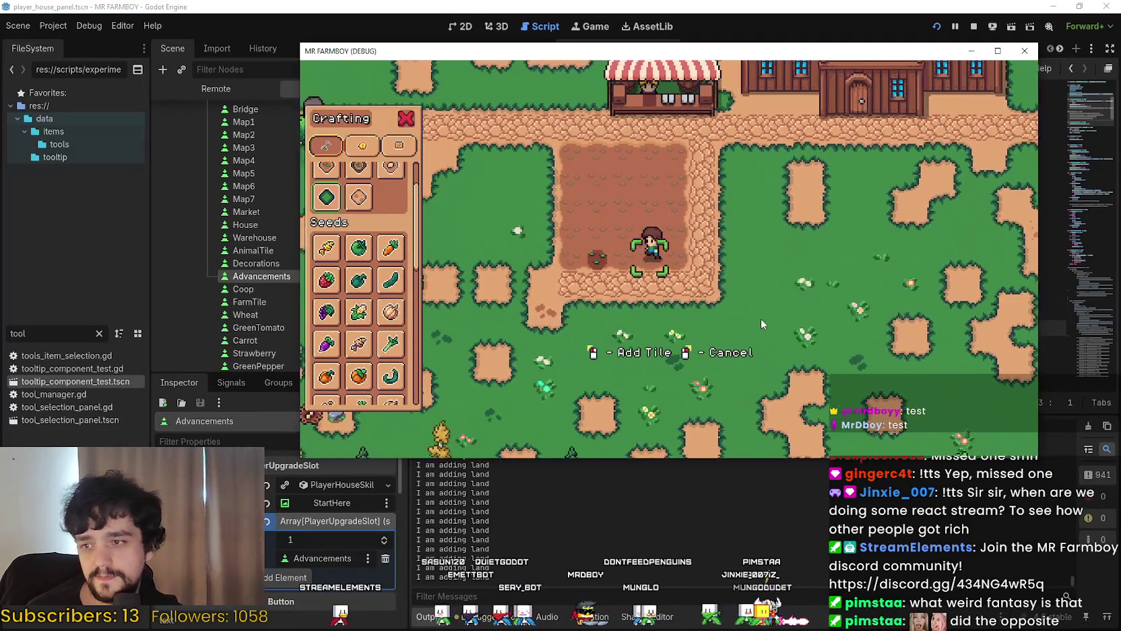
key(s)
key(a)
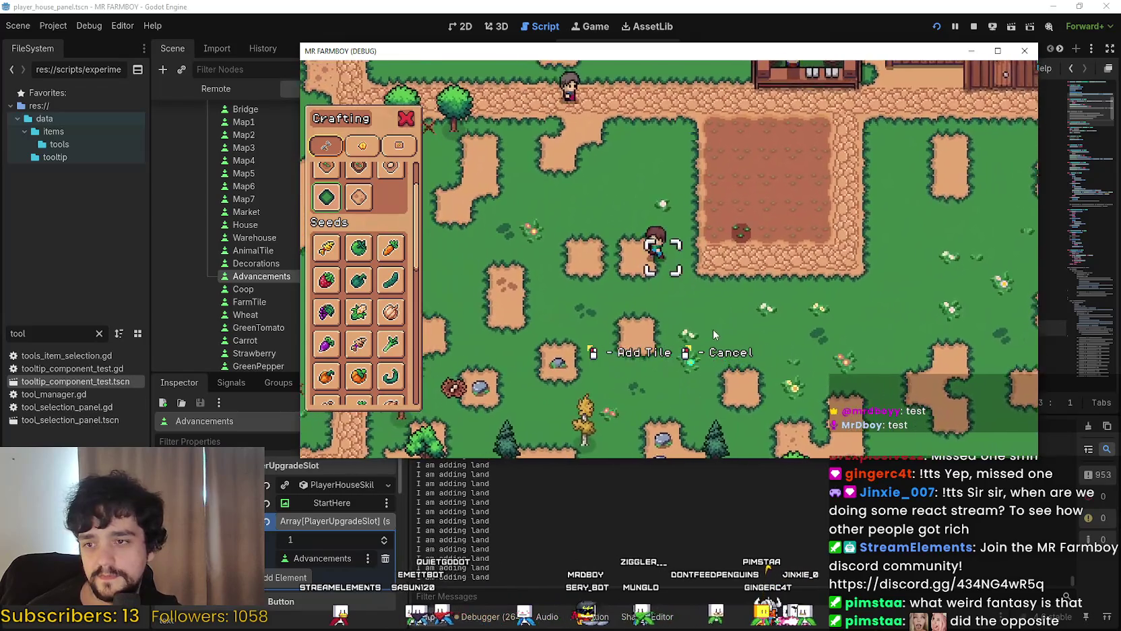
key(a)
key(w)
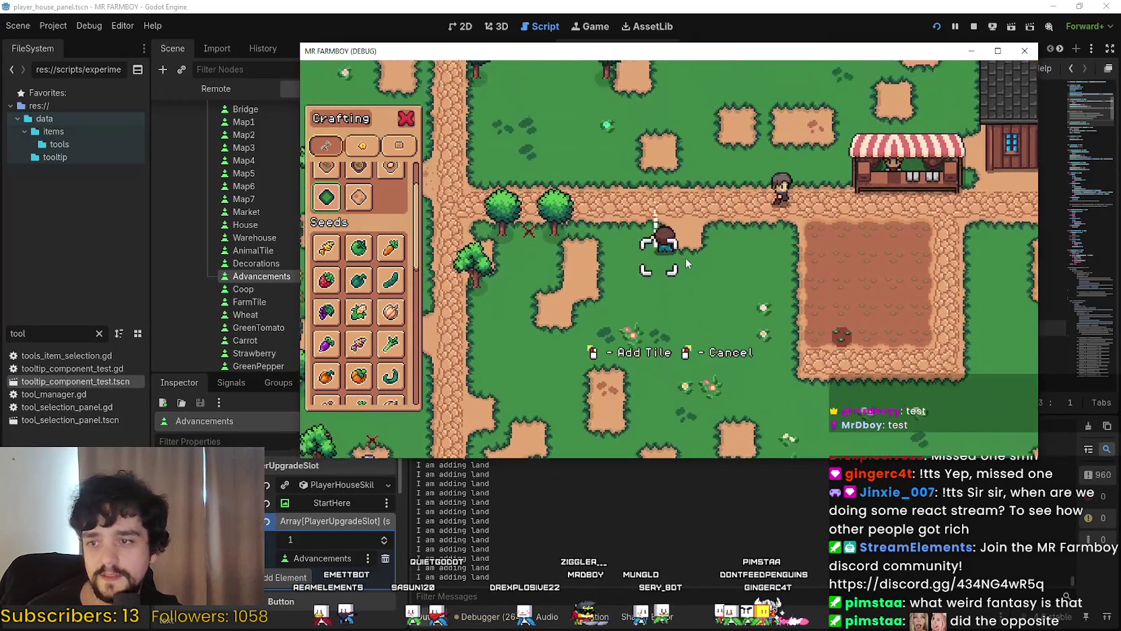
key(s)
key(d)
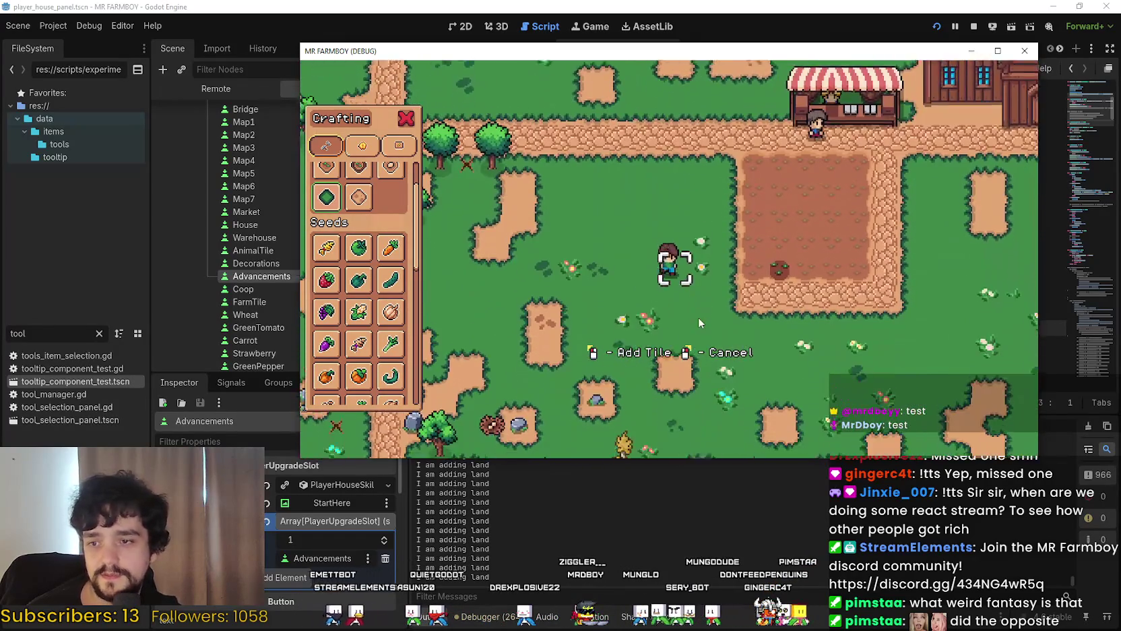
key(d)
key(s)
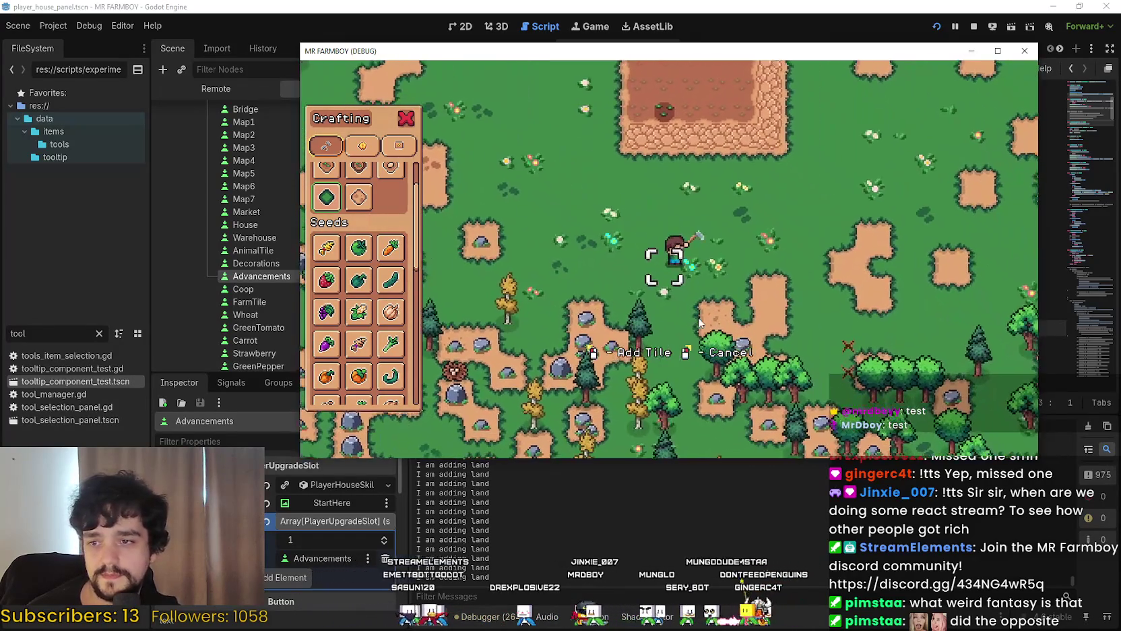
Walk the player up to the house front and left along it
key(d)
key(w)
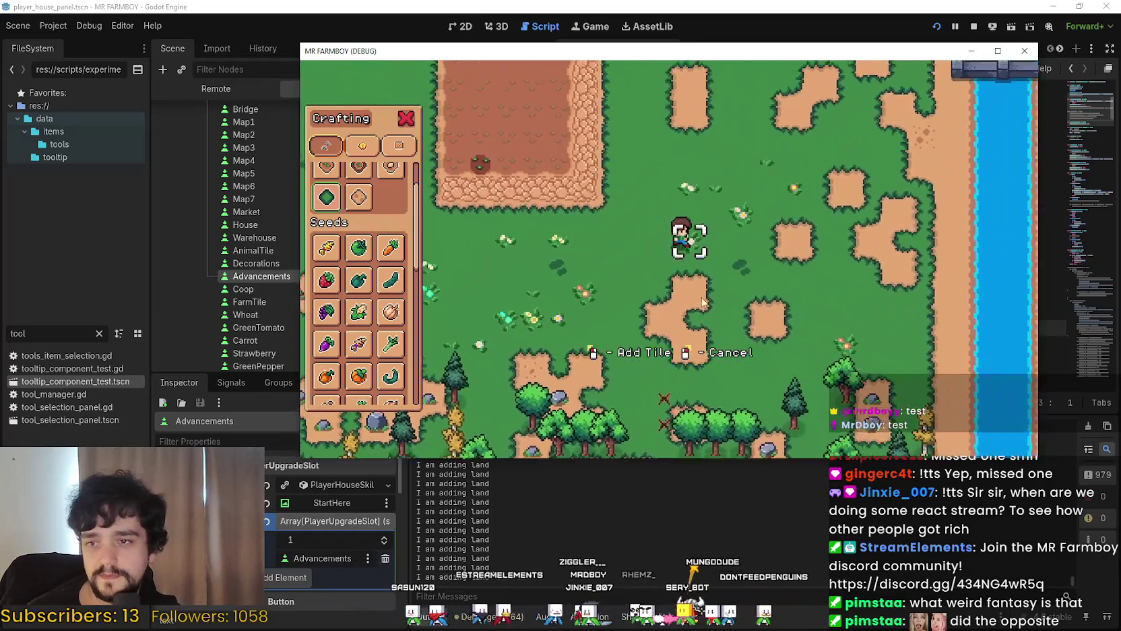
key(d)
key(w)
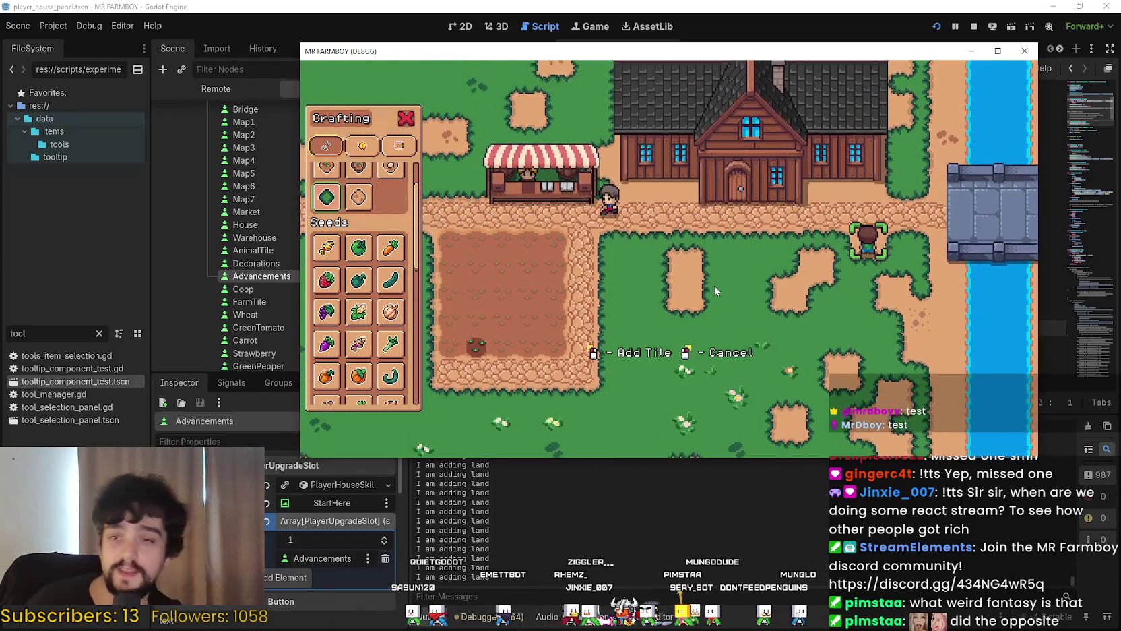
key(w)
key(a)
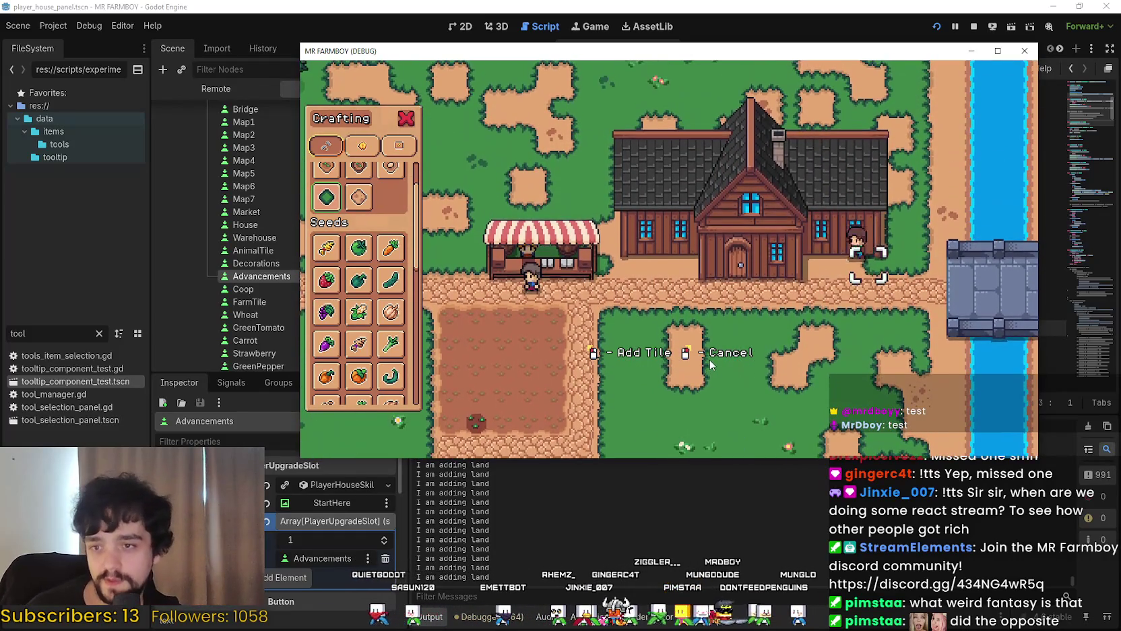
key(a)
scroll(736, 295, up, 2)
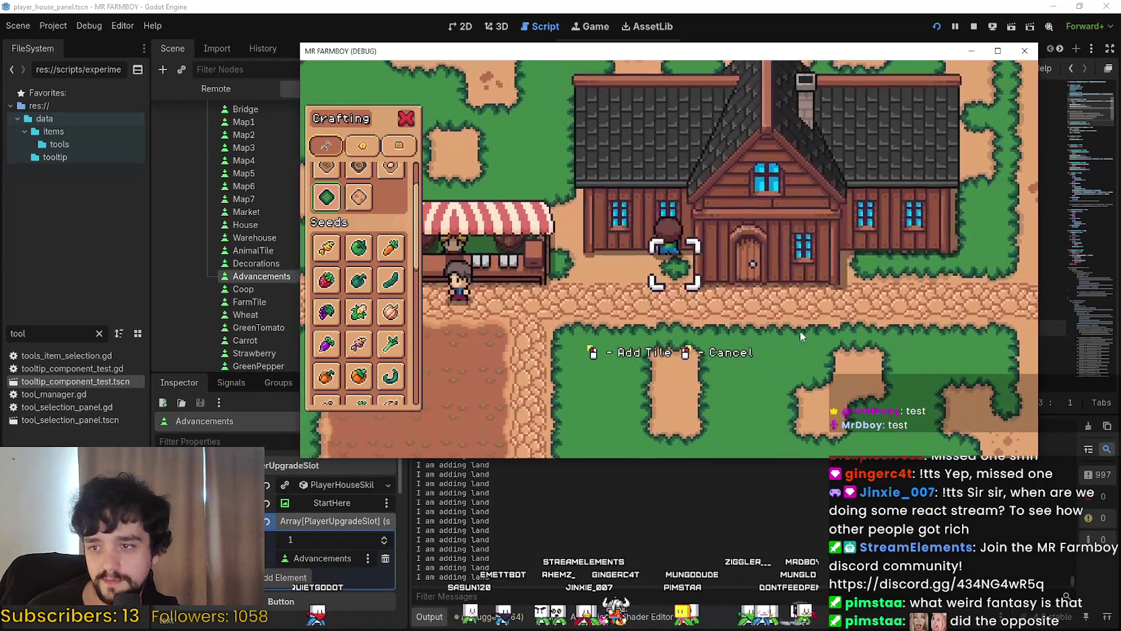
key(a)
key(w)
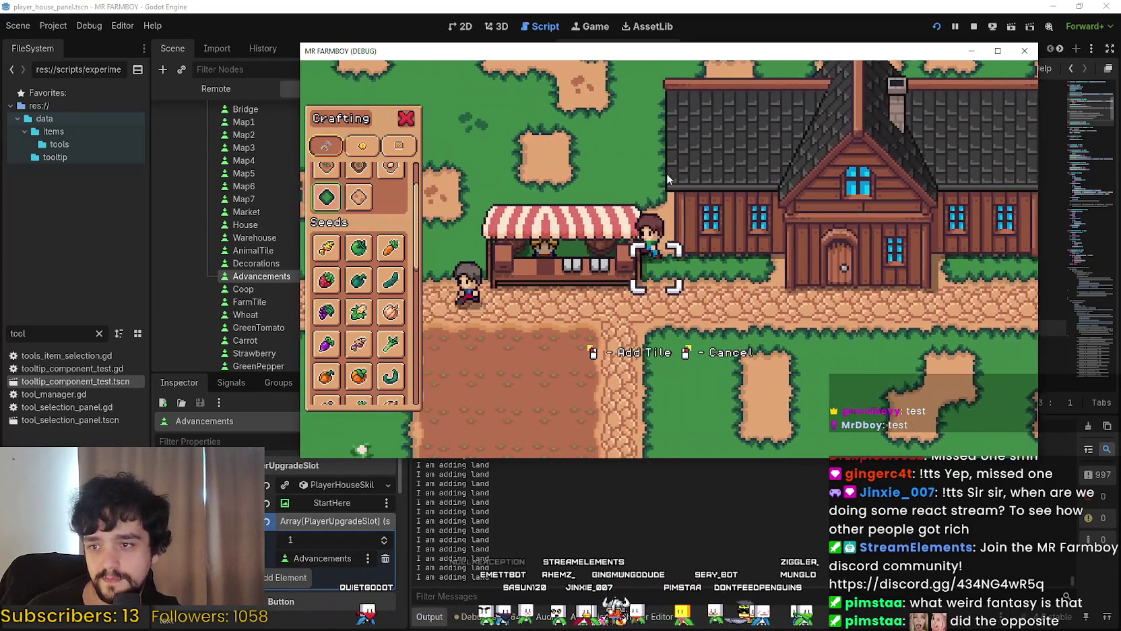
Walk behind the house toward the river and up the field, then cancel tile placement
key(w)
key(d)
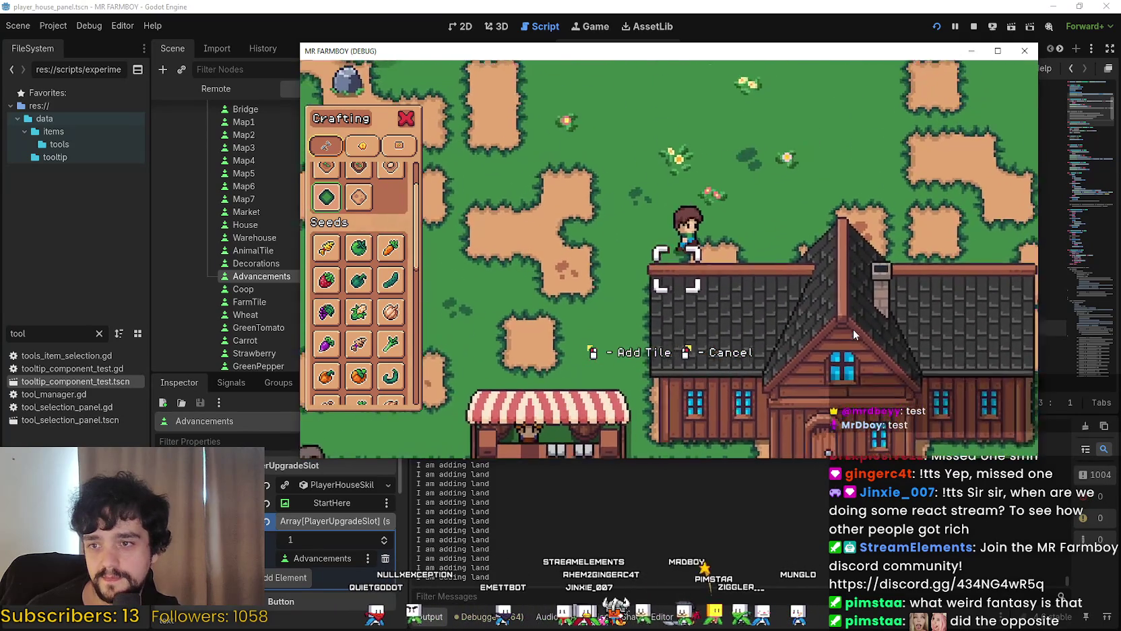
key(d)
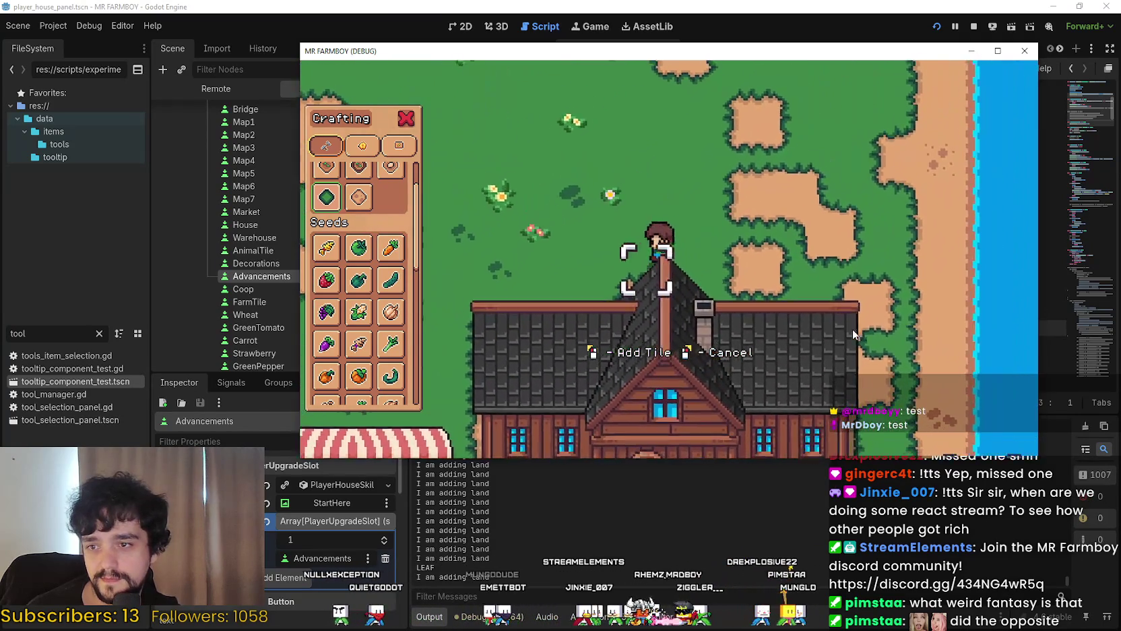
key(d)
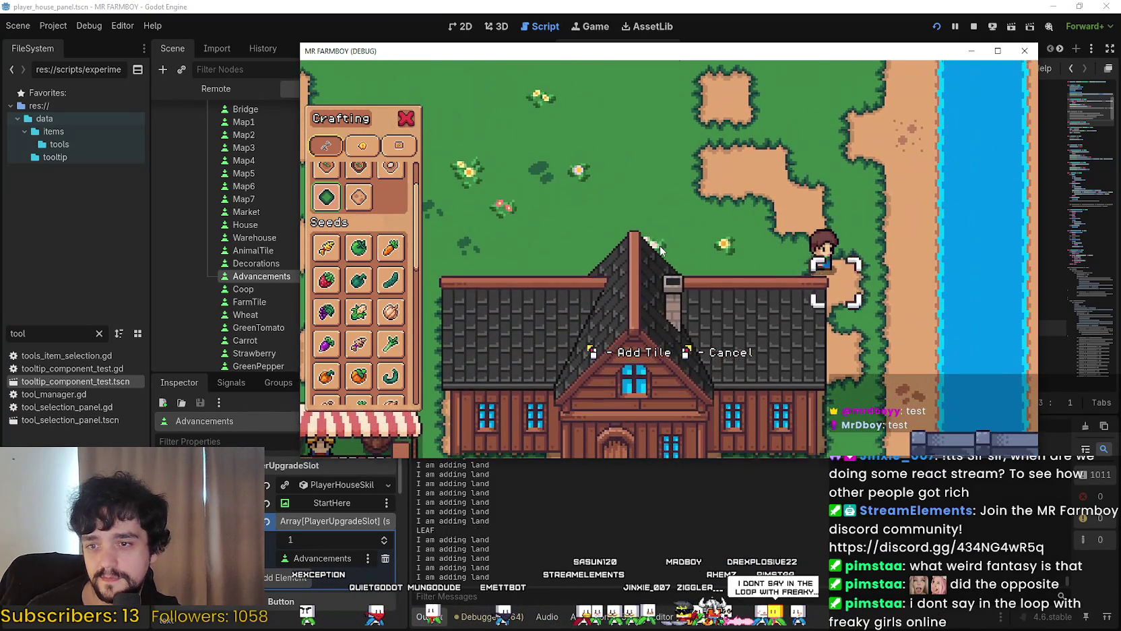
key(w)
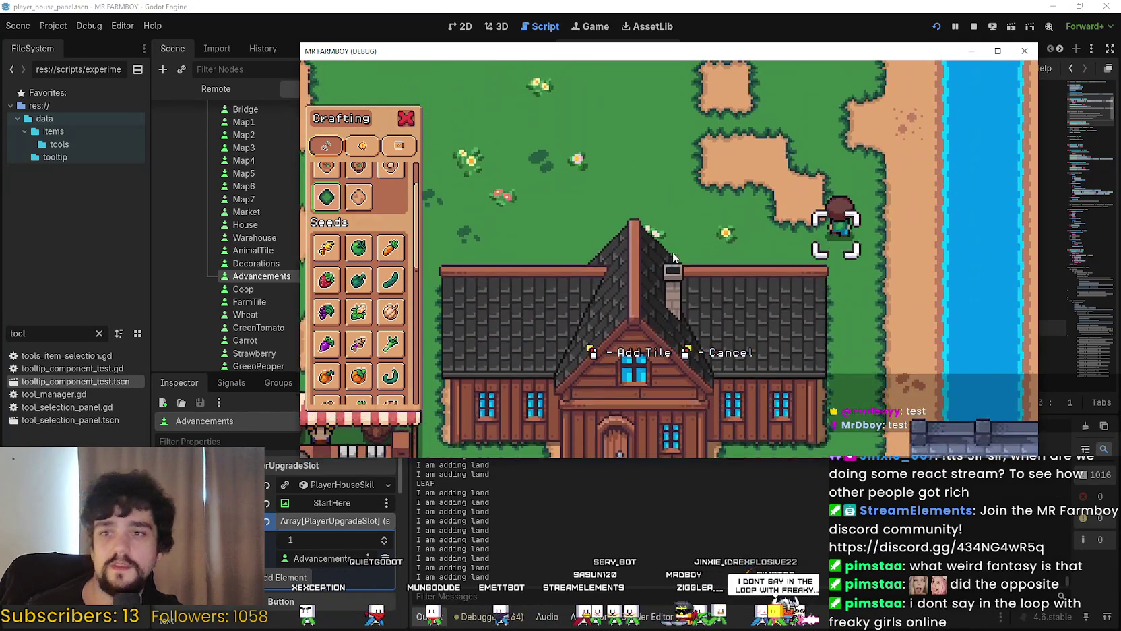
key(a)
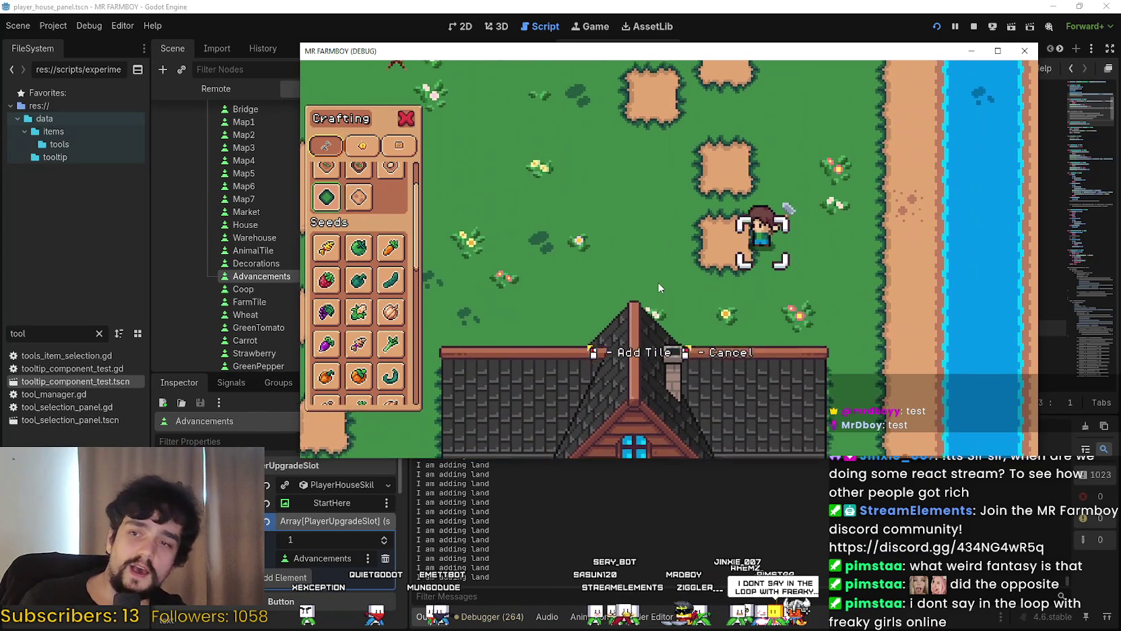
key(a)
key(w)
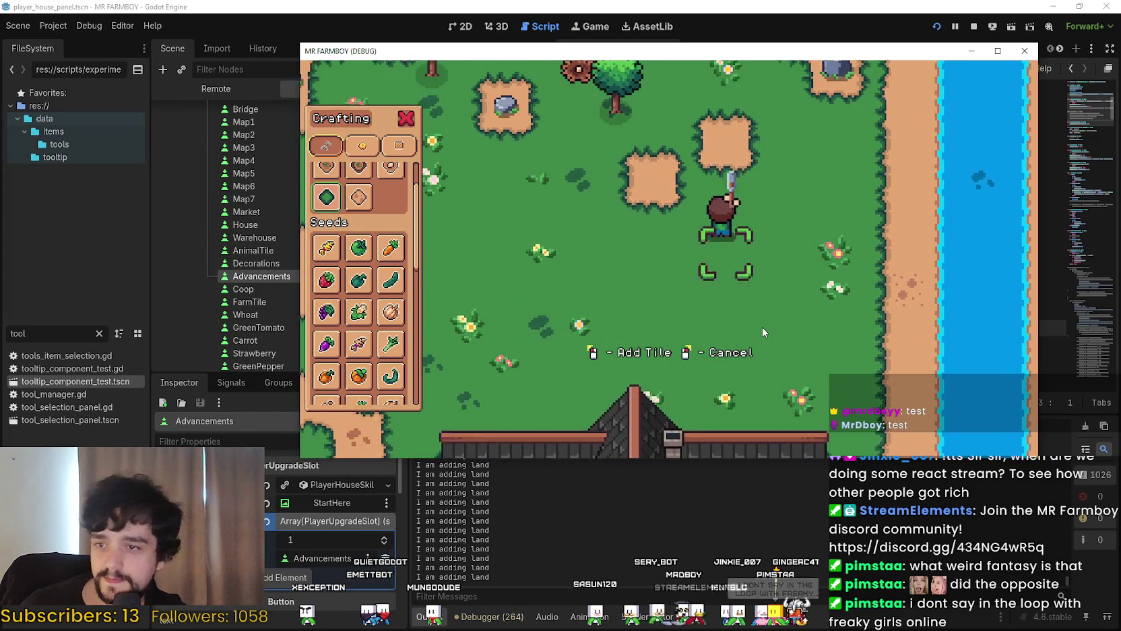
right_click(756, 319)
Walk down past the house and back, then switch to the 2026-02 screenshots folder
key(s)
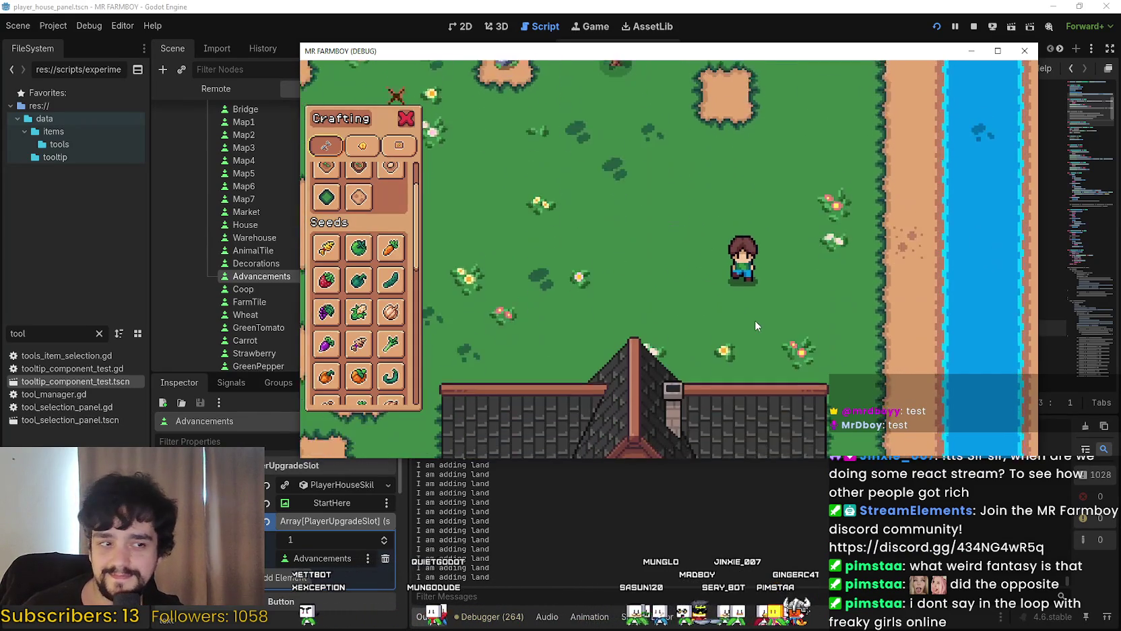
key(s)
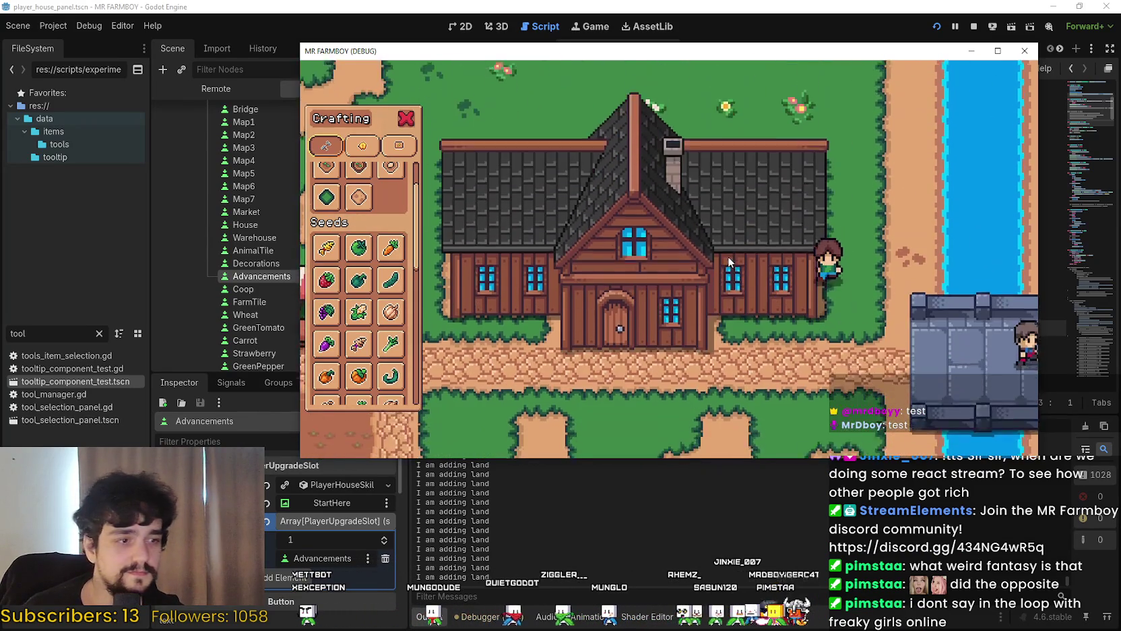
key(s)
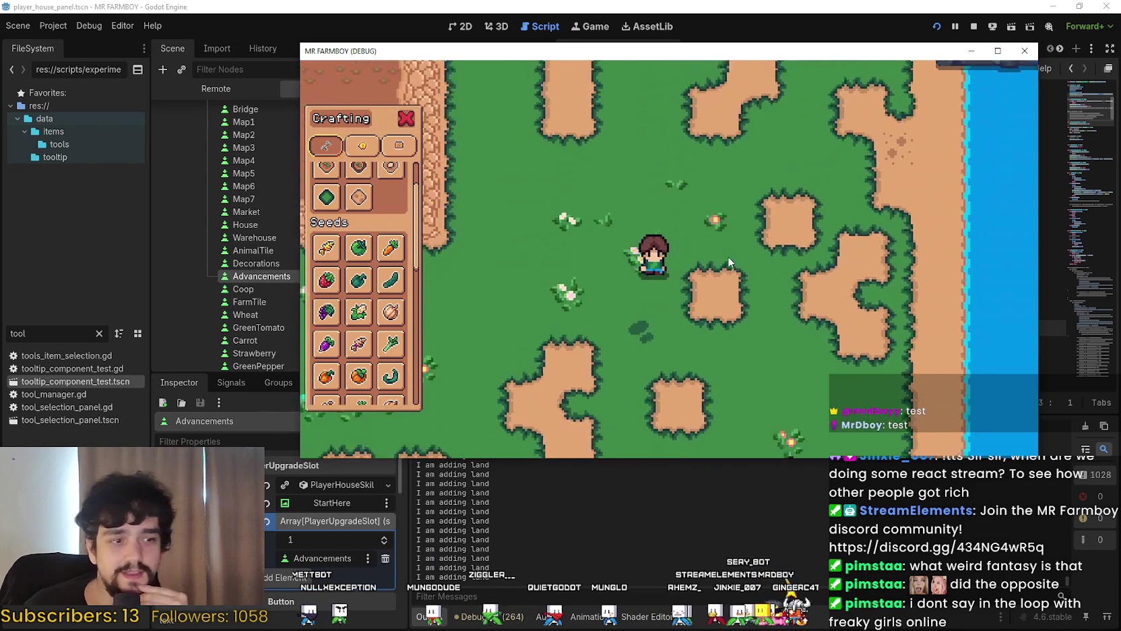
key(w)
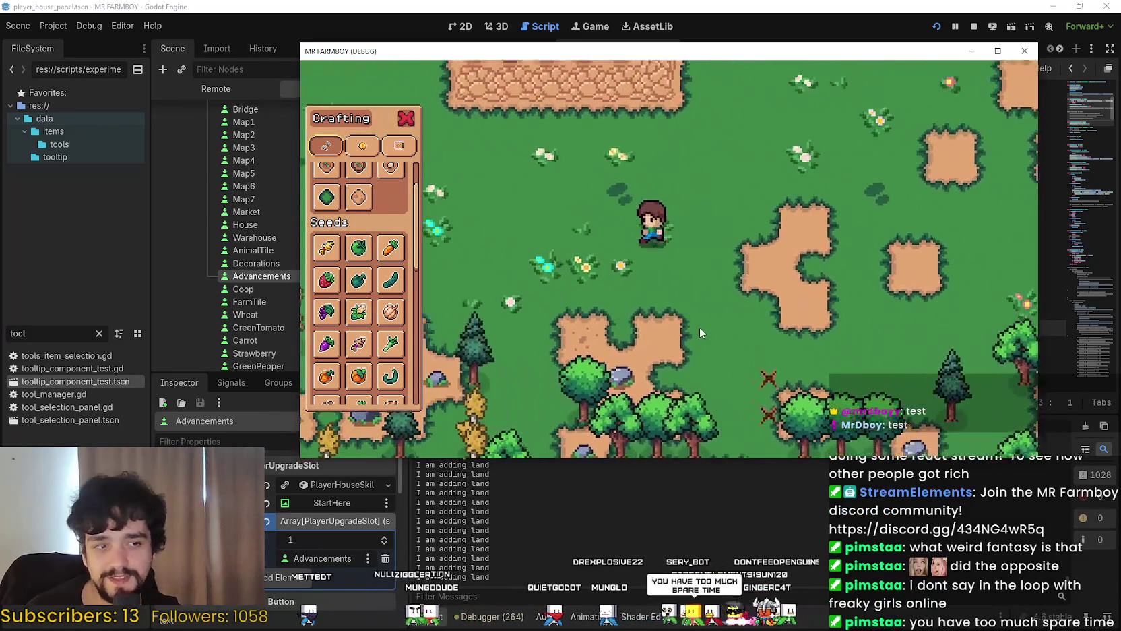
key(w)
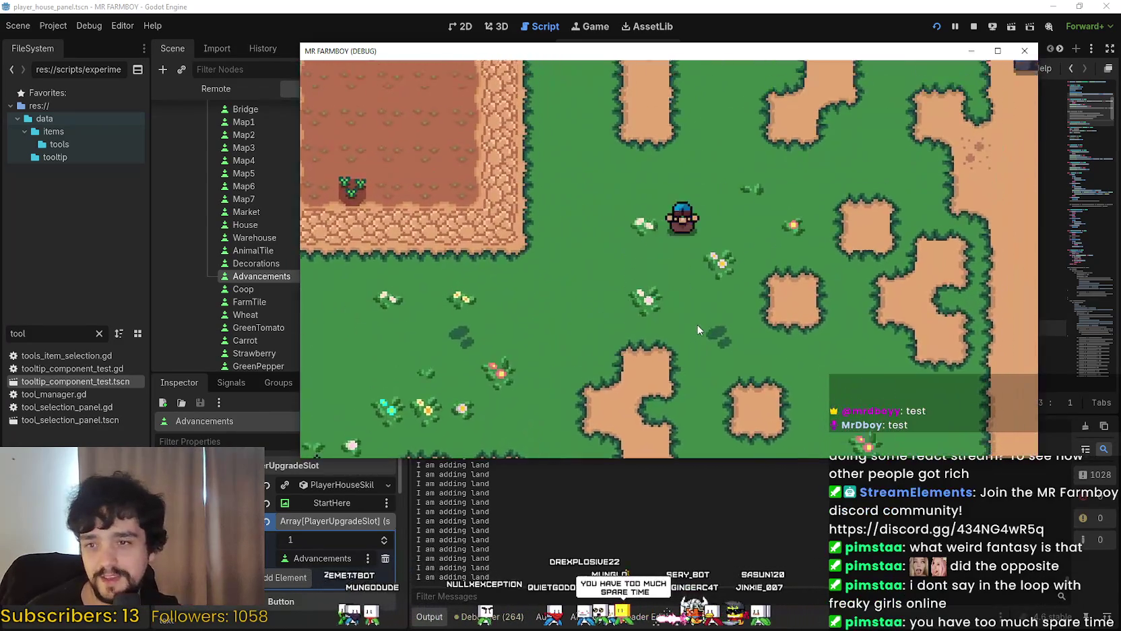
key(s)
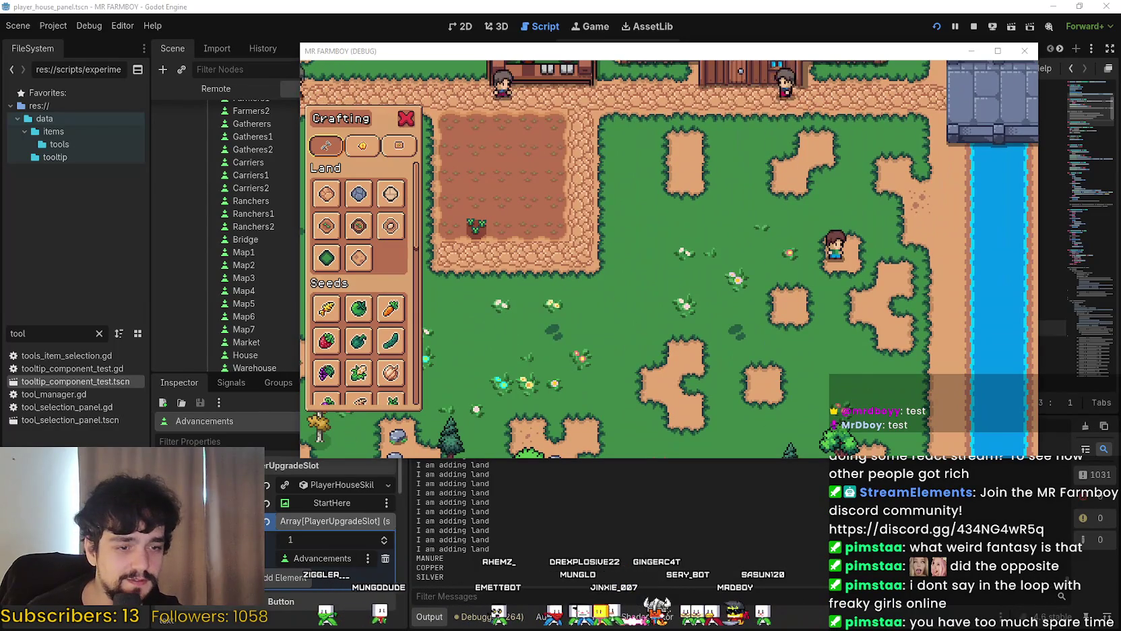
key(alt+Tab)
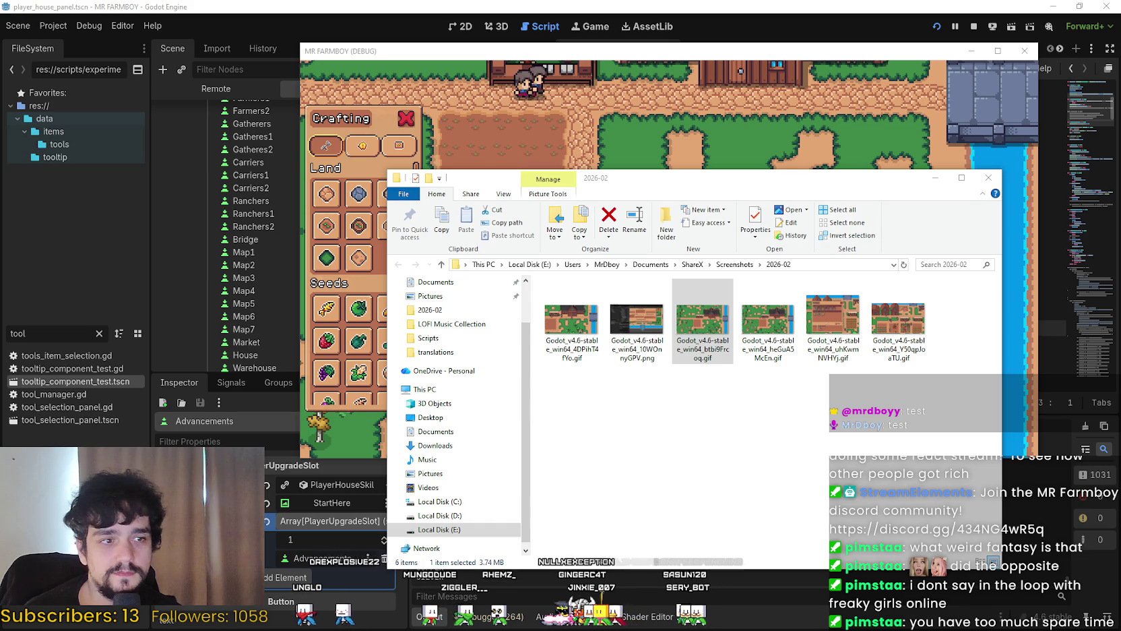
key(Return)
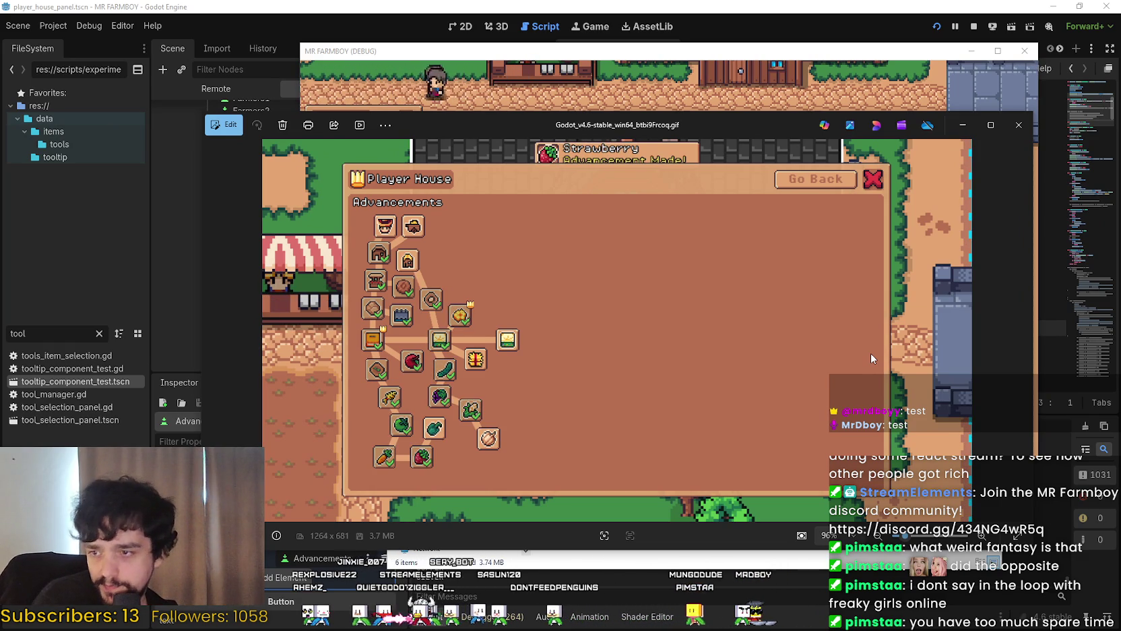
click(1026, 135)
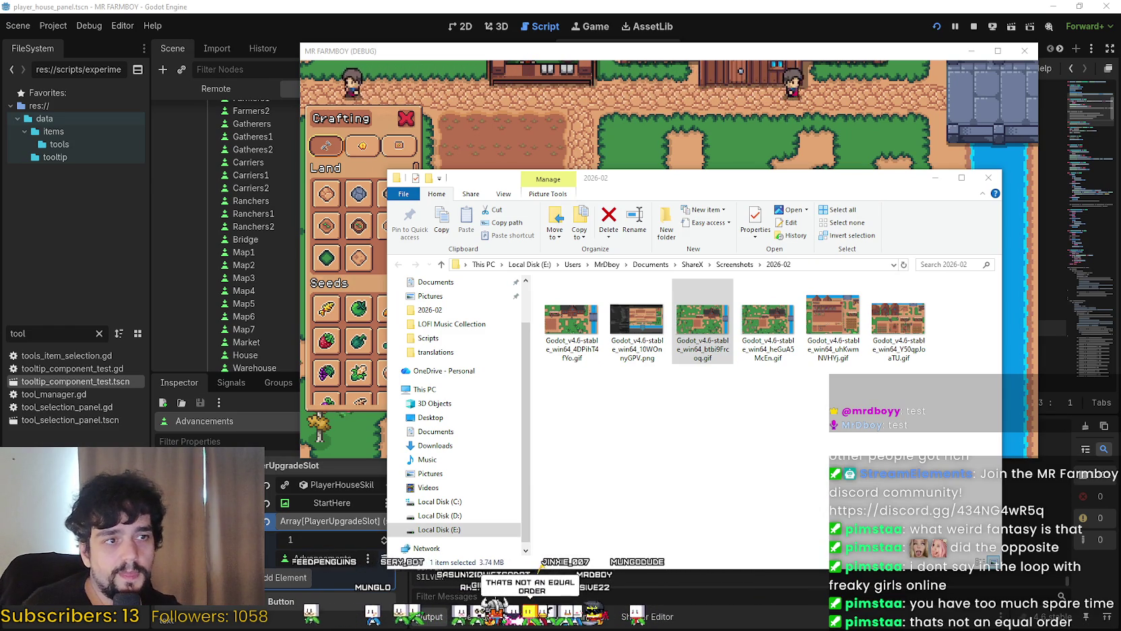
mouse_move(0, 276)
mouse_down()
mouse_move(536, 275)
mouse_move(534, 75)
mouse_up()
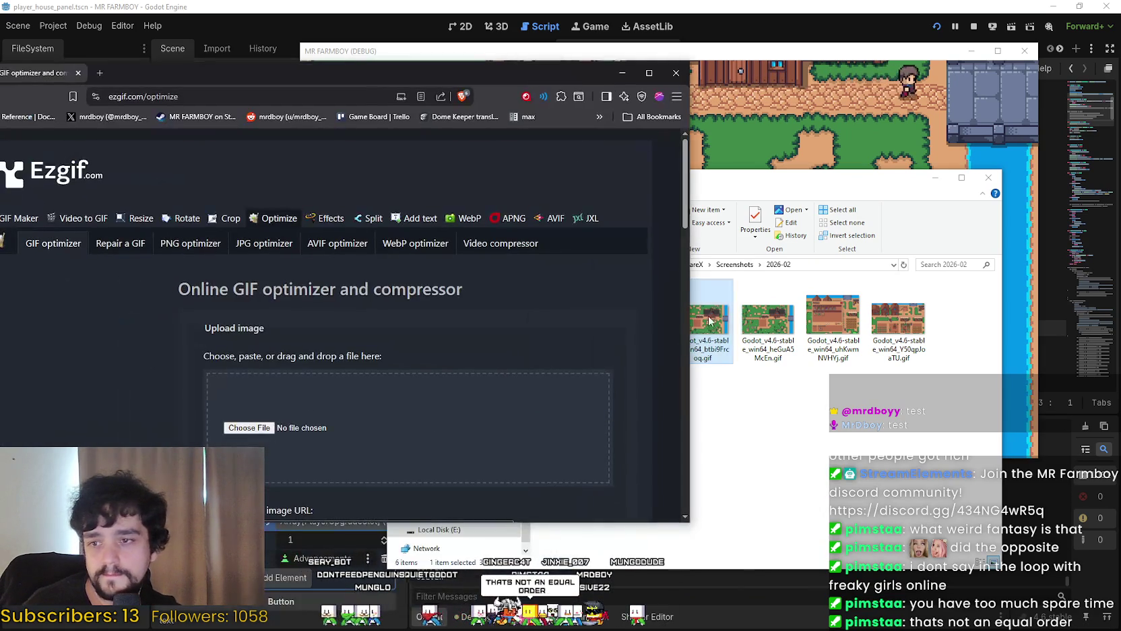
Upload the recorded Player House GIF to Ezgif's speed tool
drag(711, 324, 320, 436)
scroll(401, 402, down, 3)
scroll(258, 396, down, 2)
scroll(174, 352, down, 1)
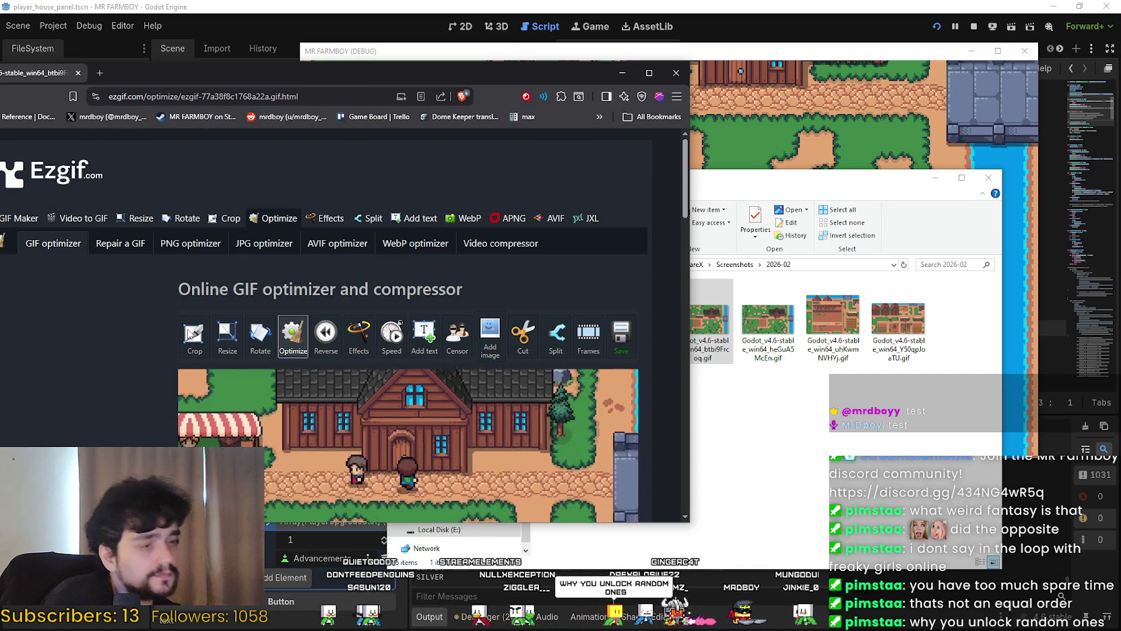
scroll(377, 283, down, 1)
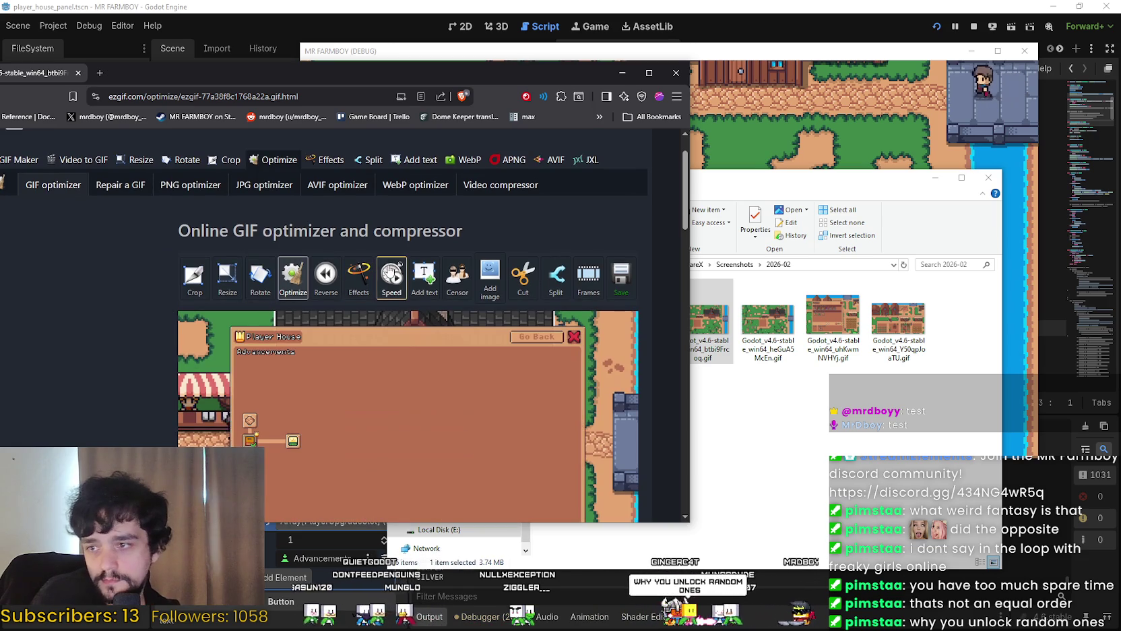
scroll(46, 337, down, 5)
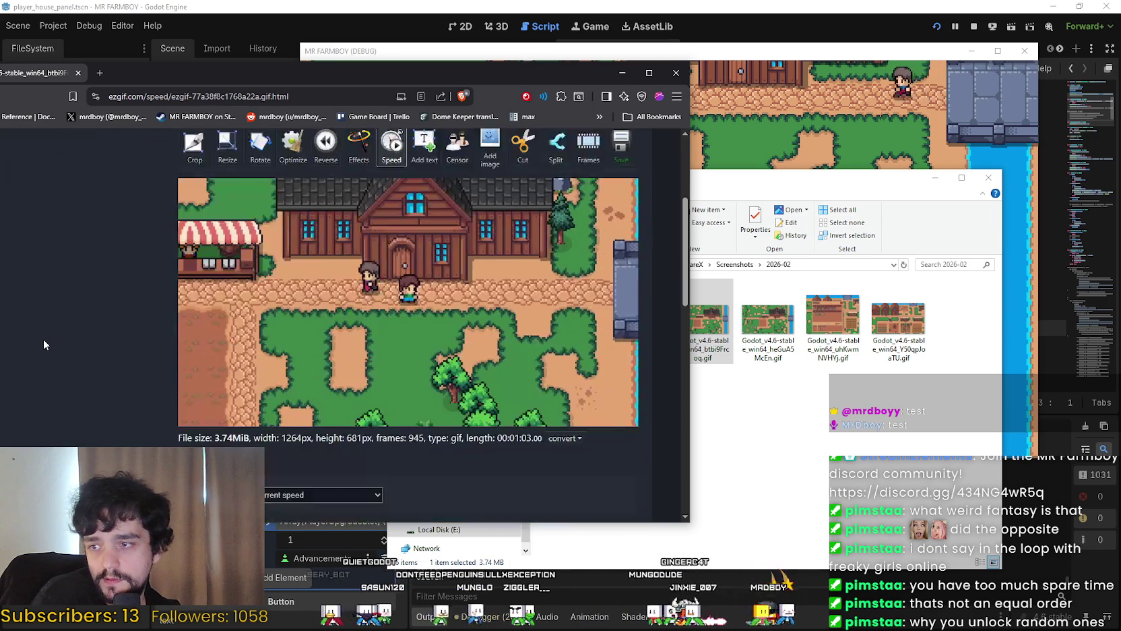
Set the speed to 50 '% of current speed' and apply it
click(284, 358)
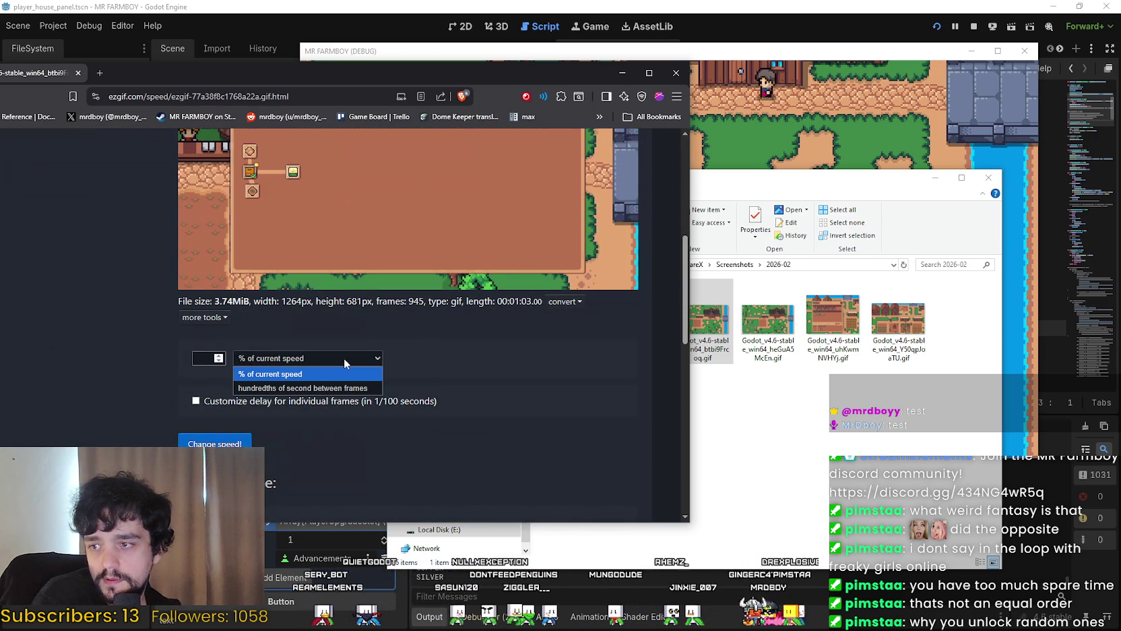
click(198, 350)
click(205, 358)
text(50)
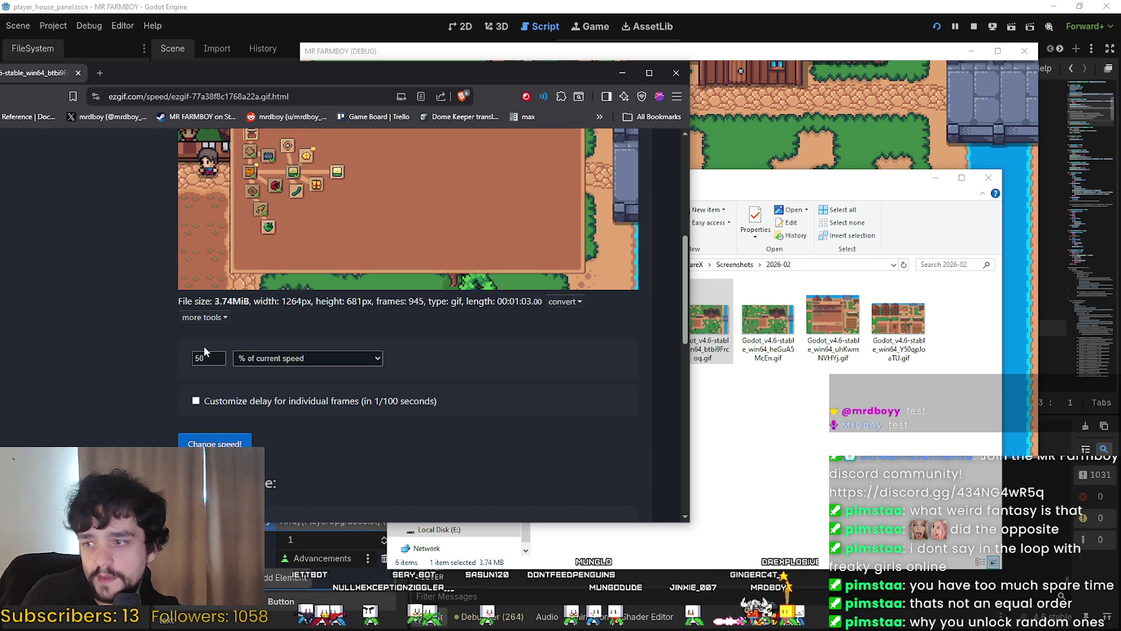
key(Return)
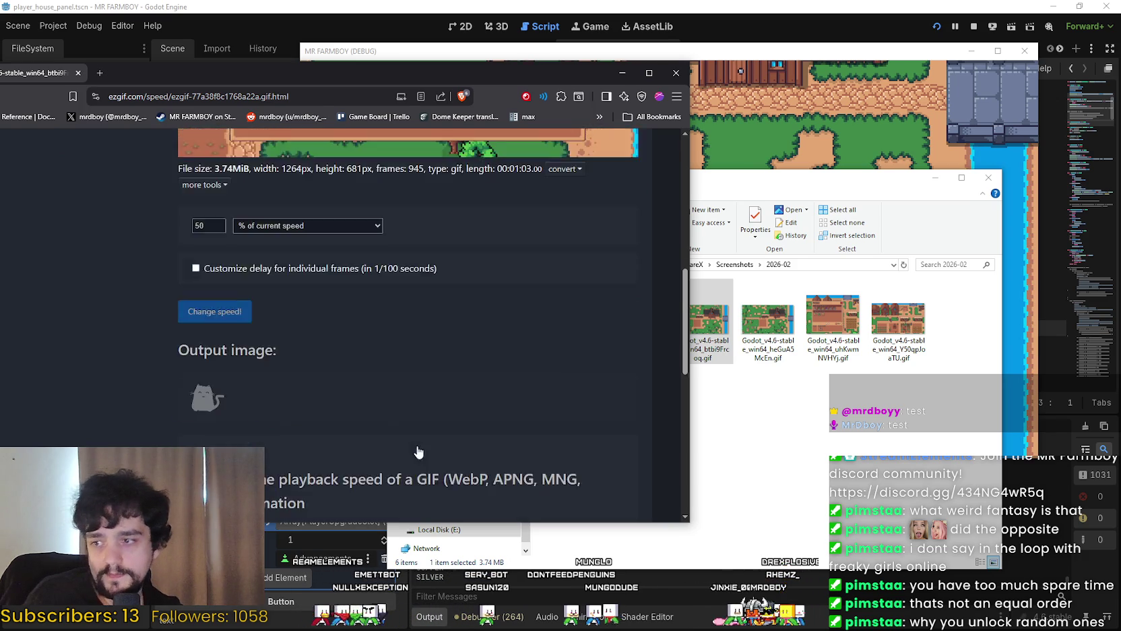
Review the slowed output GIF and drag the browser window to the right
scroll(594, 445, up, 2)
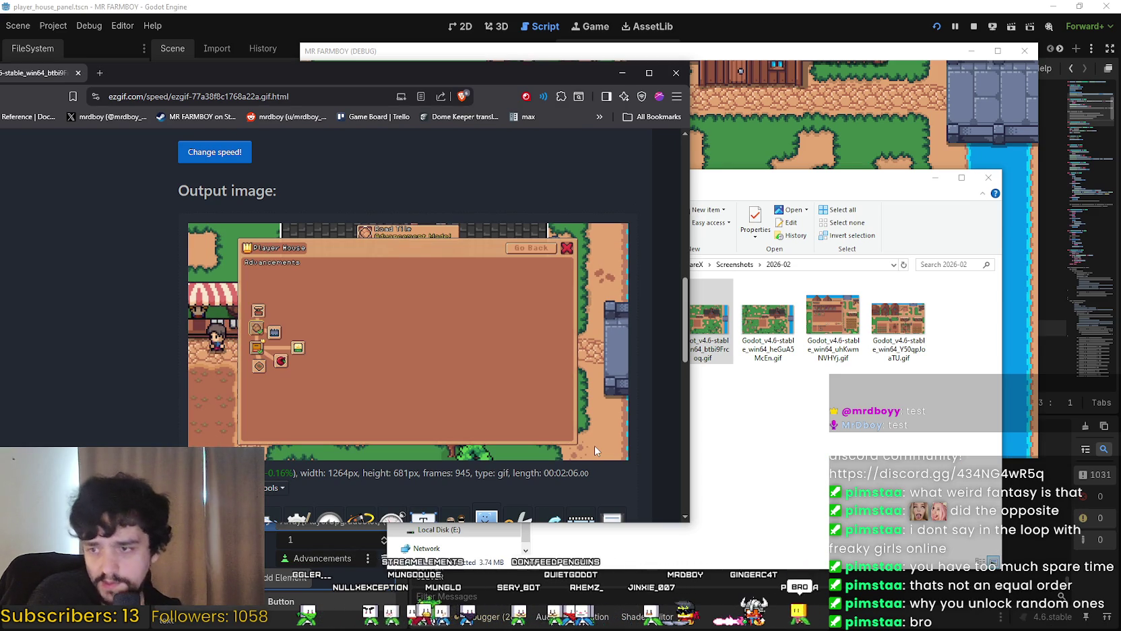
scroll(299, 414, down, 3)
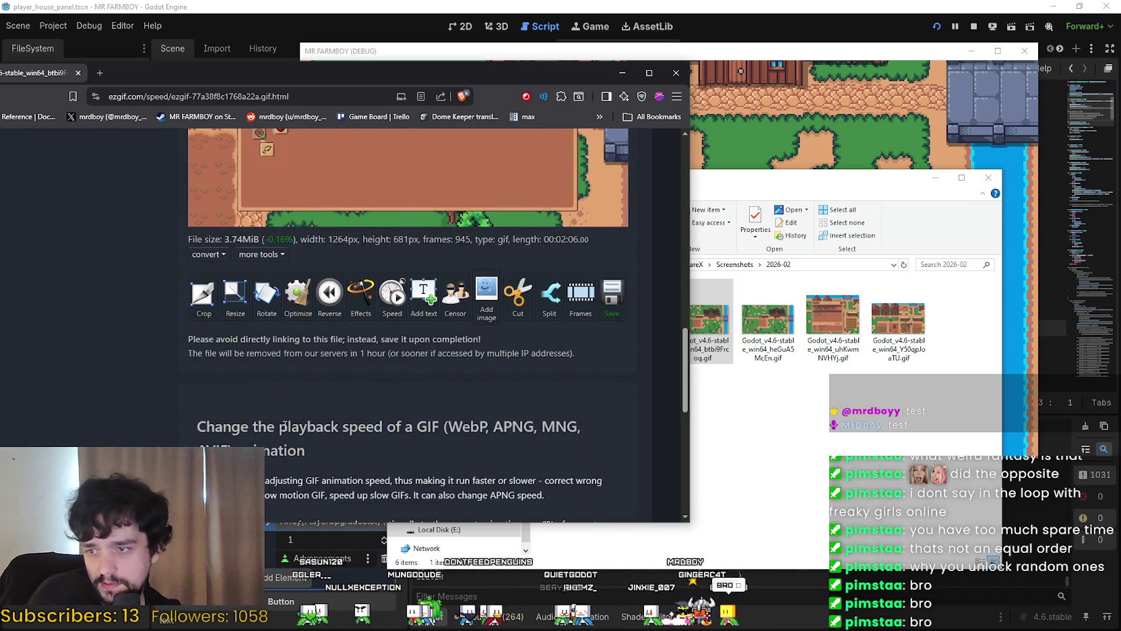
scroll(283, 424, up, 6)
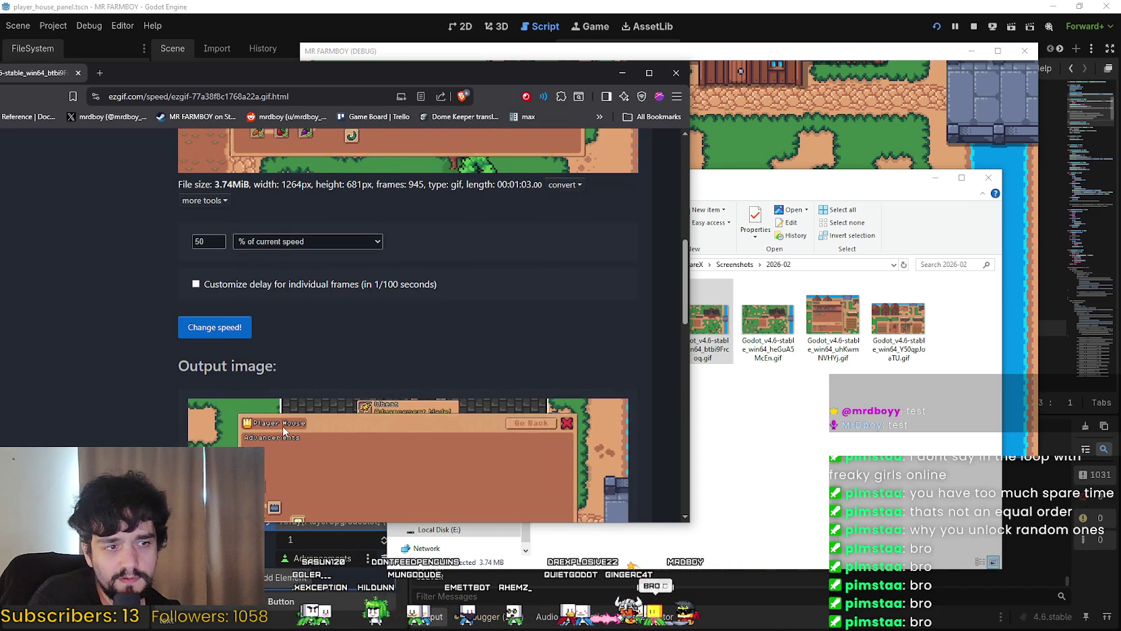
scroll(282, 425, up, 1)
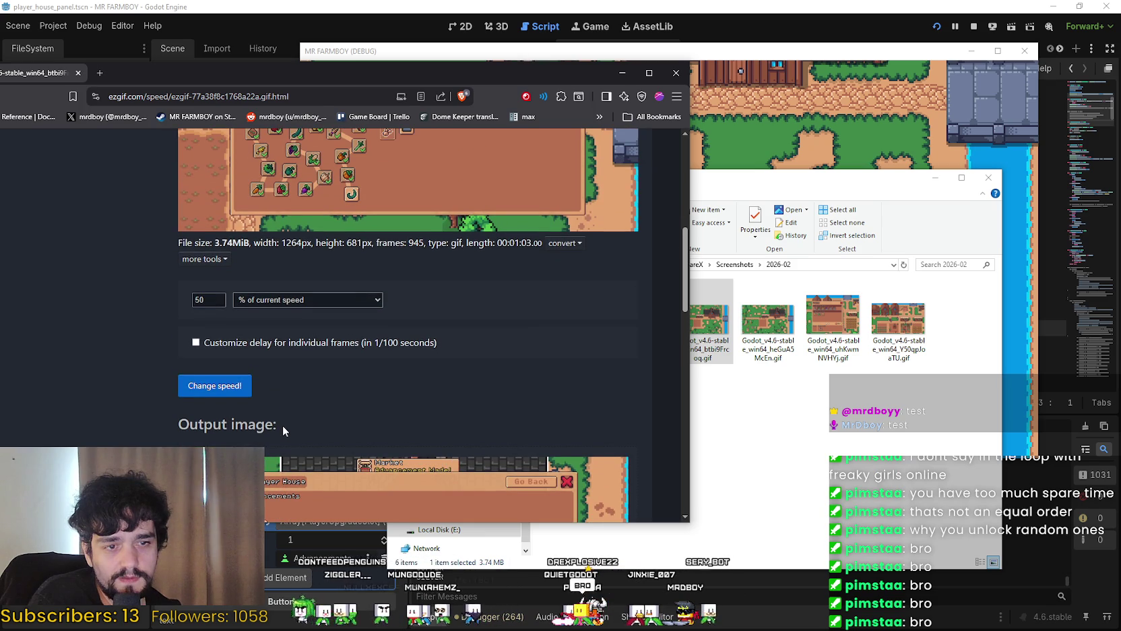
scroll(283, 424, down, 1)
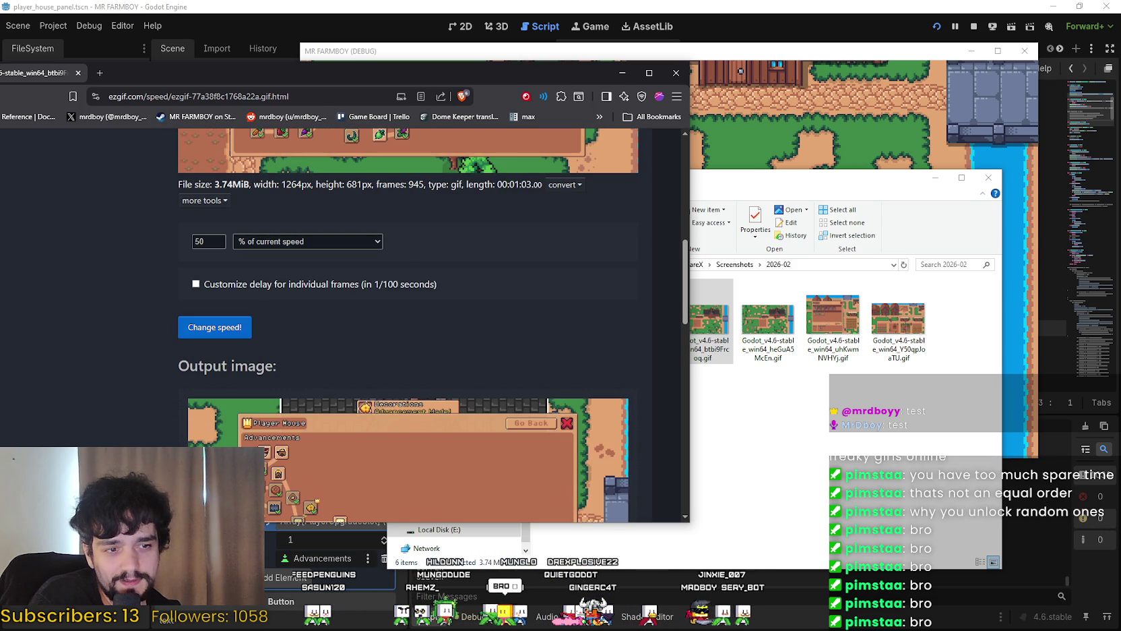
mouse_move(146, 66)
mouse_down()
mouse_move(390, 94)
mouse_move(282, 76)
mouse_up()
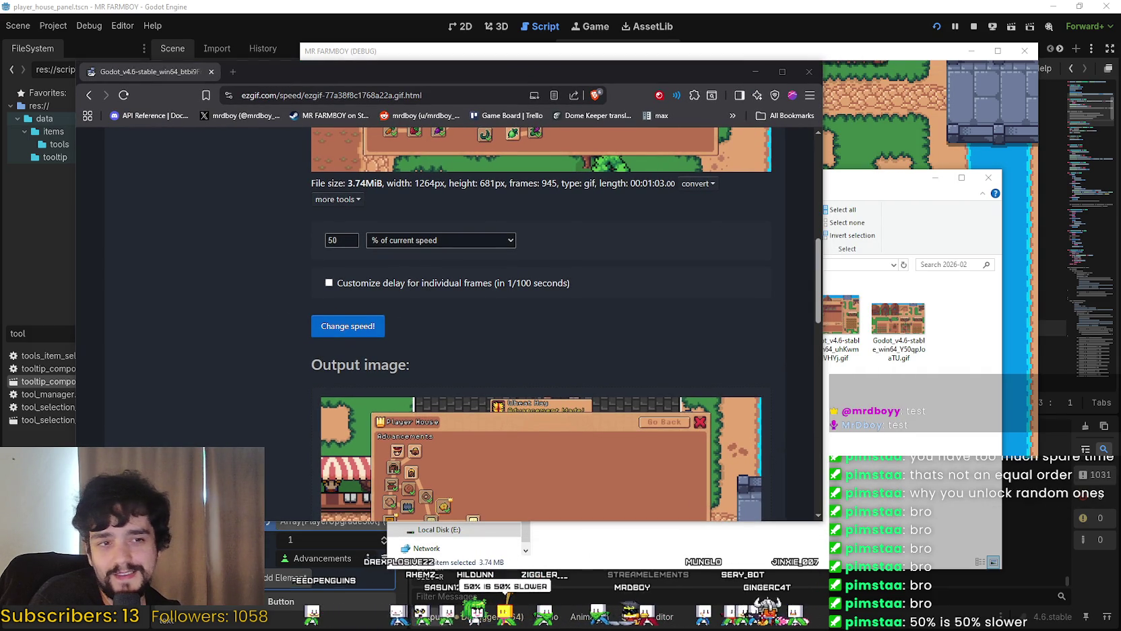
Speed the Player House GIF up to 150%, then to 200%
scroll(185, 309, up, 3)
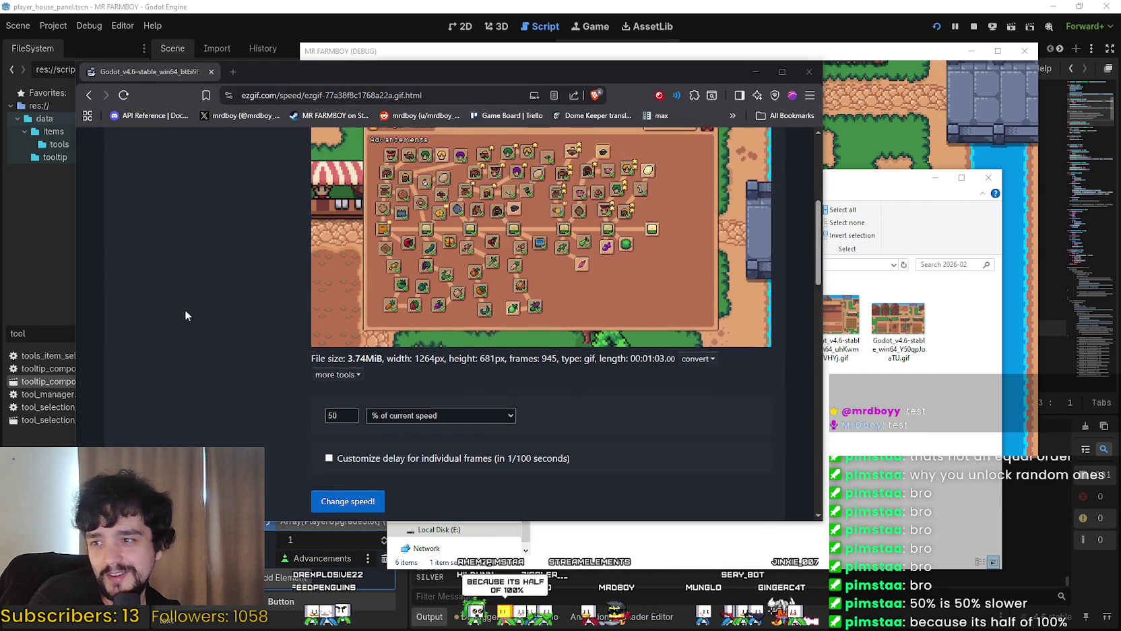
scroll(184, 309, up, 2)
scroll(186, 306, down, 2)
click(330, 416)
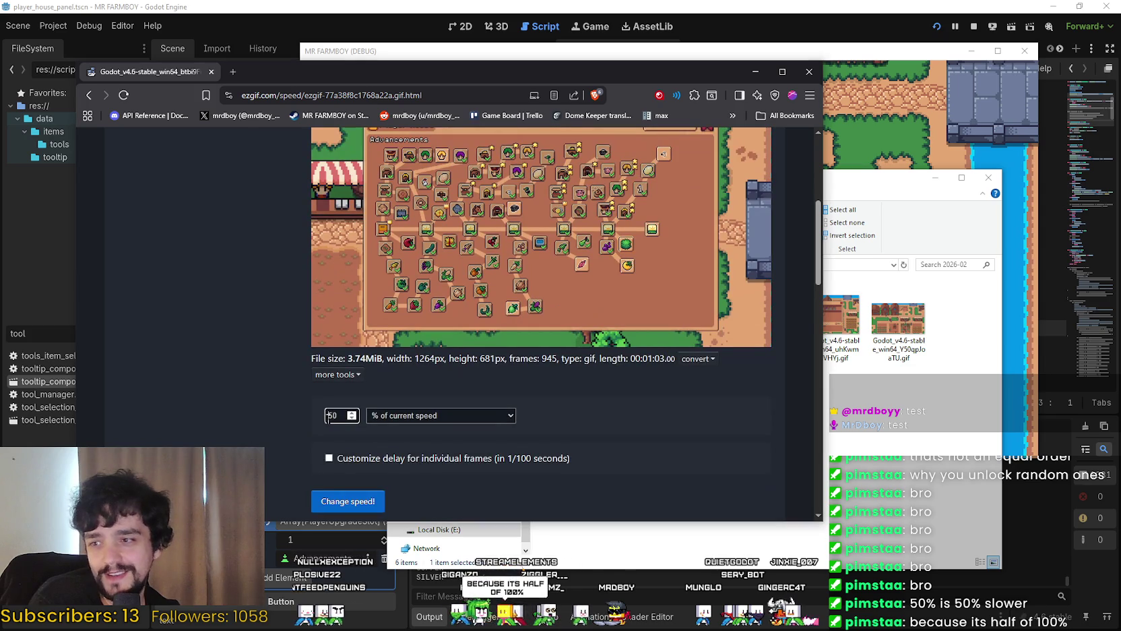
text(1)
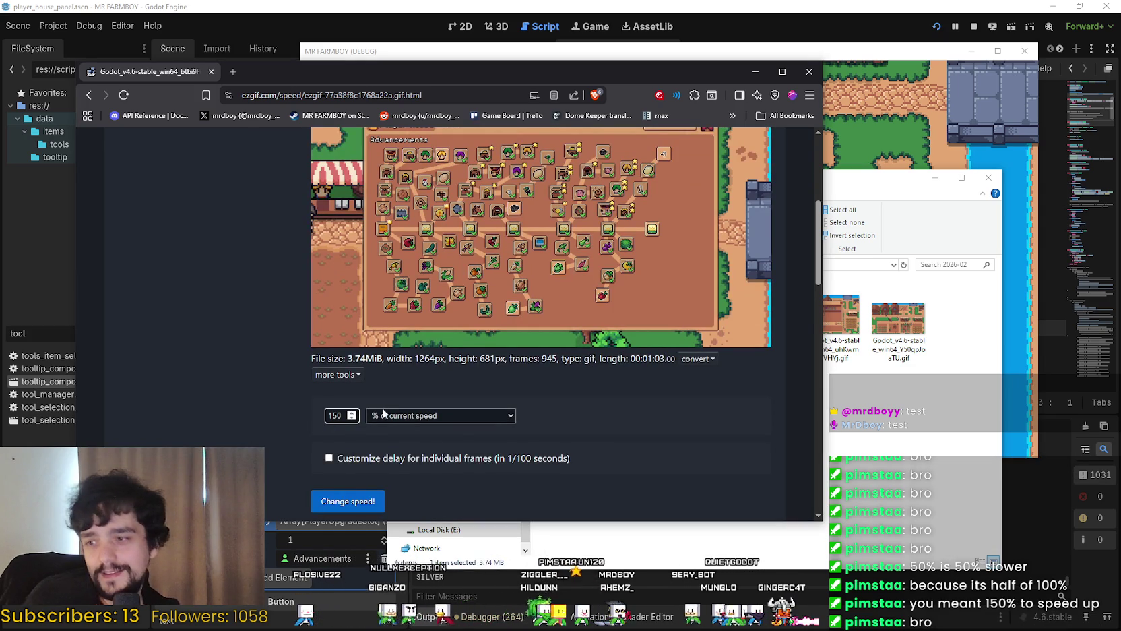
click(349, 500)
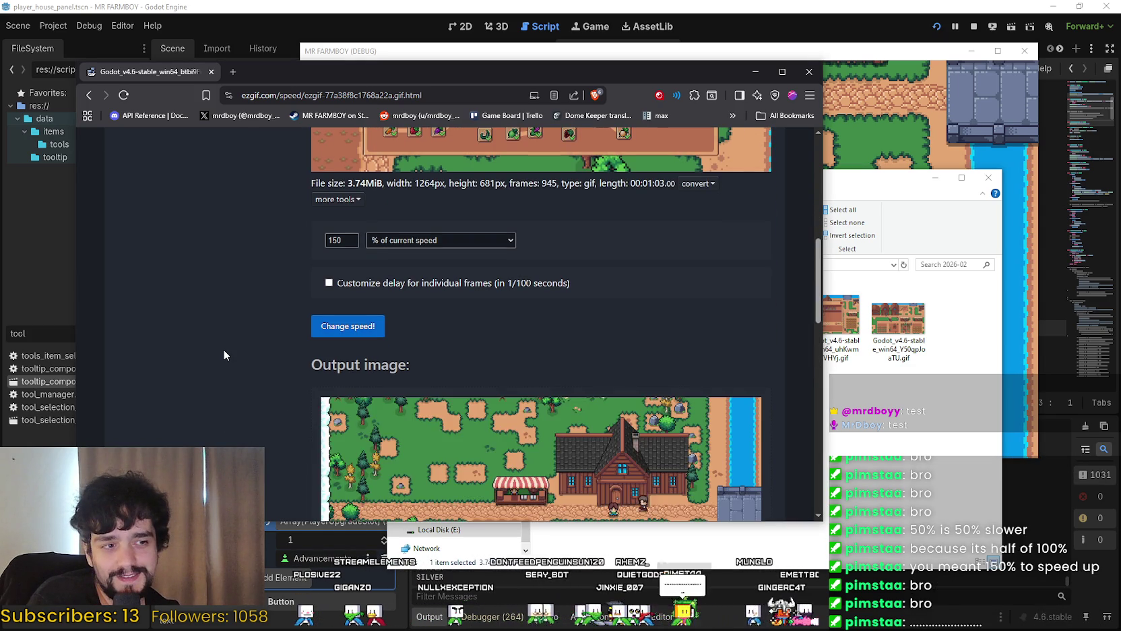
scroll(224, 348, down, 4)
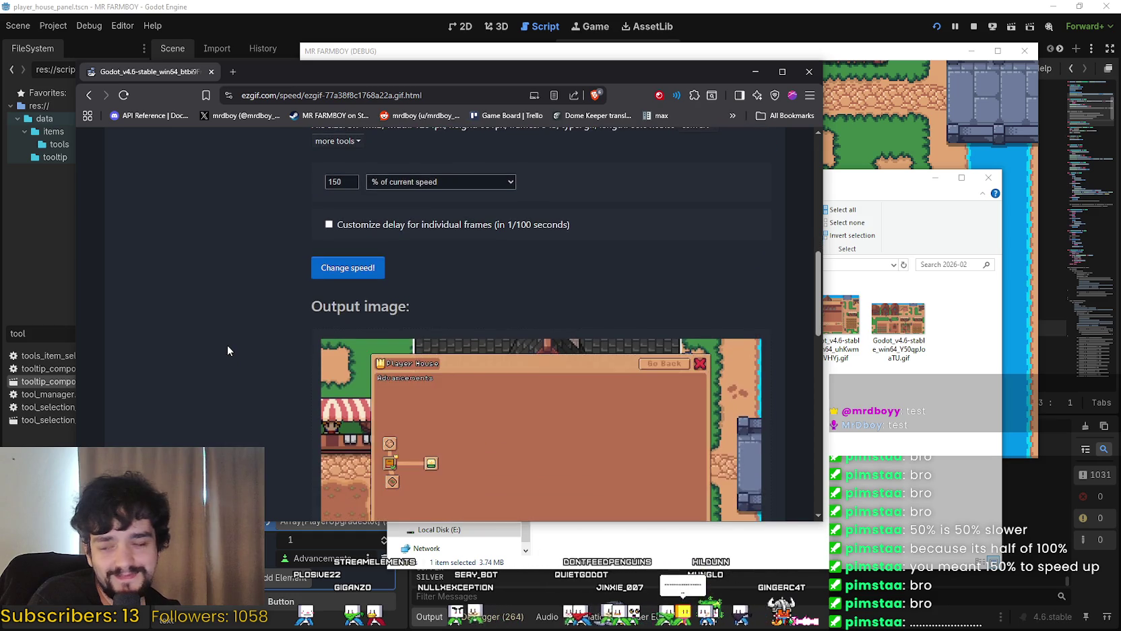
scroll(229, 342, up, 1)
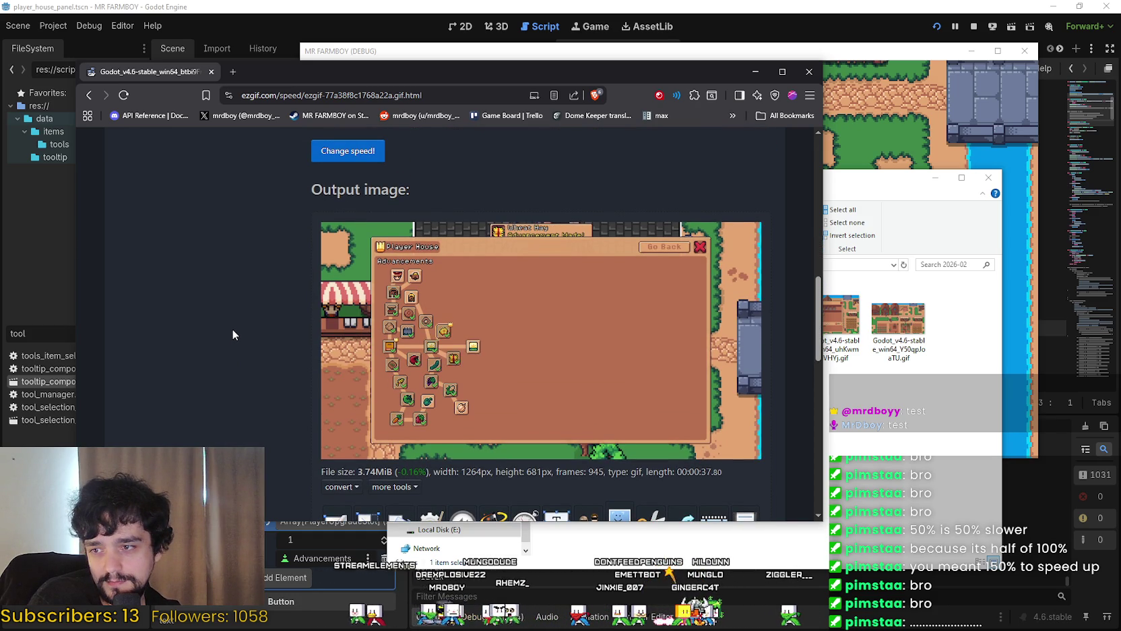
scroll(233, 330, up, 2)
scroll(232, 328, up, 2)
double_click(338, 300)
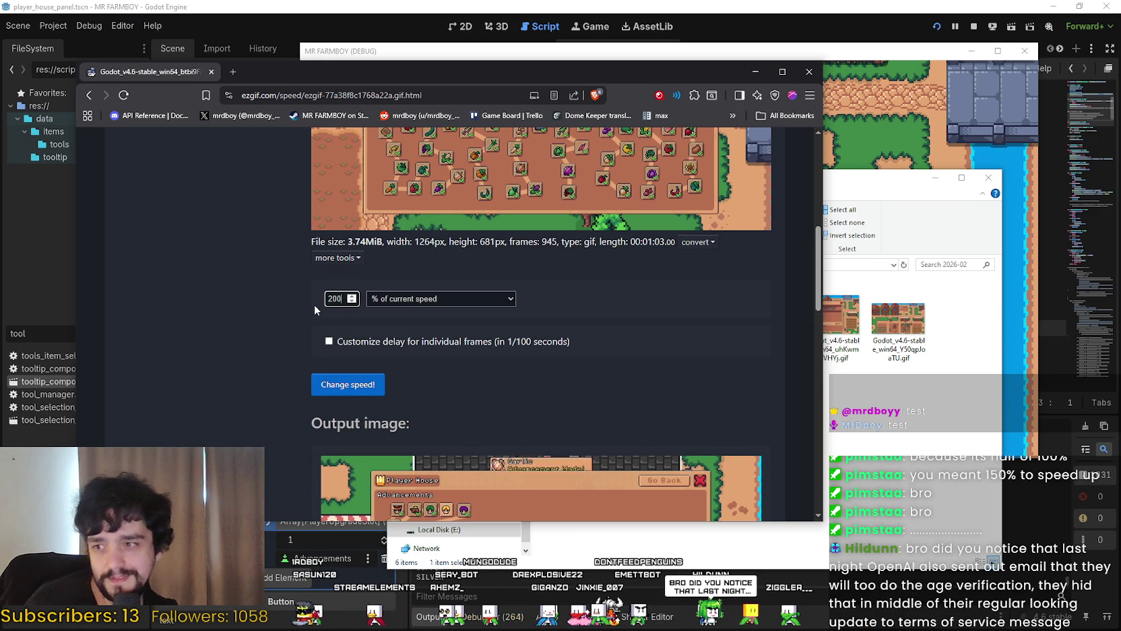
click(330, 384)
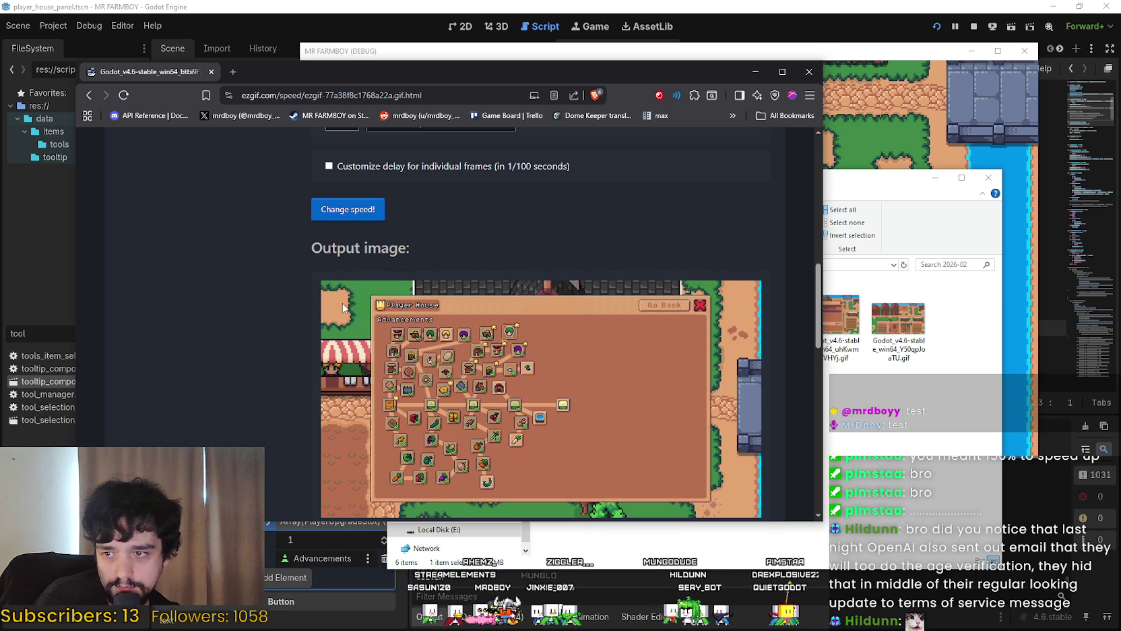
Raise the speed to 400% and then 600%, giving an 18.90-second GIF
scroll(342, 273, up, 2)
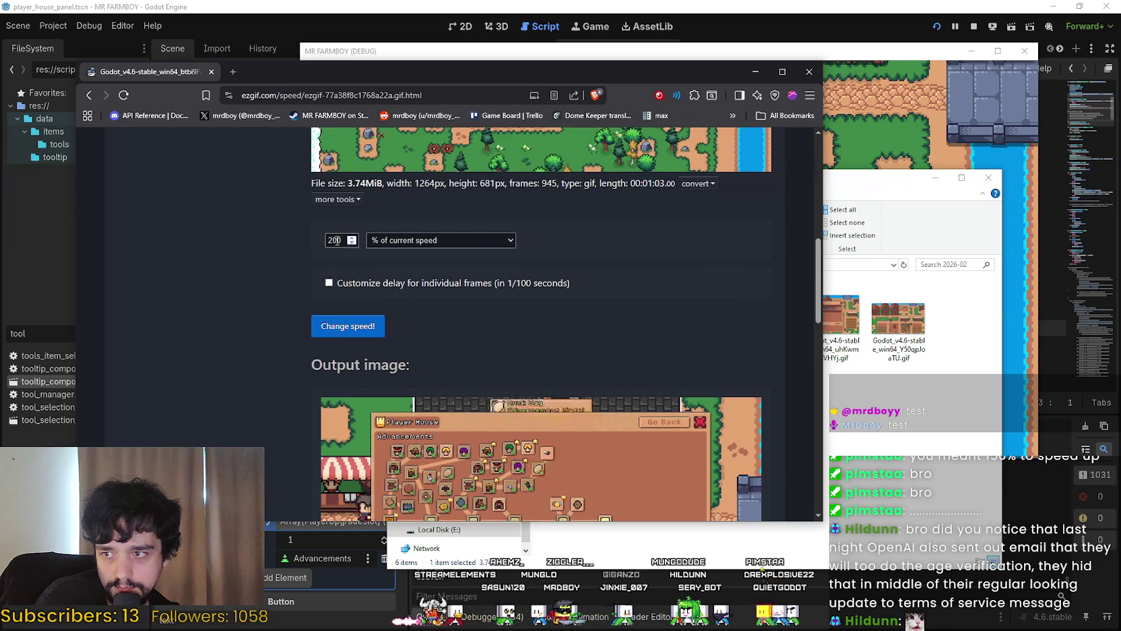
double_click(336, 240)
text(400)
key(Return)
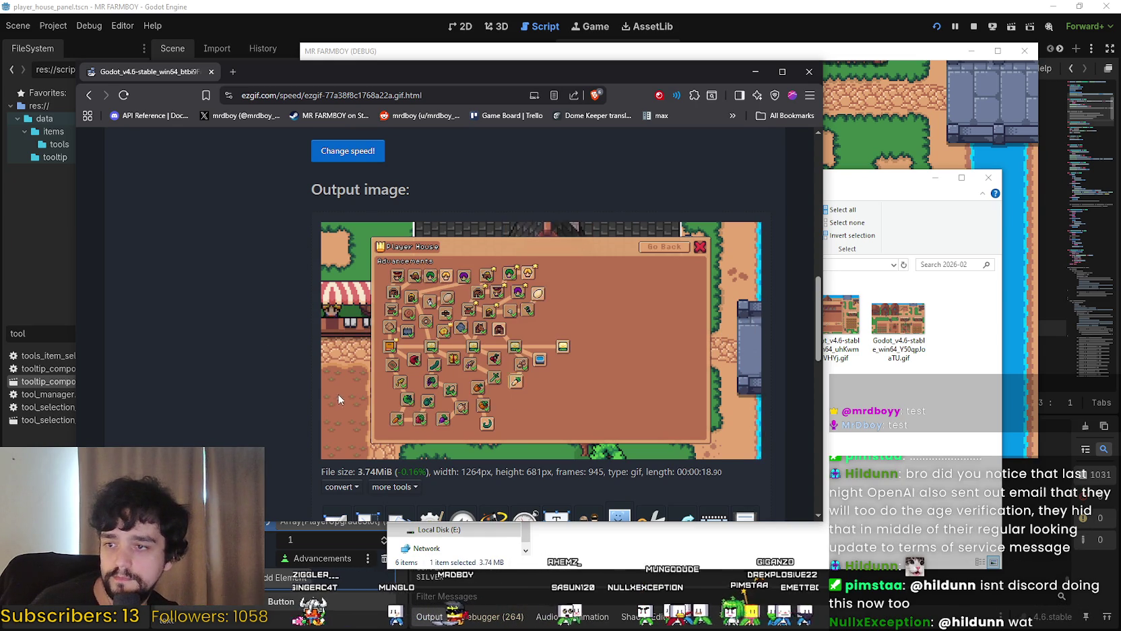
scroll(371, 298, up, 3)
double_click(335, 240)
text(600)
click(330, 327)
scroll(302, 325, down, 3)
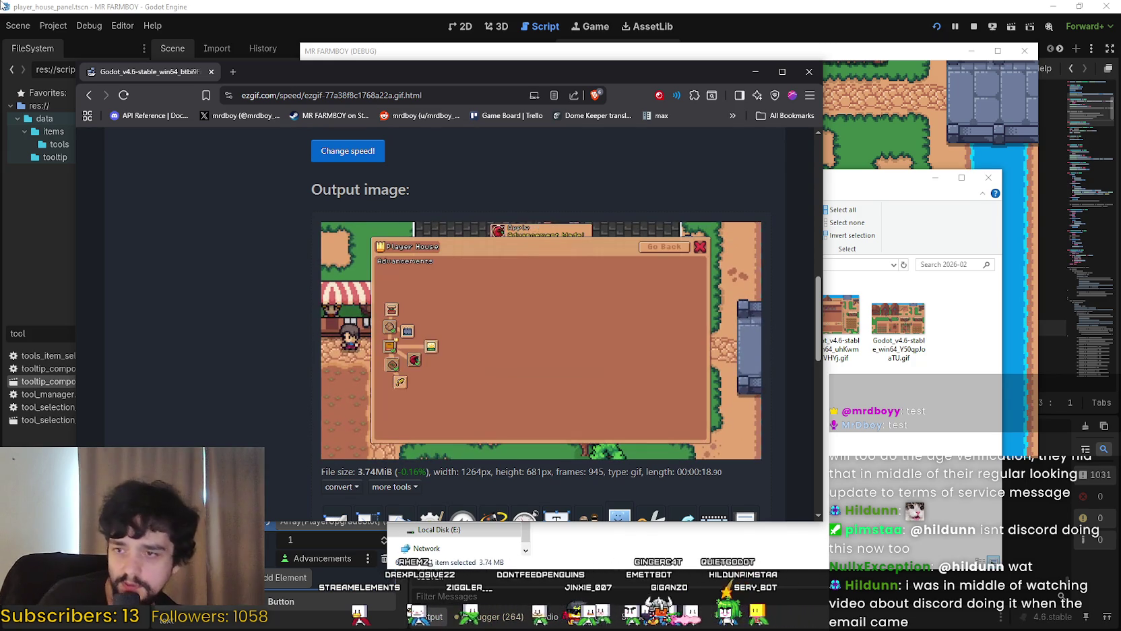
scroll(470, 452, up, 8)
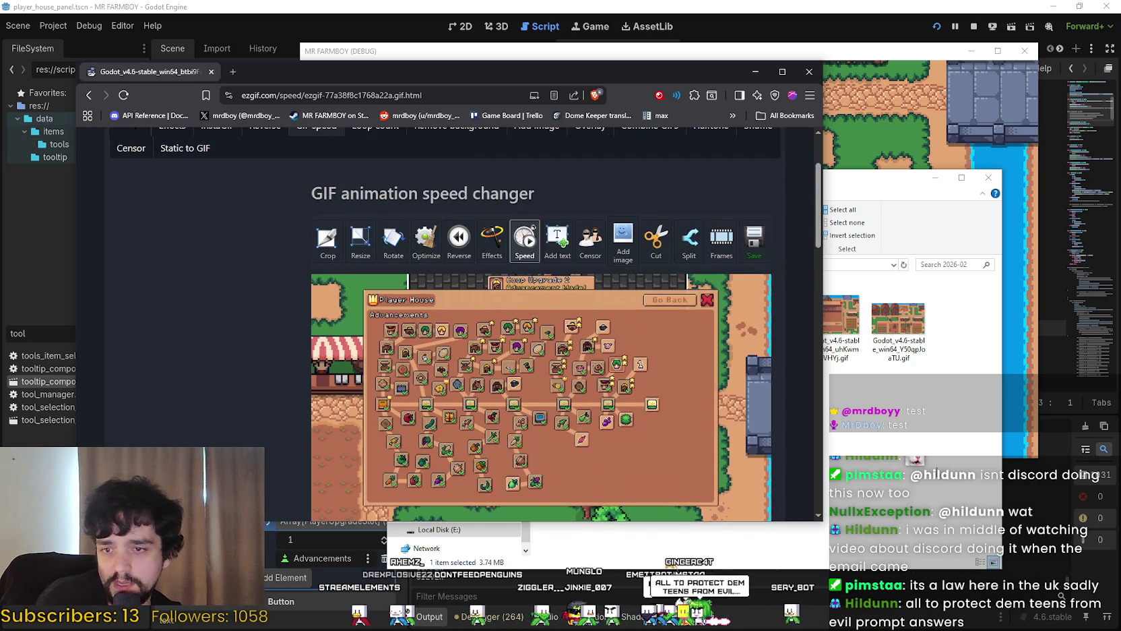
Open the Frames tool for the sped-up GIF, which lands on a 'File not found' GIF Maker page
scroll(492, 425, up, 2)
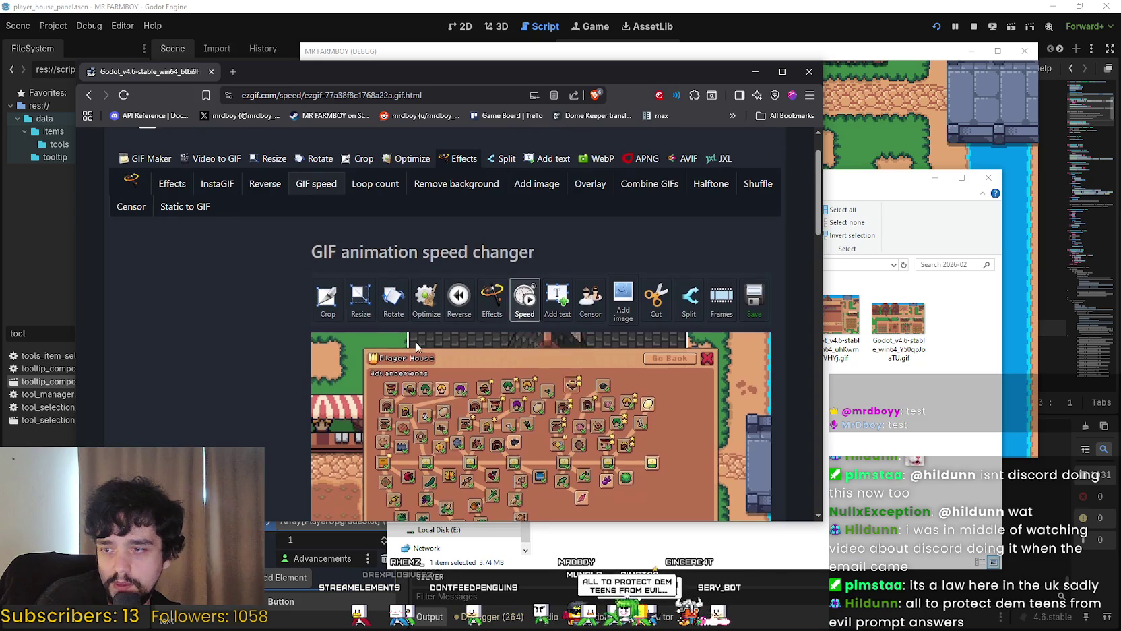
scroll(318, 444, down, 3)
scroll(337, 405, up, 4)
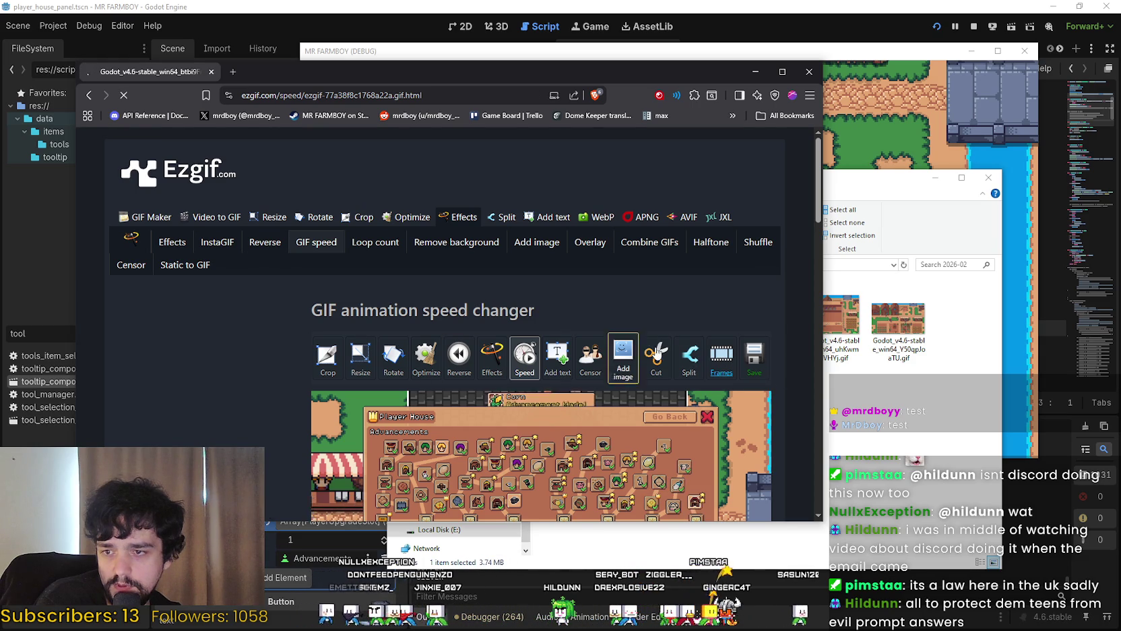
scroll(546, 352, down, 8)
scroll(543, 359, up, 8)
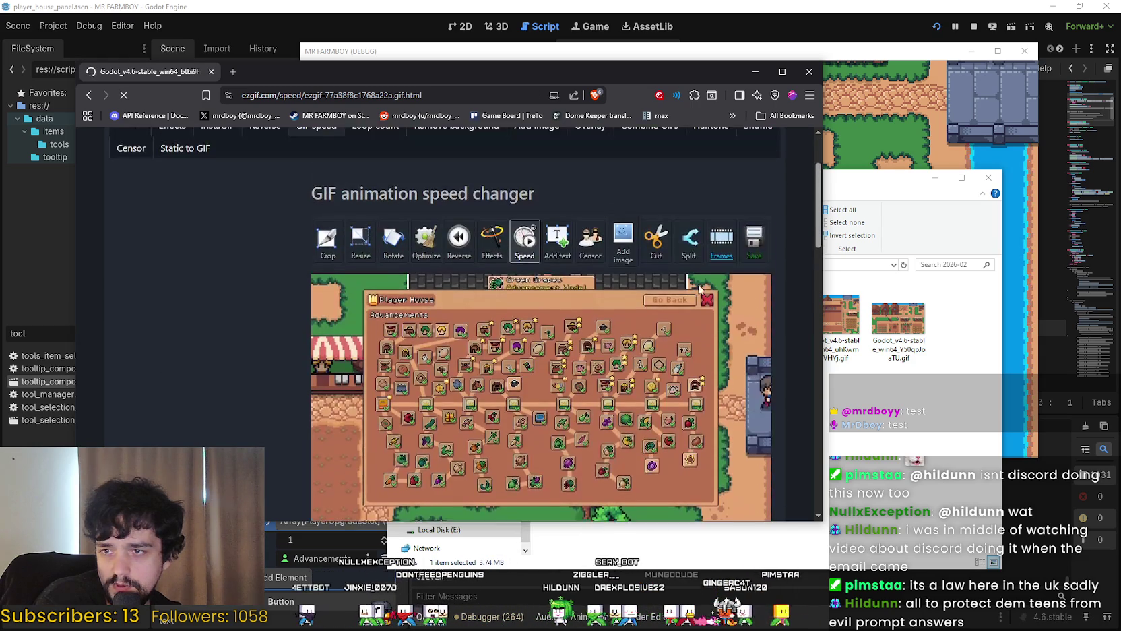
scroll(647, 346, down, 12)
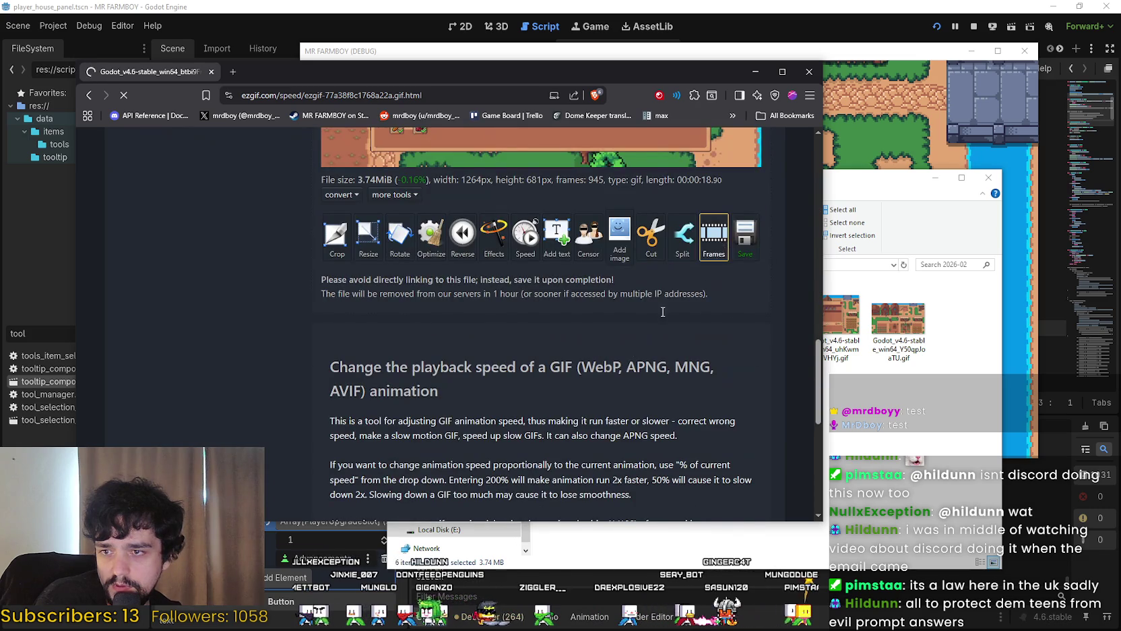
scroll(662, 312, up, 12)
click(327, 356)
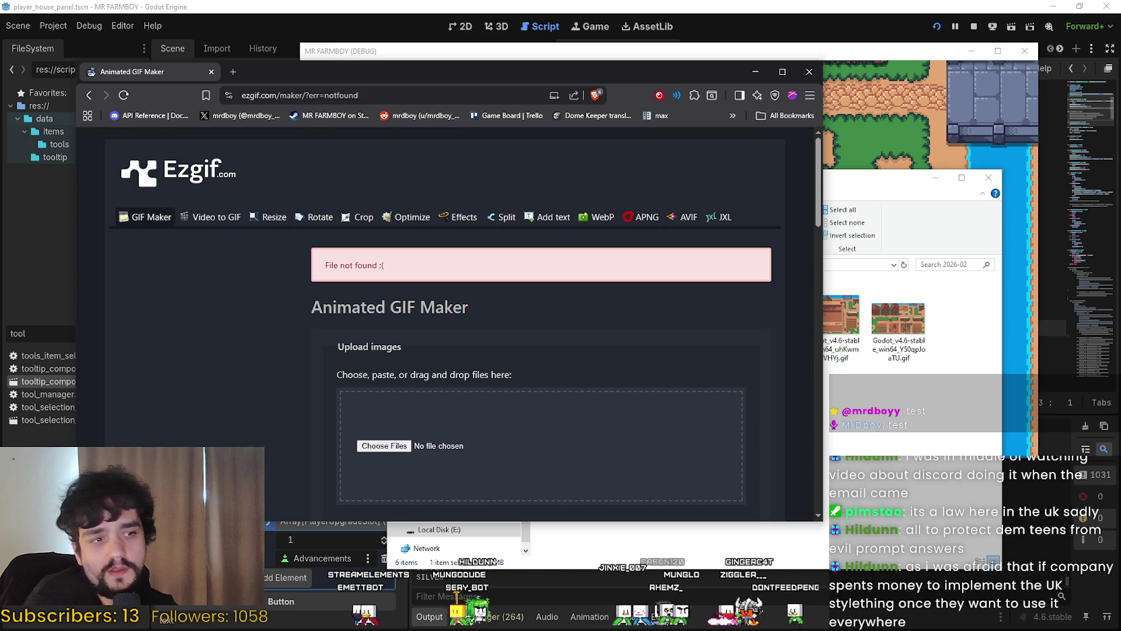
Drag the 3.74 MB recorded GIF from the screenshots folder onto Ezgif's upload area
scroll(493, 327, down, 10)
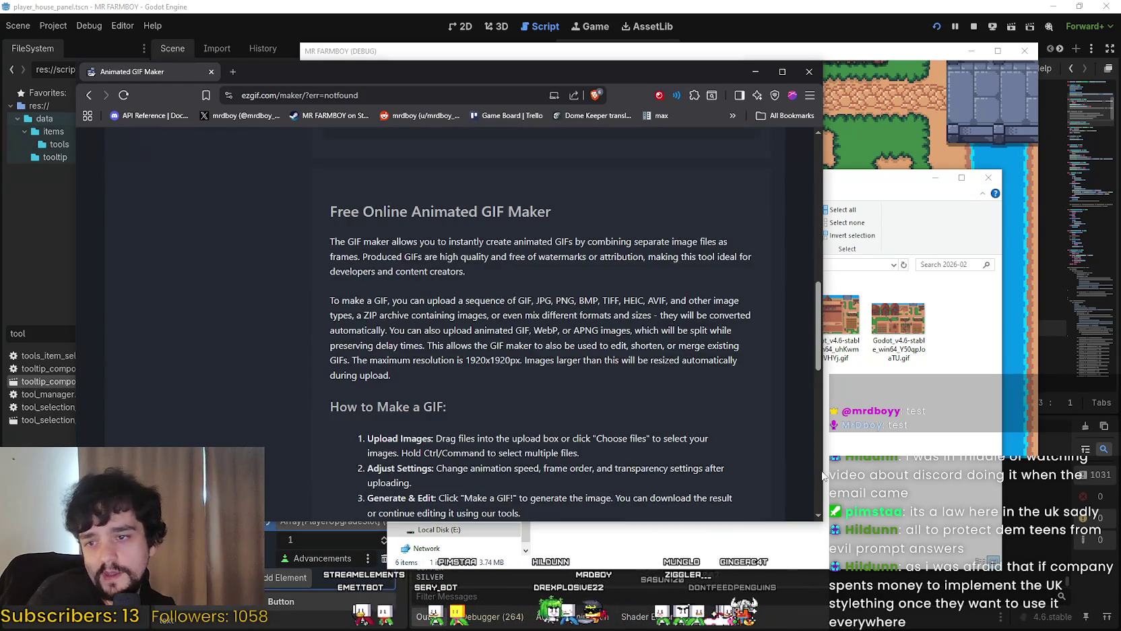
scroll(705, 402, up, 4)
click(876, 178)
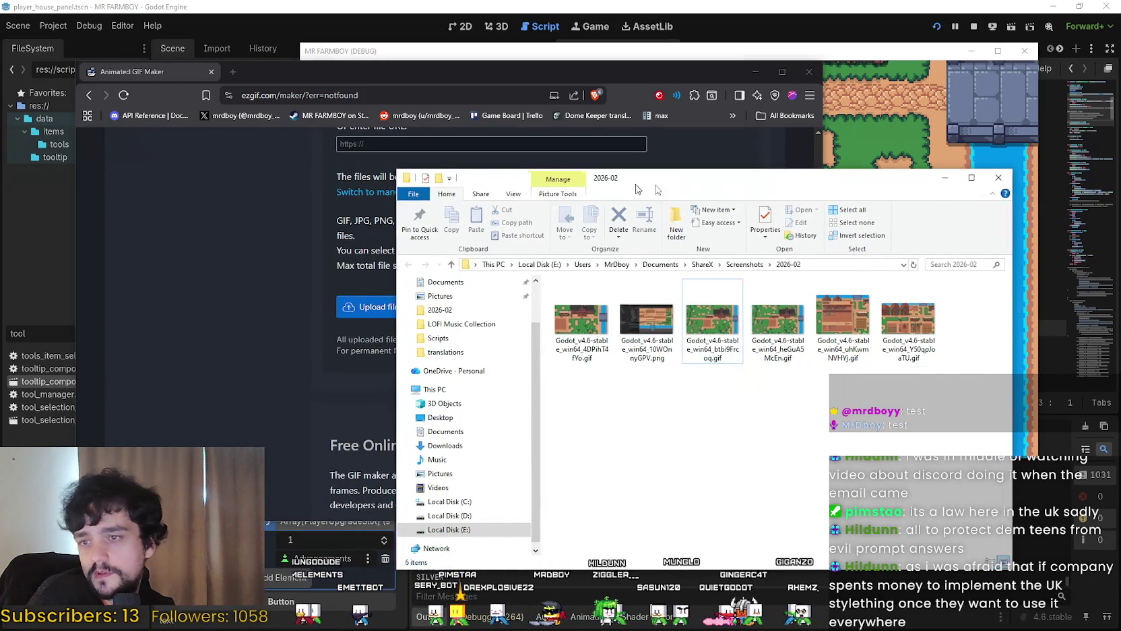
drag(637, 189, 833, 180)
scroll(381, 372, up, 3)
click(263, 359)
click(910, 175)
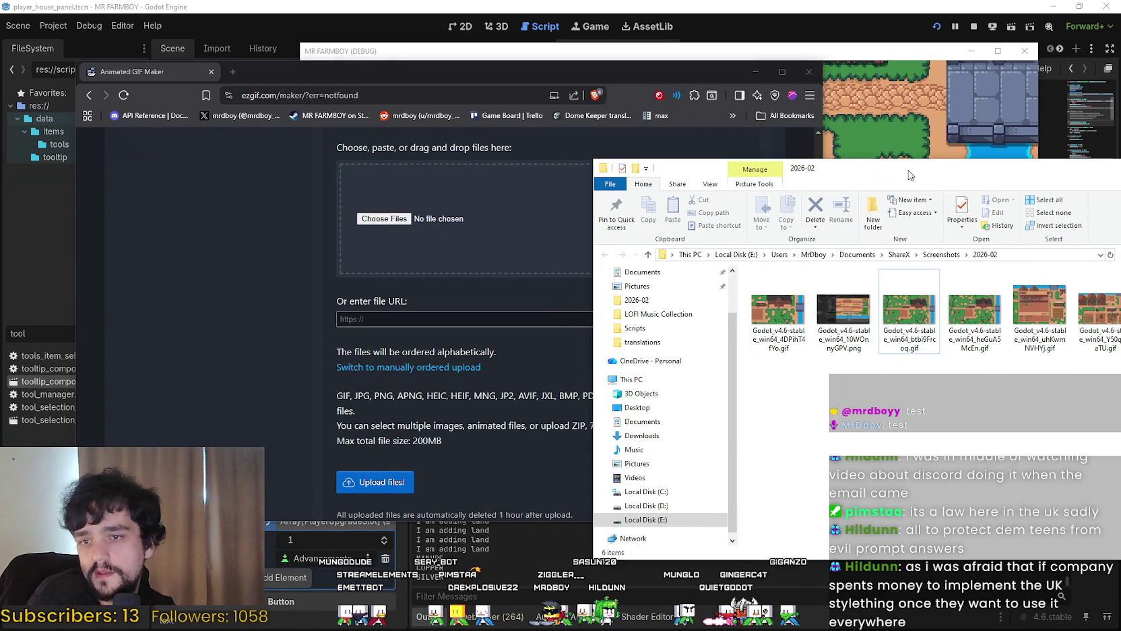
click(906, 302)
drag(908, 306, 442, 215)
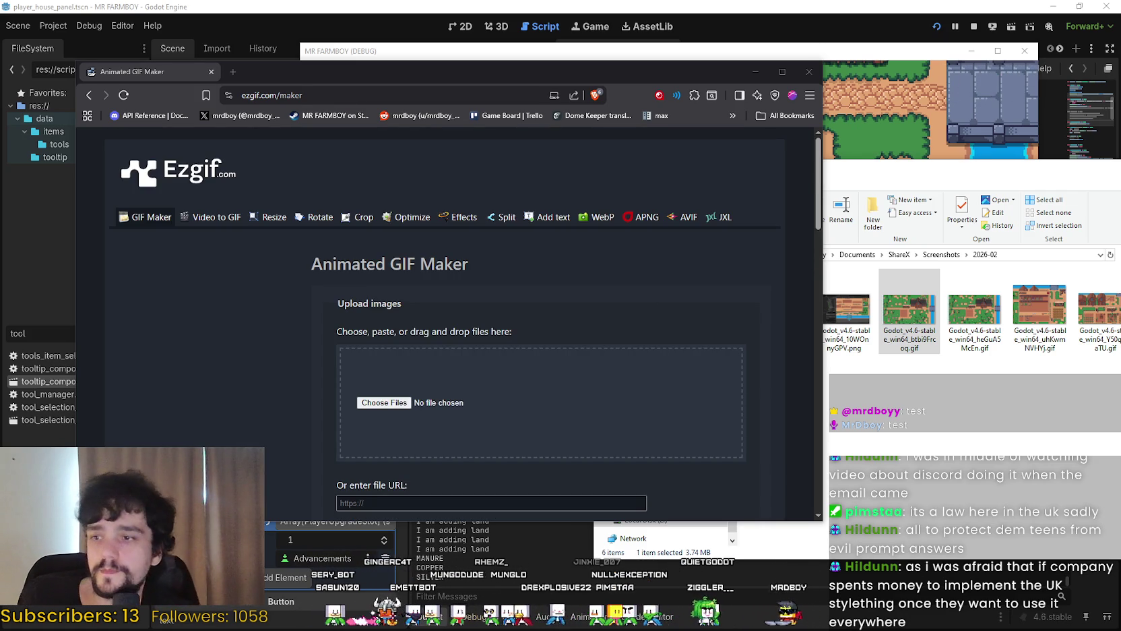
scroll(678, 353, down, 6)
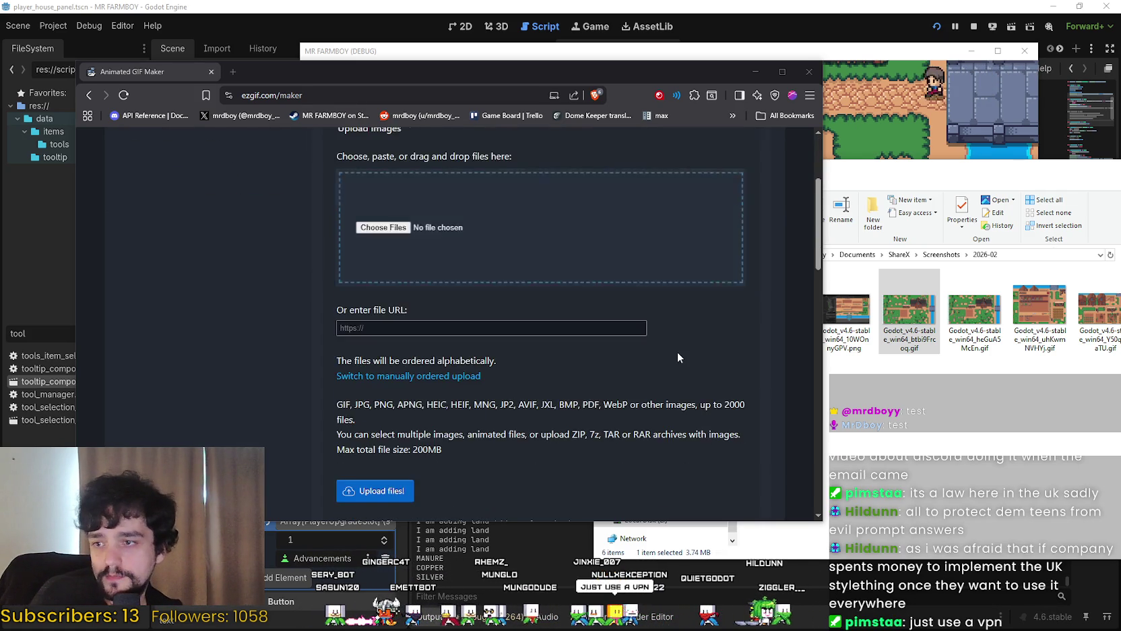
scroll(678, 356, up, 5)
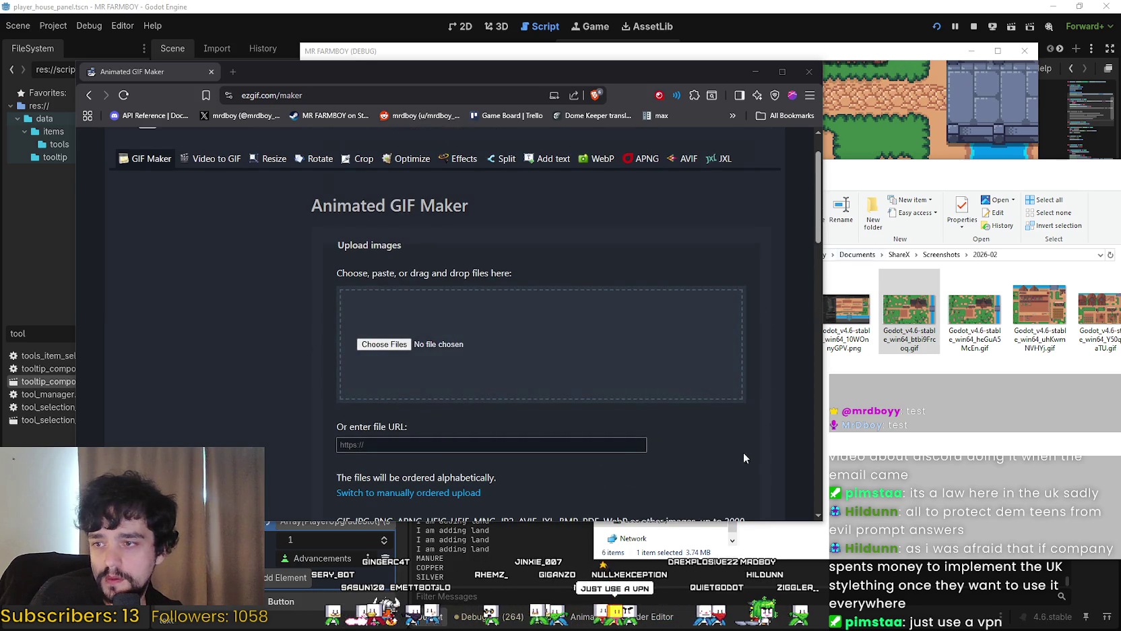
Drag the PNG screenshot onto the page and walk the player character left in the game
click(853, 320)
mouse_move(873, 345)
mouse_down()
mouse_move(915, 301)
mouse_move(492, 344)
mouse_up()
scroll(413, 304, down, 3)
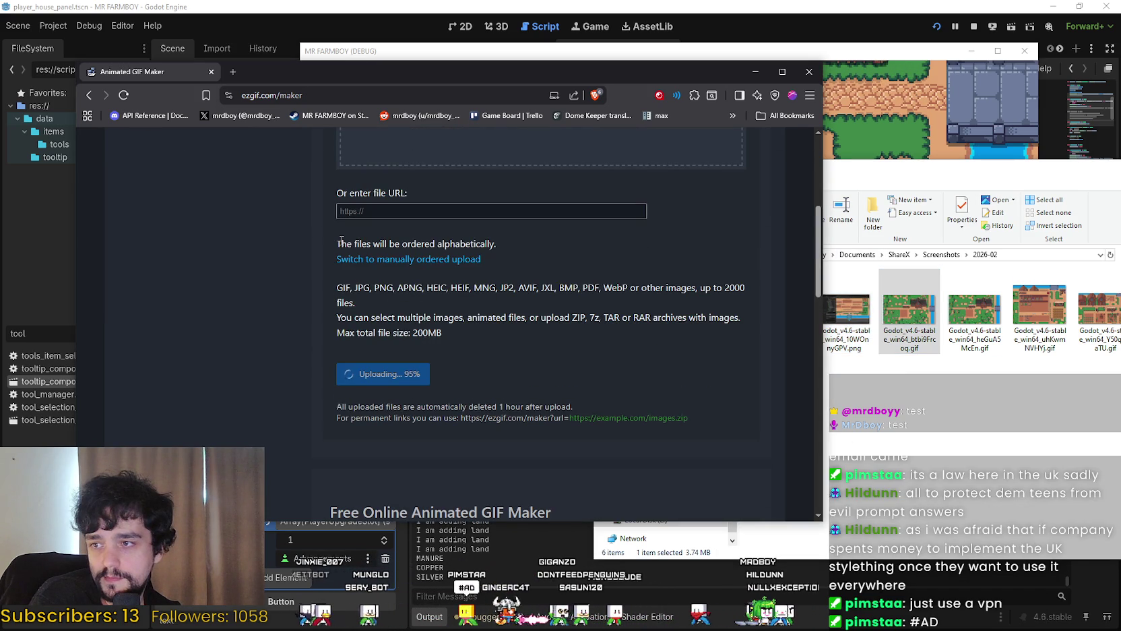
scroll(324, 389, down, 2)
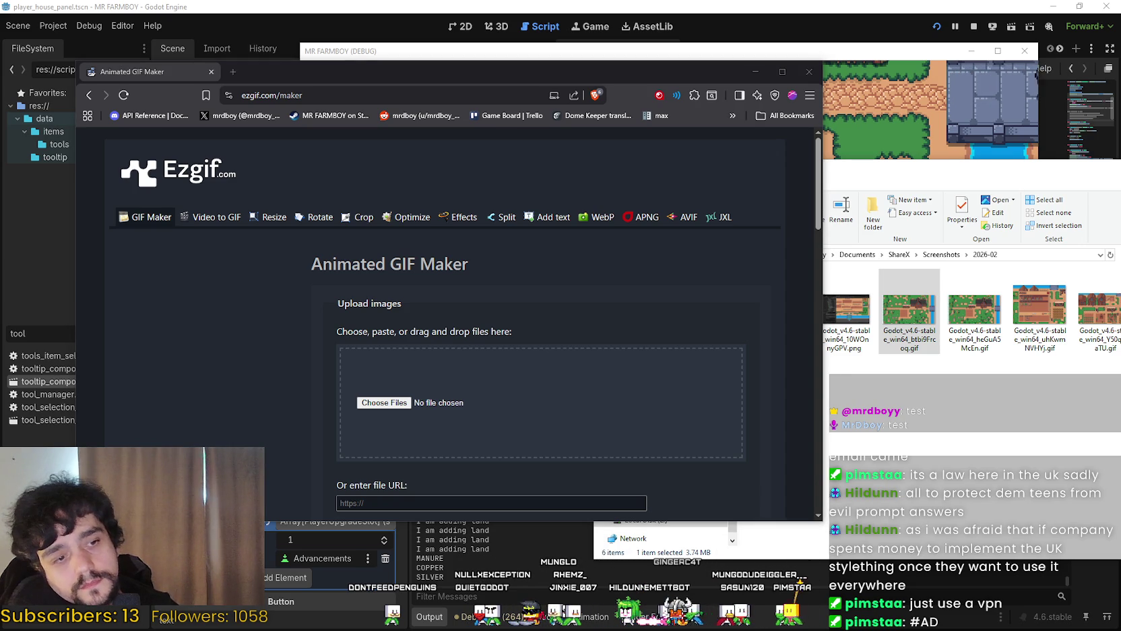
key(Left)
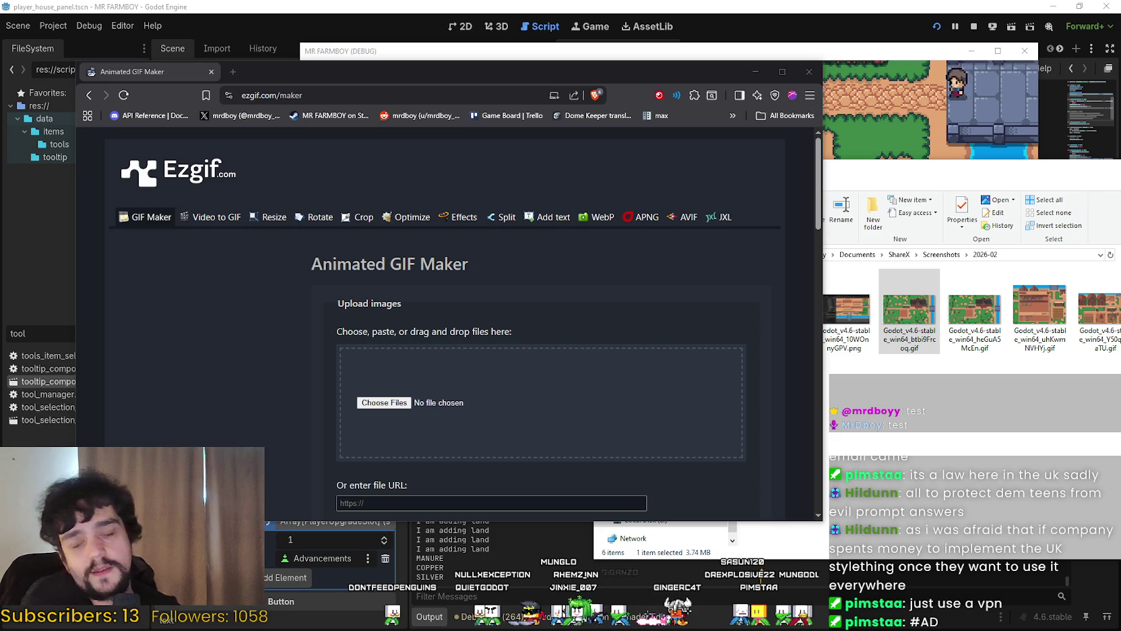
key(Left)
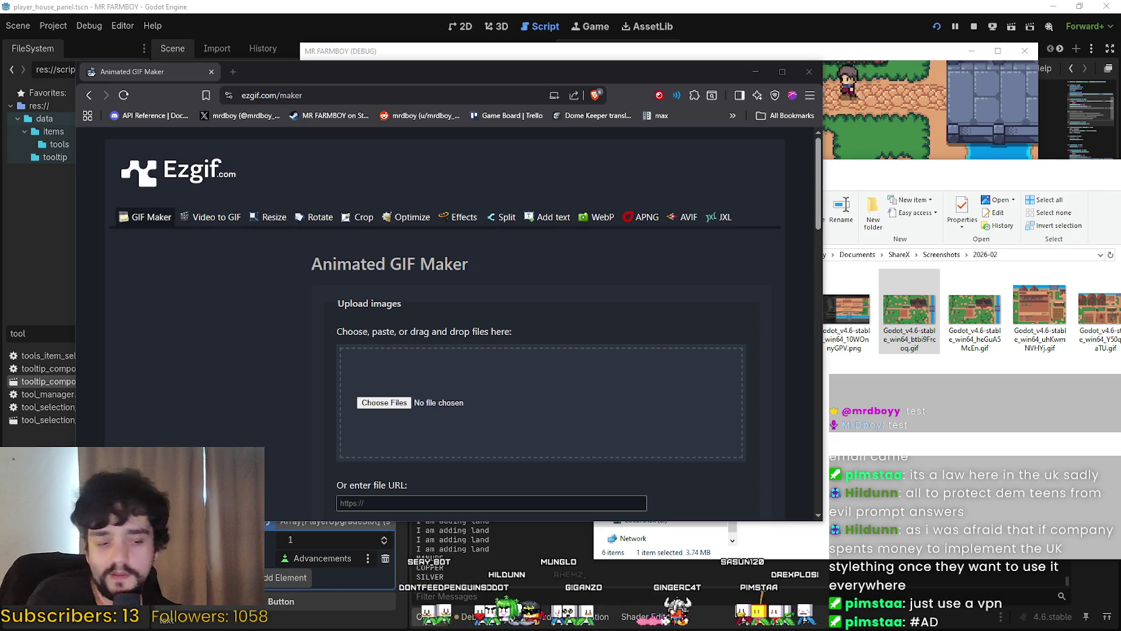
scroll(138, 430, down, 7)
scroll(310, 290, up, 3)
scroll(310, 290, up, 2)
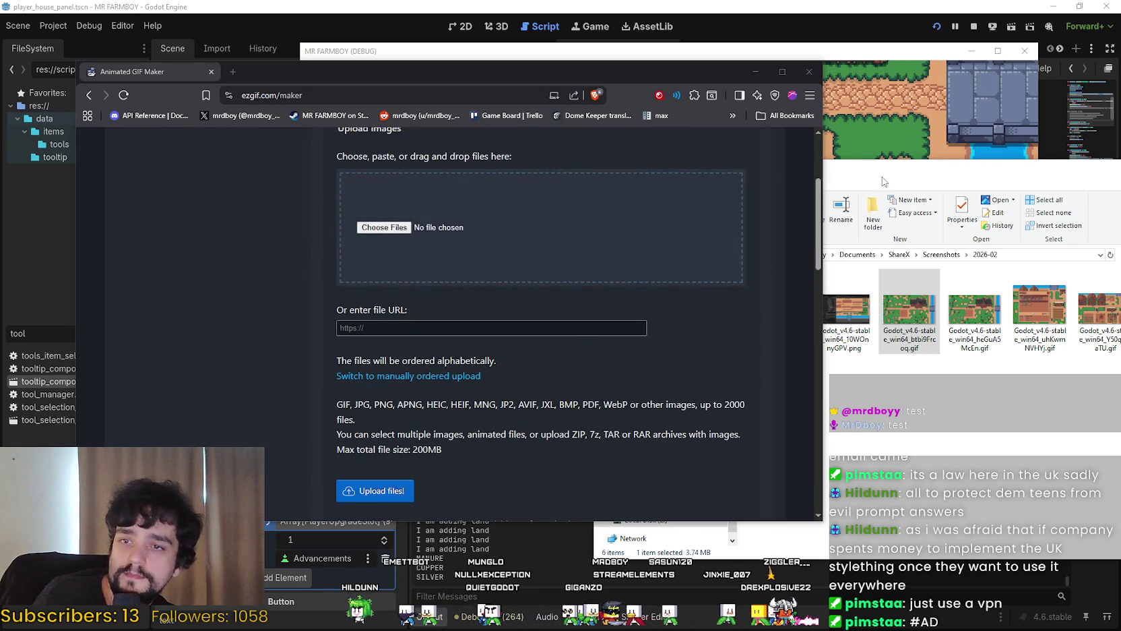
Drop the recorded GIF onto Ezgif's optimizer to upload it
click(905, 261)
drag(909, 310, 364, 226)
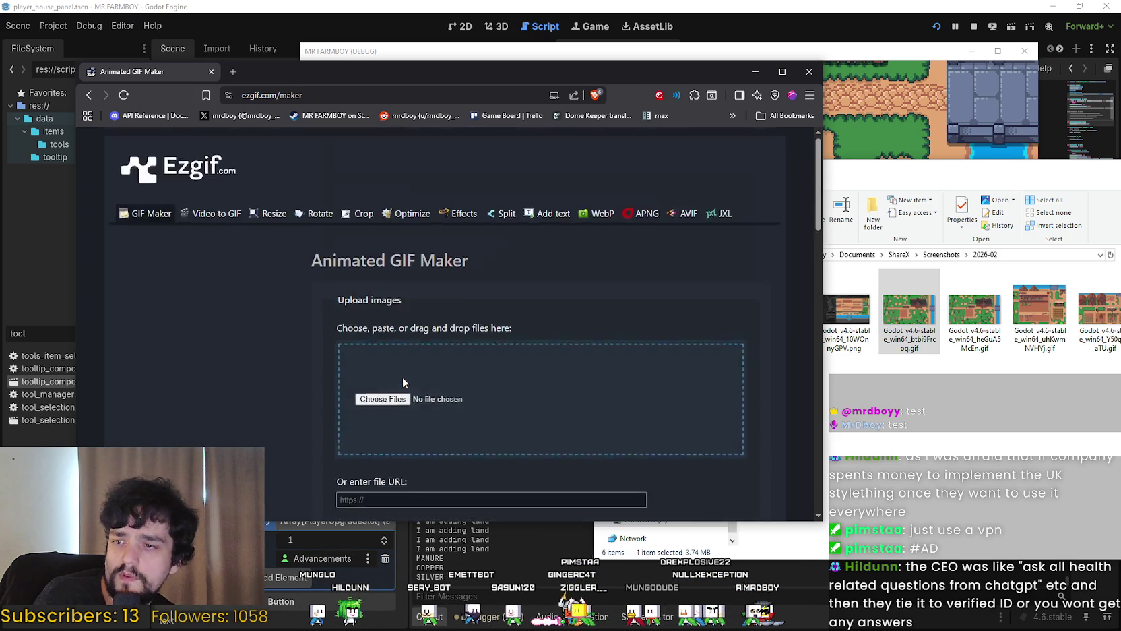
scroll(317, 324, down, 5)
scroll(320, 312, down, 10)
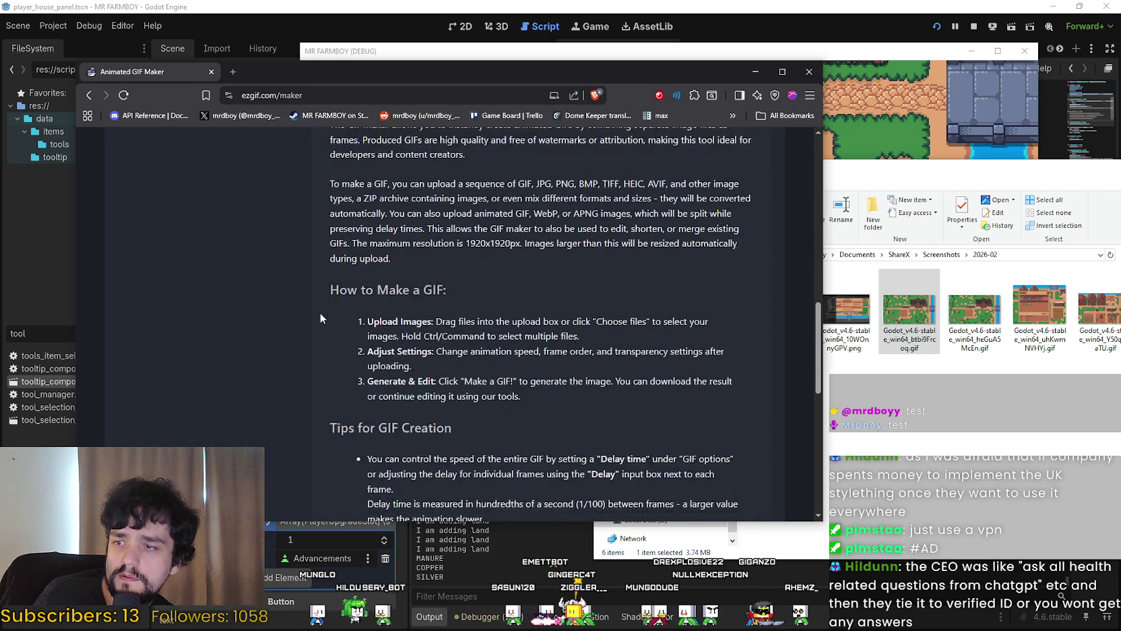
scroll(323, 290, up, 15)
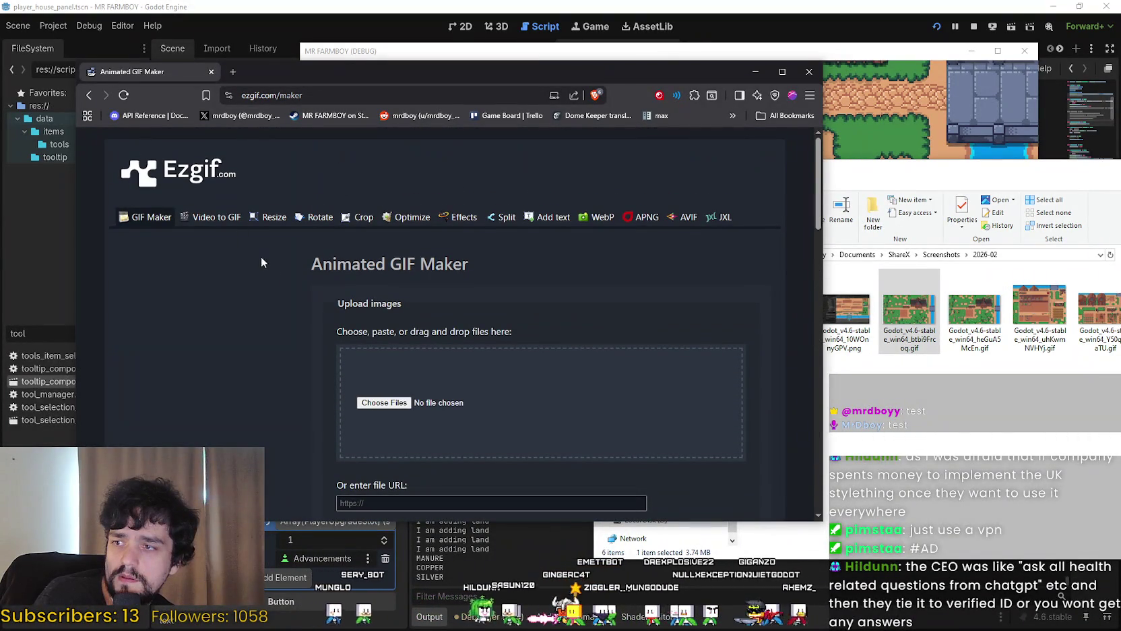
click(413, 217)
drag(910, 310, 682, 377)
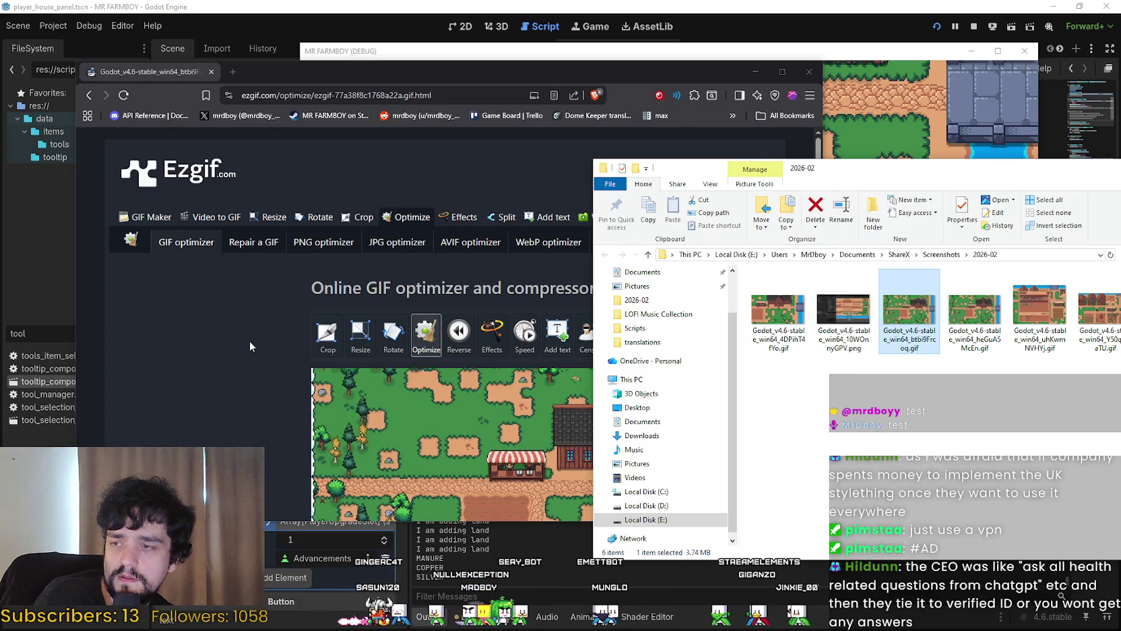
Load the 945-frame Player House GIF into Ezgif's Cut tool after a detour through Frames
click(248, 348)
scroll(248, 348, down, 2)
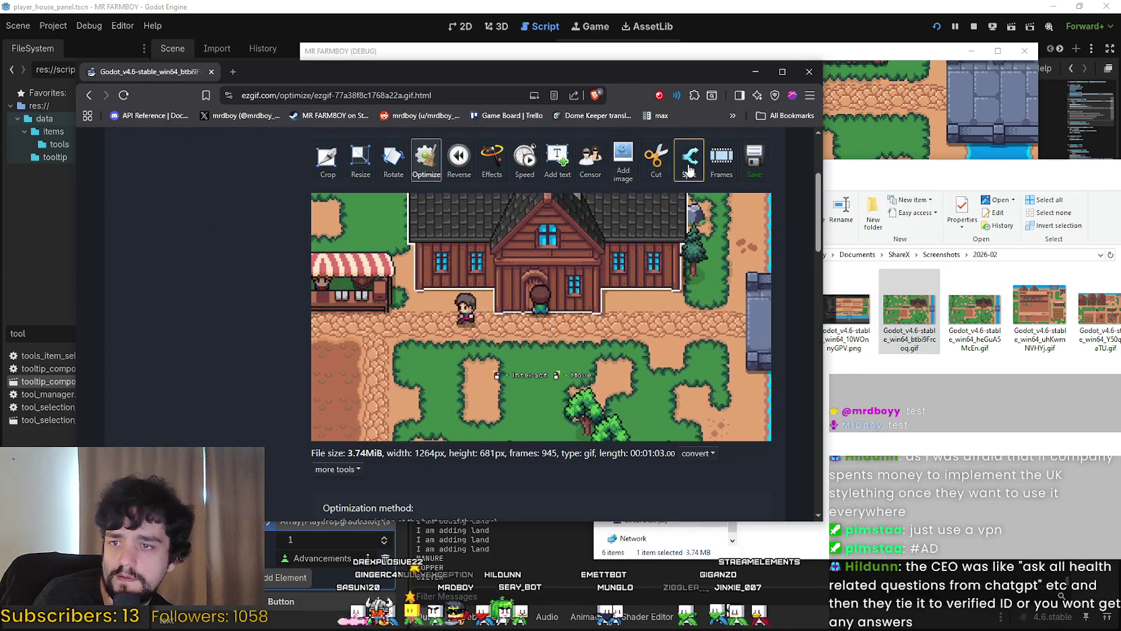
click(722, 162)
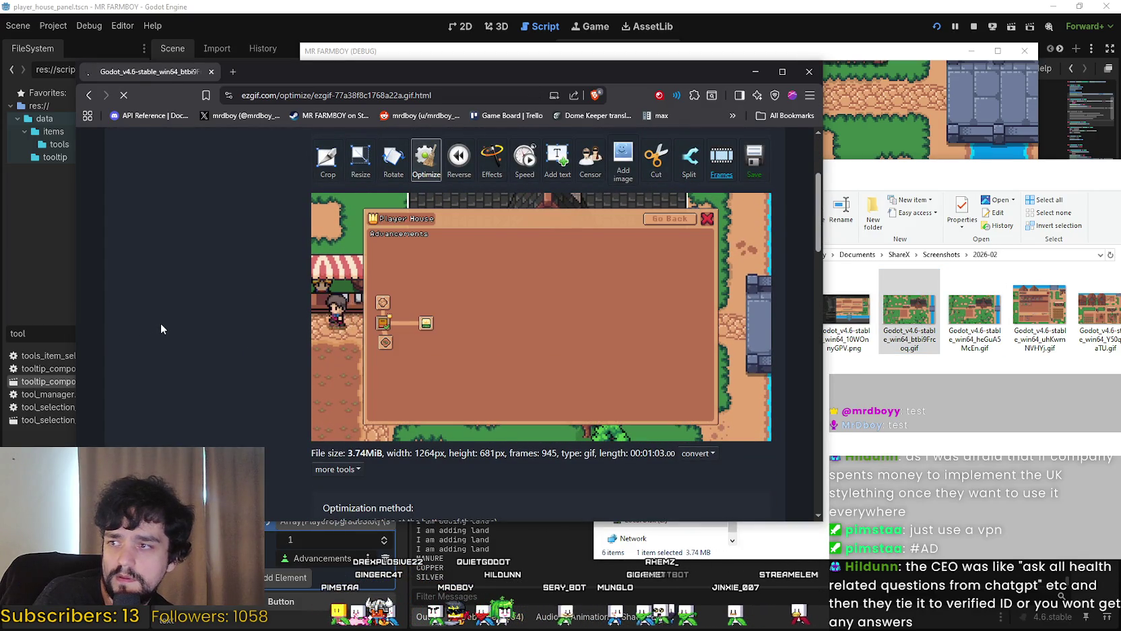
scroll(162, 321, down, 3)
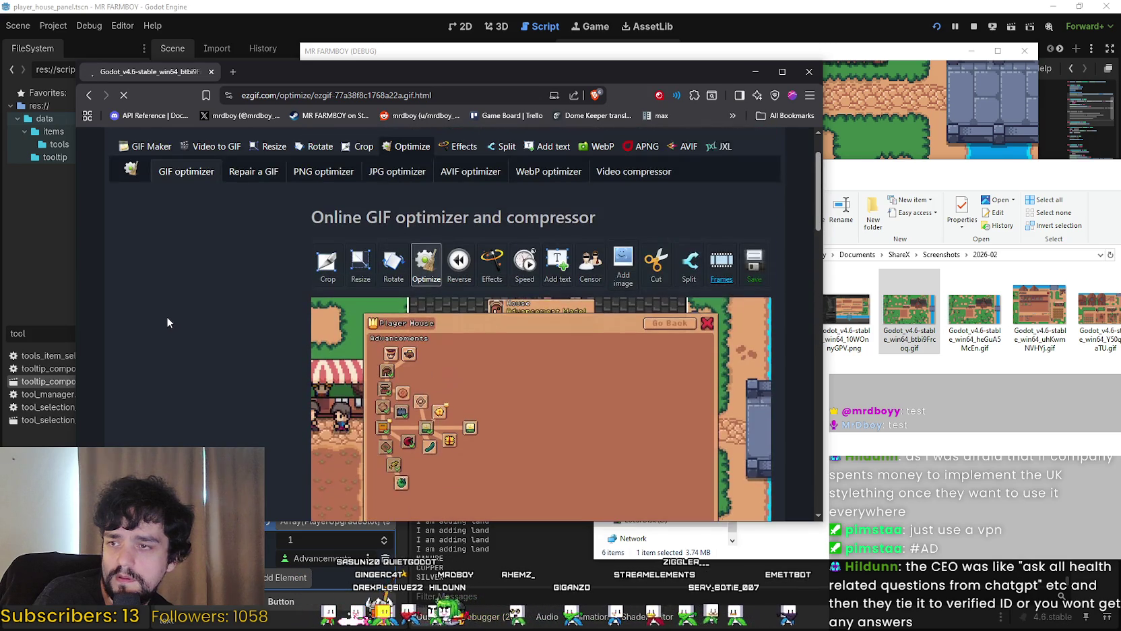
scroll(296, 362, down, 3)
scroll(297, 354, up, 3)
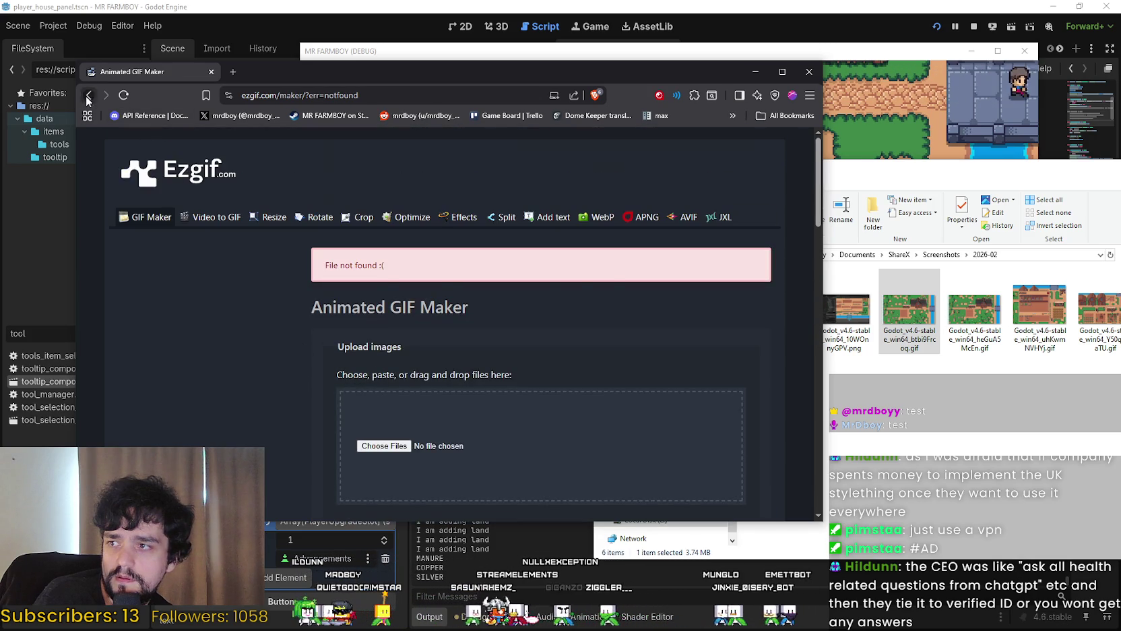
click(88, 95)
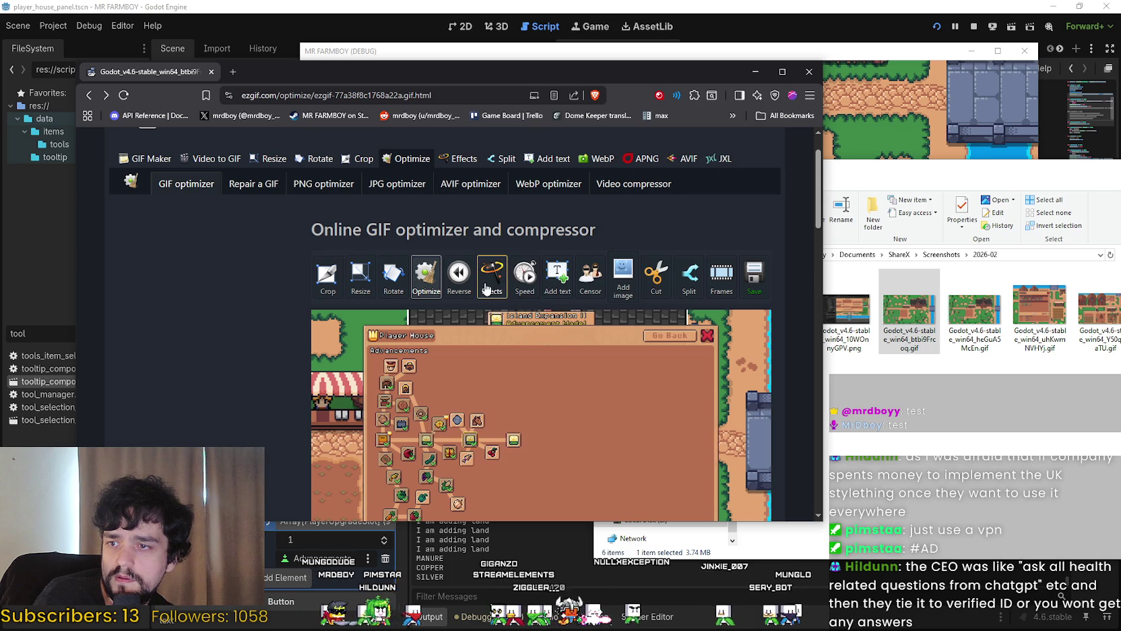
click(658, 276)
scroll(242, 344, down, 5)
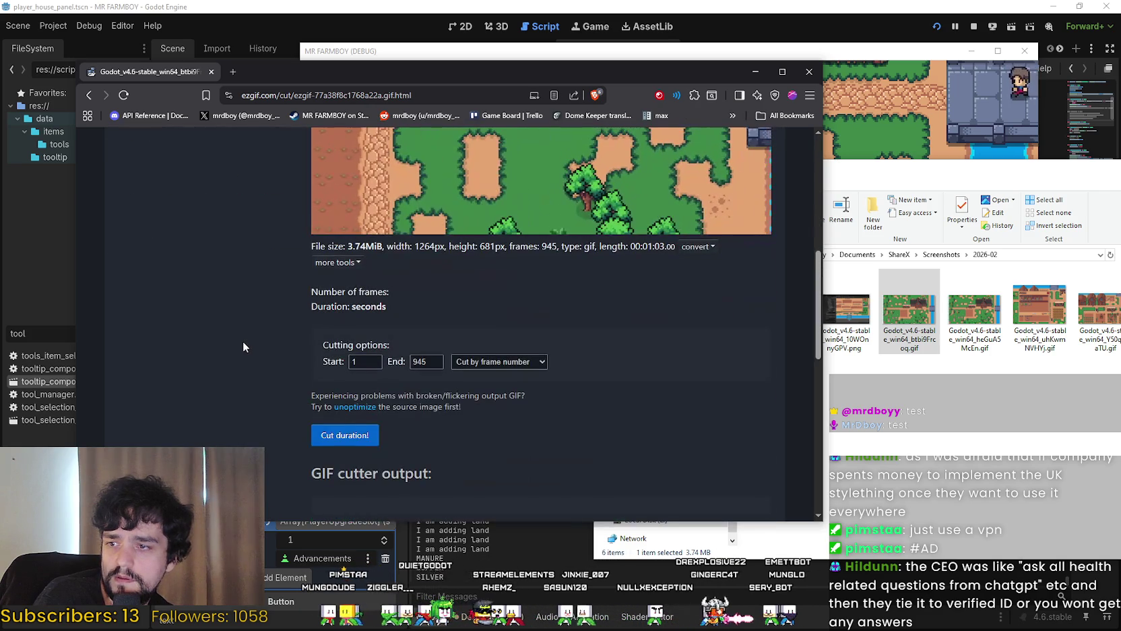
click(492, 360)
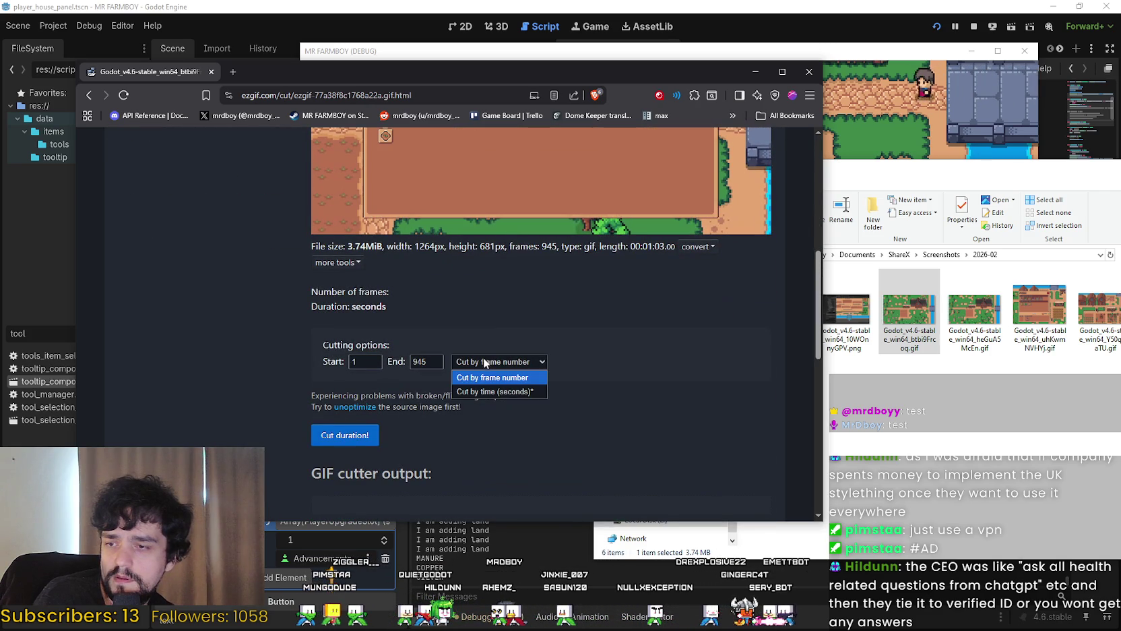
click(277, 378)
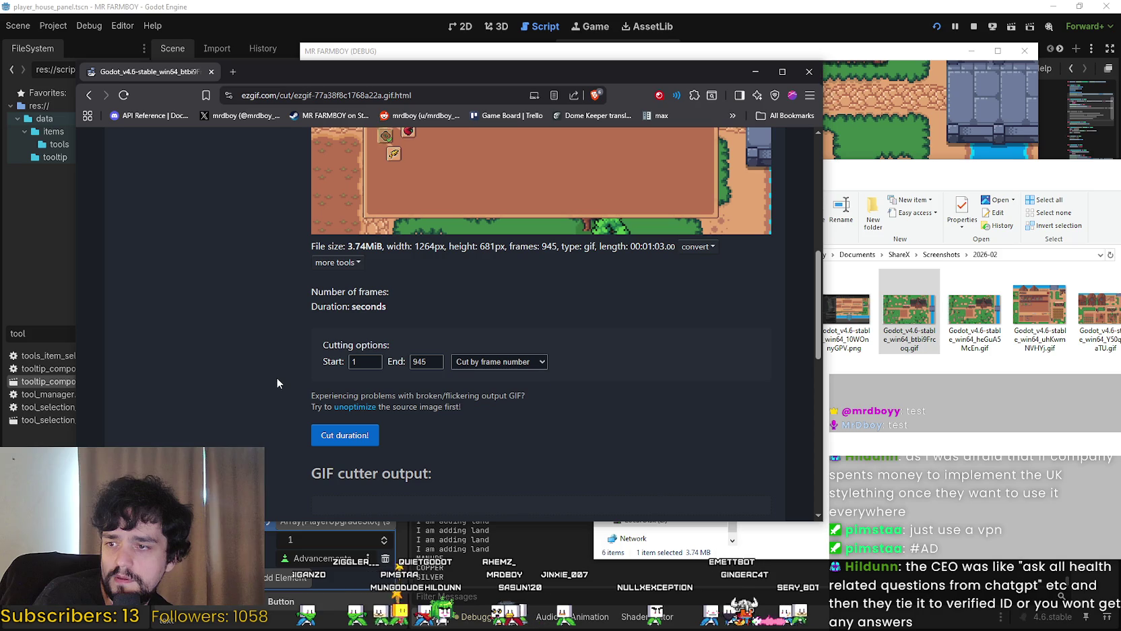
scroll(281, 371, down, 1)
scroll(281, 370, up, 1)
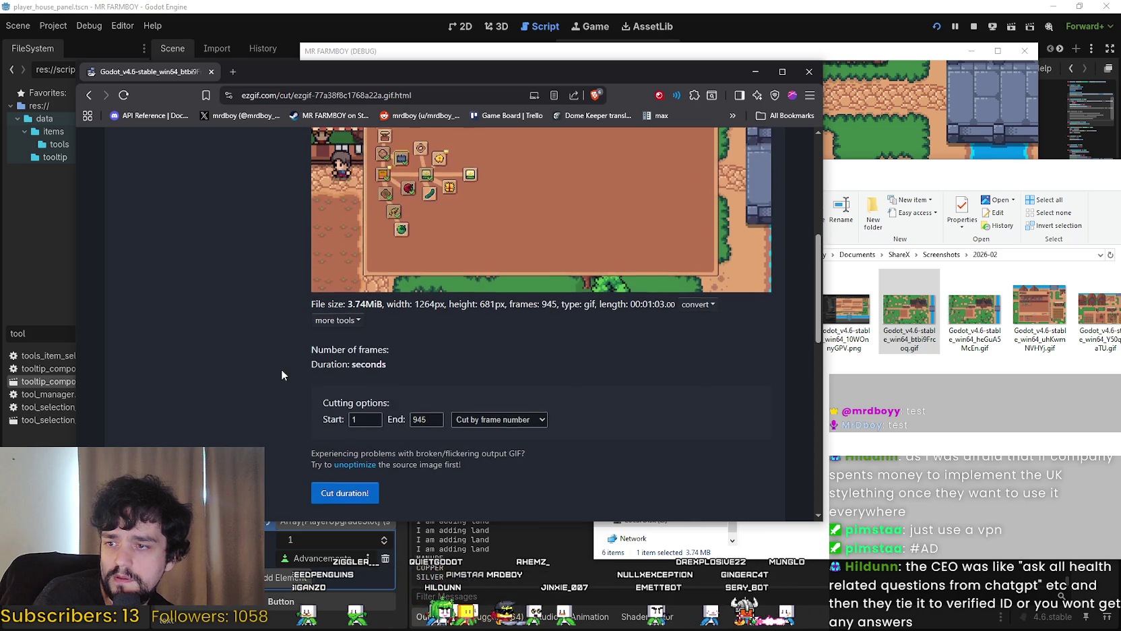
scroll(404, 337, down, 2)
click(499, 310)
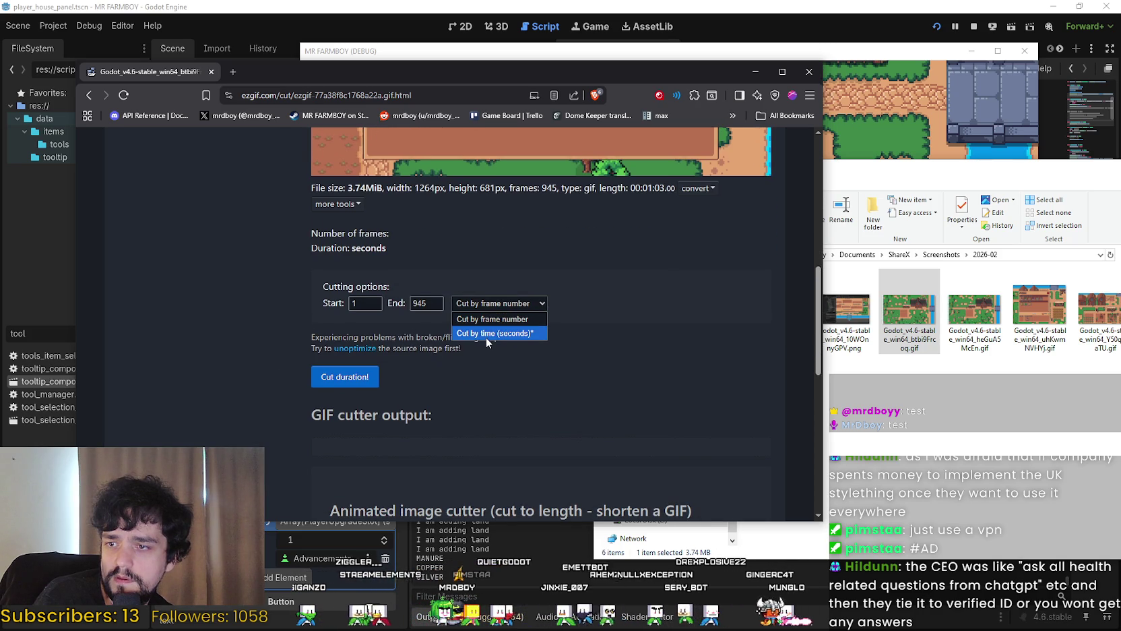
click(487, 335)
click(499, 303)
click(471, 316)
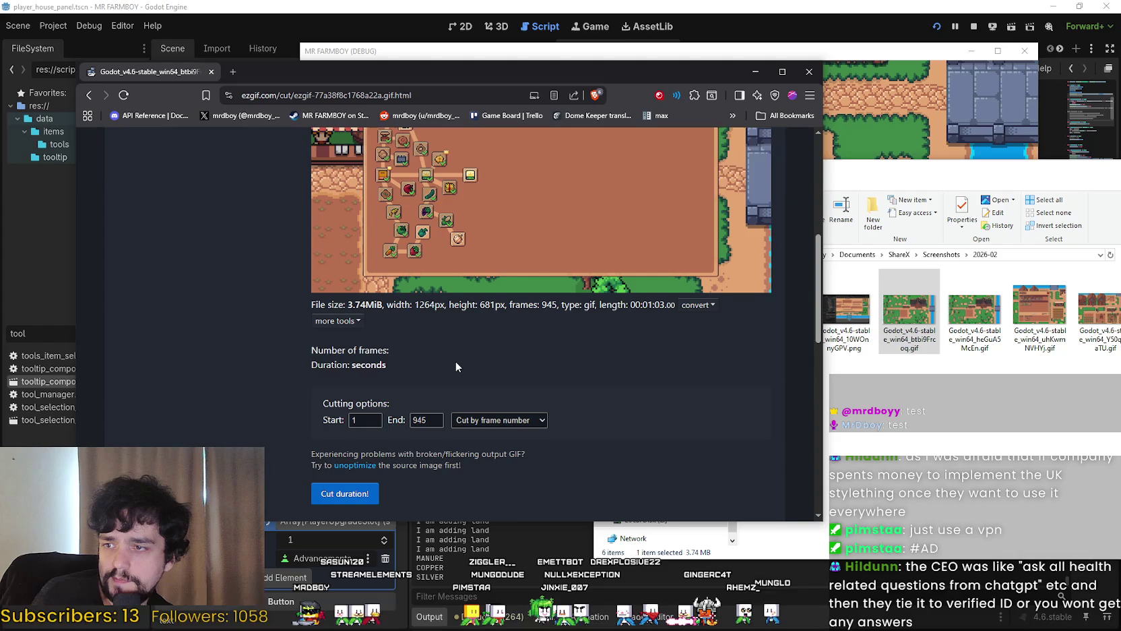
scroll(521, 368, down, 5)
scroll(583, 379, up, 9)
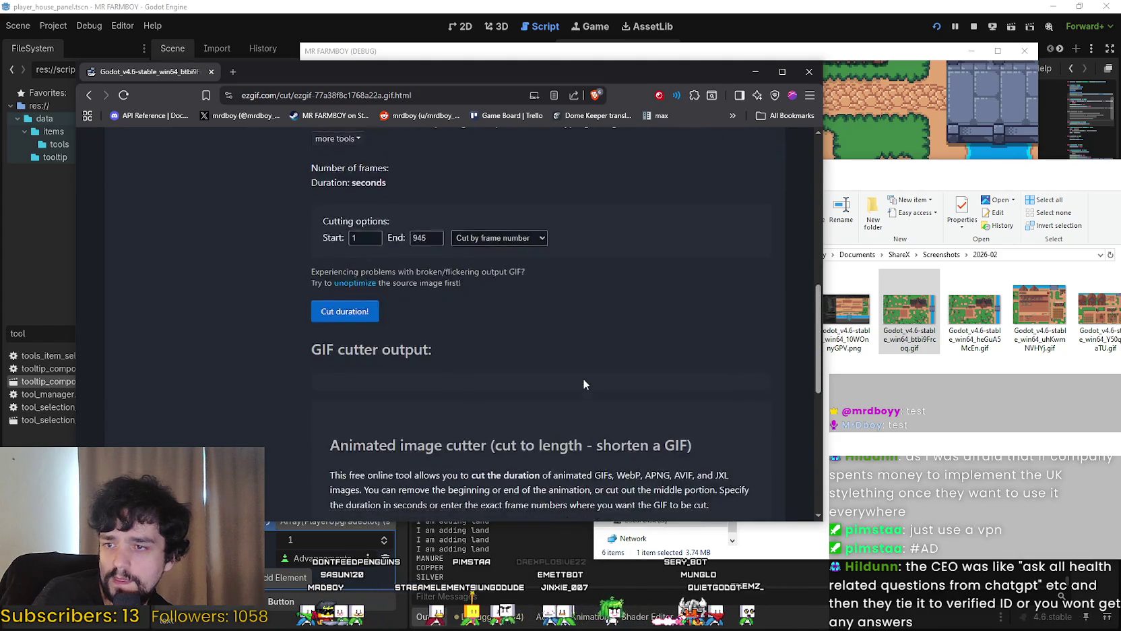
scroll(565, 350, up, 2)
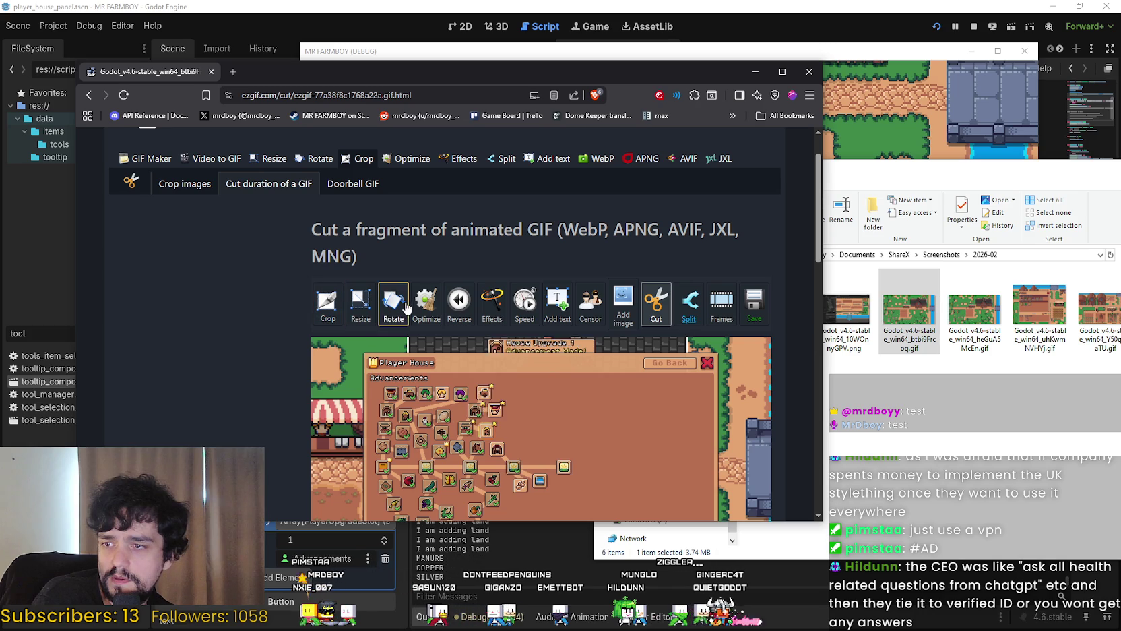
click(425, 303)
Switch the optimization method from Remove every 4th frame to Remove every 2nd frame and optimize
scroll(250, 340, down, 7)
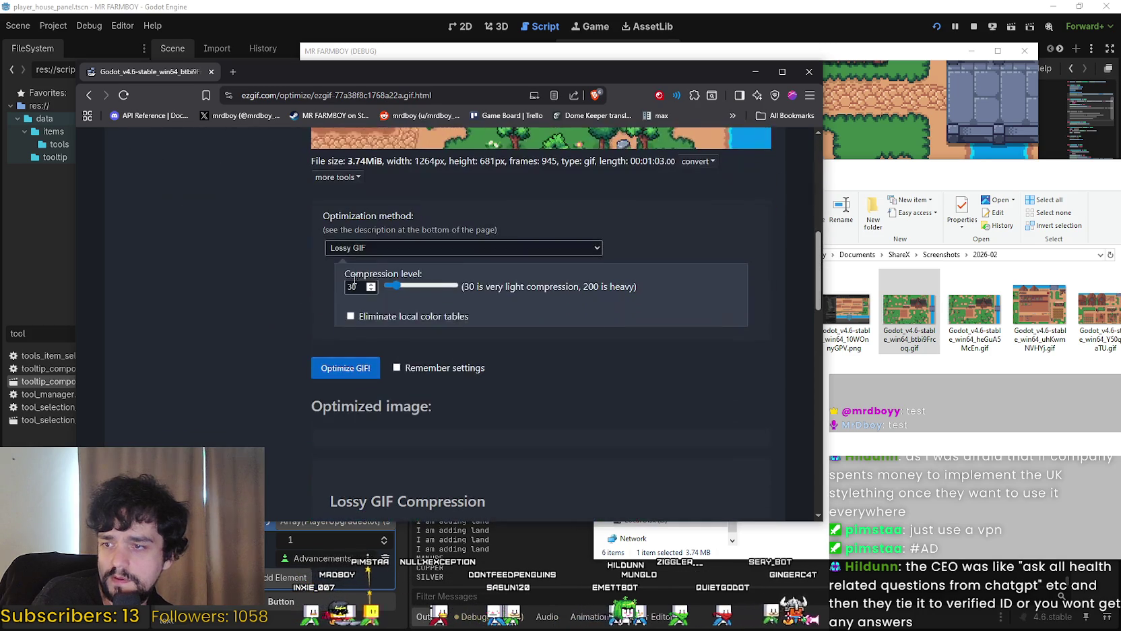
click(389, 248)
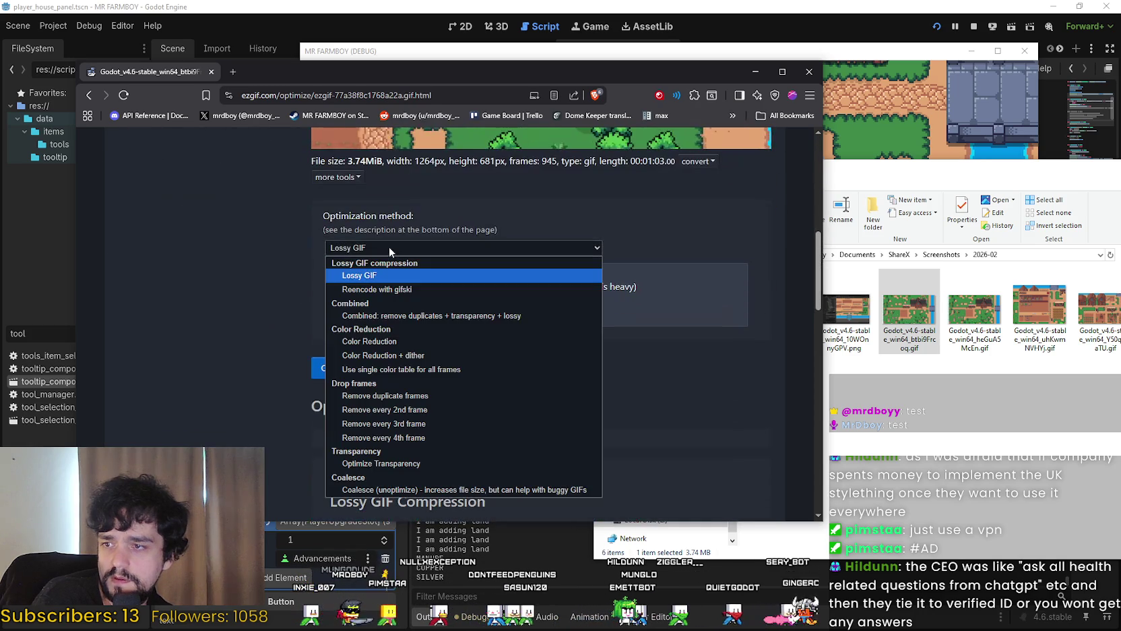
click(434, 437)
scroll(428, 404, down, 2)
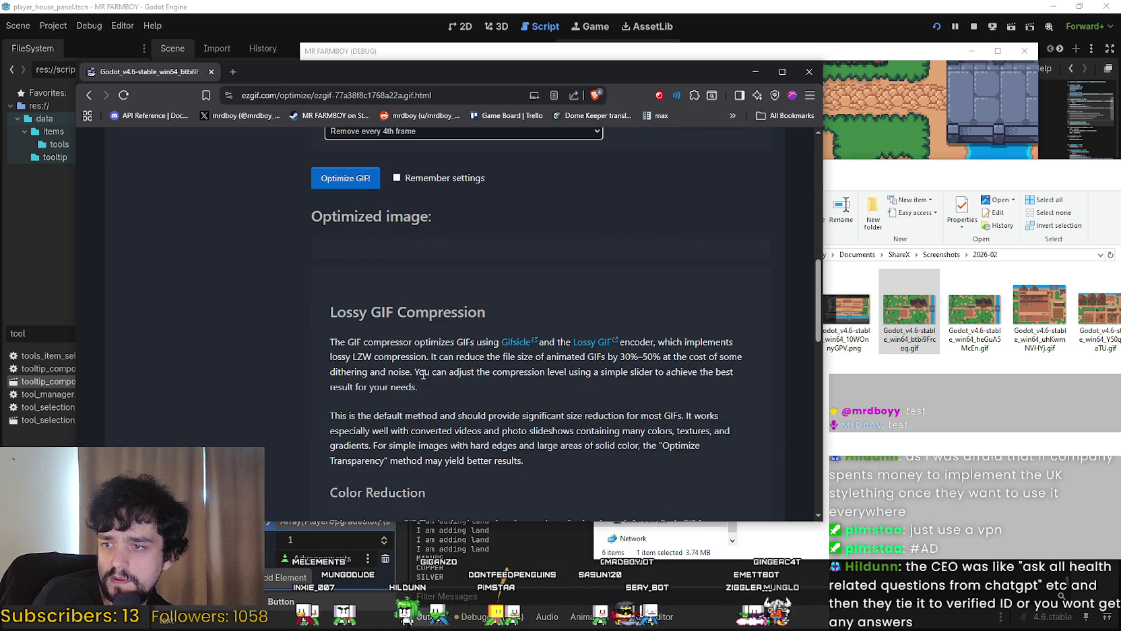
scroll(364, 381, up, 4)
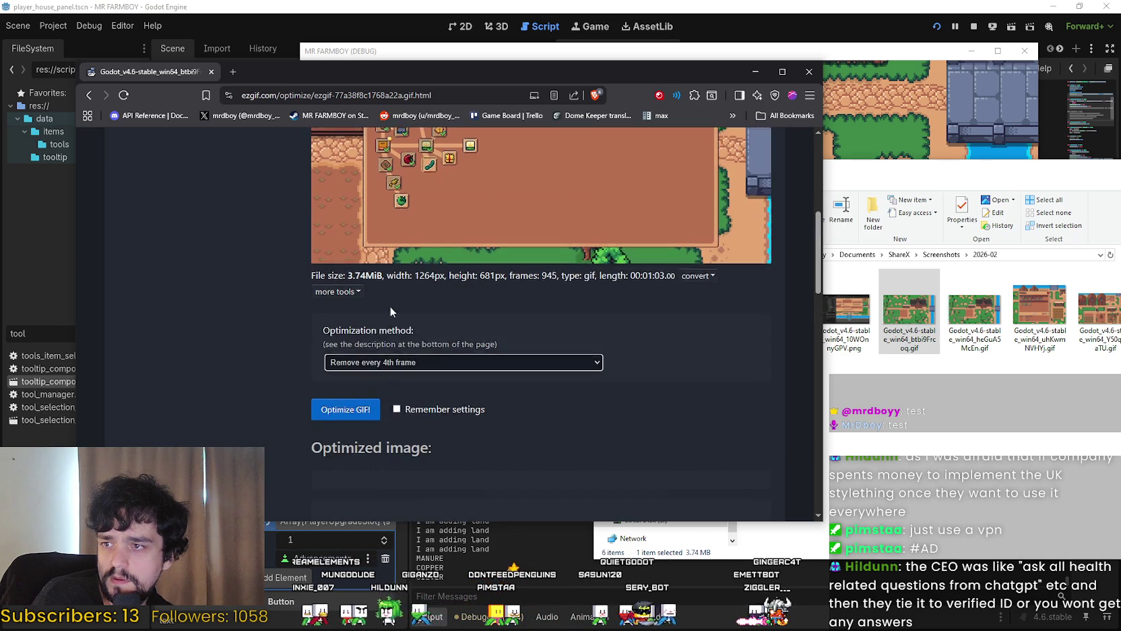
click(389, 366)
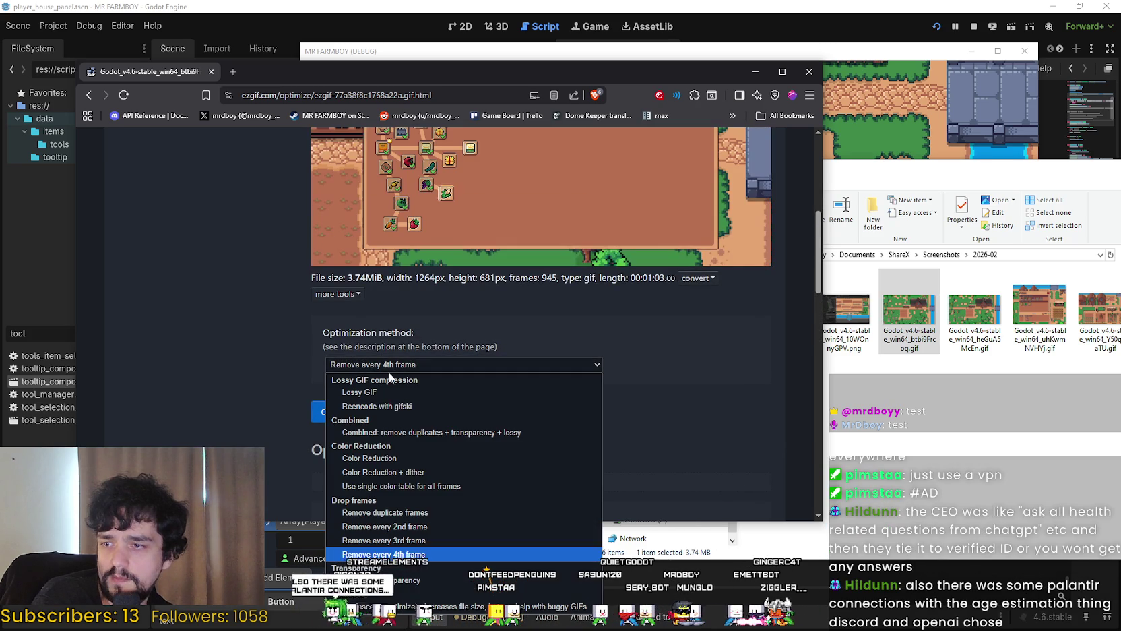
click(432, 528)
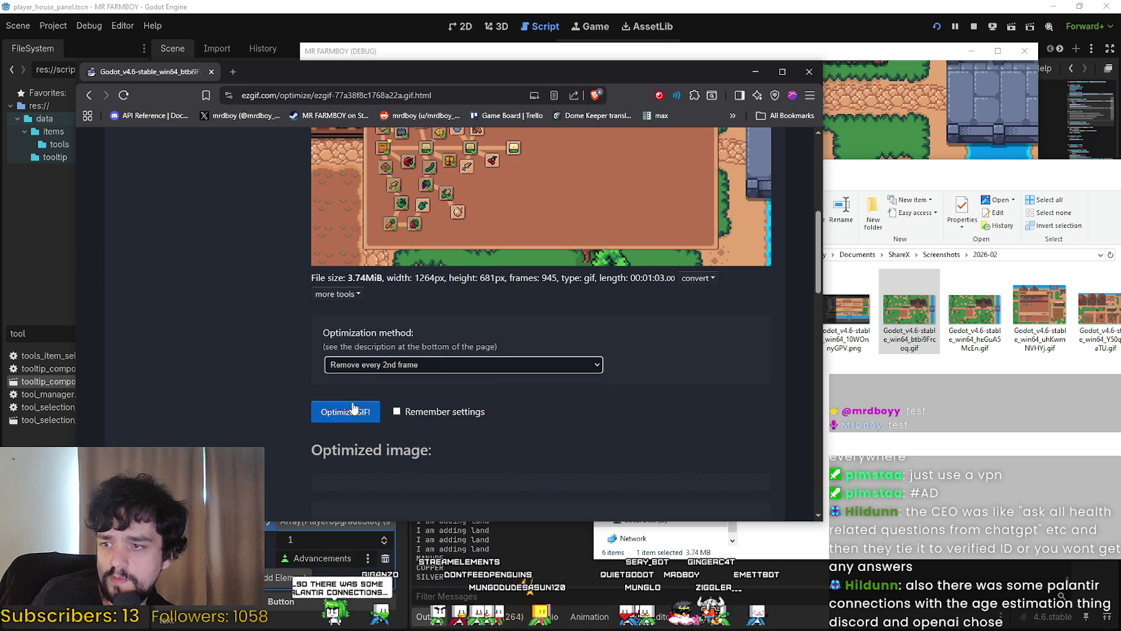
click(339, 419)
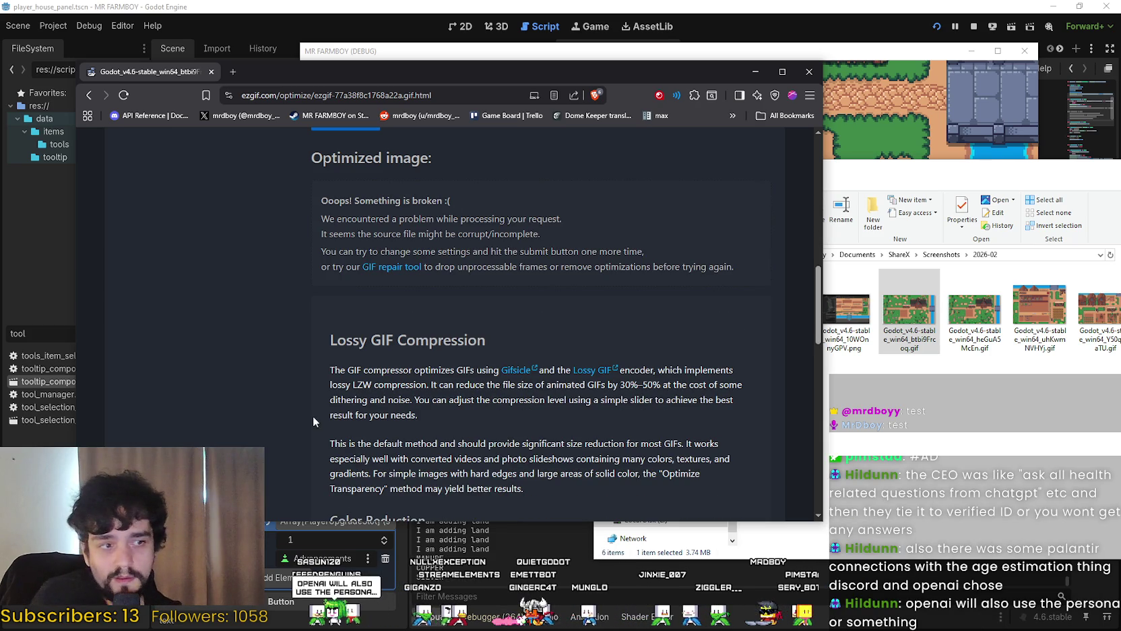
Run the GIF optimisation again
scroll(313, 416, down, 3)
scroll(349, 344, down, 4)
scroll(357, 353, up, 13)
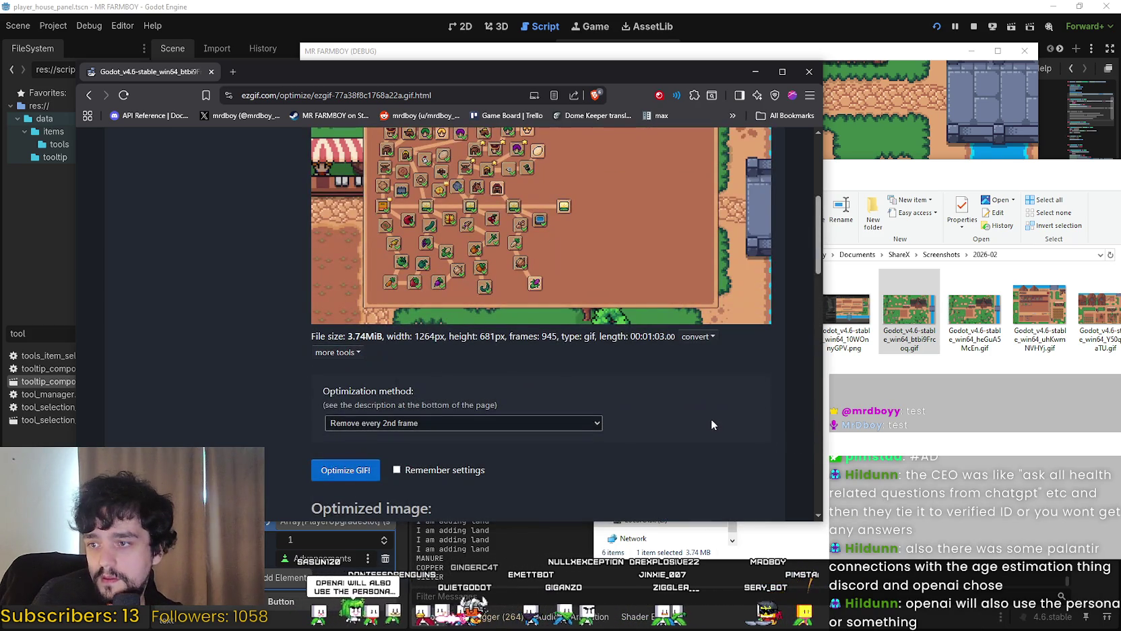
scroll(425, 263, down, 2)
scroll(403, 252, up, 4)
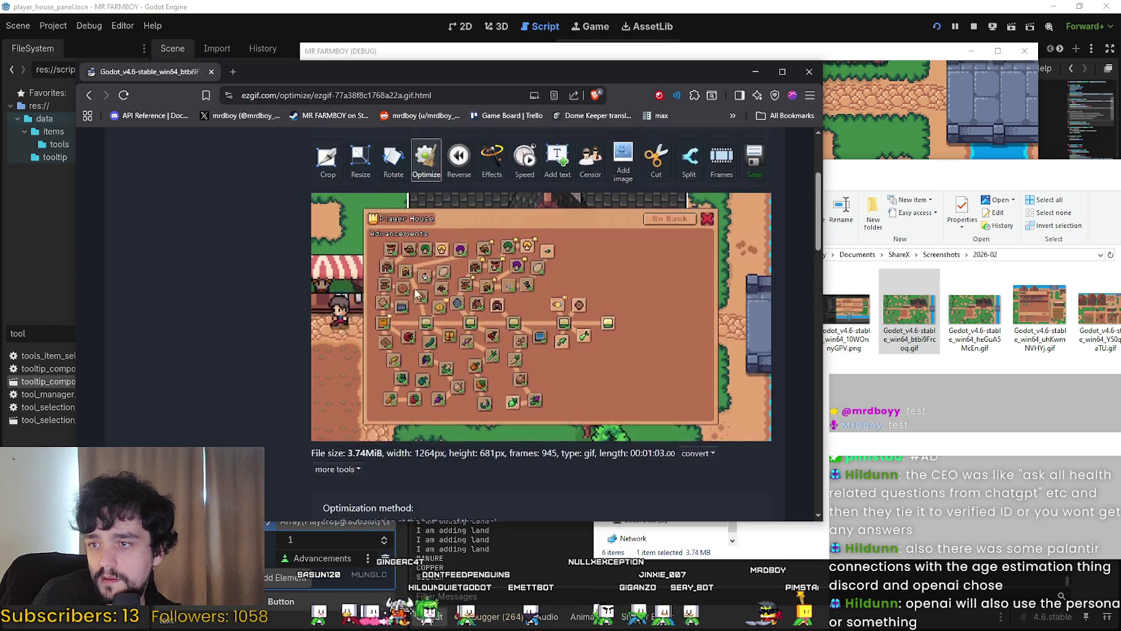
scroll(431, 332, down, 5)
scroll(417, 308, down, 12)
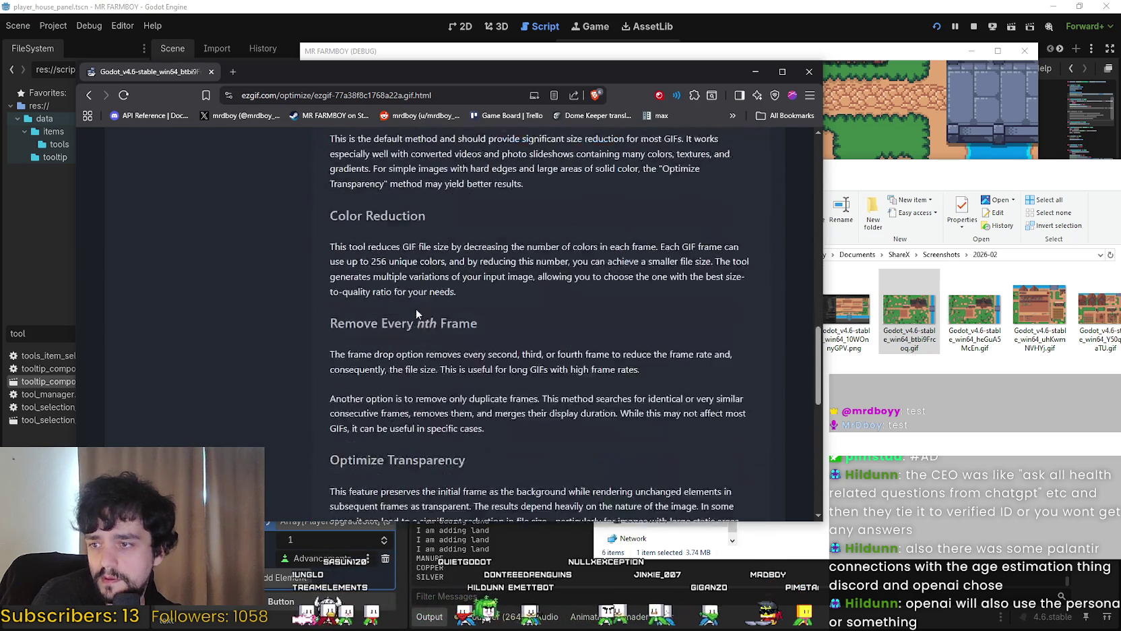
scroll(418, 307, up, 8)
scroll(422, 361, up, 8)
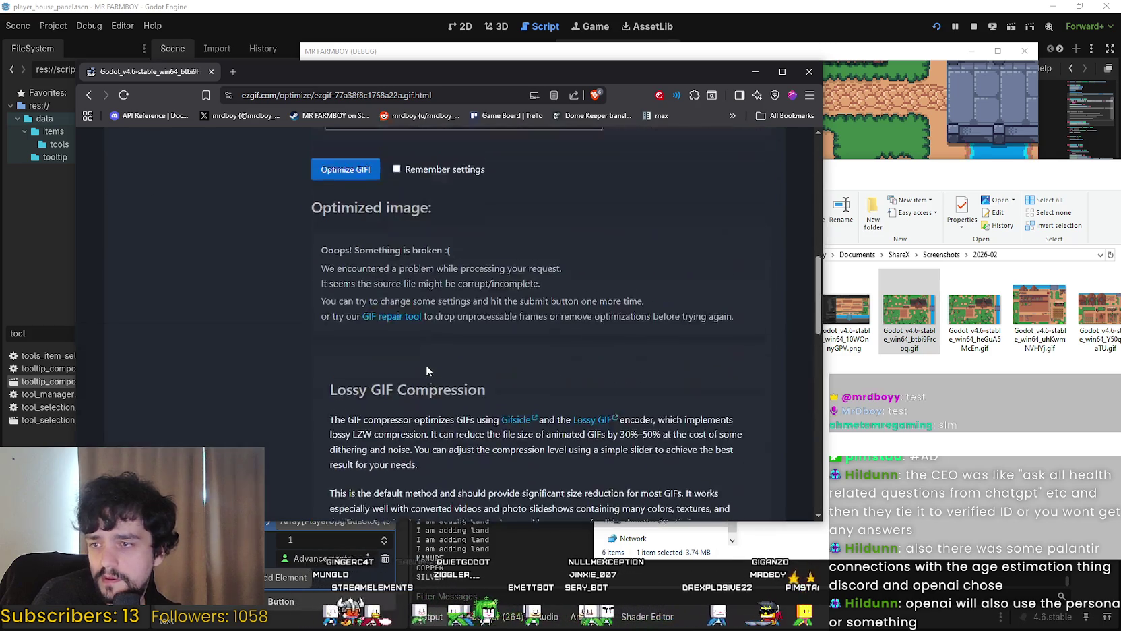
click(345, 337)
Select the text of the optimizer's error message
scroll(249, 376, down, 3)
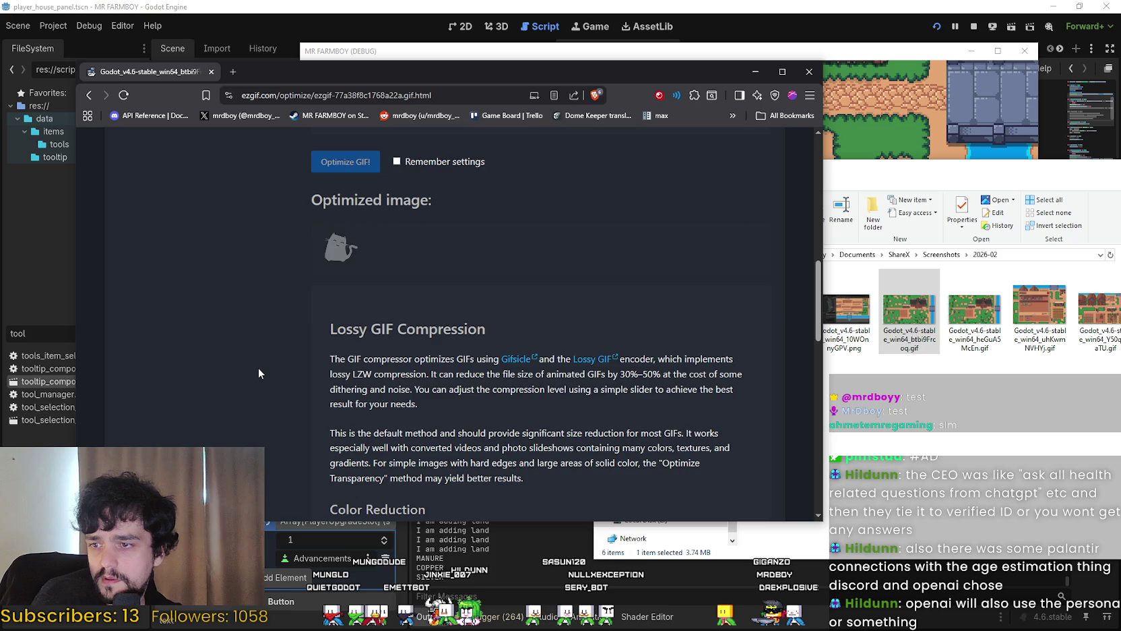
scroll(260, 366, up, 4)
scroll(261, 365, down, 5)
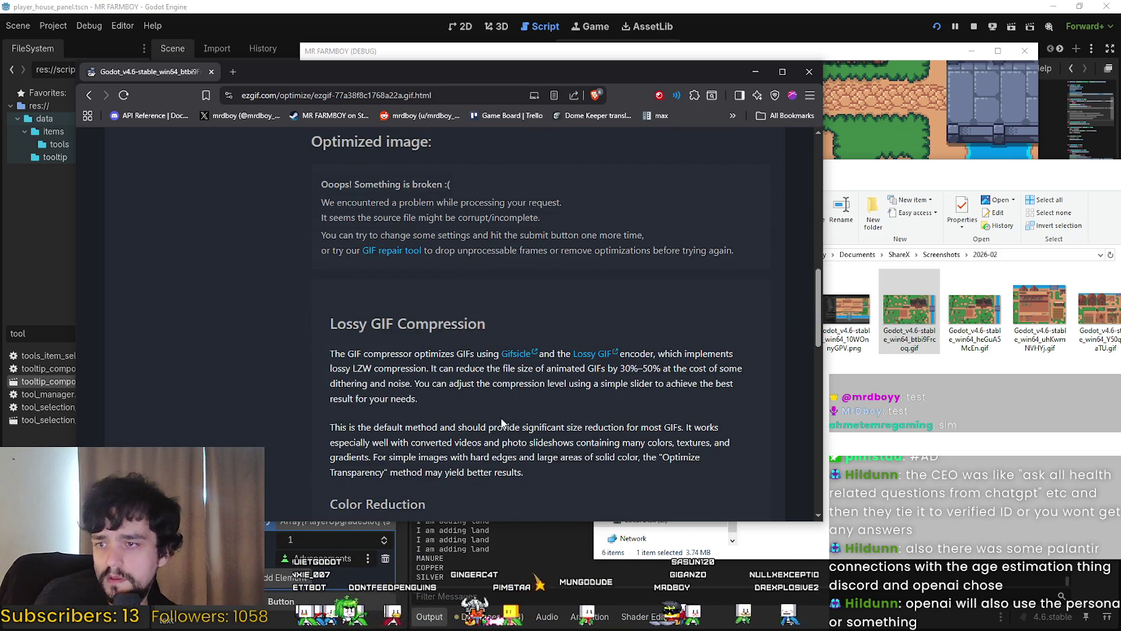
drag(317, 197, 708, 229)
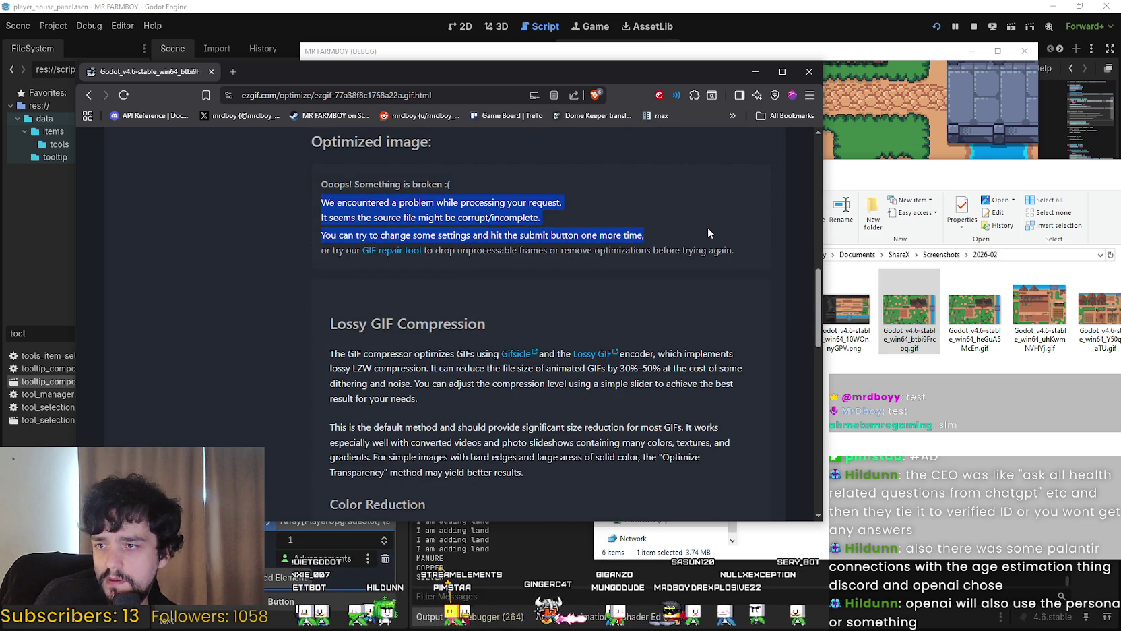
scroll(563, 287, up, 10)
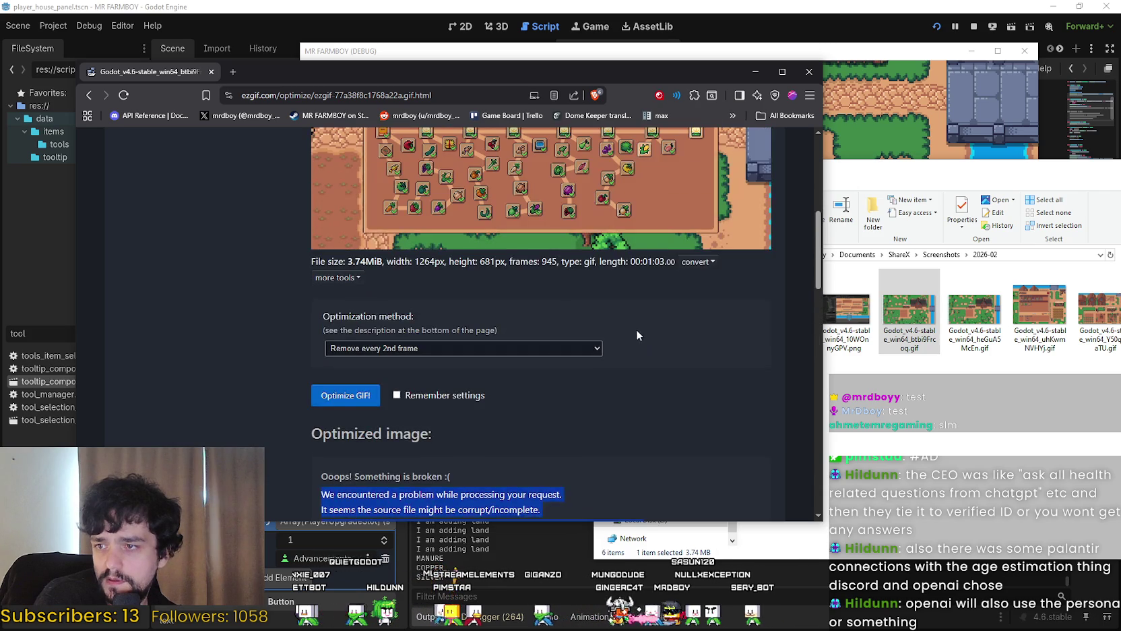
scroll(517, 329, down, 3)
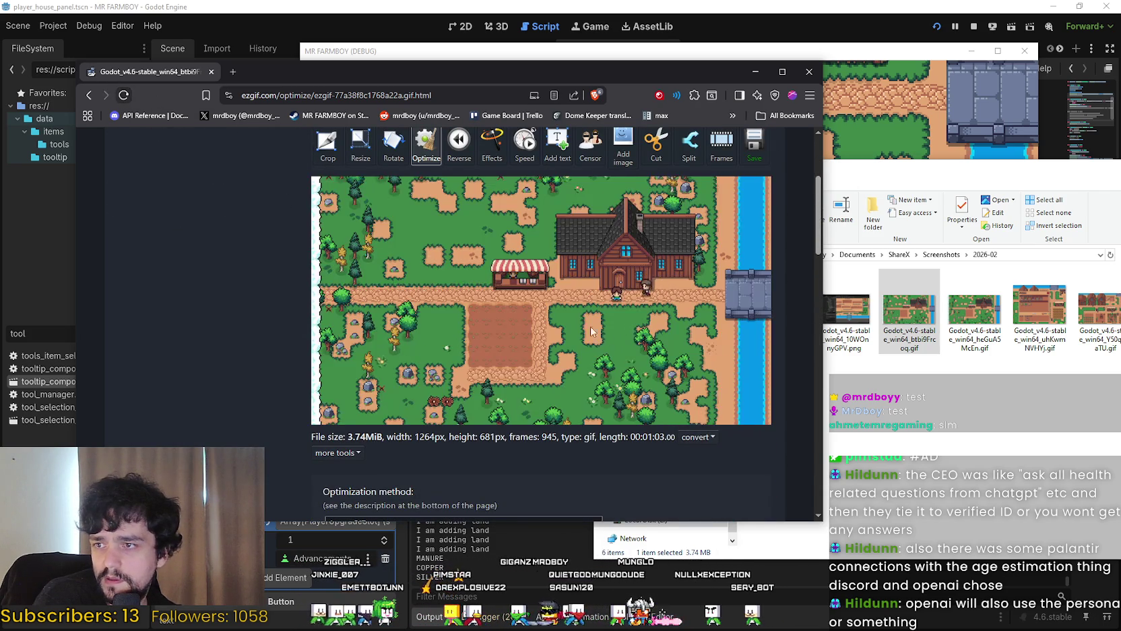
scroll(472, 303, up, 3)
scroll(420, 300, down, 5)
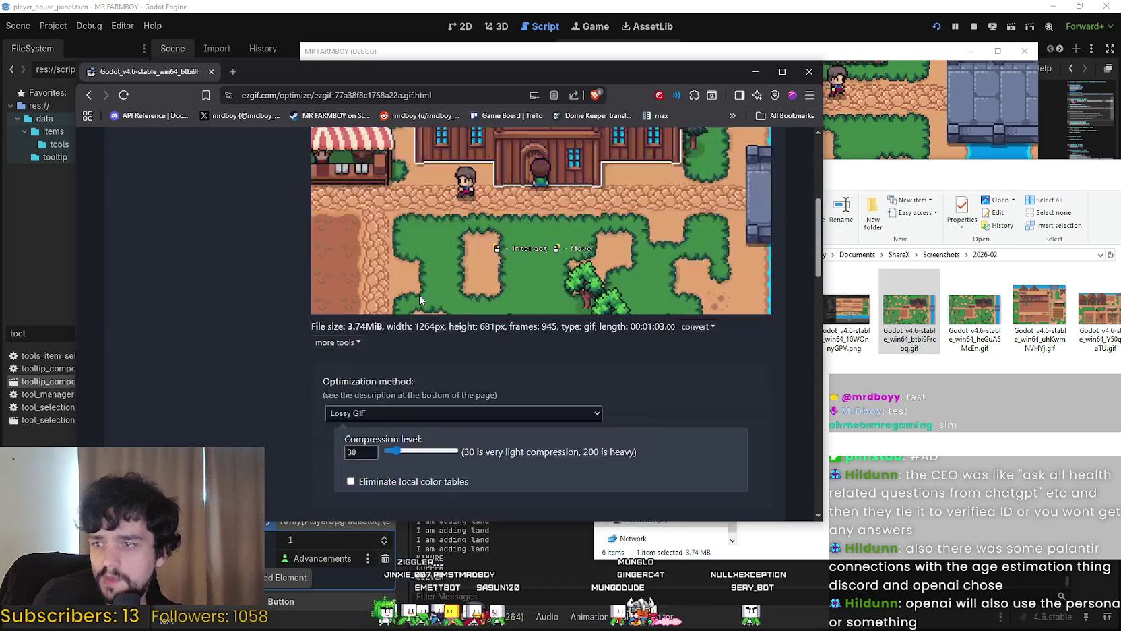
scroll(420, 300, down, 3)
Optimise once more with Remove every 2nd frame, then bring up the GIF file's context menu in Explorer
click(381, 231)
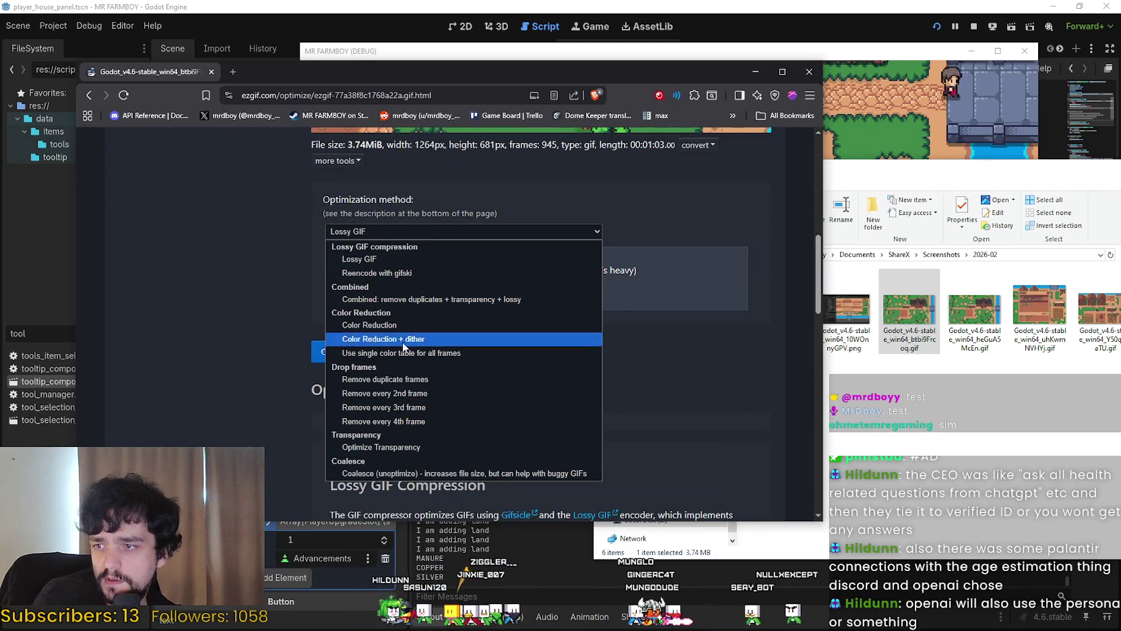
click(432, 392)
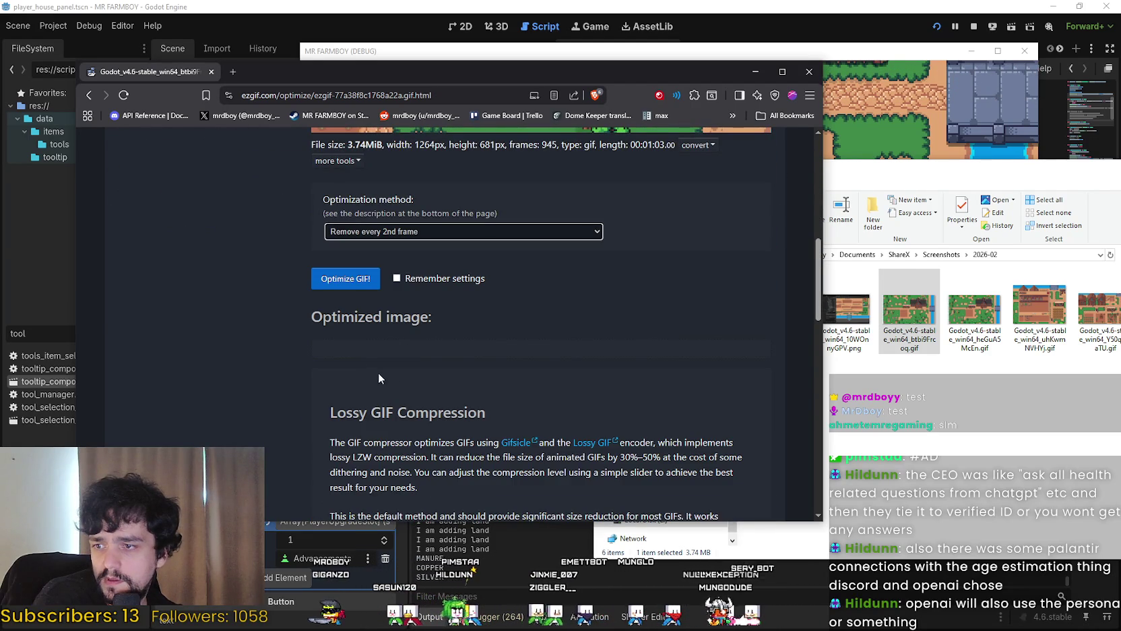
click(357, 288)
scroll(575, 336, up, 3)
scroll(574, 336, down, 3)
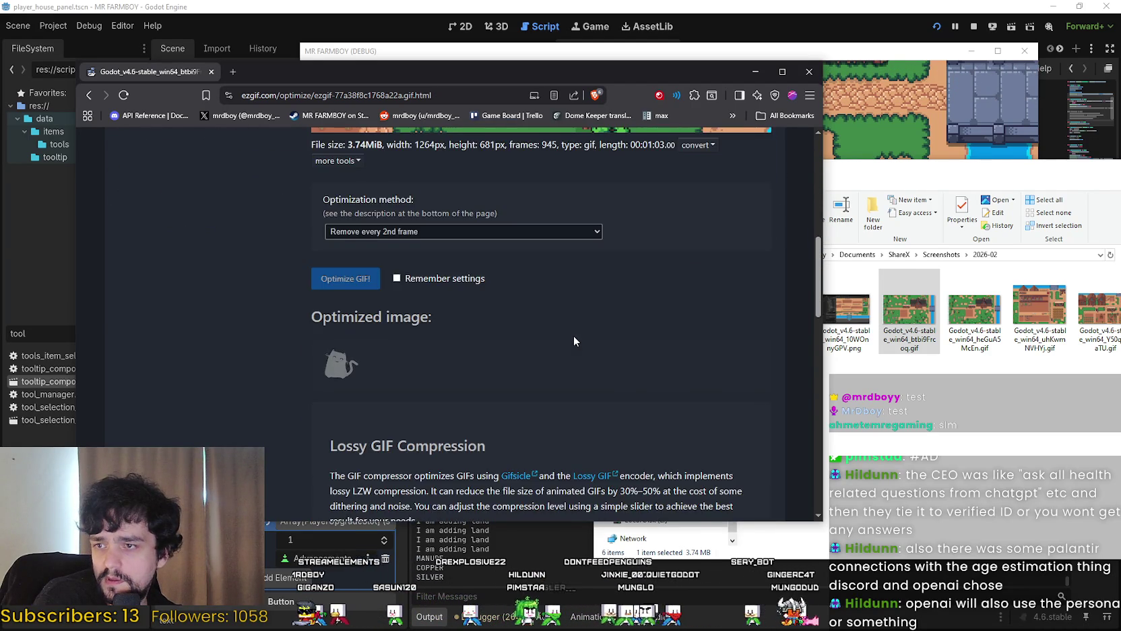
scroll(580, 304, up, 4)
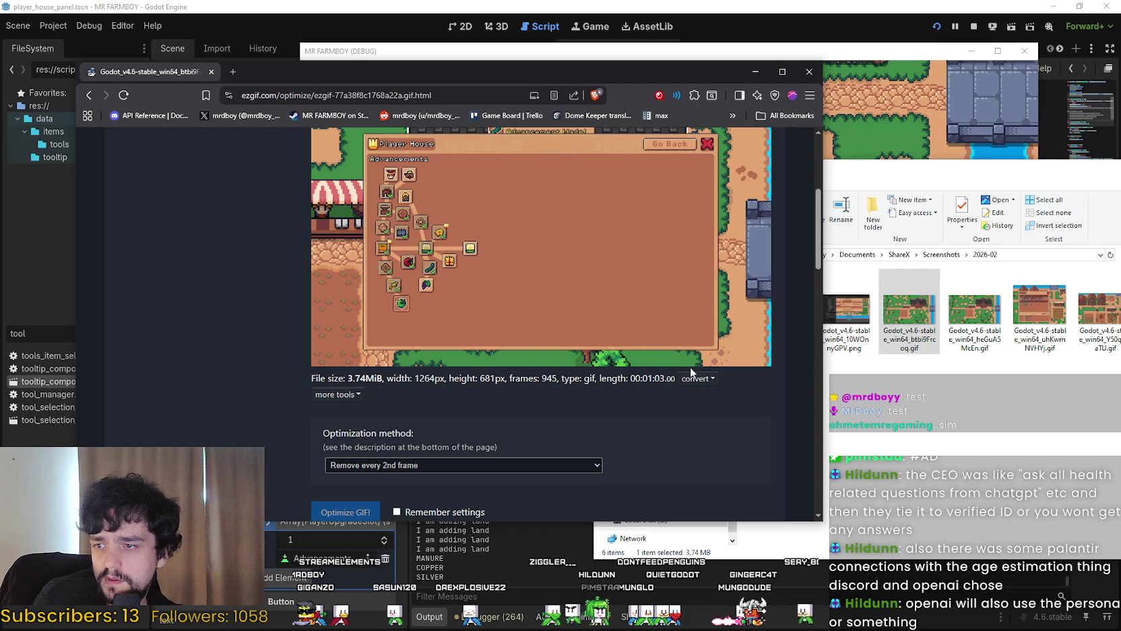
click(891, 315)
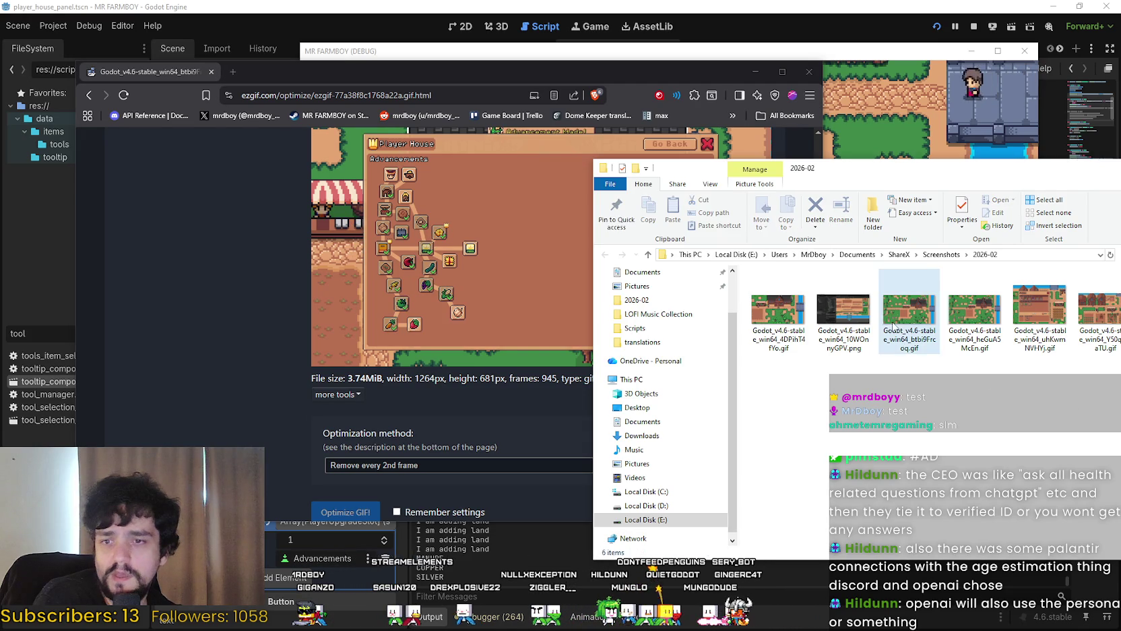
right_click(891, 316)
Open the recorded Player House GIF with Aseprite from the Open with menu
mouse_move(883, 432)
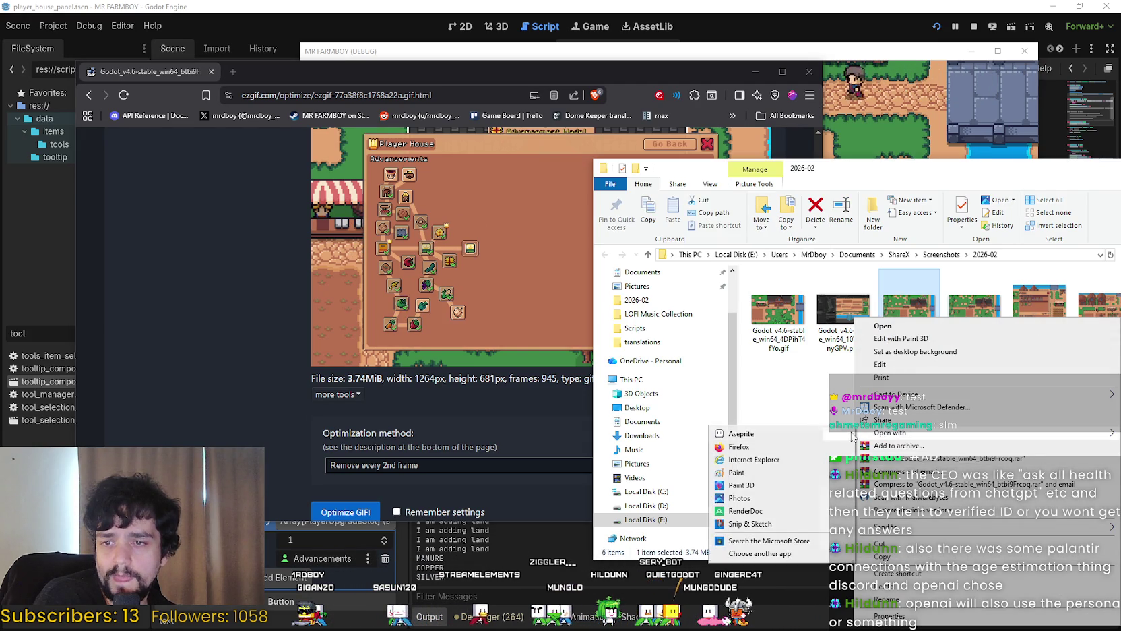
click(764, 435)
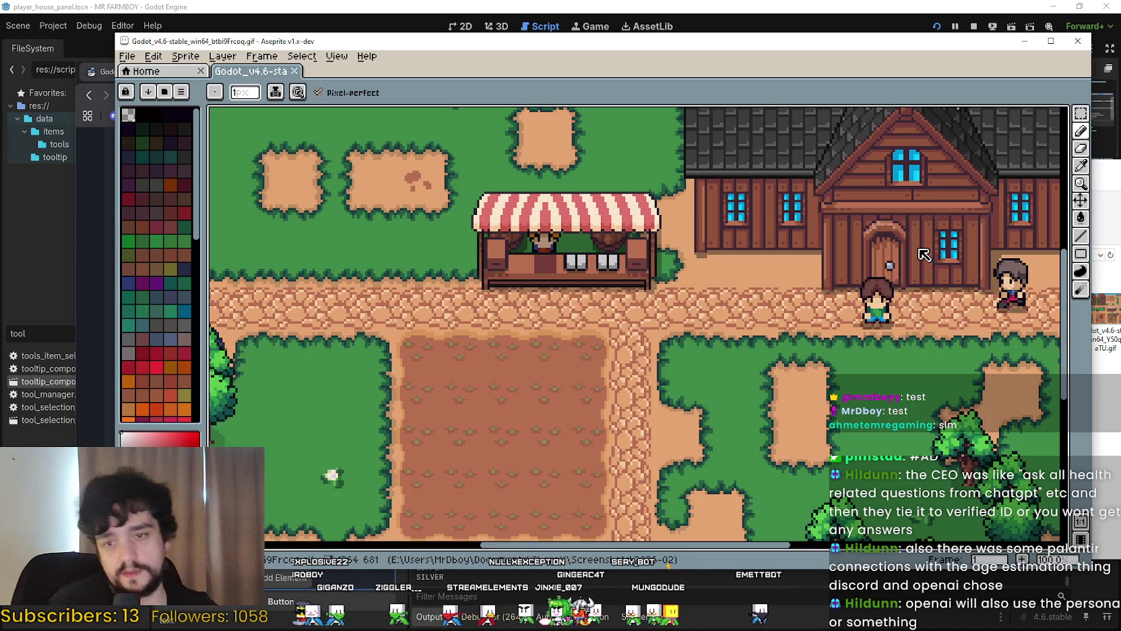
Show the animation timeline, zoom the canvas out, and bring the Aseprite window to the front
click(1078, 547)
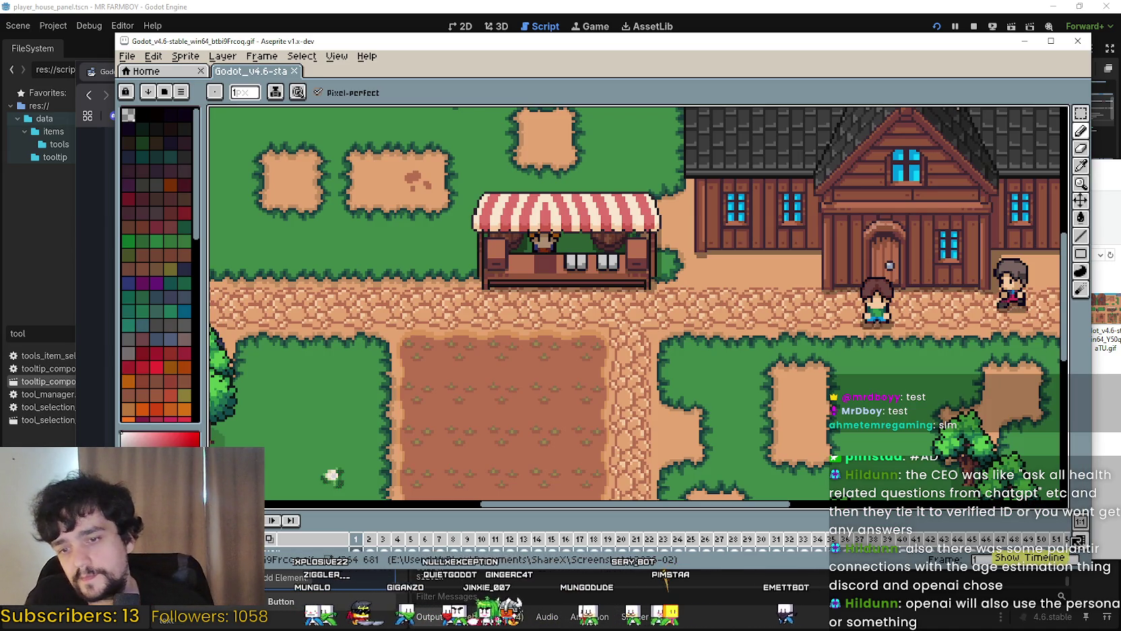
mouse_move(1040, 421)
mouse_down()
mouse_move(1038, 438)
mouse_move(1040, 422)
mouse_up()
scroll(641, 236, down, 3)
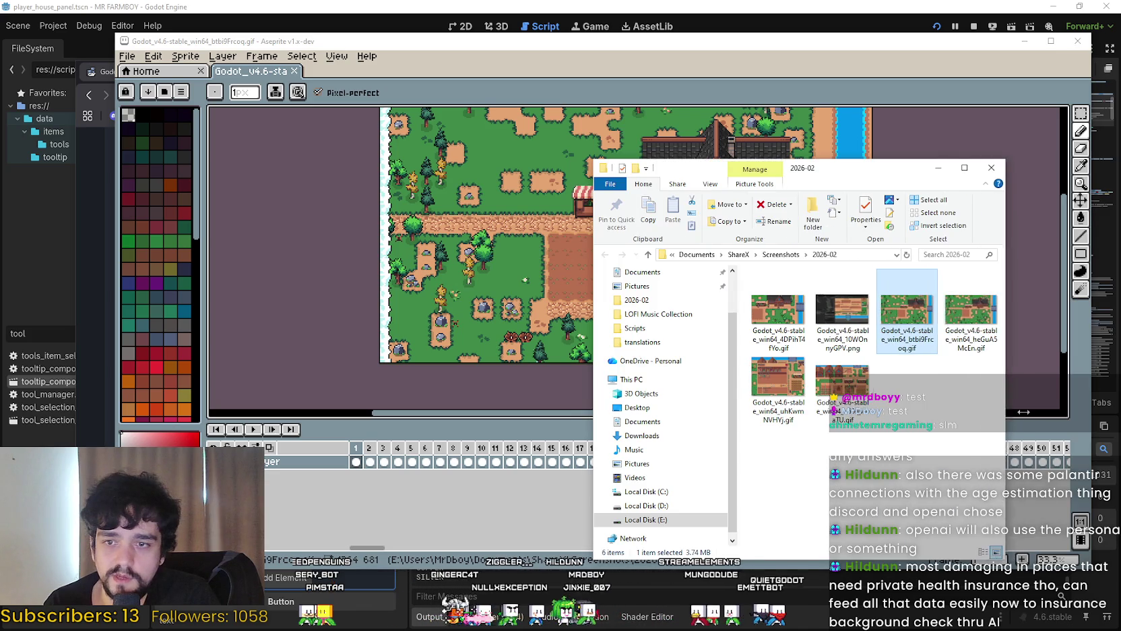
click(978, 426)
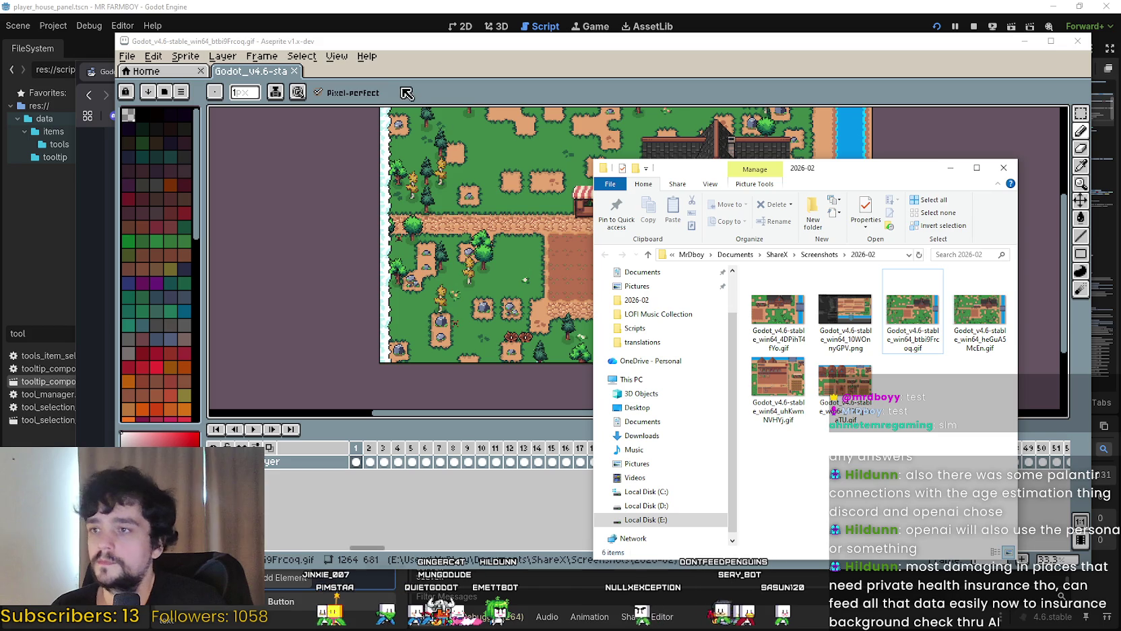
drag(395, 51, 414, 35)
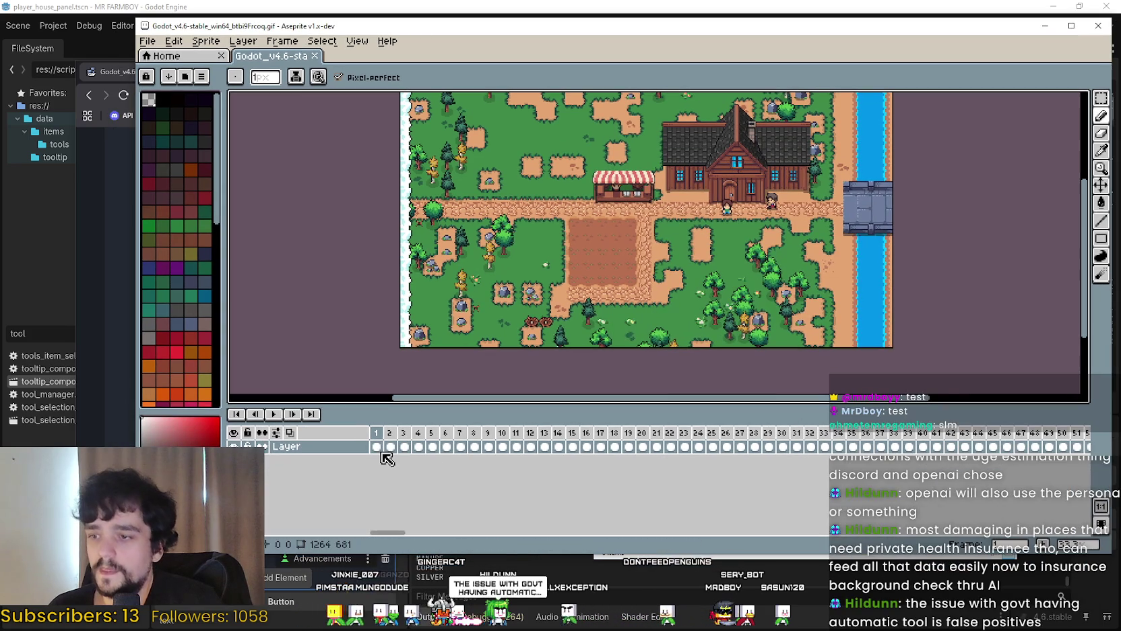
Select frames 1 through 24 on the timeline, then return to the first frame
mouse_move(435, 447)
mouse_down()
mouse_move(920, 456)
mouse_move(839, 448)
mouse_up()
scroll(721, 199, up, 2)
scroll(721, 199, down, 2)
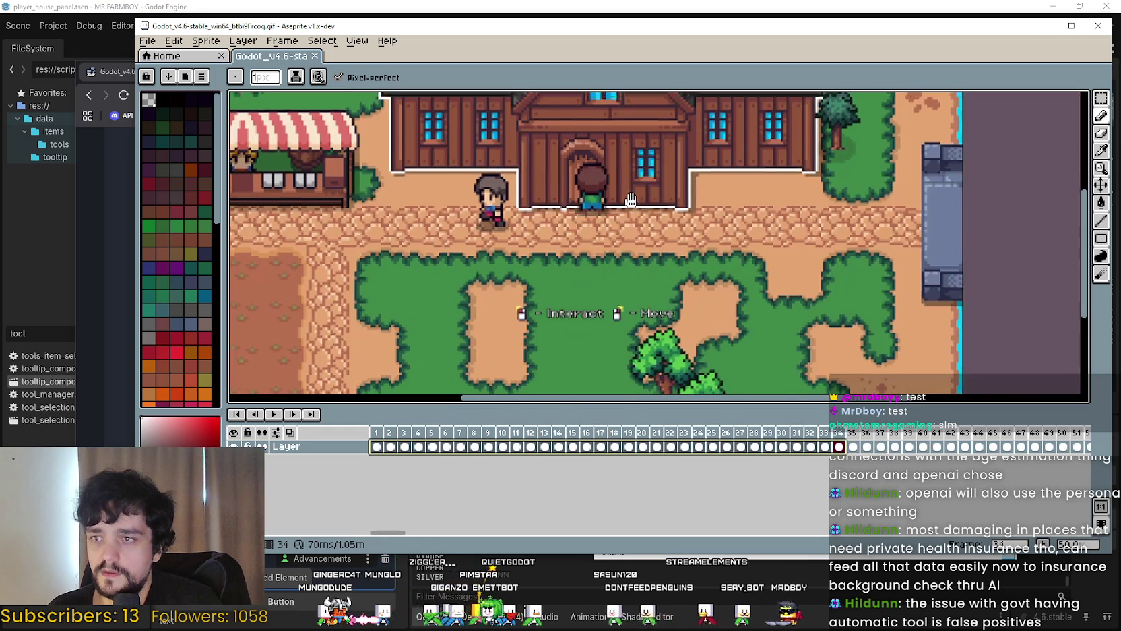
scroll(809, 387, up, 1)
mouse_move(843, 449)
mouse_down()
mouse_move(376, 450)
mouse_move(1078, 453)
mouse_move(401, 448)
mouse_move(794, 459)
mouse_move(734, 469)
mouse_move(414, 456)
mouse_move(1083, 446)
mouse_up()
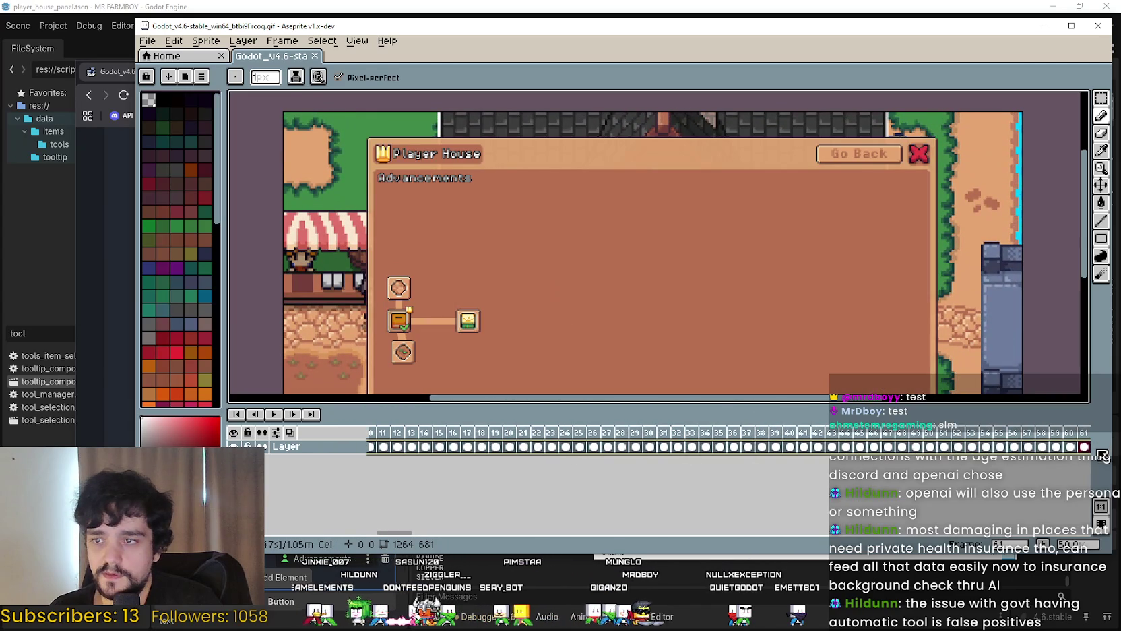
mouse_move(402, 532)
mouse_down()
mouse_move(458, 537)
mouse_move(435, 536)
mouse_up()
Select frames 70 to 91 and delete their content
mouse_move(454, 449)
mouse_down()
mouse_move(779, 461)
mouse_move(510, 466)
mouse_up()
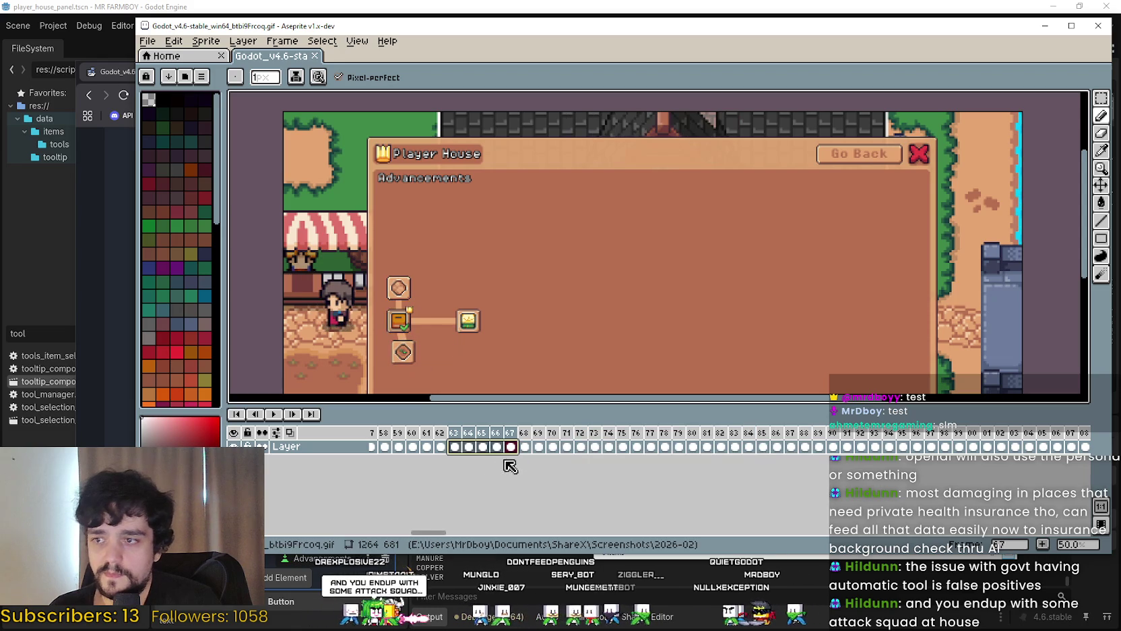
mouse_move(427, 458)
mouse_down()
mouse_move(697, 463)
mouse_move(976, 448)
mouse_move(458, 463)
mouse_move(783, 453)
mouse_move(647, 456)
mouse_up()
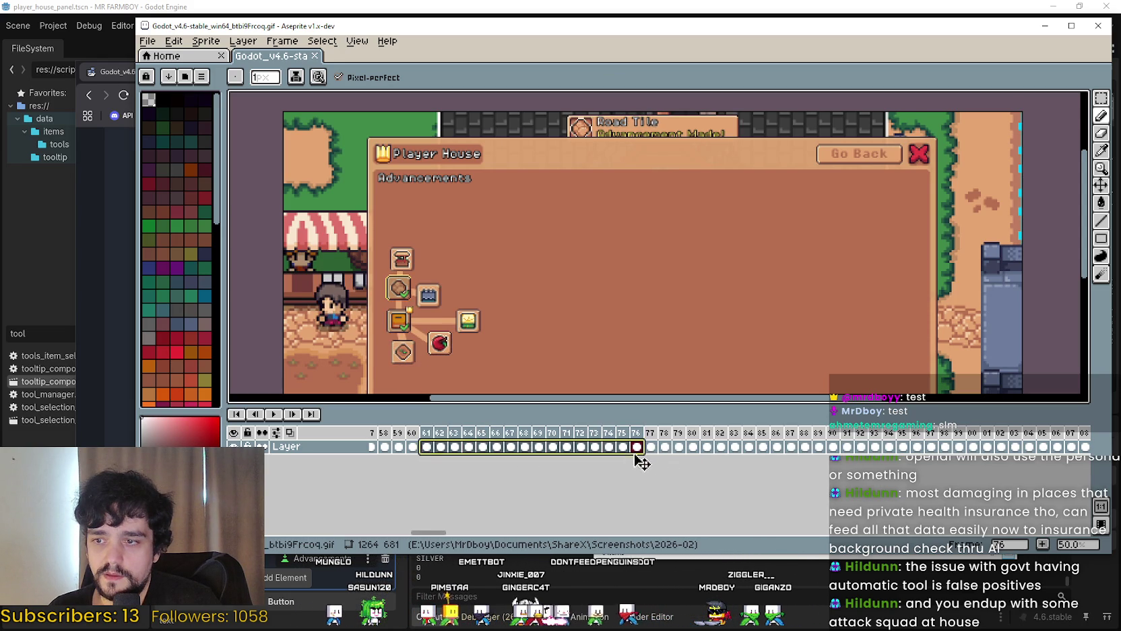
click(672, 454)
drag(554, 448, 848, 455)
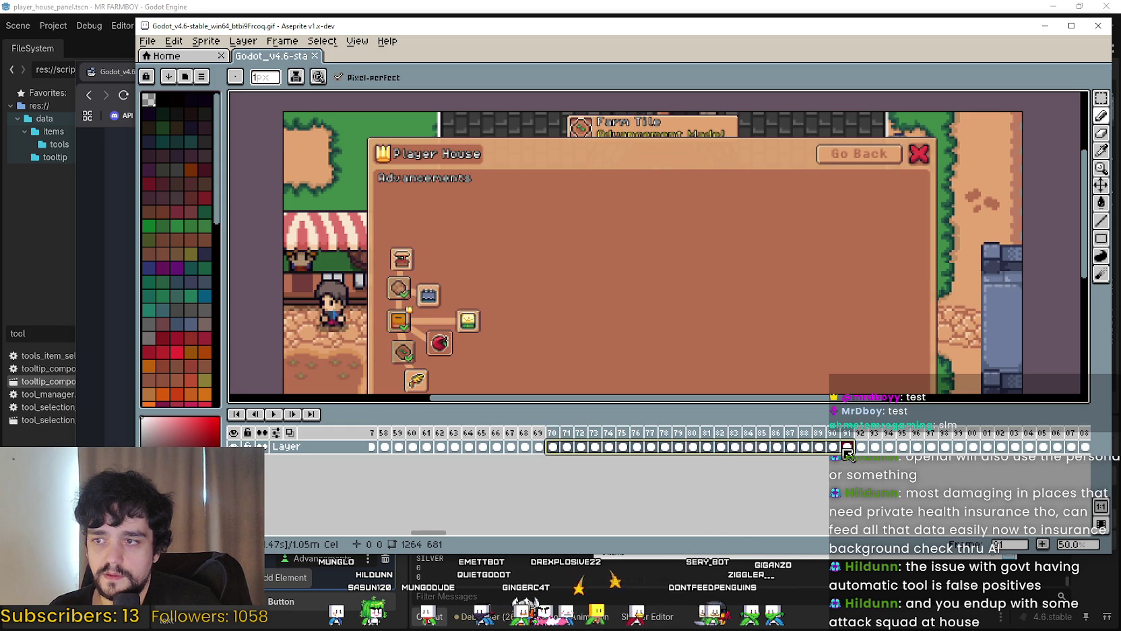
key(Delete)
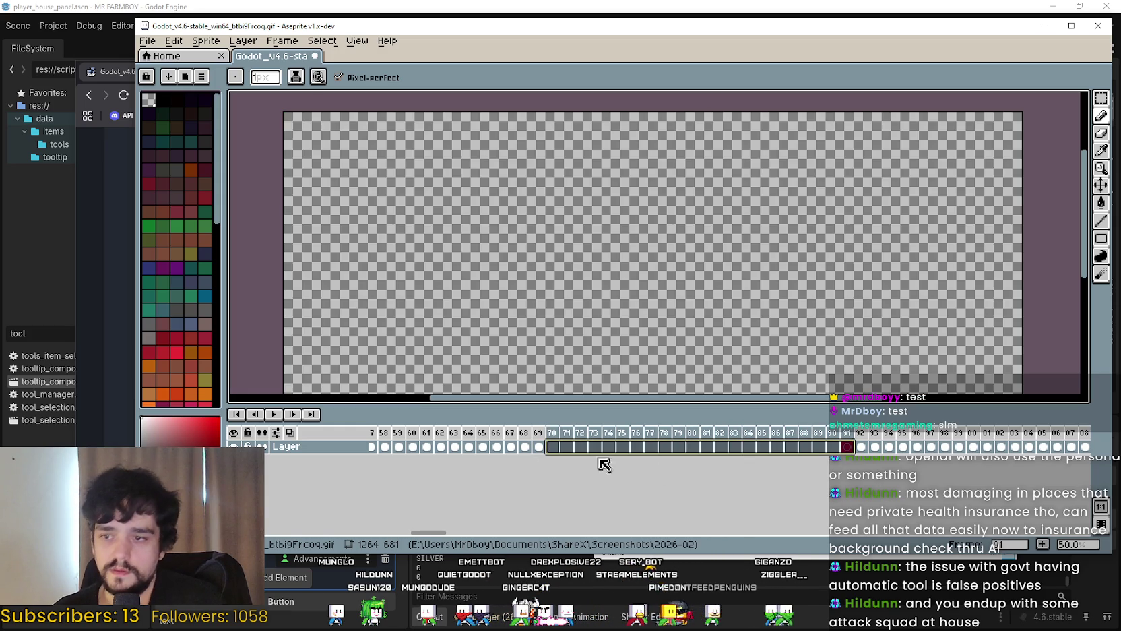
Undo the previous clear, then delete frames 70–89 from the timeline
key(ctrl+z)
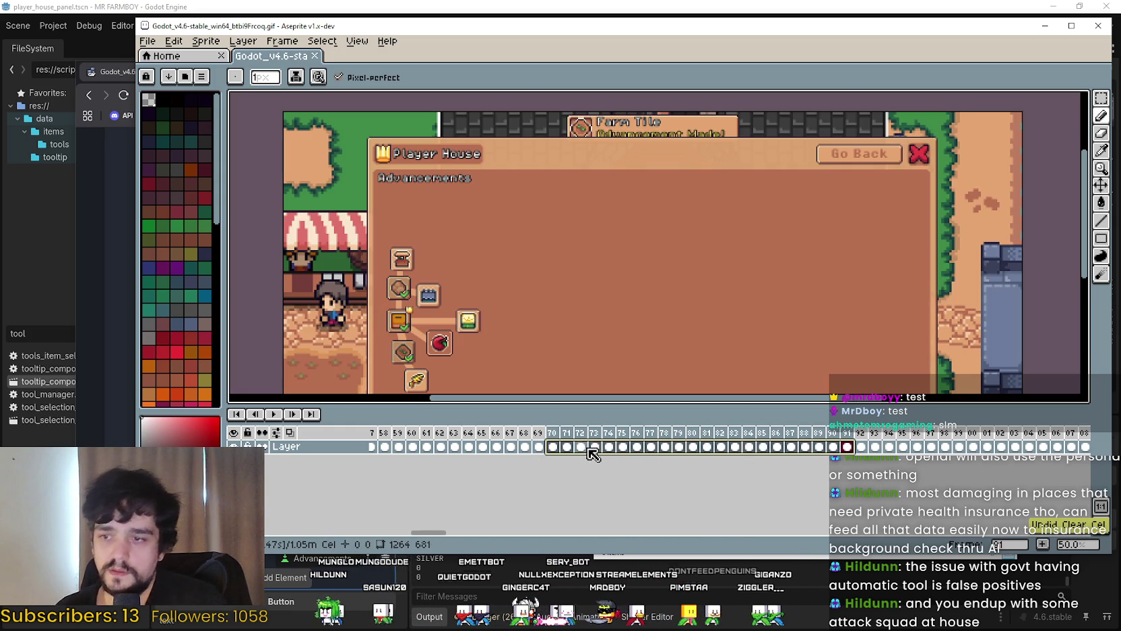
click(560, 435)
drag(560, 442, 819, 446)
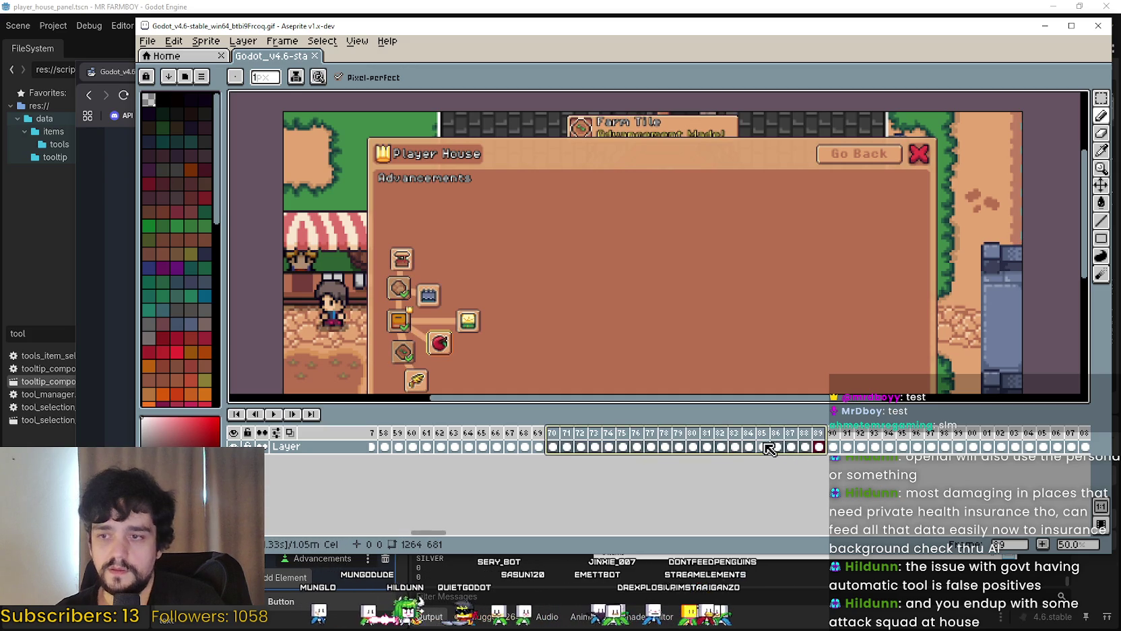
key(Delete)
Delete the redundant frame ranges 88–104 and 69–89
drag(806, 447, 1029, 446)
key(Delete)
scroll(669, 446, right, 10)
drag(720, 447, 1007, 446)
key(Delete)
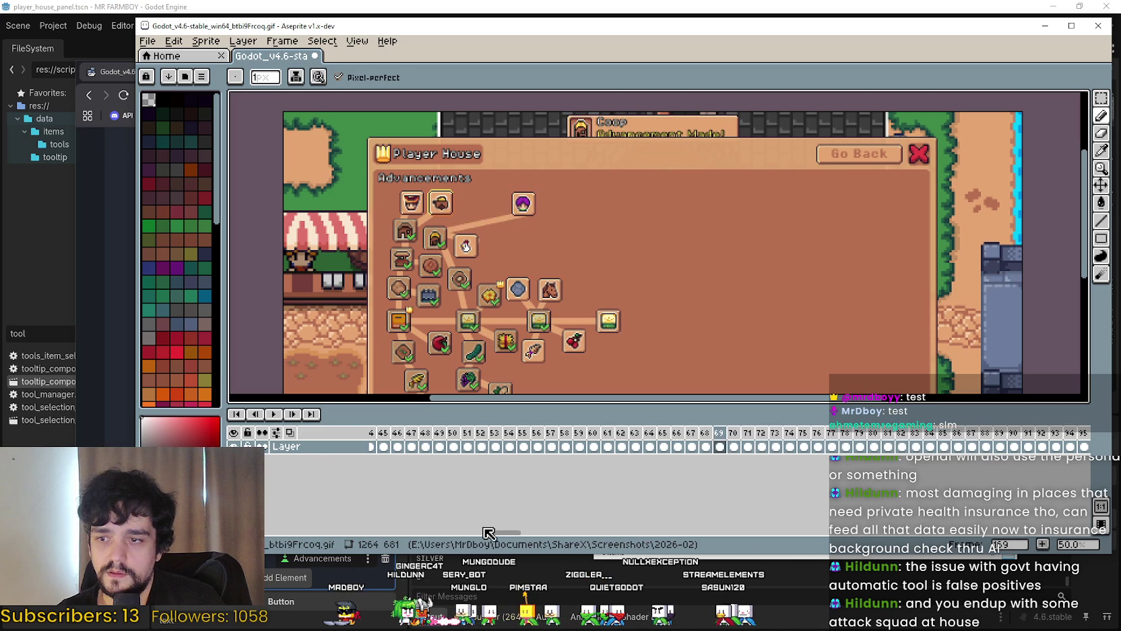
Delete the redundant runs of frames 34–50 and 80–94
scroll(627, 456, right, 10)
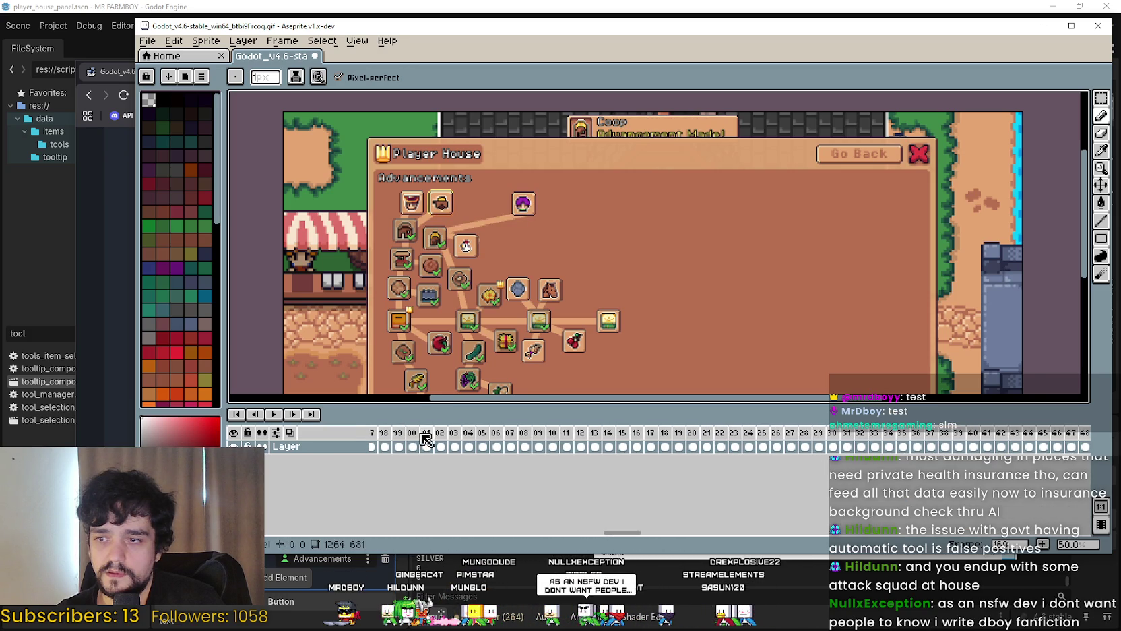
drag(426, 439, 670, 442)
drag(624, 534, 645, 533)
drag(564, 446, 792, 450)
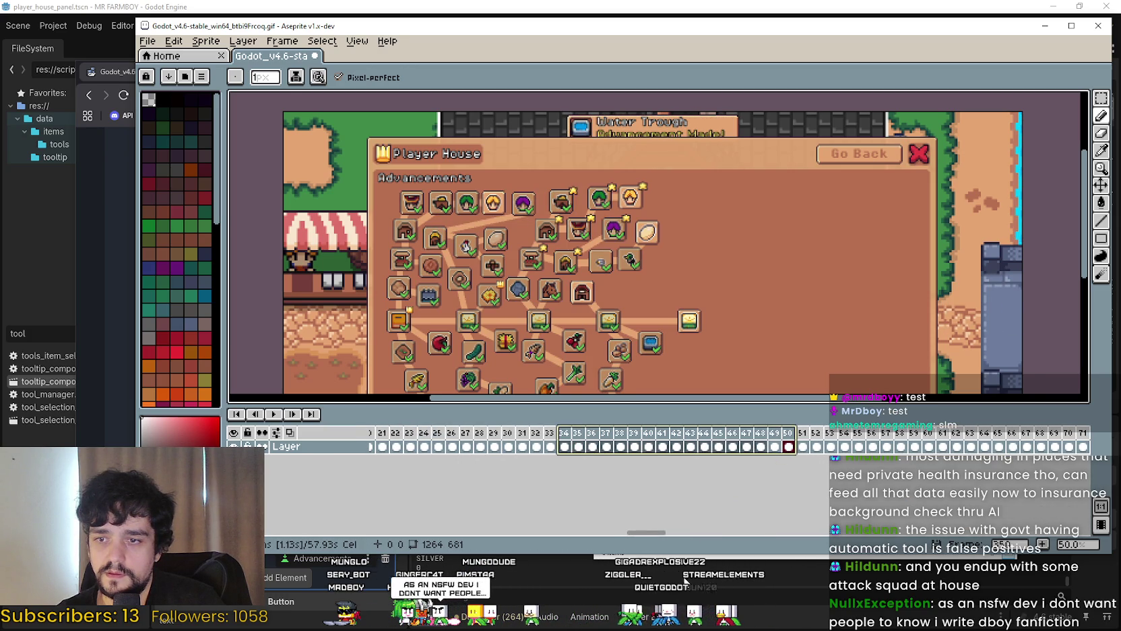
key(Delete)
drag(664, 533, 692, 534)
drag(713, 439, 914, 439)
key(Delete)
Select a redundant run of frames extending through frame 21 and delete it
drag(680, 533, 736, 533)
drag(766, 437, 1002, 441)
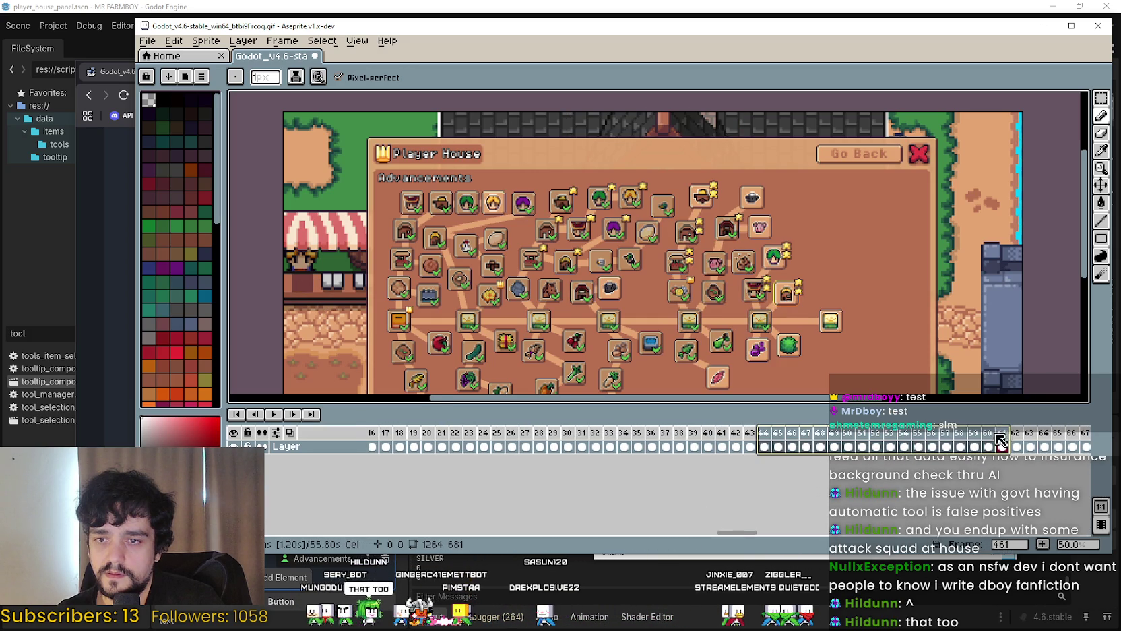
mouse_move(735, 532)
mouse_down()
mouse_move(726, 530)
mouse_move(809, 532)
mouse_up()
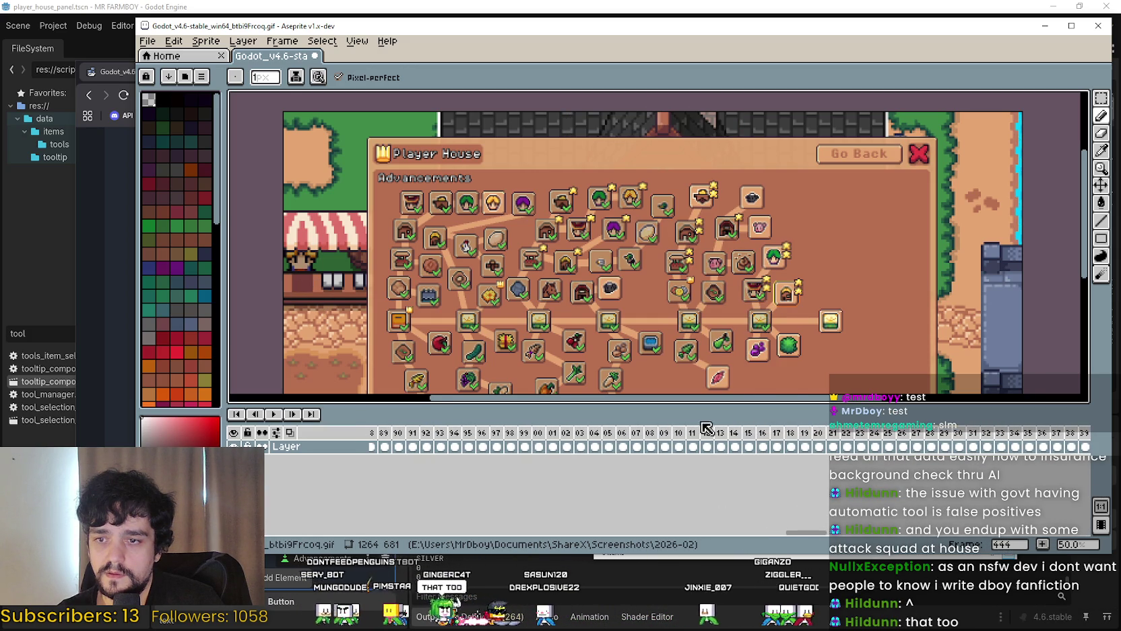
drag(566, 438, 636, 438)
drag(704, 436, 833, 439)
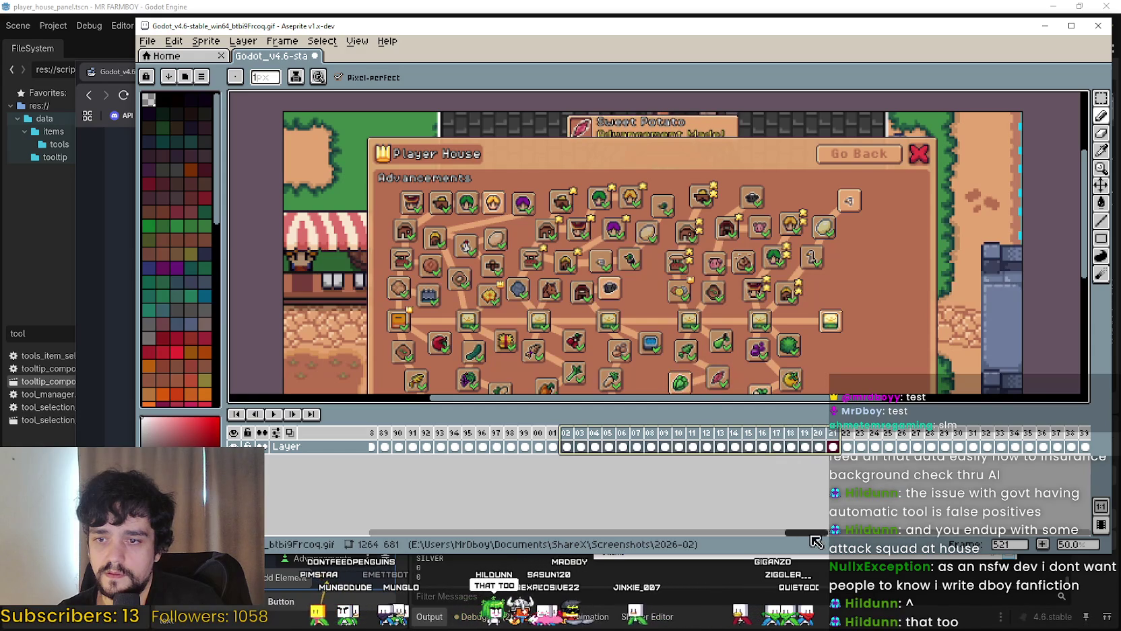
key(Delete)
Select further frame ranges to inspect, then clear the selection
drag(814, 533, 851, 533)
drag(812, 435, 1021, 434)
drag(840, 539, 888, 532)
drag(757, 435, 974, 449)
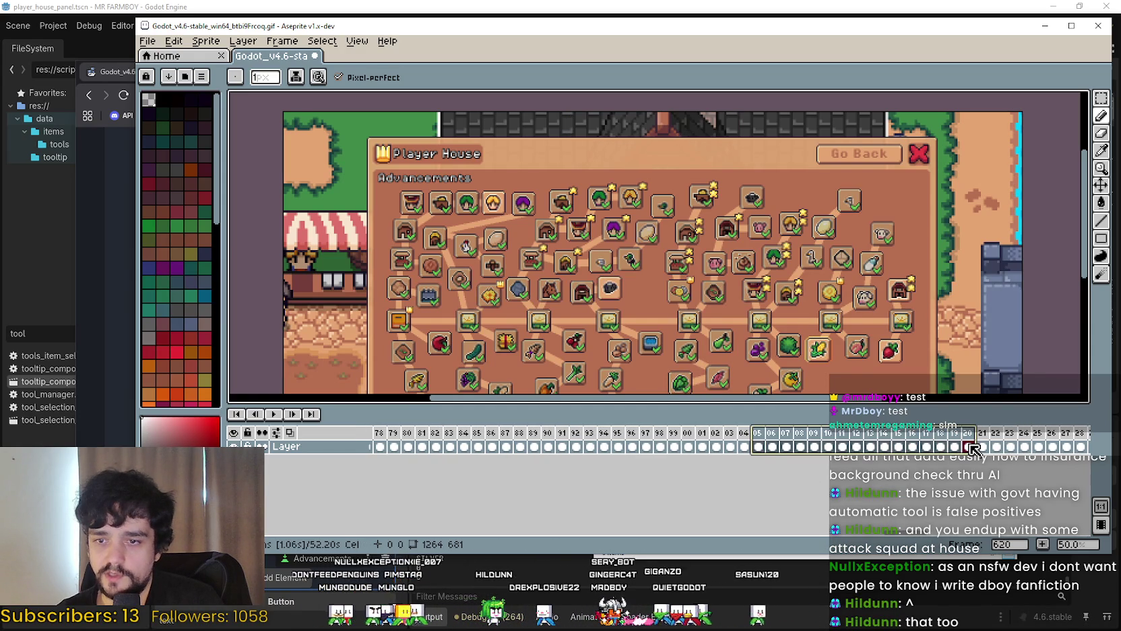
click(926, 516)
Select frames 42–60 and a later run, then check frame 91's content
scroll(952, 523, right, 3)
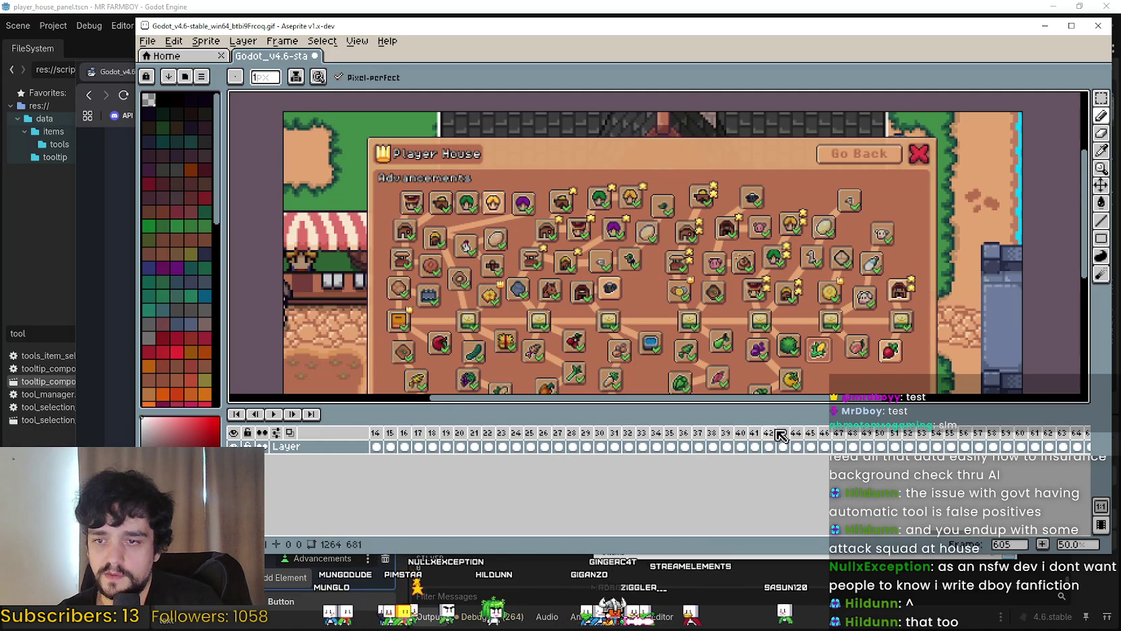
drag(778, 432, 1027, 445)
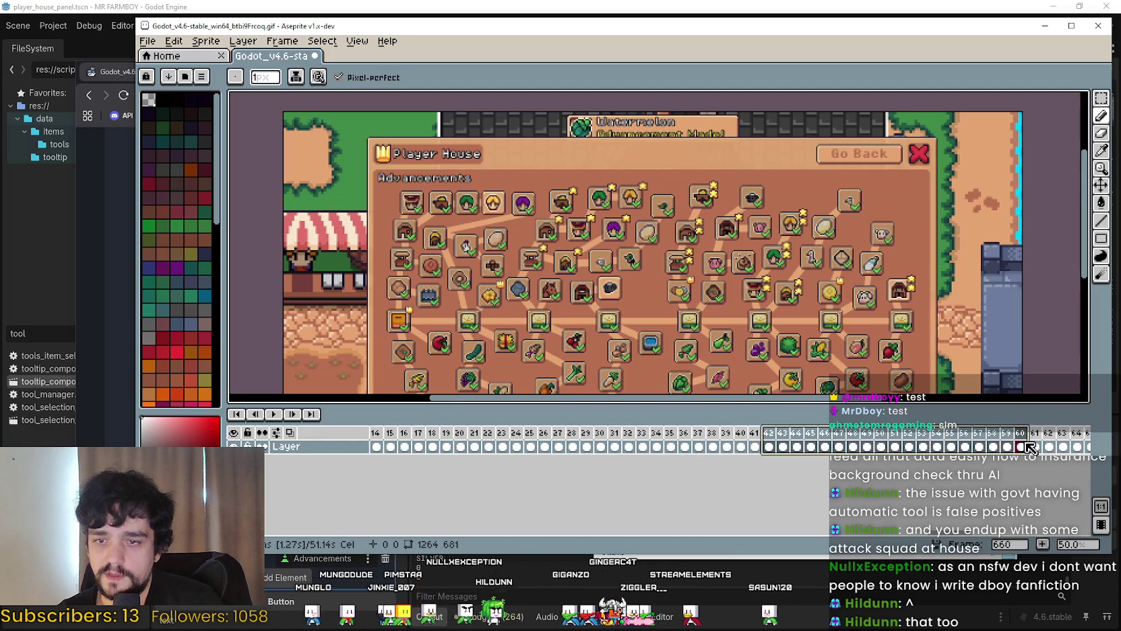
click(968, 537)
scroll(968, 533, right, 5)
drag(754, 446, 1019, 448)
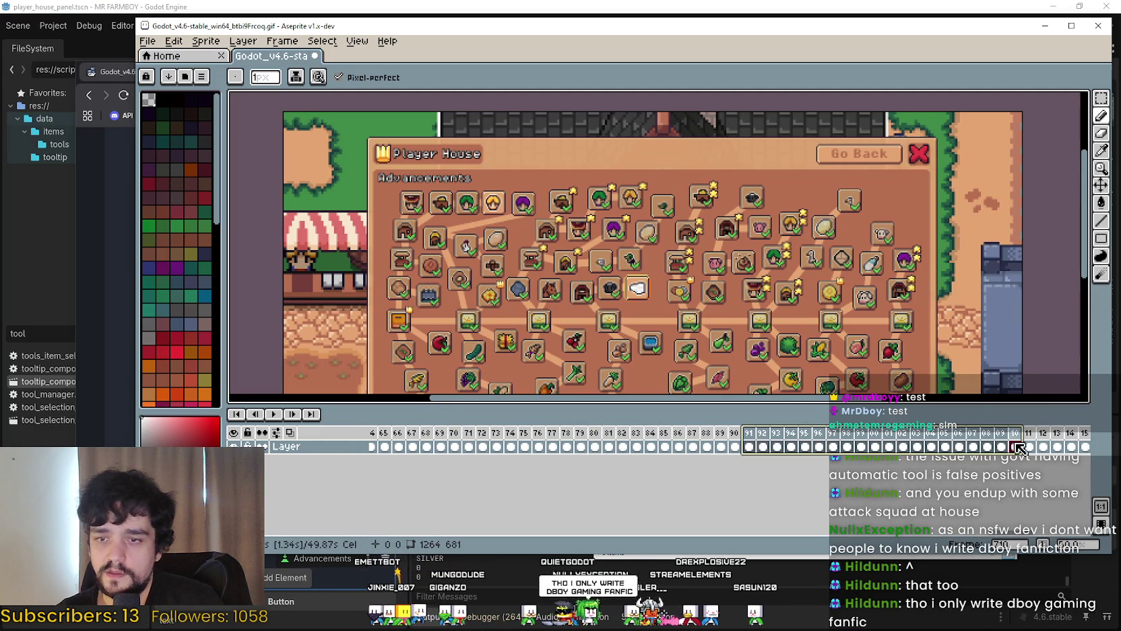
click(975, 475)
click(749, 446)
Move back to the early frames and select frames 5–11
scroll(877, 445, right, 3)
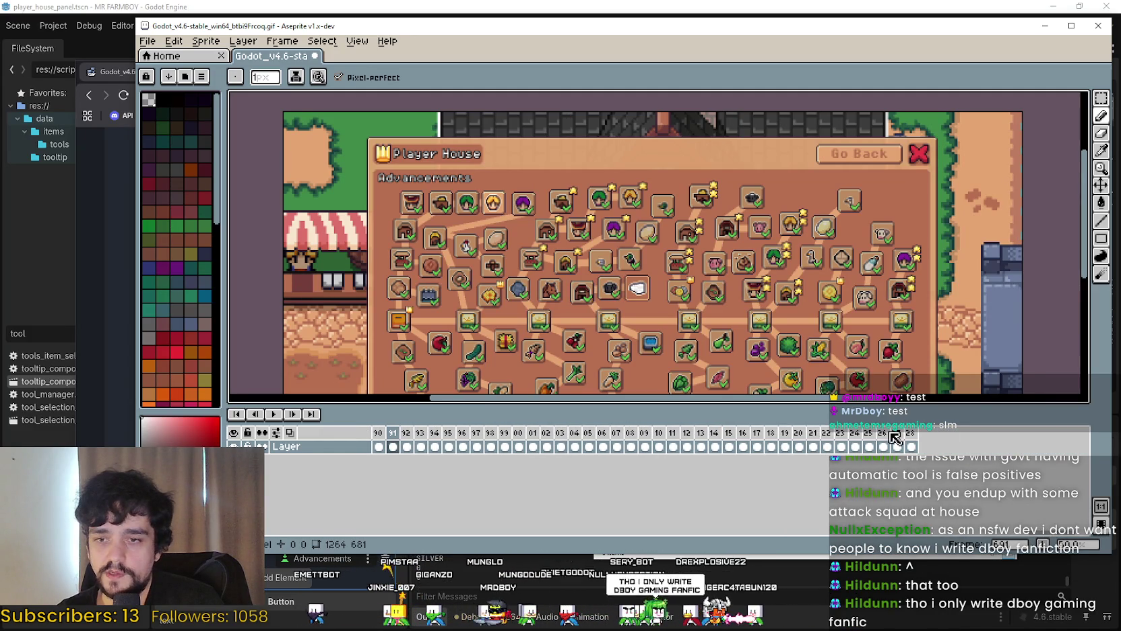
scroll(606, 445, left, 10)
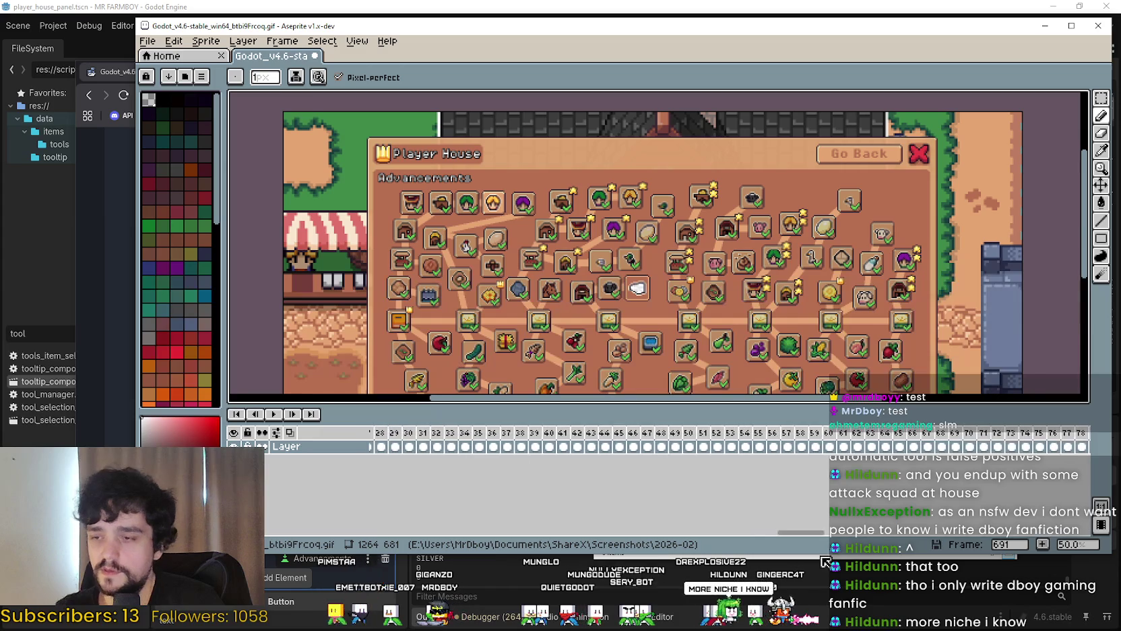
scroll(766, 533, left, 5)
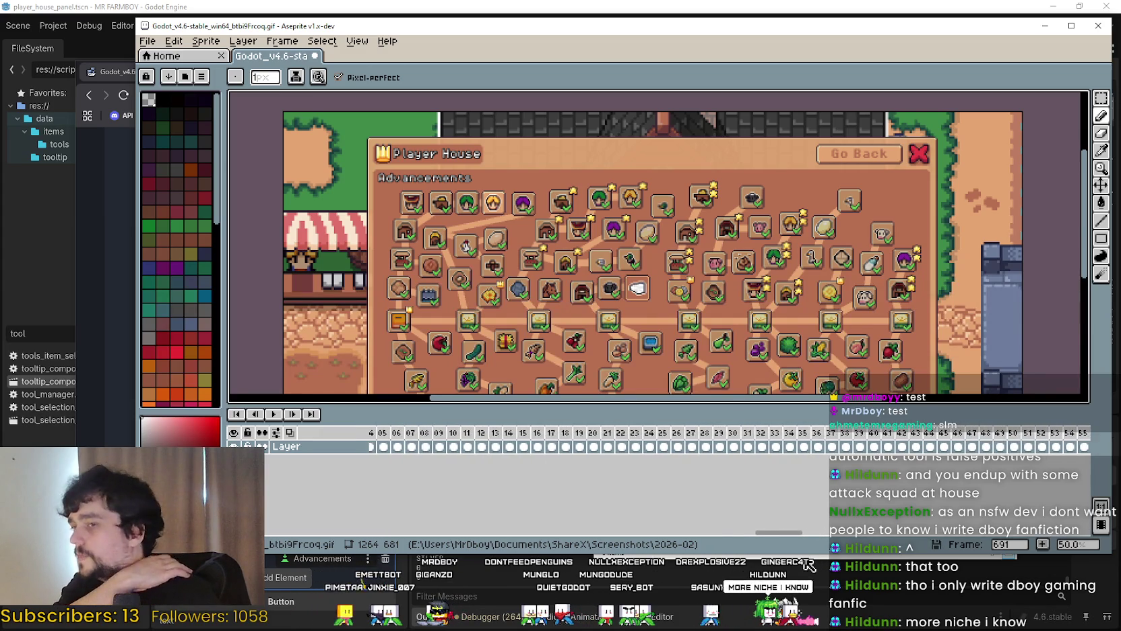
scroll(726, 530, left, 5)
mouse_move(395, 446)
mouse_down()
mouse_move(638, 448)
mouse_move(538, 444)
mouse_up()
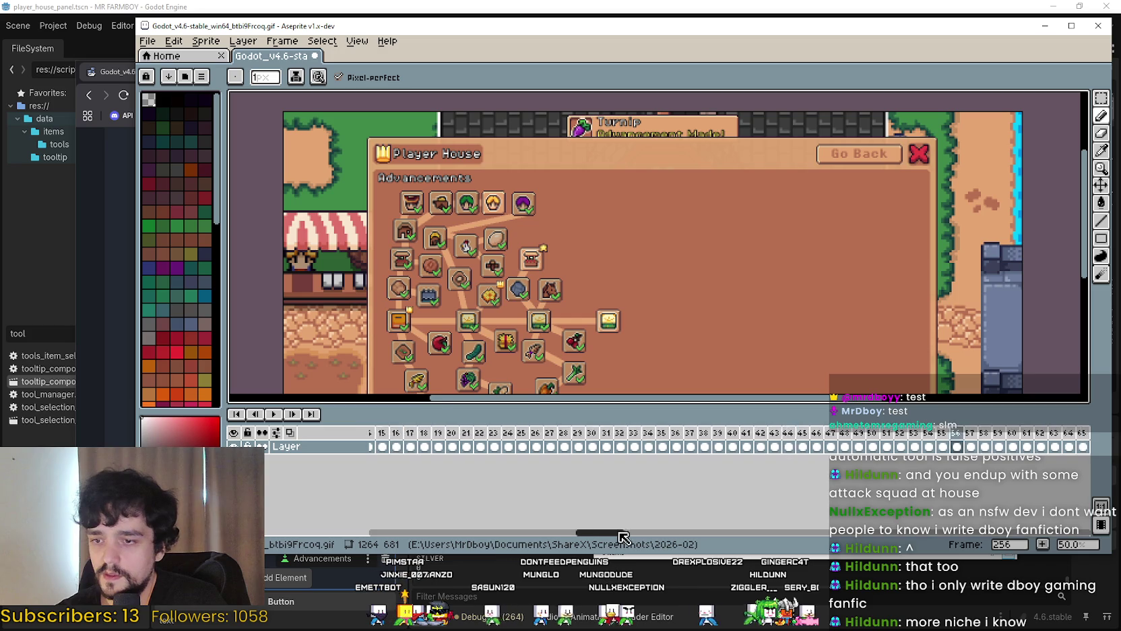
scroll(618, 533, left, 5)
click(436, 446)
scroll(550, 533, left, 5)
drag(446, 446, 587, 446)
drag(506, 533, 381, 532)
drag(434, 439, 516, 442)
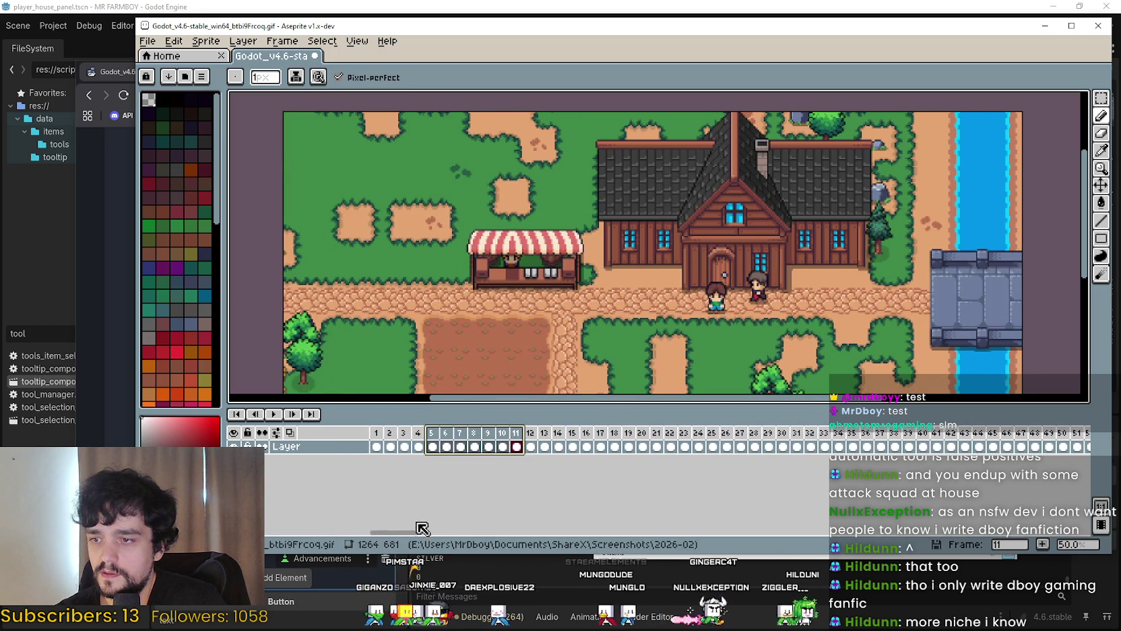
Play the trimmed Player House GIF from frame 1, zooming out and recentering the canvas
click(378, 444)
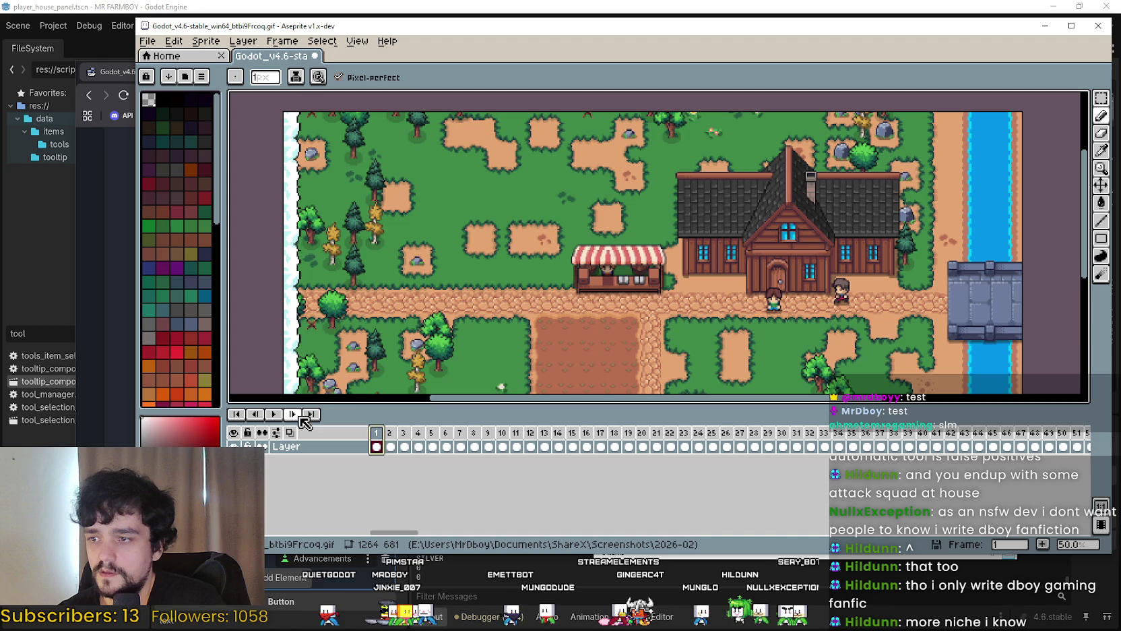
click(274, 413)
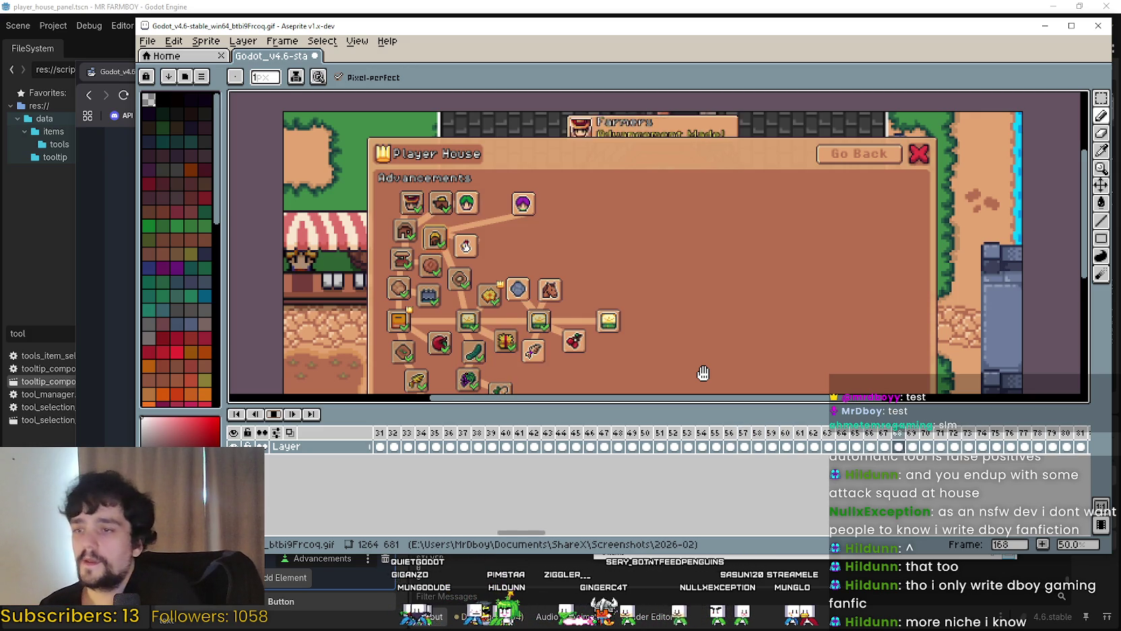
scroll(622, 273, down, 1)
drag(661, 250, 670, 231)
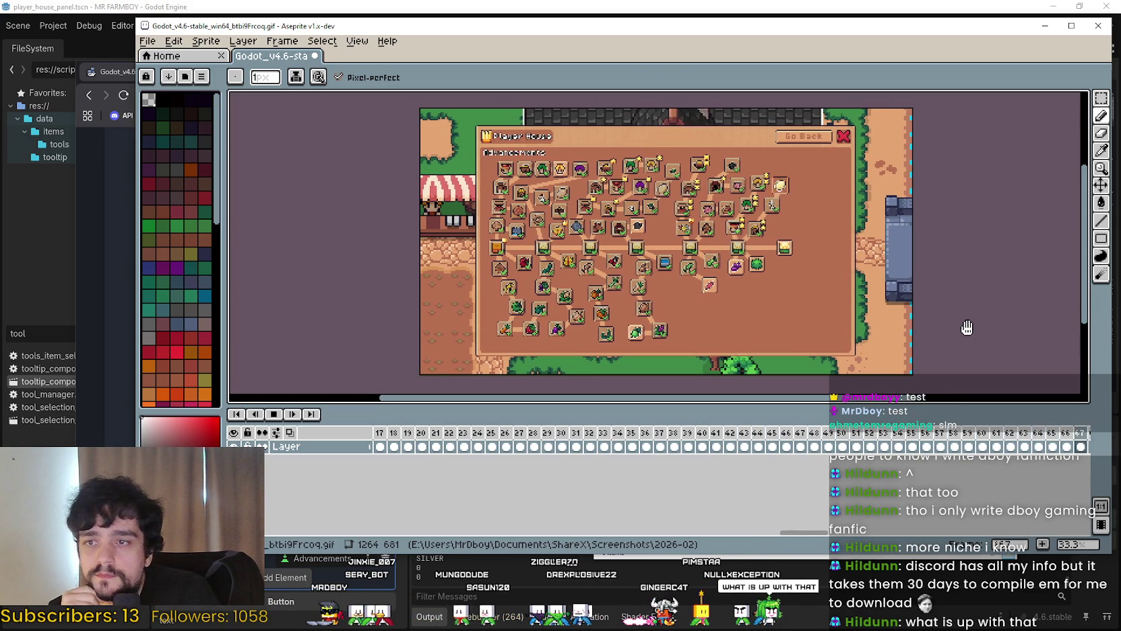
Enlarge the canvas area above the timeline and inspect frames 84, 76 and 87
drag(928, 406, 928, 428)
mouse_move(965, 344)
mouse_down()
mouse_move(995, 348)
mouse_move(971, 364)
mouse_up()
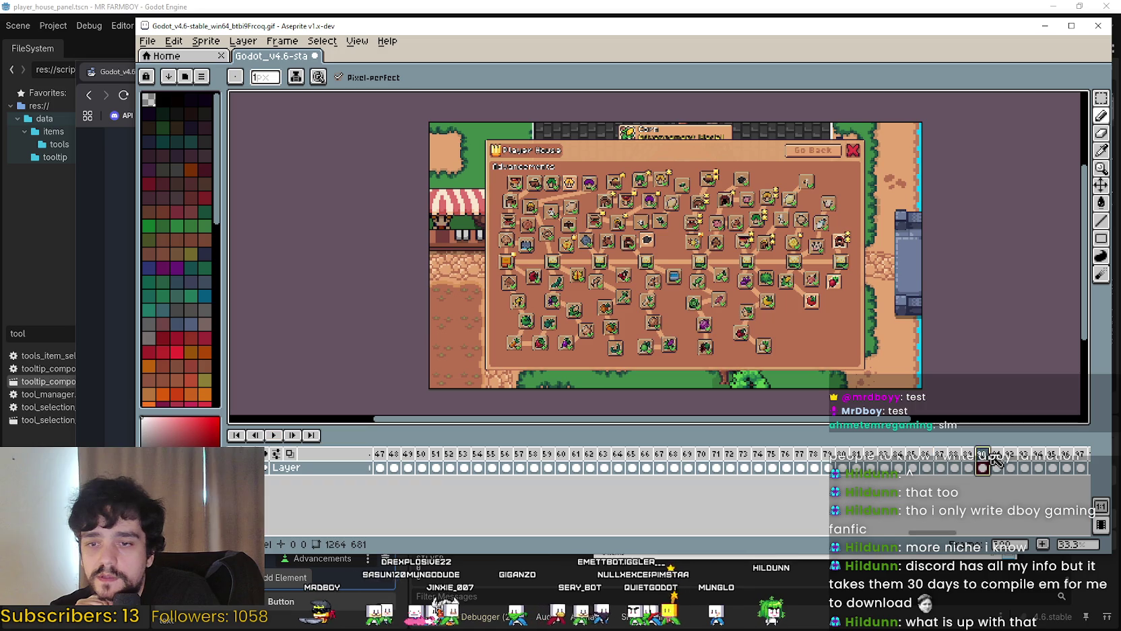
click(899, 467)
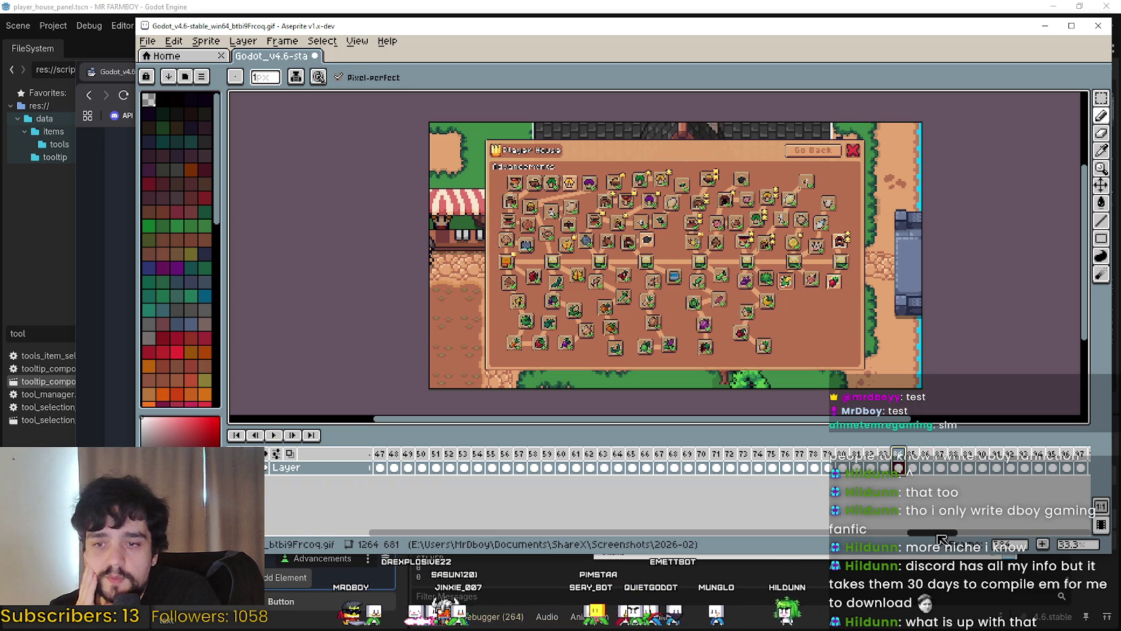
scroll(942, 537, left, 2)
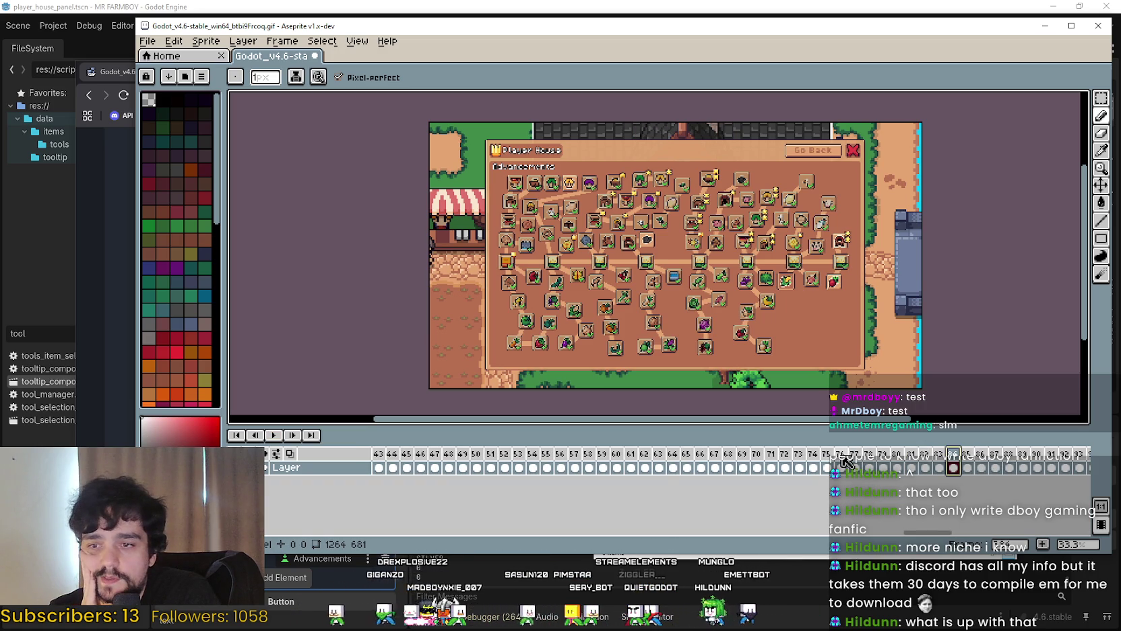
click(842, 459)
click(1004, 455)
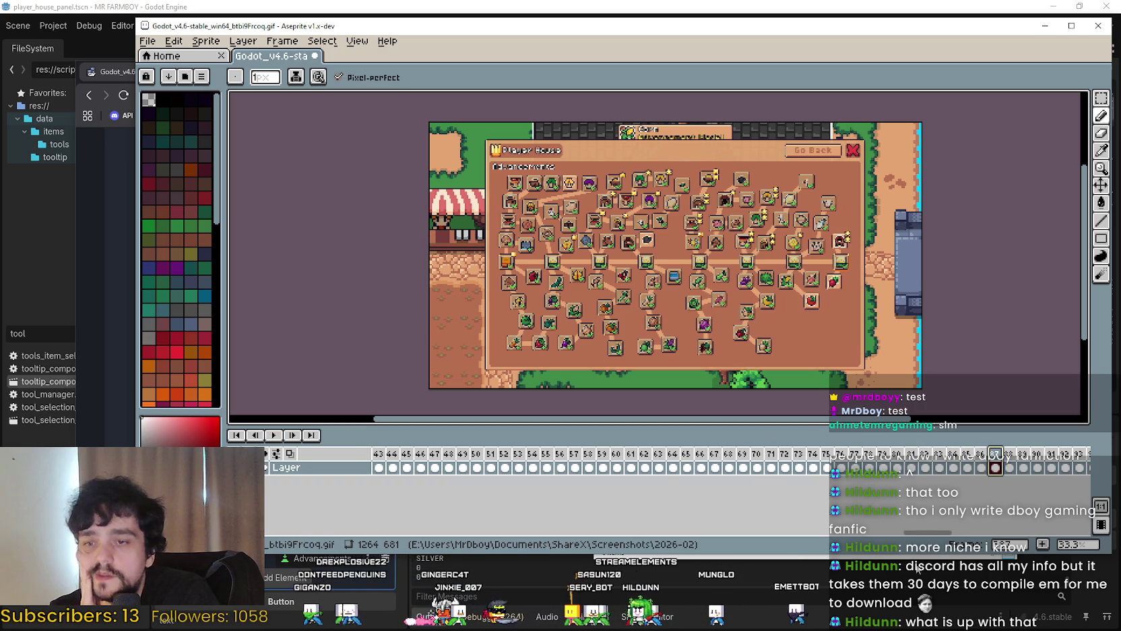
Inspect frame 94, then move back and view frame 60
mouse_move(939, 540)
mouse_down()
mouse_move(963, 537)
mouse_move(949, 537)
mouse_up()
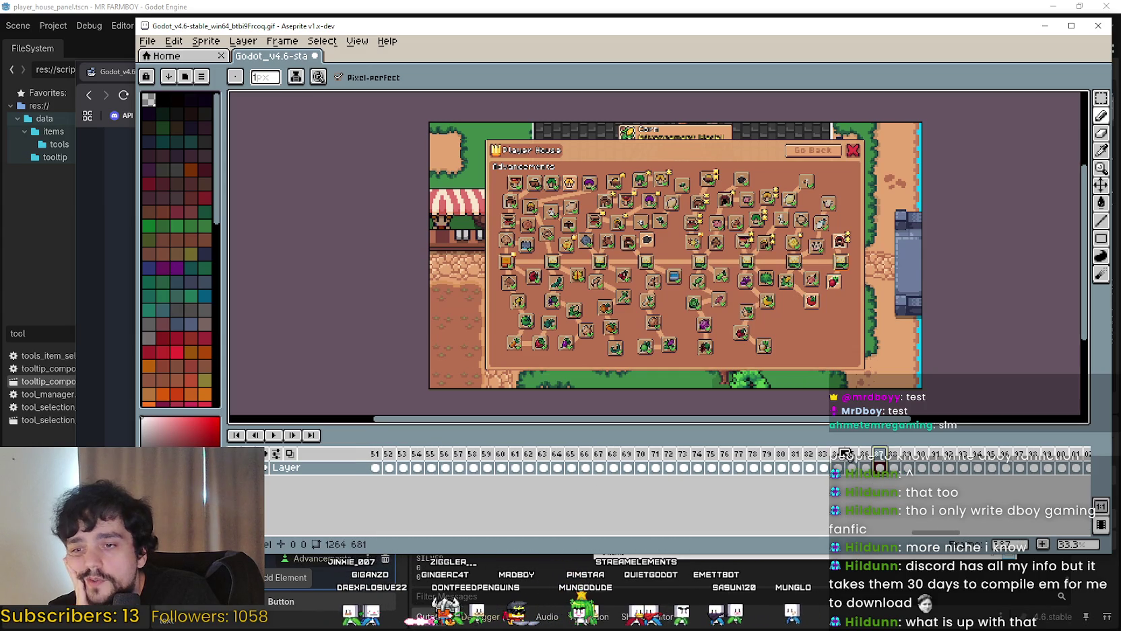
click(976, 465)
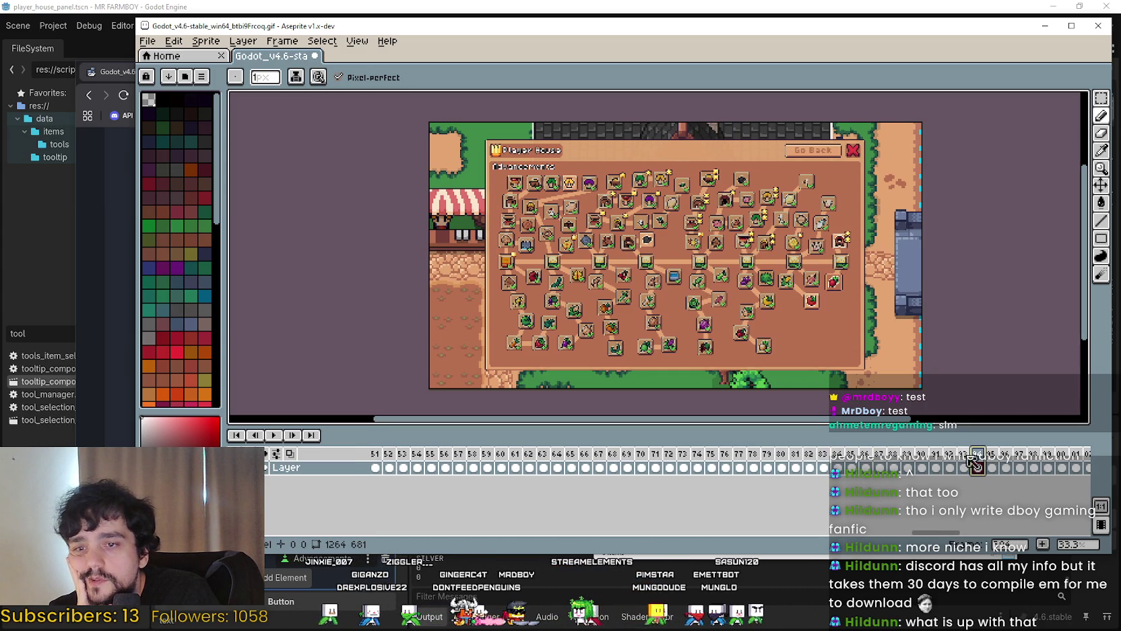
mouse_move(977, 532)
mouse_down()
mouse_move(959, 536)
mouse_move(1091, 547)
mouse_move(688, 533)
mouse_up()
drag(568, 467, 814, 473)
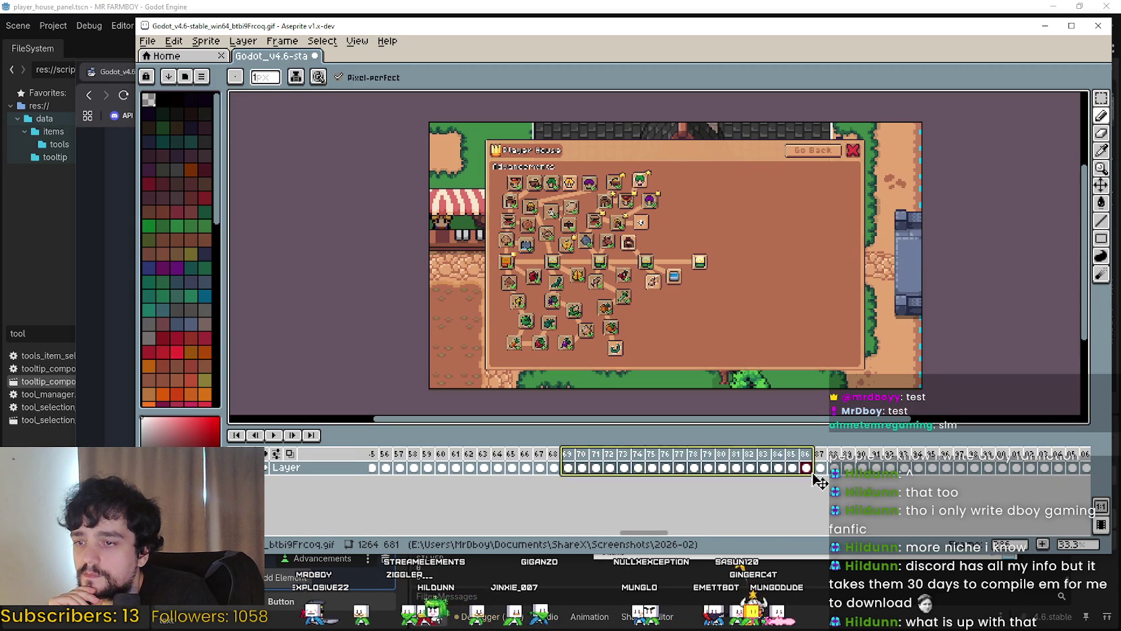
drag(647, 533, 636, 532)
click(605, 467)
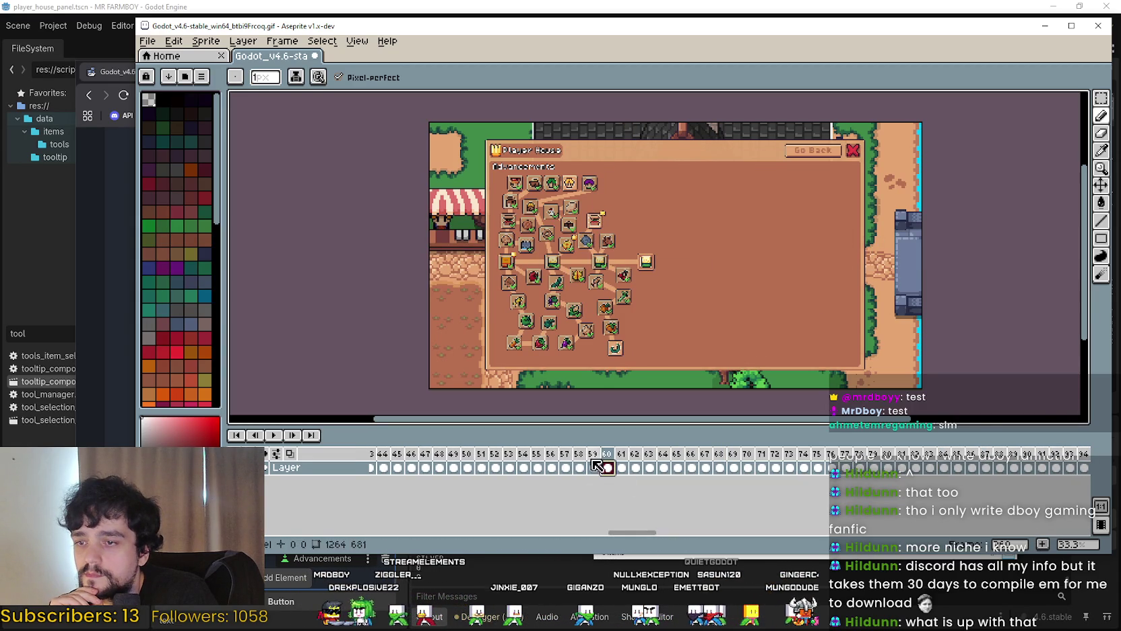
Select frames 81–85, view frame 88, then select frames 71–84
scroll(563, 466, down, 5)
mouse_move(513, 465)
mouse_down()
mouse_move(709, 475)
mouse_move(569, 469)
mouse_up()
drag(581, 533, 577, 533)
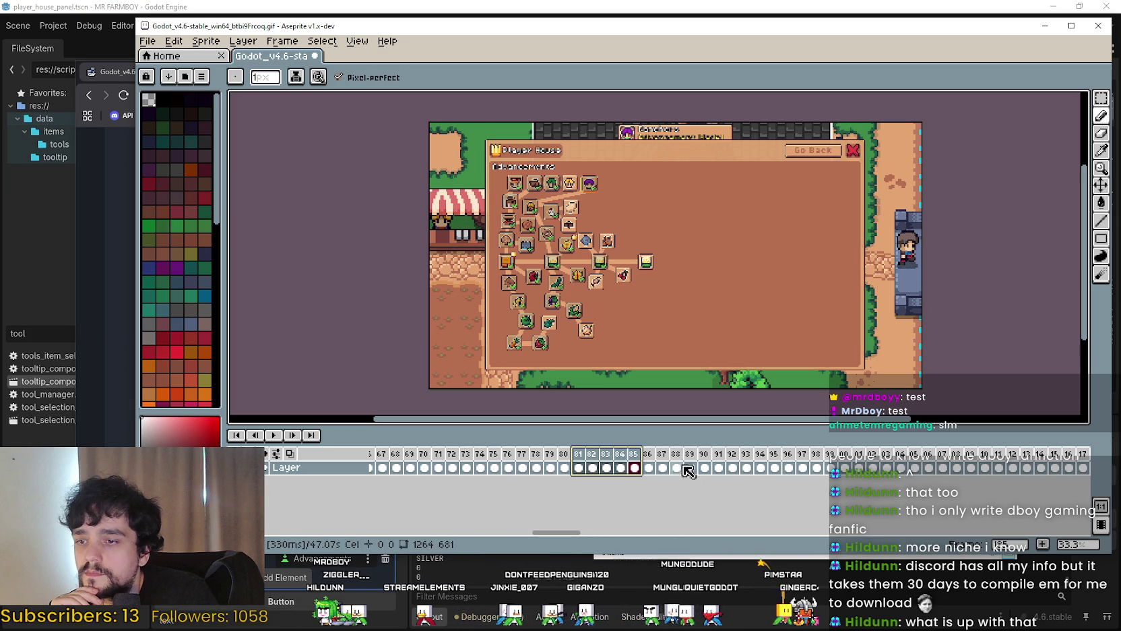
click(677, 467)
drag(620, 468, 381, 468)
drag(546, 532, 516, 533)
mouse_move(591, 462)
mouse_down()
mouse_move(362, 468)
mouse_move(489, 468)
mouse_up()
drag(508, 533, 488, 533)
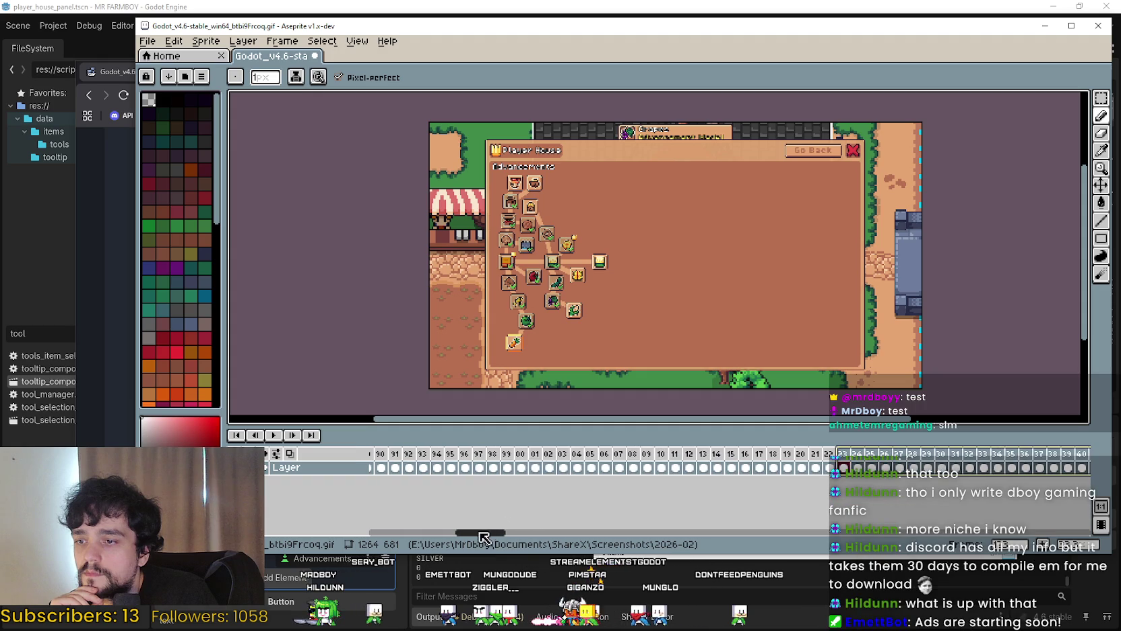
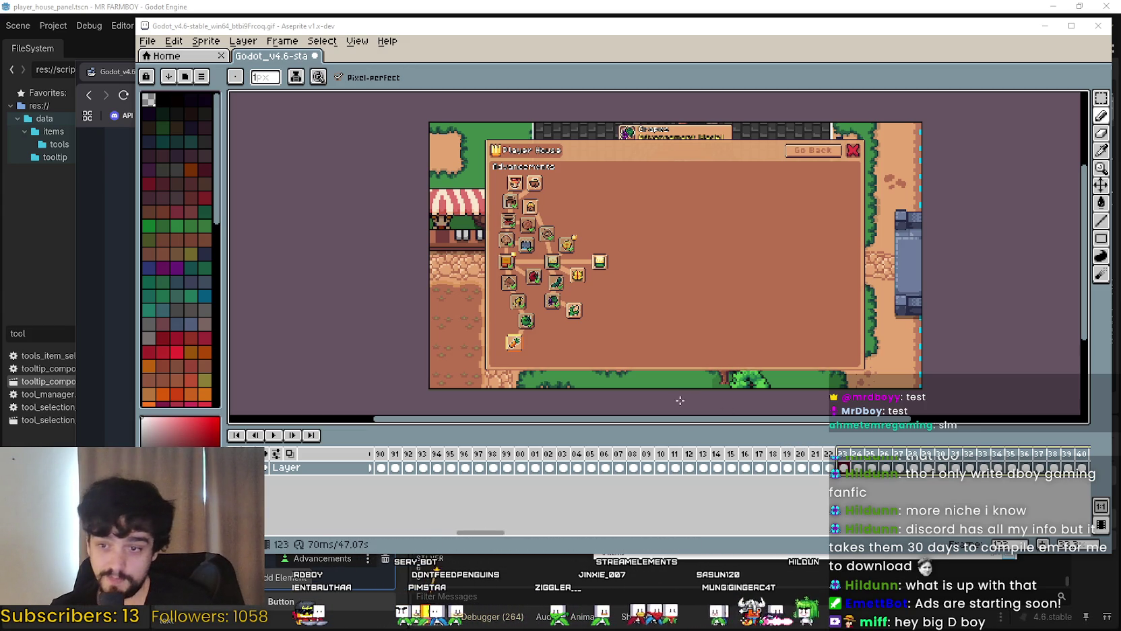
Scrub through the recording's timeline frames and check frame 94's properties
click(680, 456)
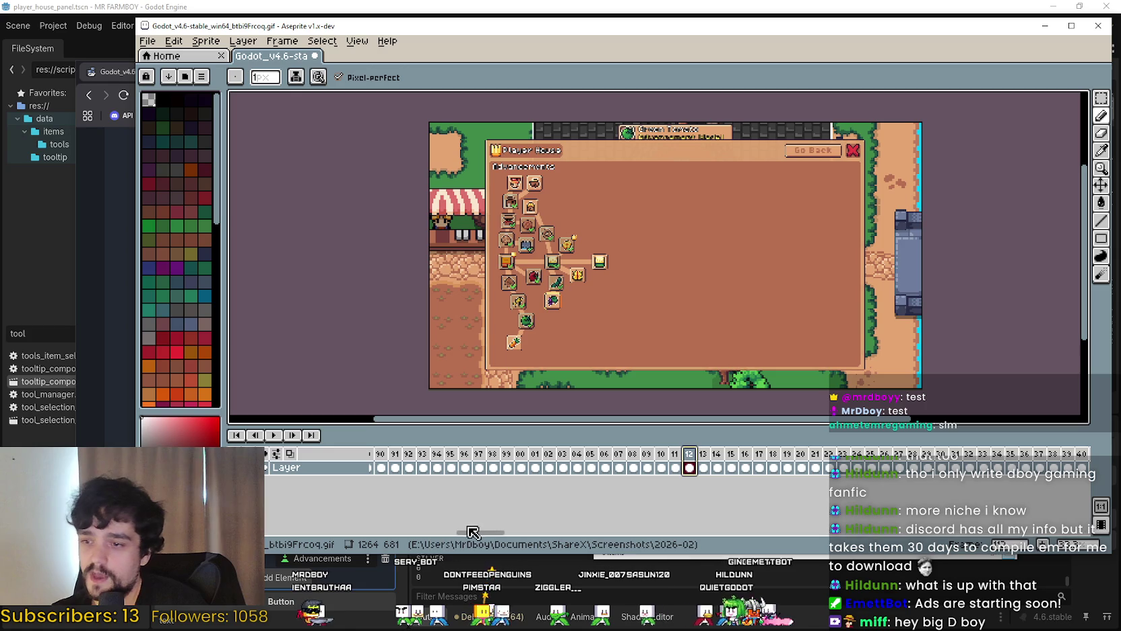
mouse_move(519, 465)
mouse_down()
mouse_move(278, 462)
mouse_move(1115, 461)
mouse_move(766, 449)
mouse_move(818, 463)
mouse_up()
mouse_move(678, 467)
mouse_down()
mouse_move(937, 454)
mouse_move(499, 454)
mouse_move(320, 467)
mouse_move(521, 470)
mouse_up()
double_click(495, 453)
click(676, 323)
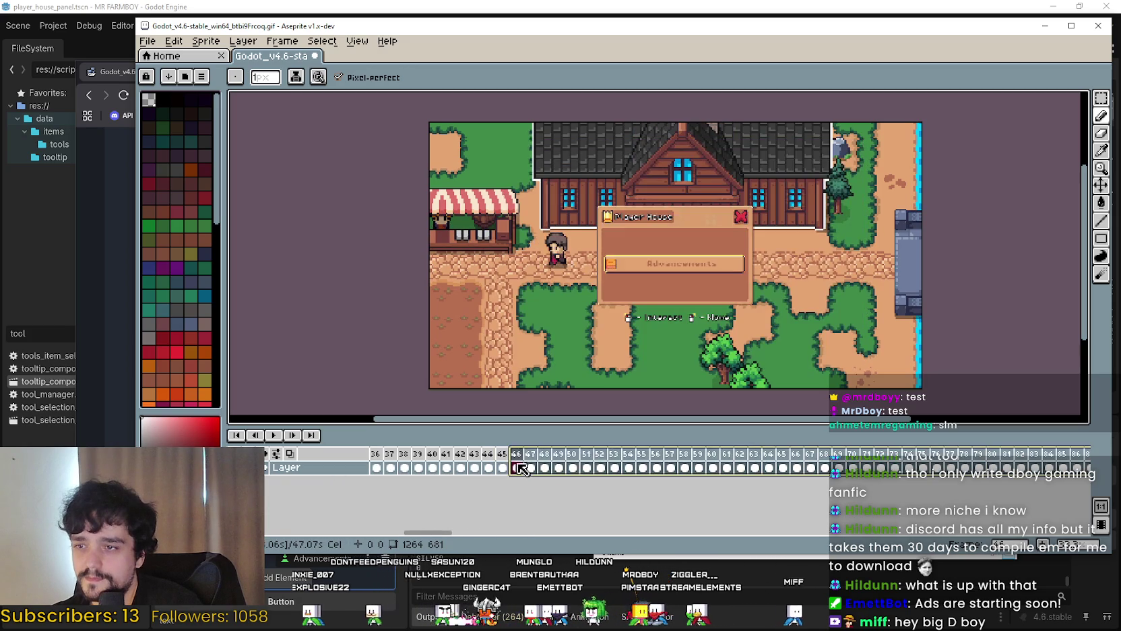
Play the animation from frame 38, stop it, and select the frame range ending at frame 34
click(403, 454)
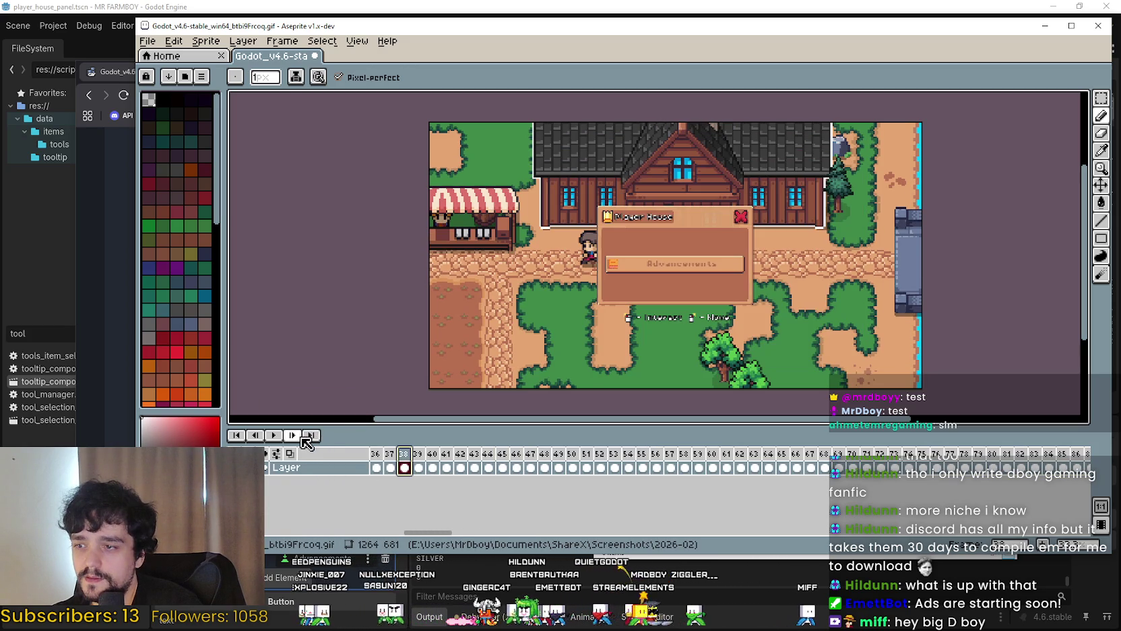
click(274, 435)
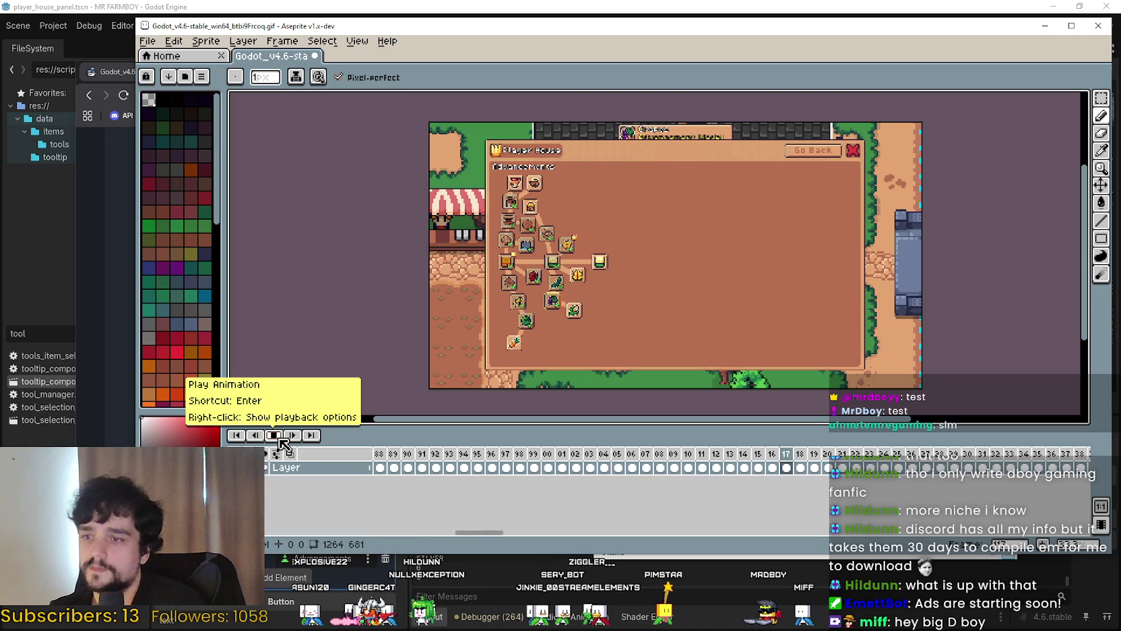
click(275, 436)
drag(658, 453, 802, 458)
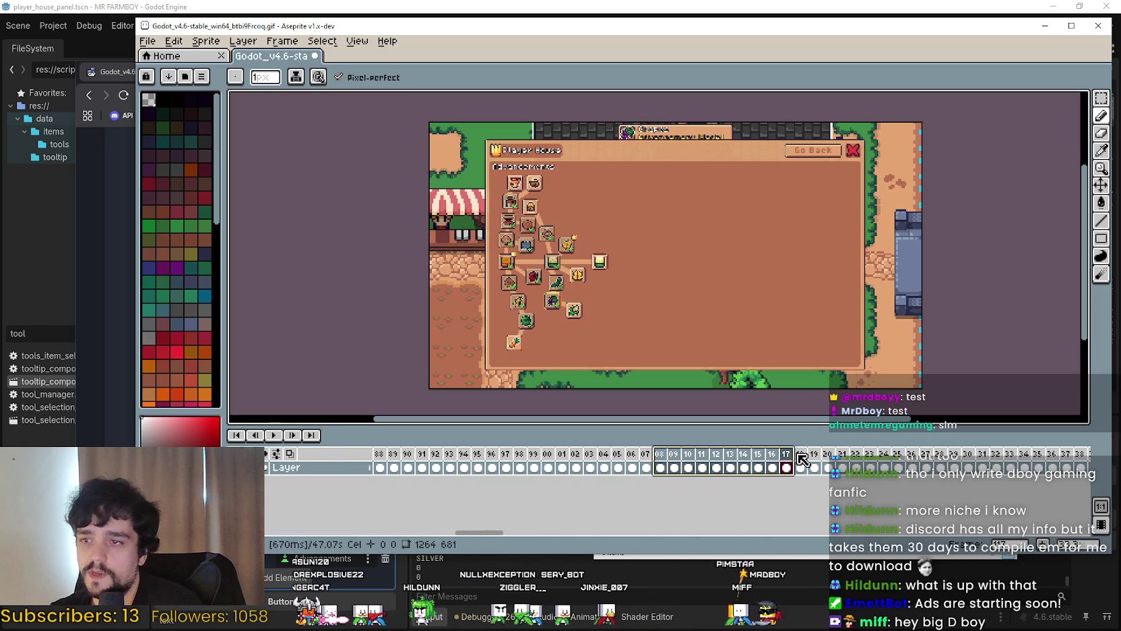
mouse_move(492, 467)
mouse_down()
mouse_move(1082, 464)
mouse_move(607, 465)
mouse_up()
click(147, 40)
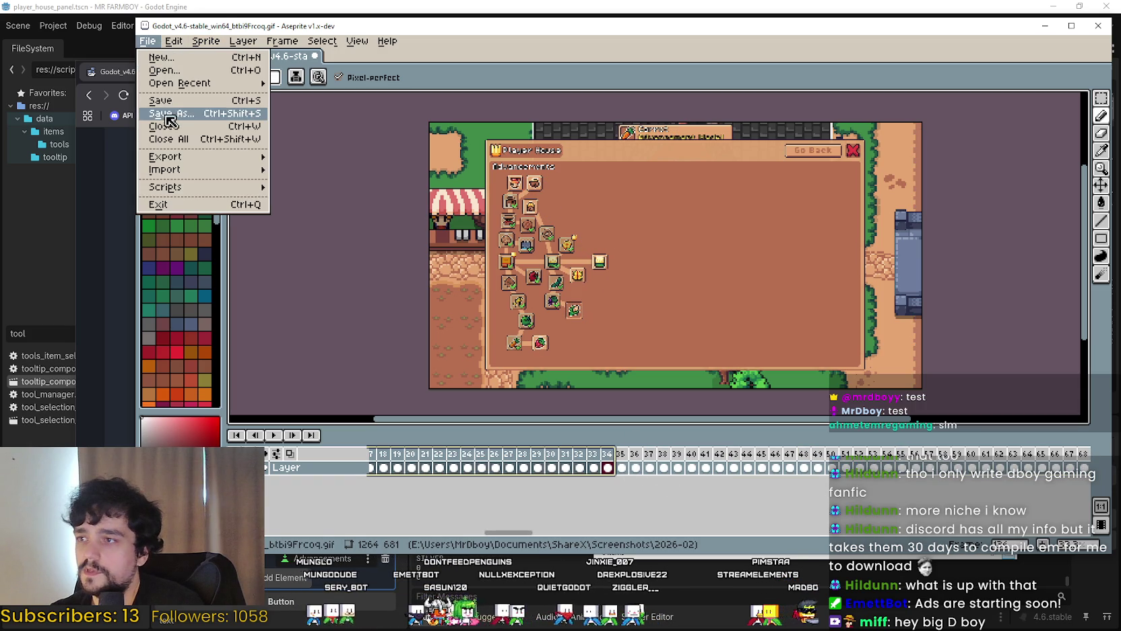
Save the capture as a looping GIF with Animation Loop kept on, then move Aseprite aside
click(170, 101)
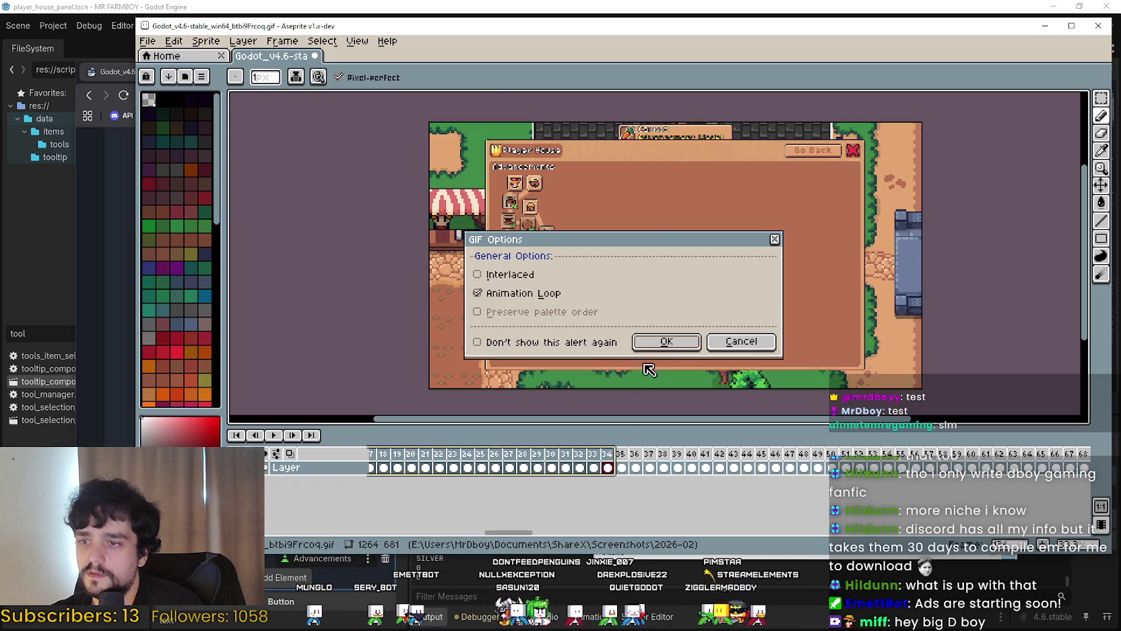
click(666, 344)
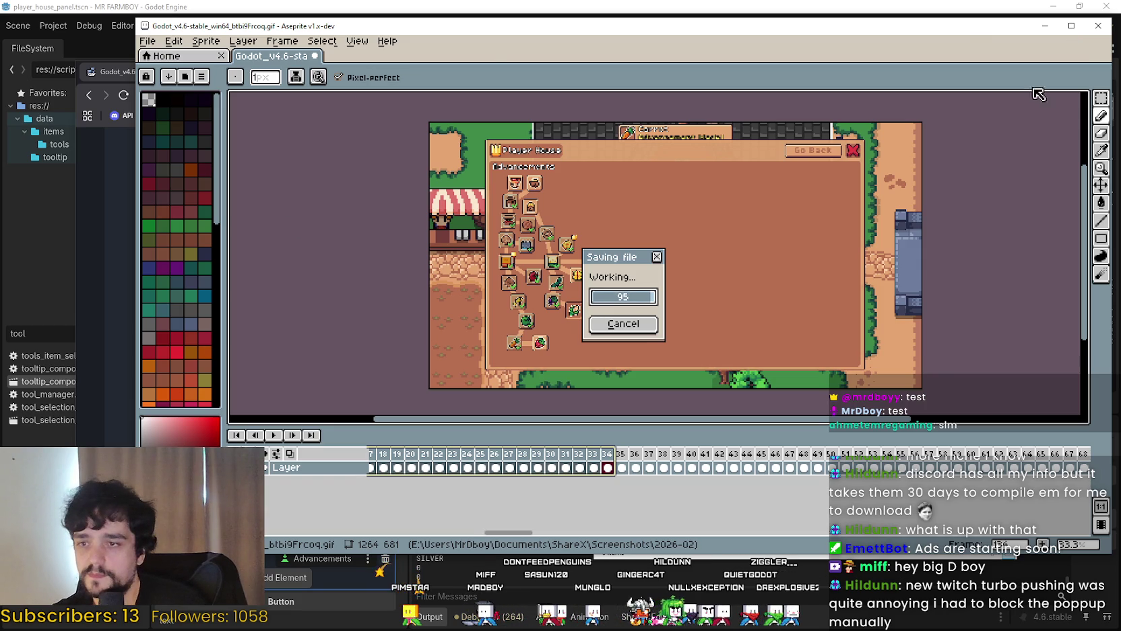
drag(944, 32, 774, 21)
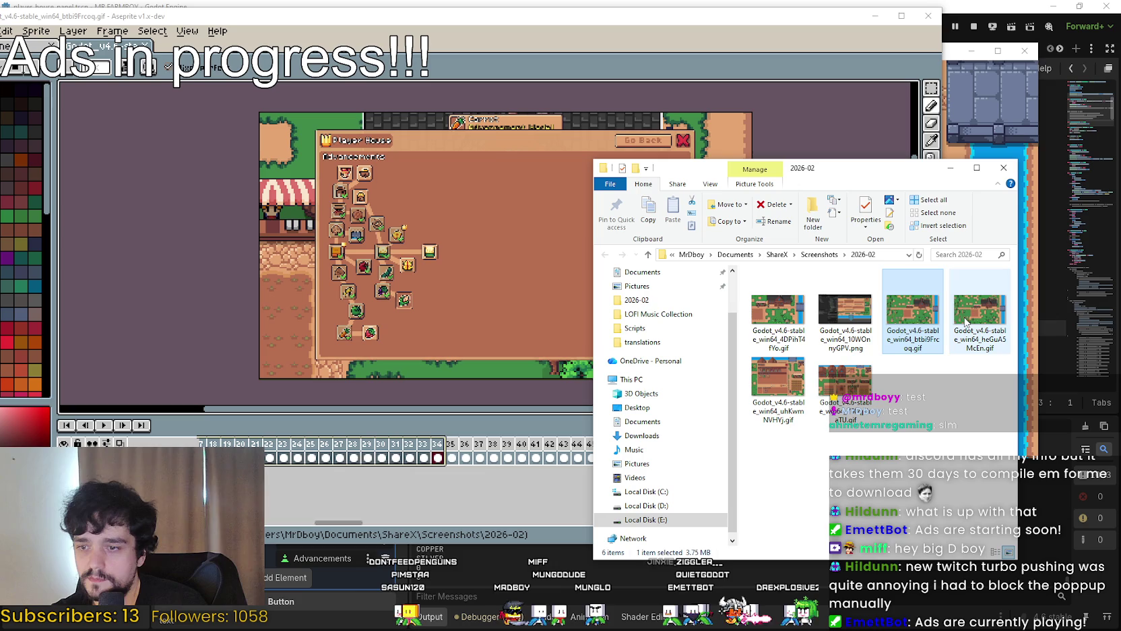
Close Aseprite, let AdvancementIncrementalTree.gif finish downloading from ezgif, and preview a folder GIF
click(875, 16)
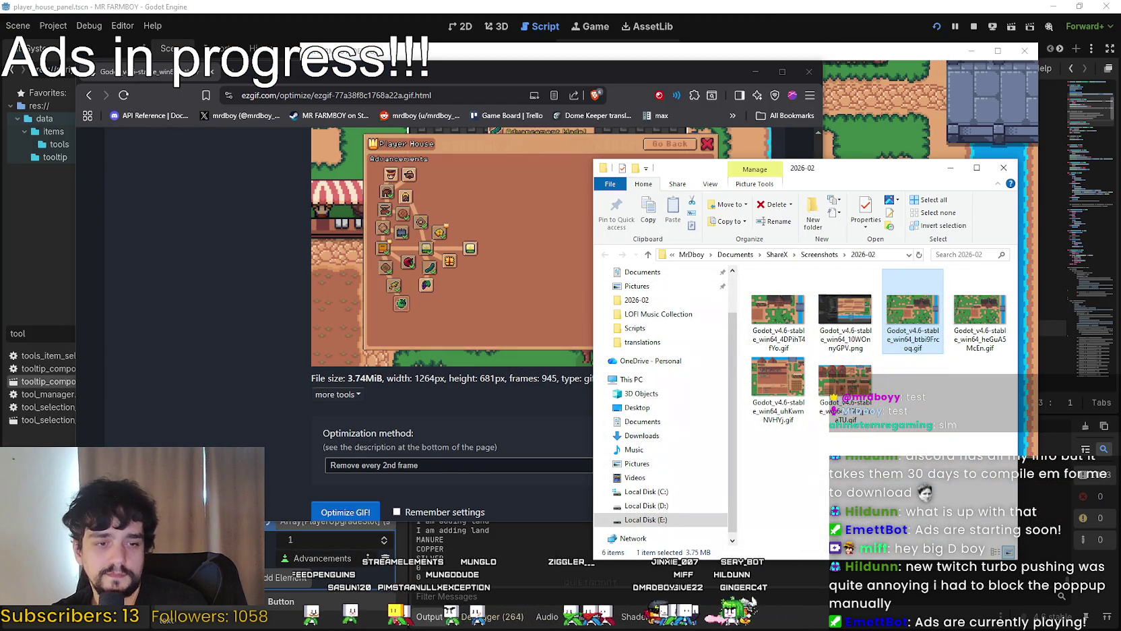
click(557, 291)
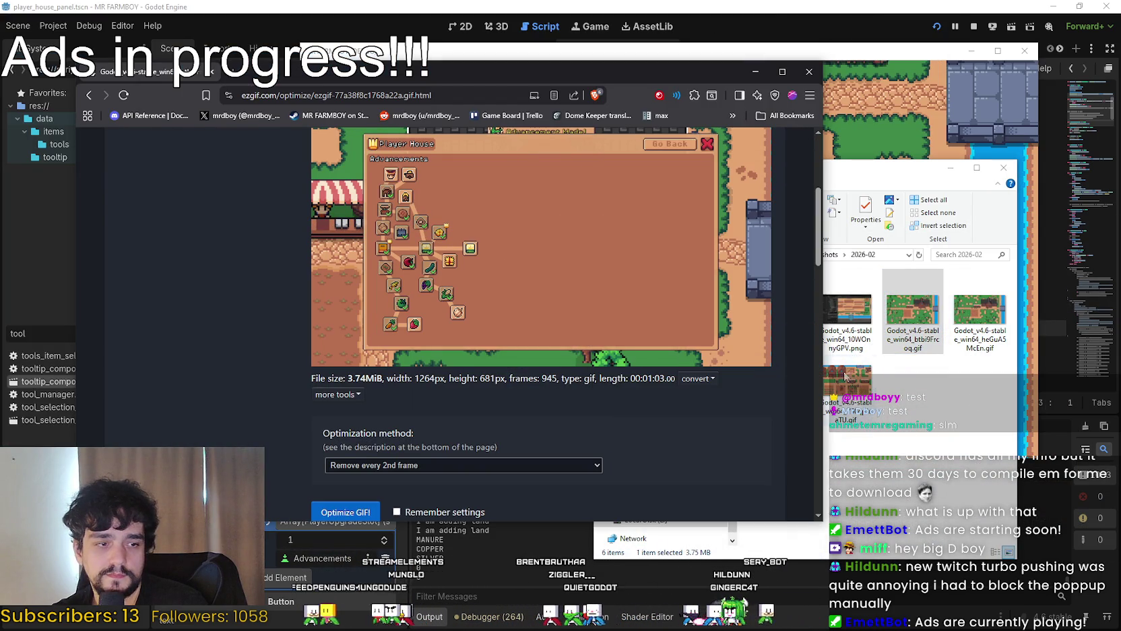
scroll(557, 291, up, 4)
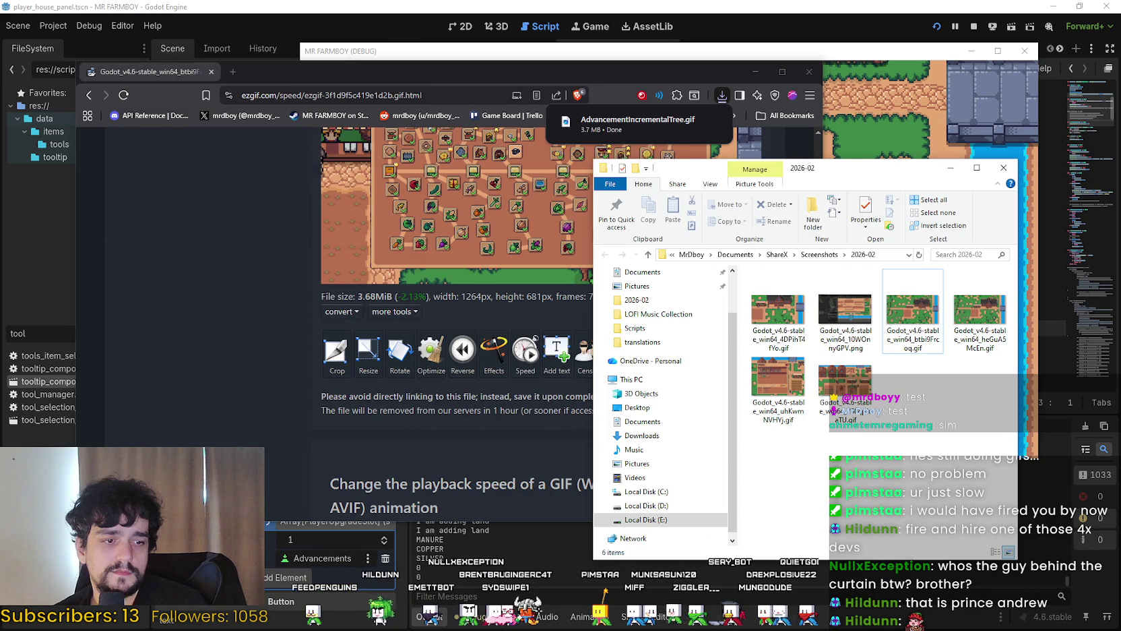
click(809, 72)
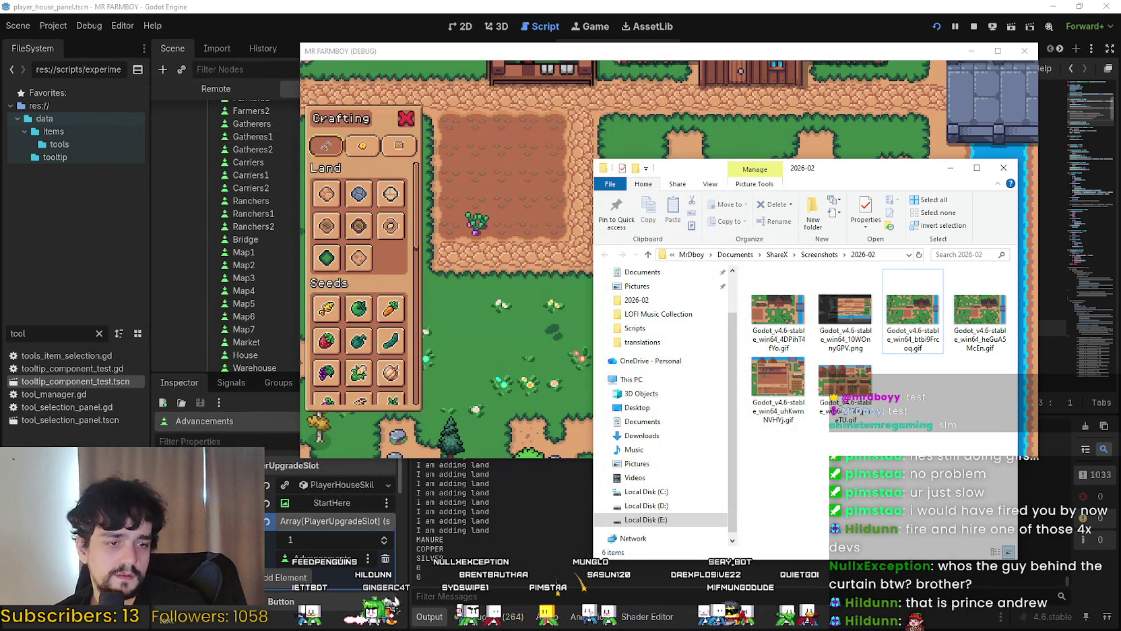
double_click(778, 310)
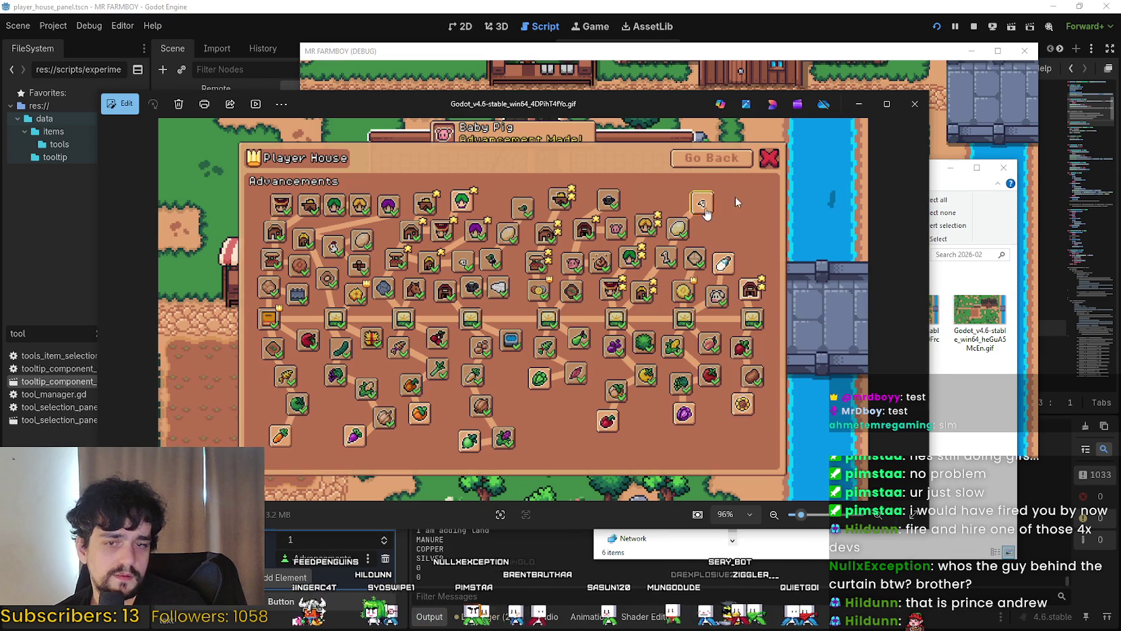
click(915, 104)
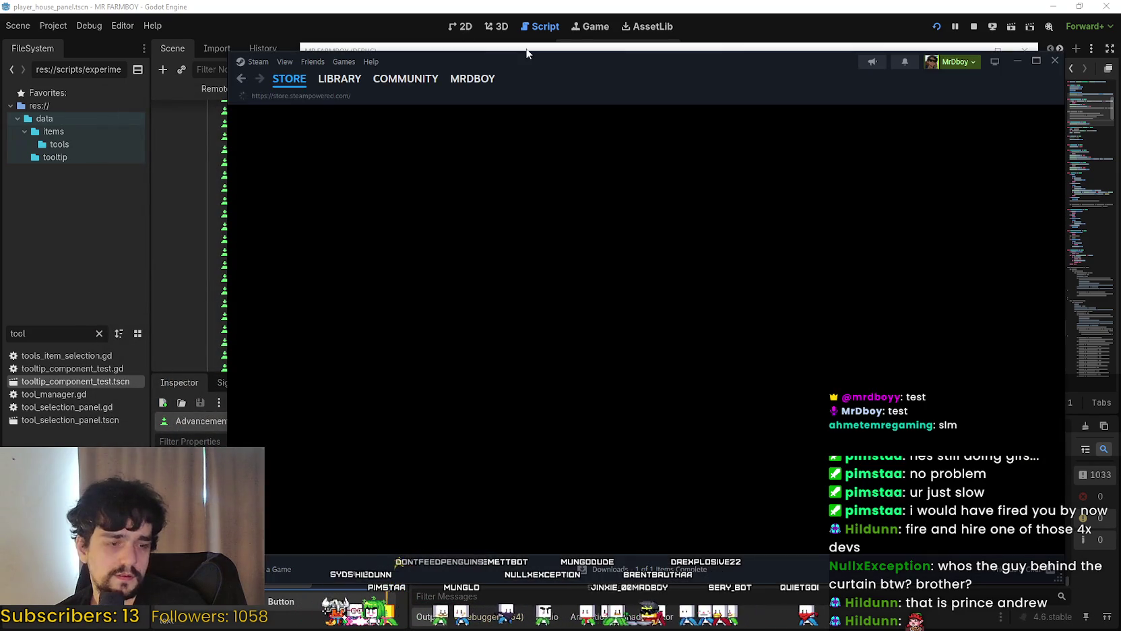
Select MR FARMBOY in the Steam library and go to its community hub
click(340, 78)
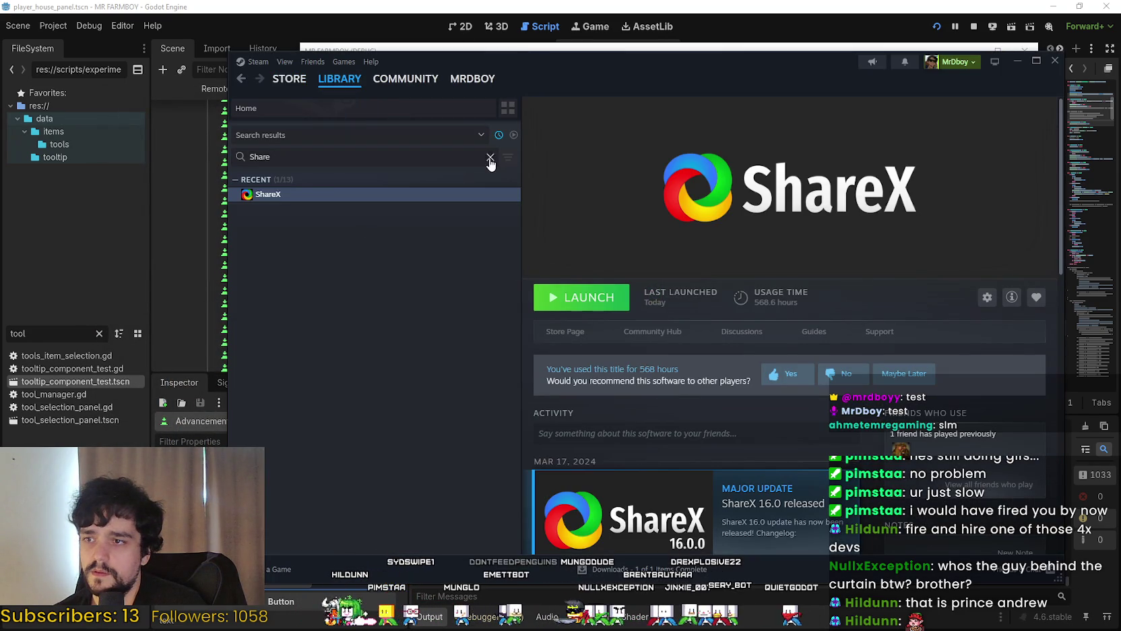
scroll(398, 193, down, 2)
scroll(364, 193, up, 2)
click(355, 194)
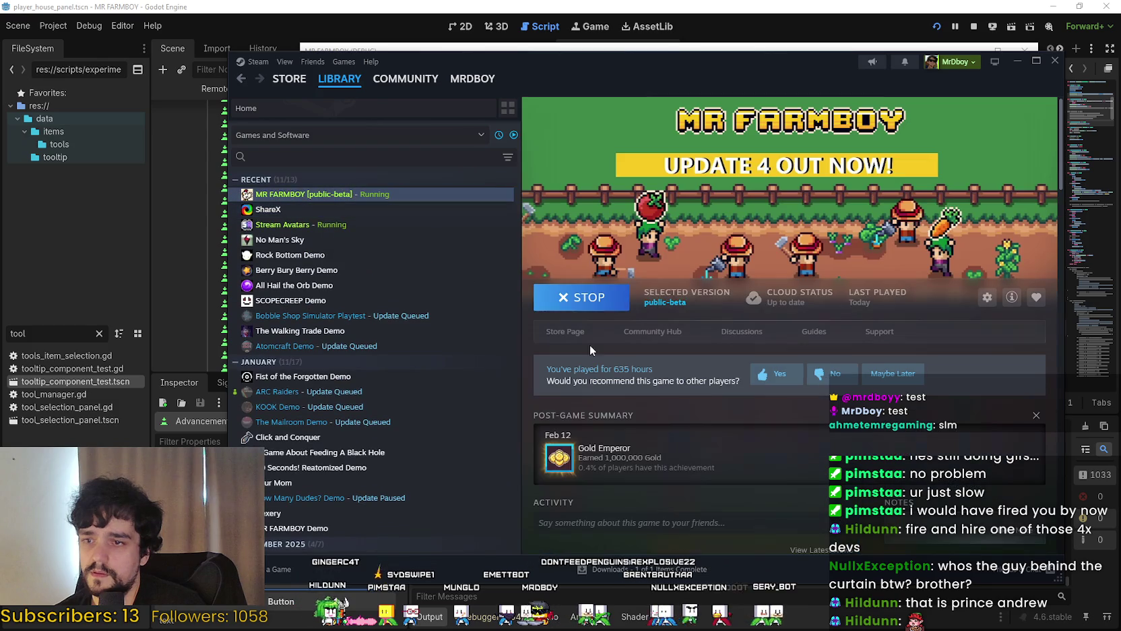
click(662, 330)
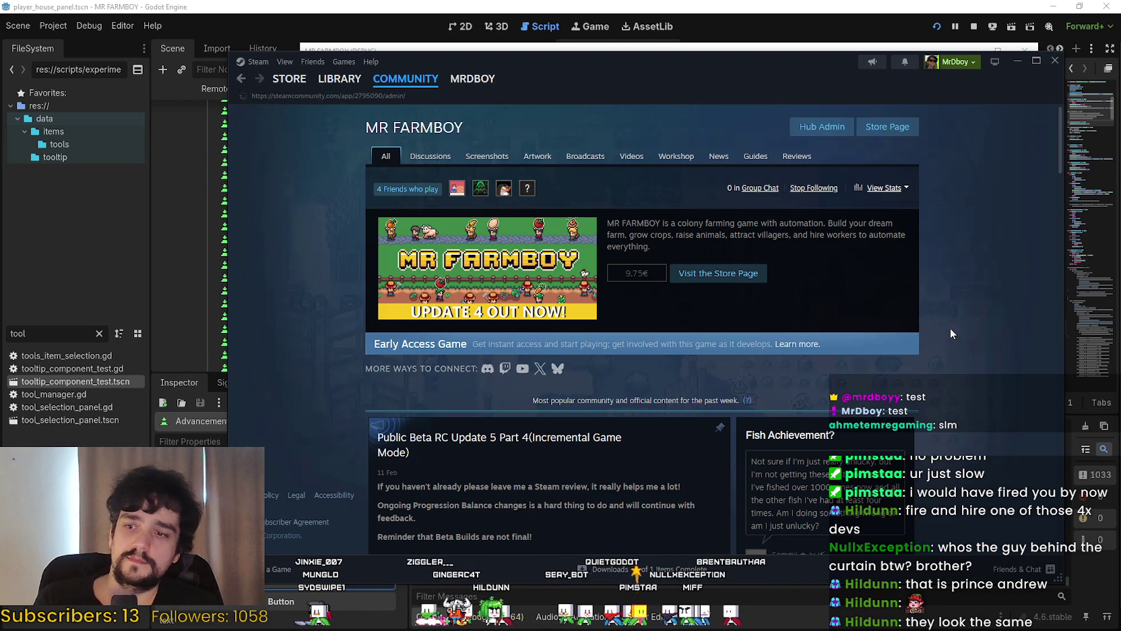
Open the Event/Announcement Dashboard and edit the Update 5: Road to Release draft
scroll(922, 382, down, 3)
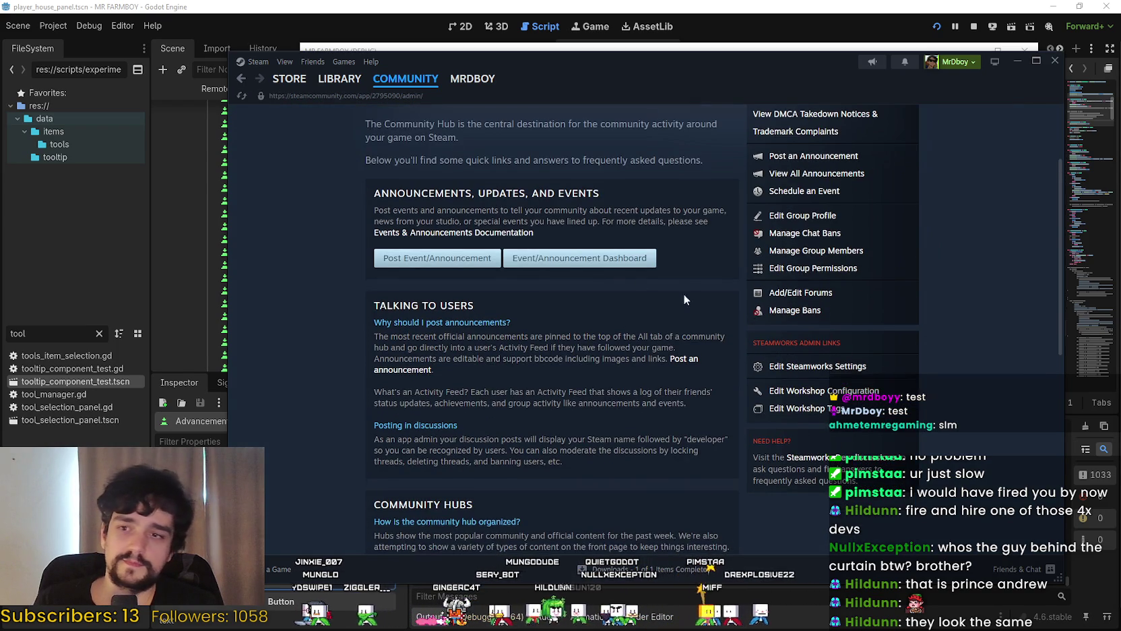
click(595, 260)
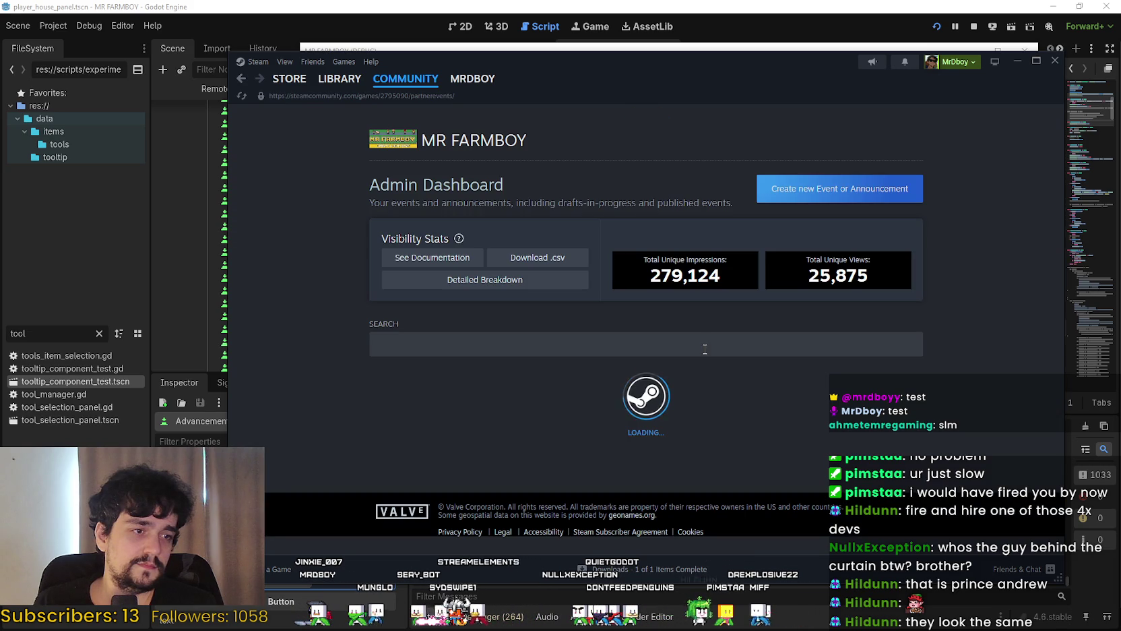
scroll(552, 303, down, 3)
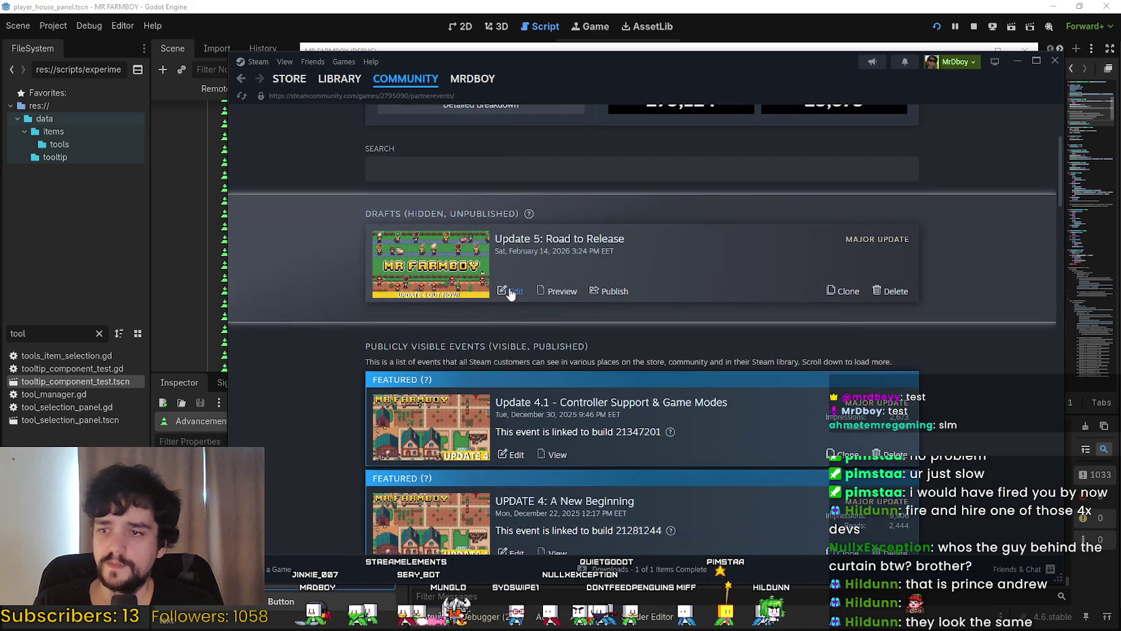
click(513, 290)
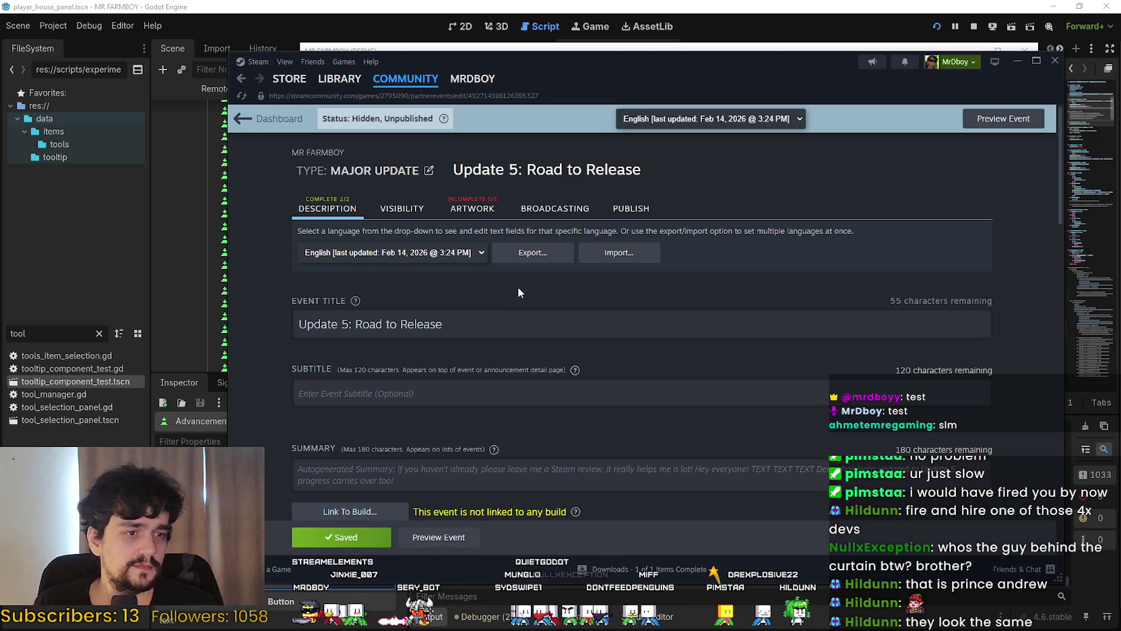
Add an unnumbered blank line below 'Incremental Mode - The Endless' in the patch notes
scroll(518, 291, down, 10)
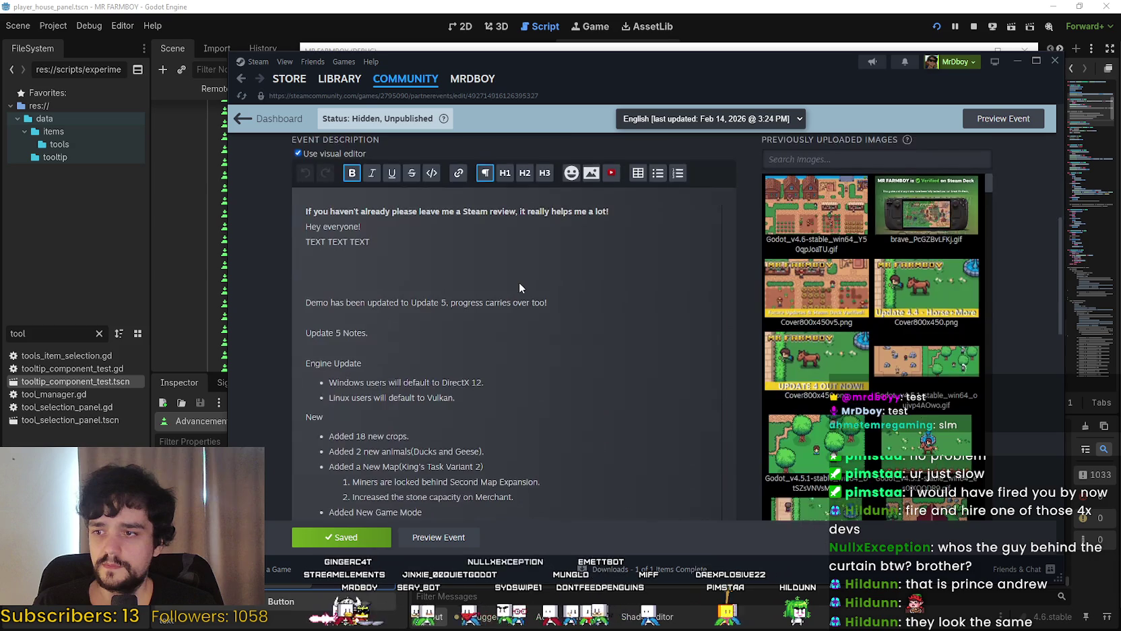
scroll(595, 321, down, 1)
click(568, 280)
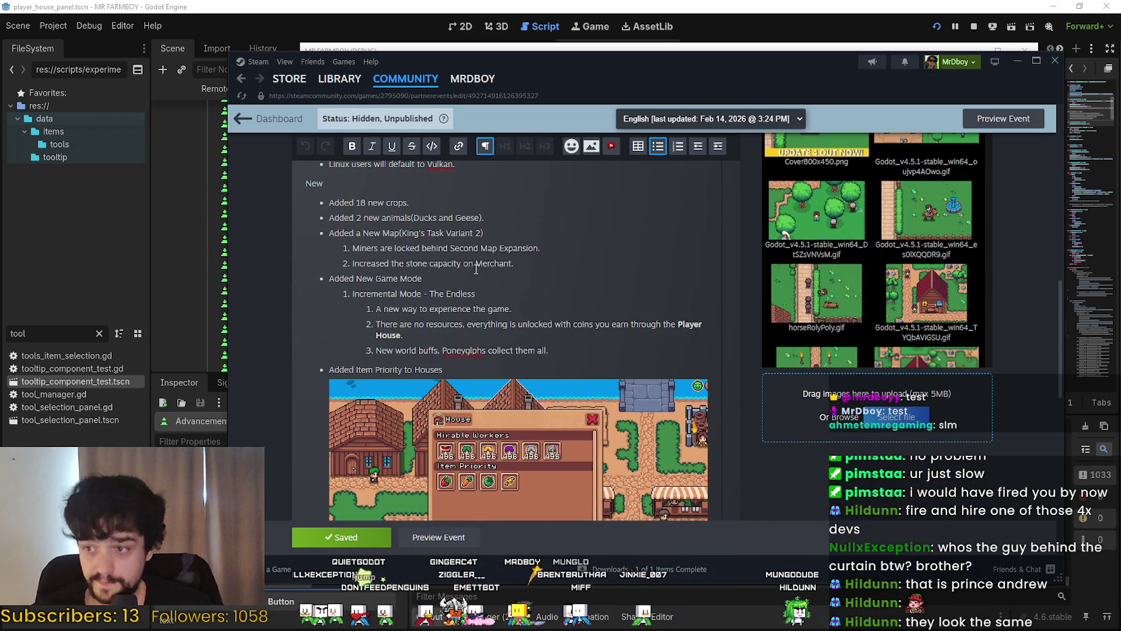
scroll(519, 264, down, 1)
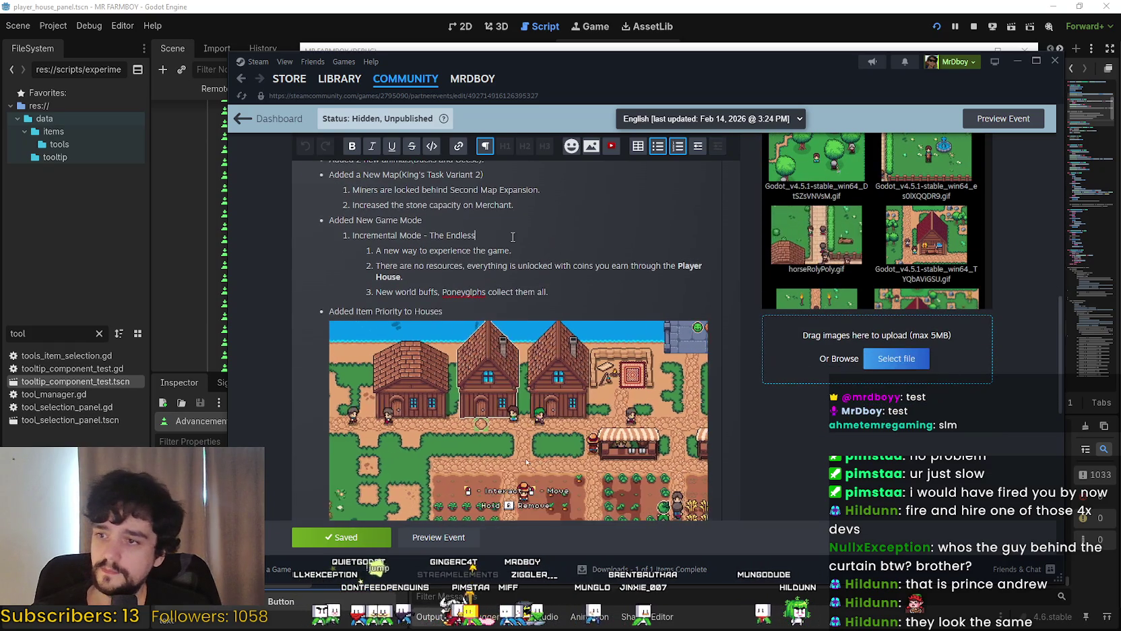
click(513, 236)
key(Return)
key(Return)
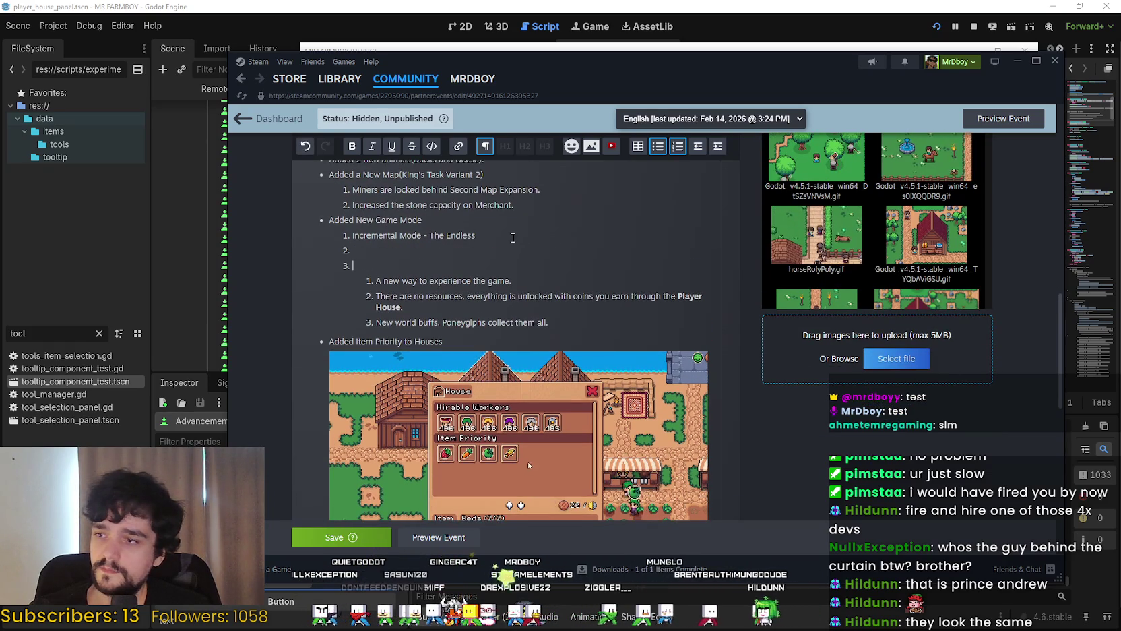
key(BackSpace)
key(BackSpace)
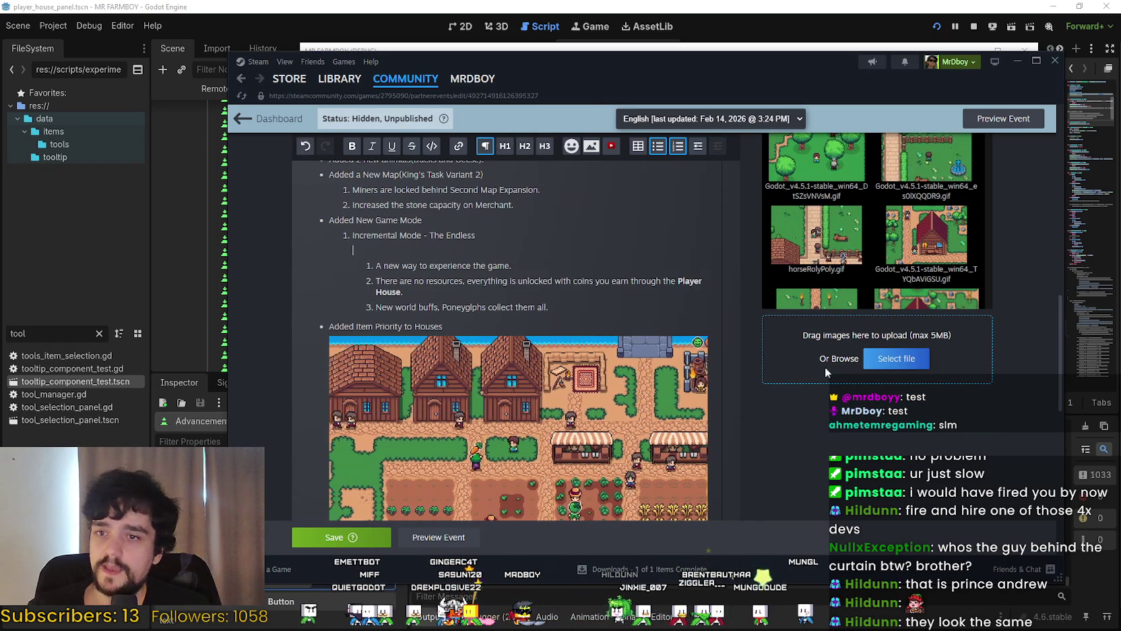
scroll(844, 389, up, 3)
scroll(844, 389, down, 3)
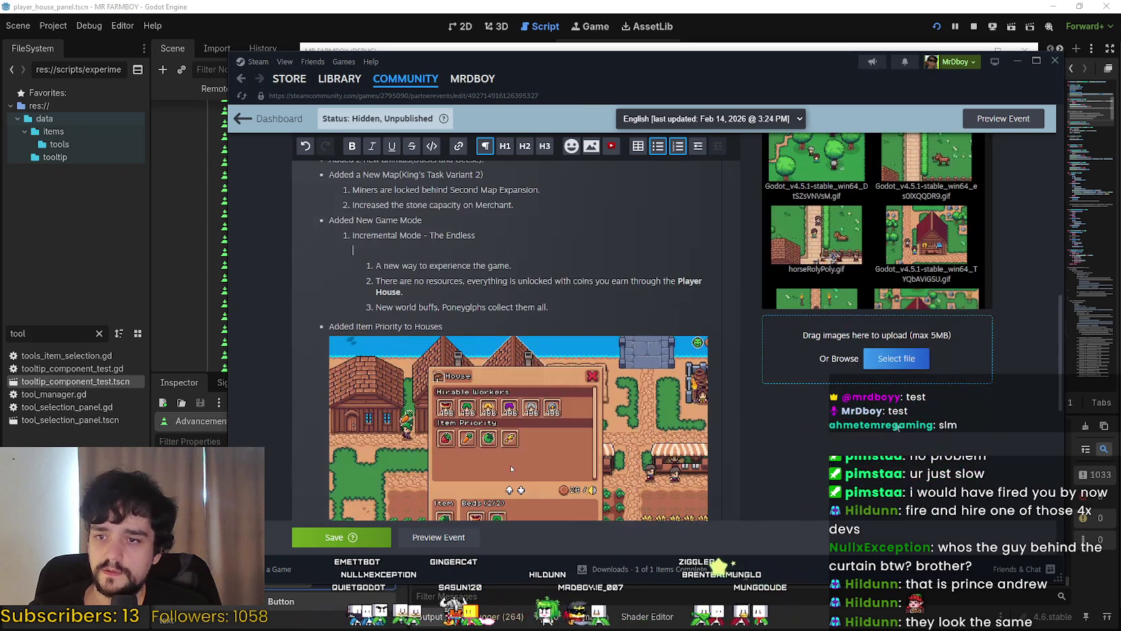
key(alt+Tab)
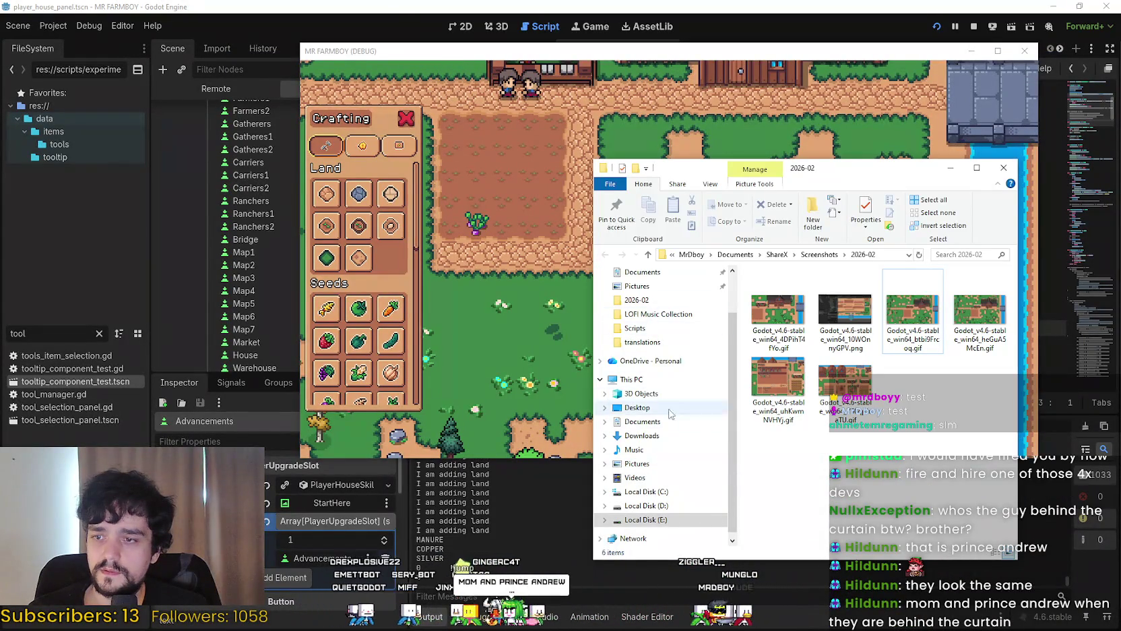
Drag AdvancementIncrementalTree.gif from the Downloads folder into the patch notes
scroll(661, 425, up, 1)
click(641, 450)
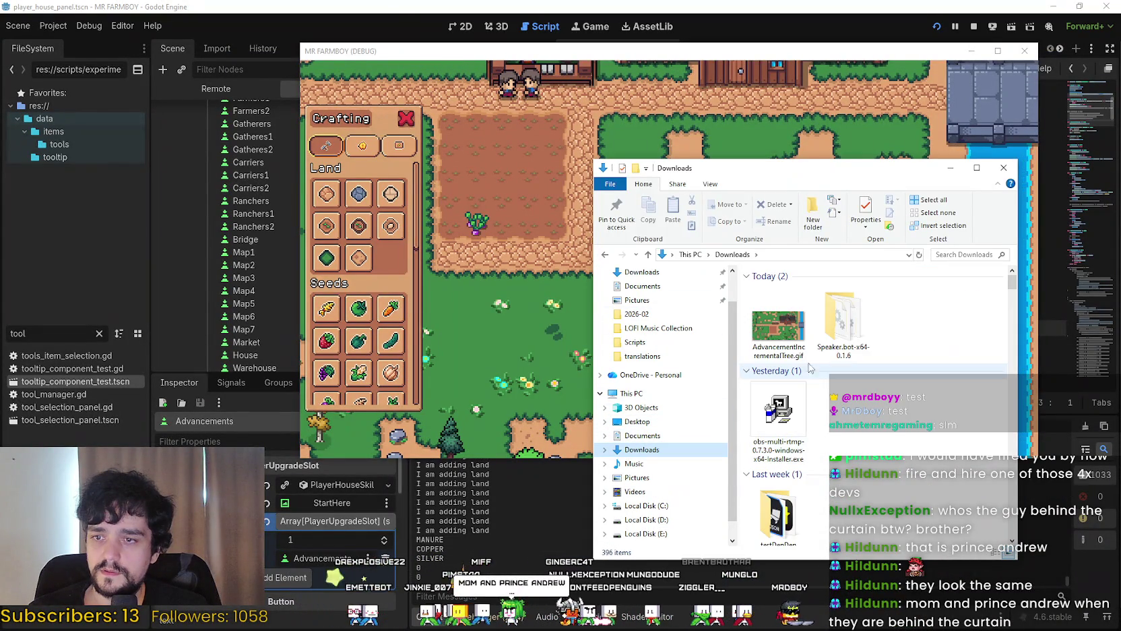
click(778, 323)
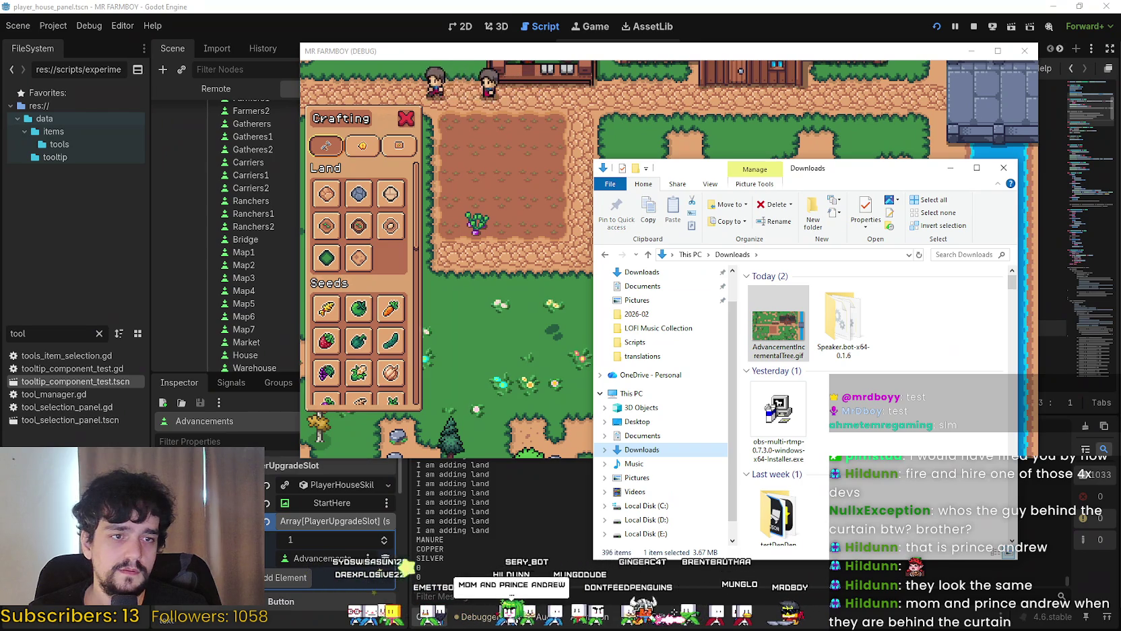
mouse_move(778, 324)
mouse_down()
mouse_move(661, 116)
mouse_move(596, 406)
mouse_up()
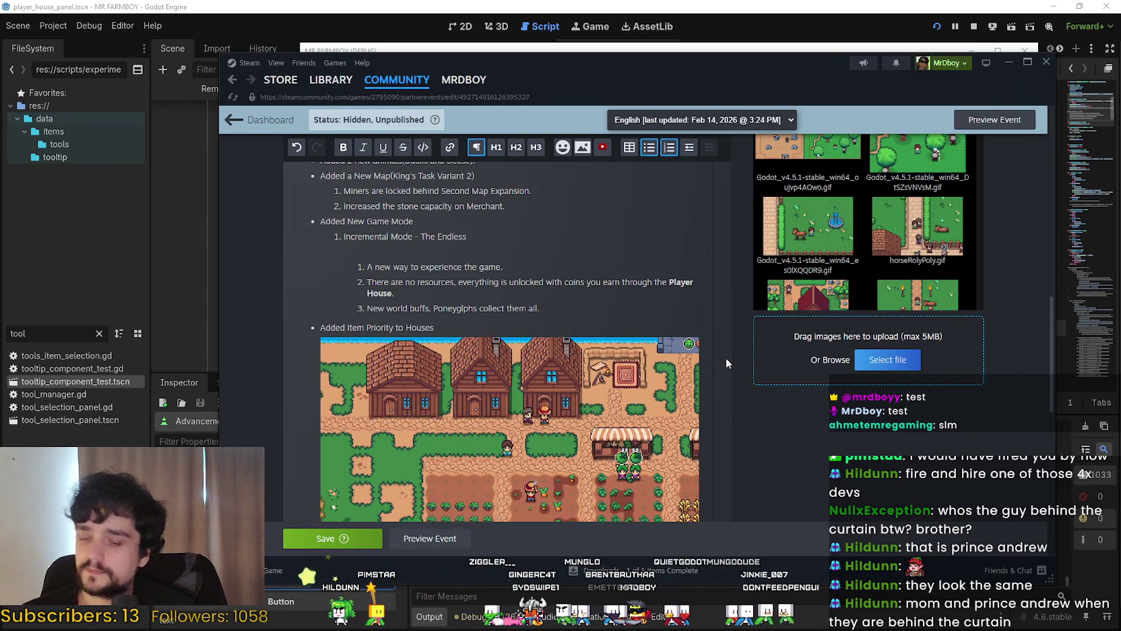
Restore the deleted Advancements GIF, strip the next line's numbering and gap, and save the event
key(ctrl+z)
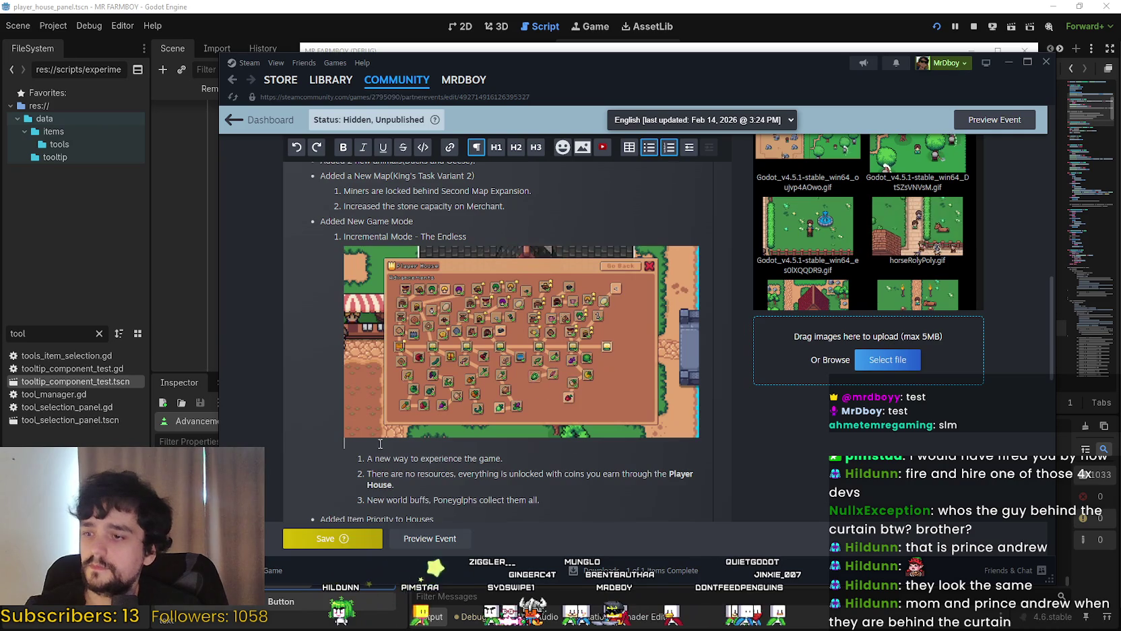
click(365, 457)
key(BackSpace)
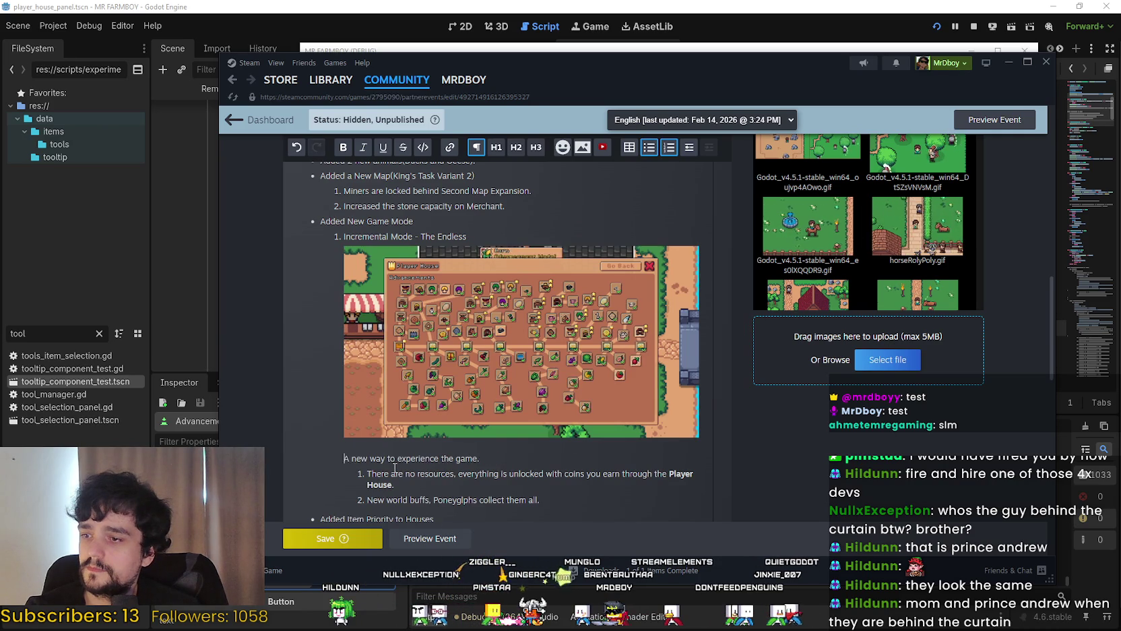
key(BackSpace)
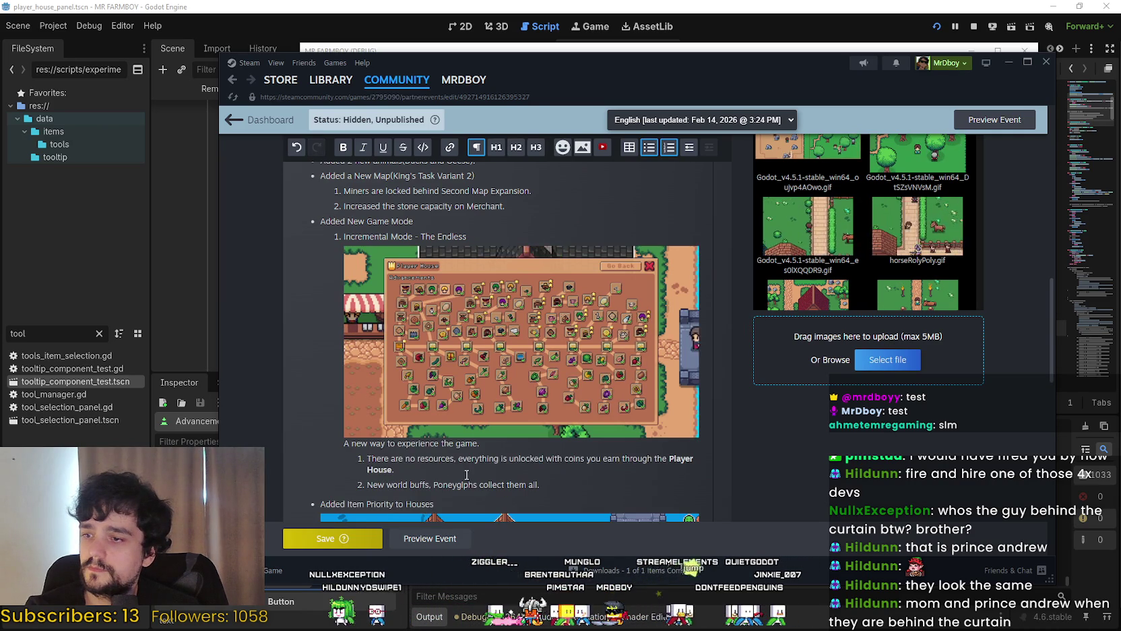
scroll(466, 474, down, 2)
mouse_move(679, 435)
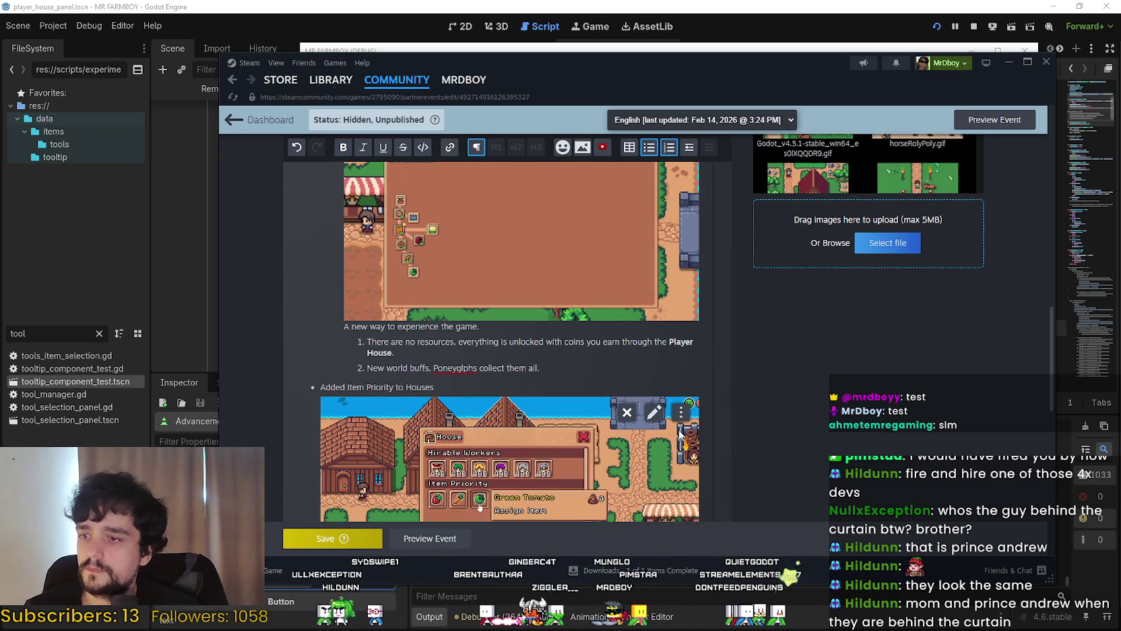
scroll(788, 522, up, 2)
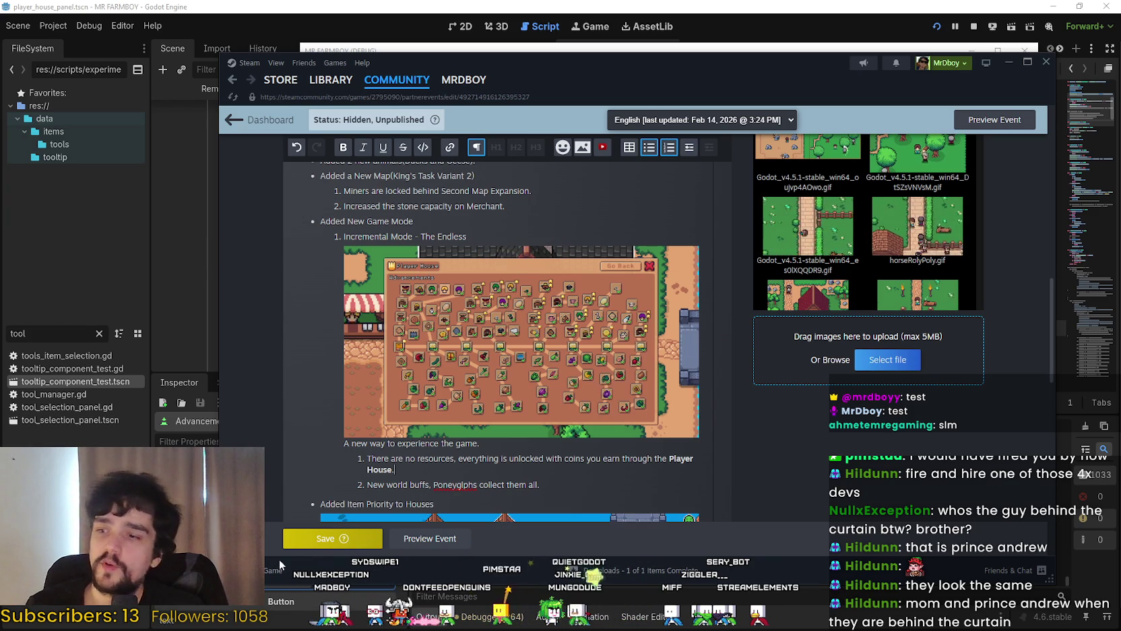
click(371, 538)
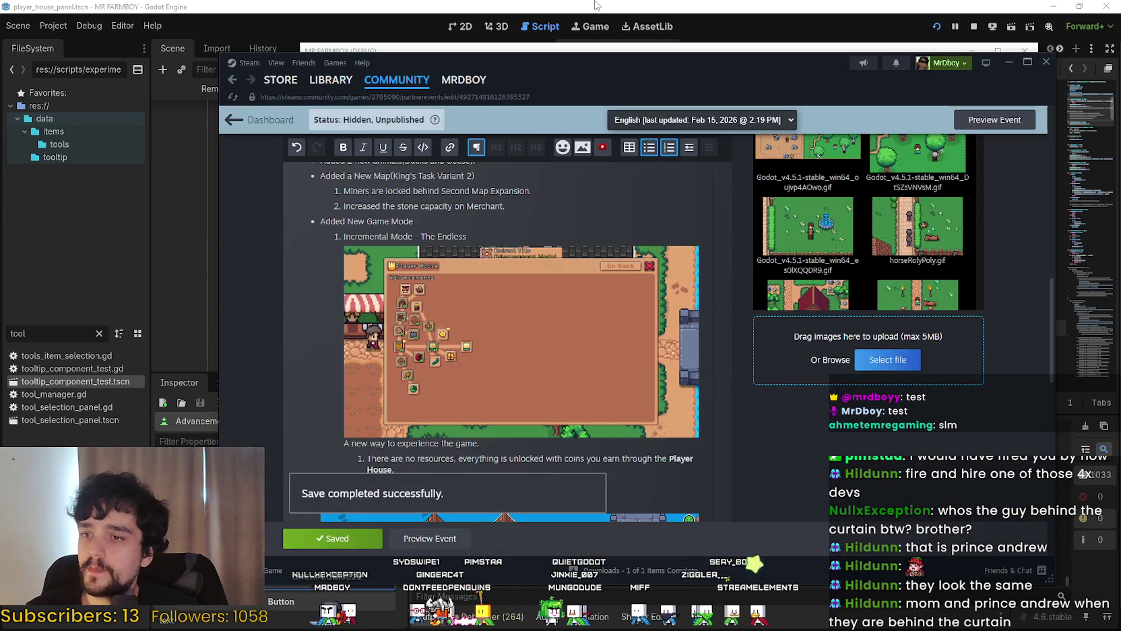
In Godot, undo the visibility toggle, uncomment the tooltip emit call on line 26, and save
click(595, 6)
key(ctrl+z)
click(583, 217)
key(ctrl+k)
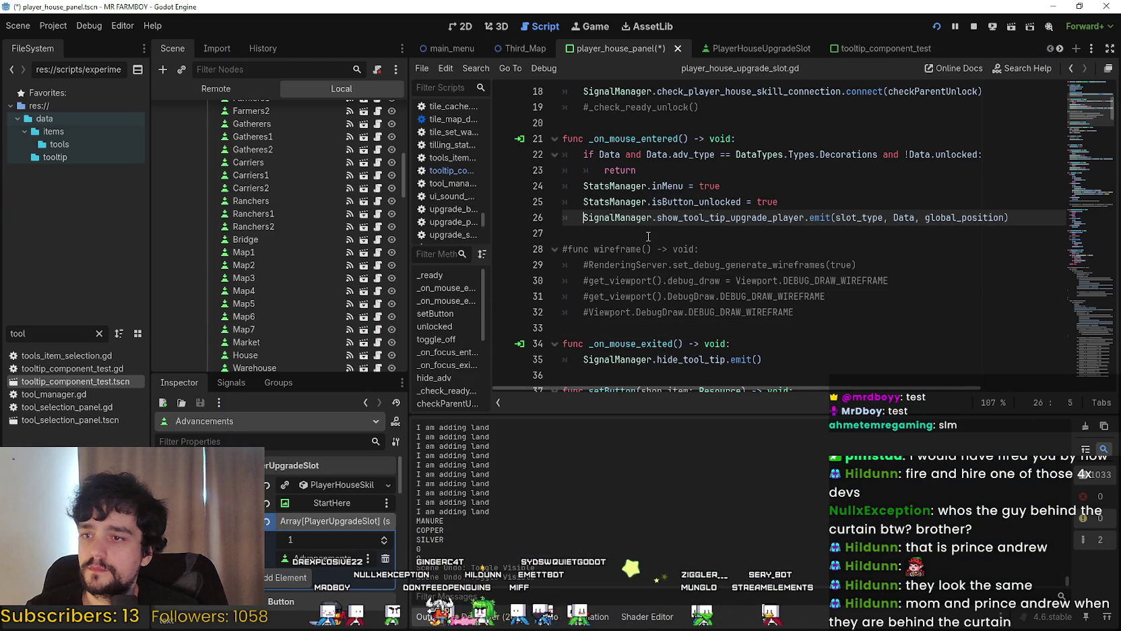
key(ctrl+s)
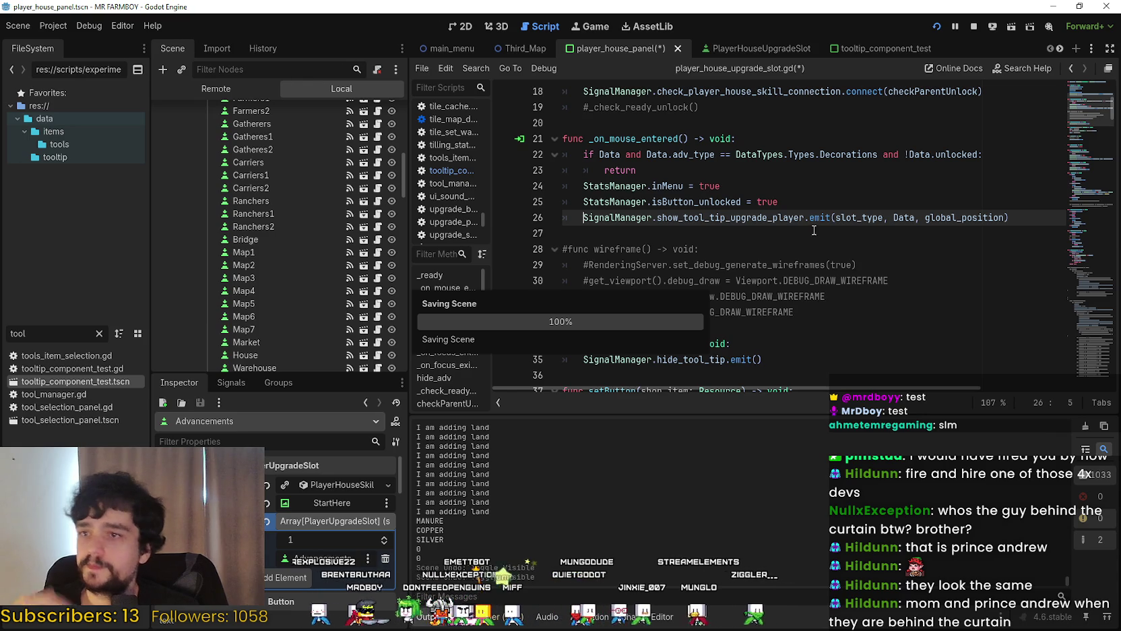
scroll(776, 231, down, 3)
click(777, 230)
scroll(754, 194, up, 3)
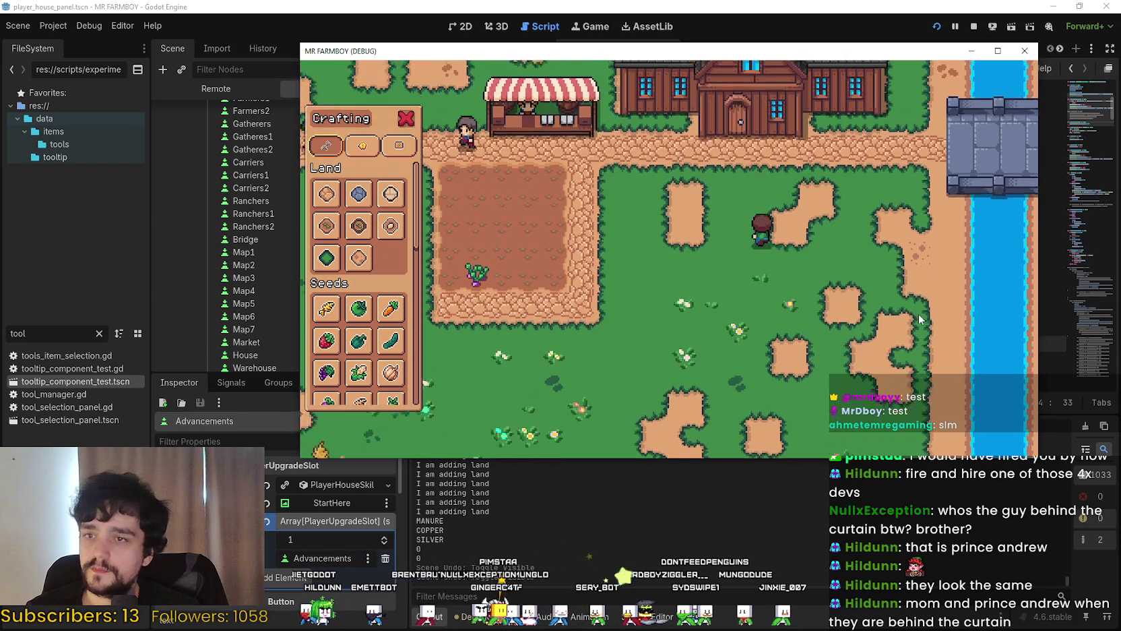
Playtest the Player House advancements and market stall, then relaunch the game with F5
click(795, 268)
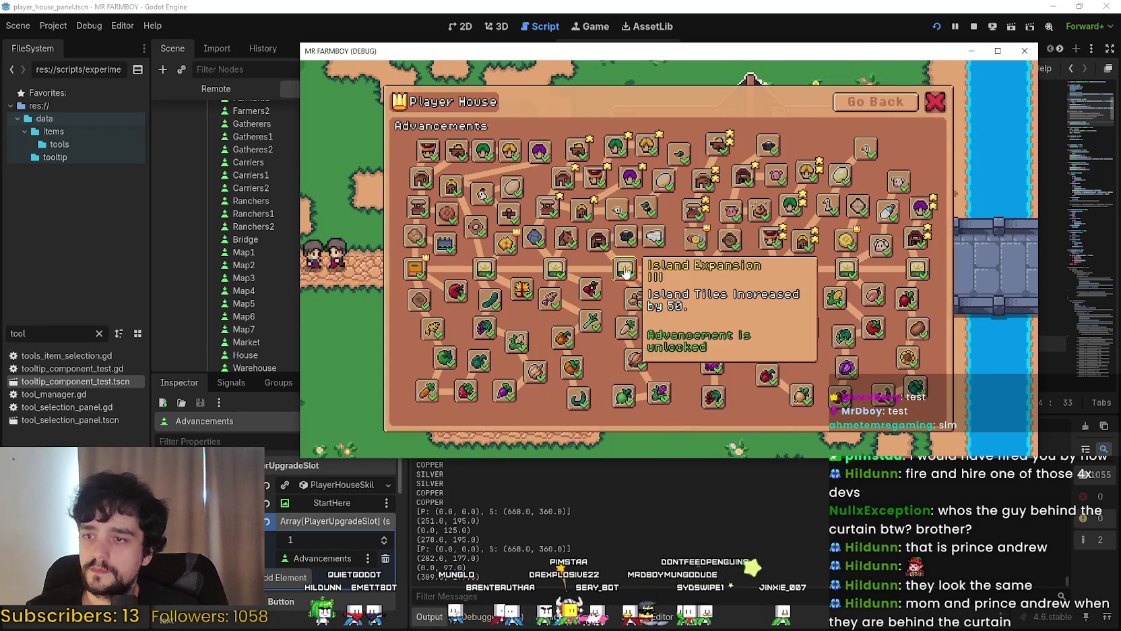
click(876, 101)
key(Escape)
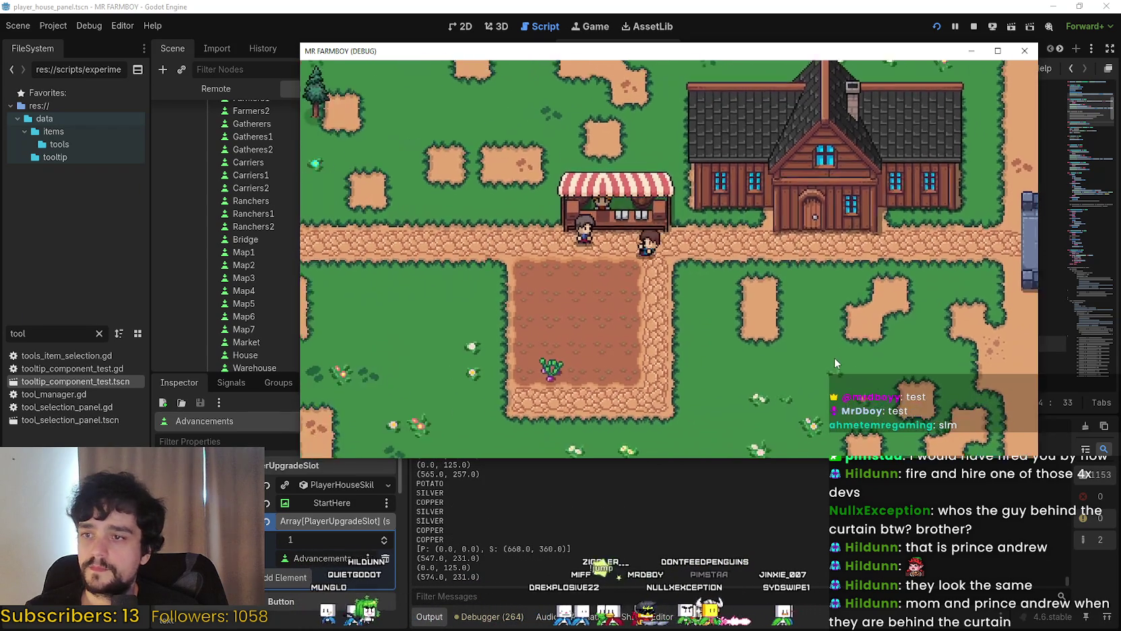
key(e)
key(Escape)
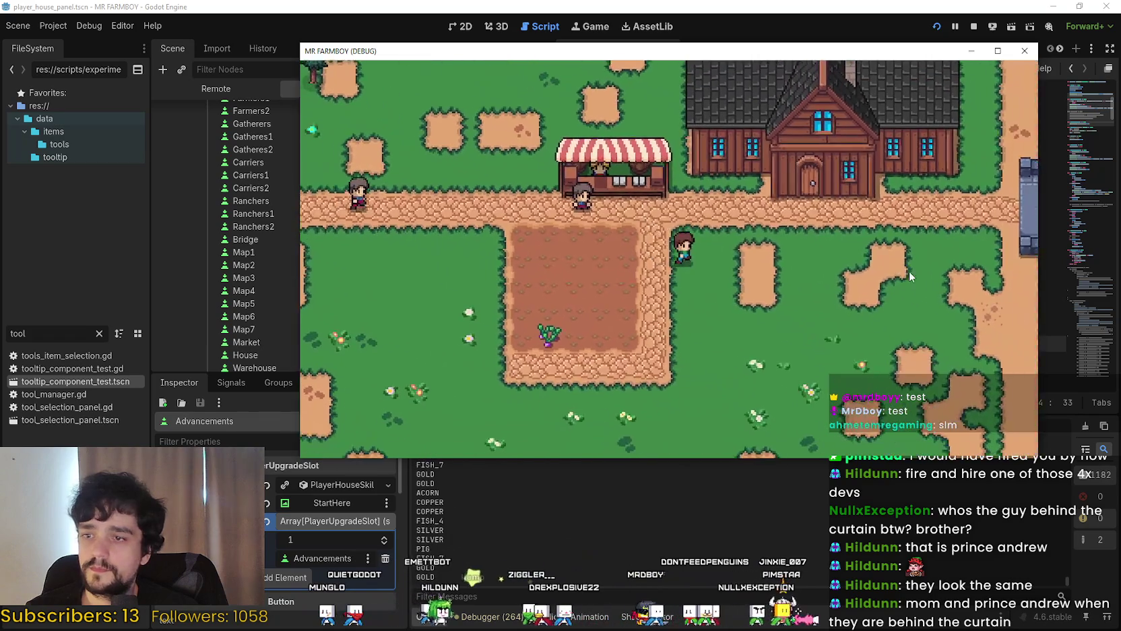
key(F8)
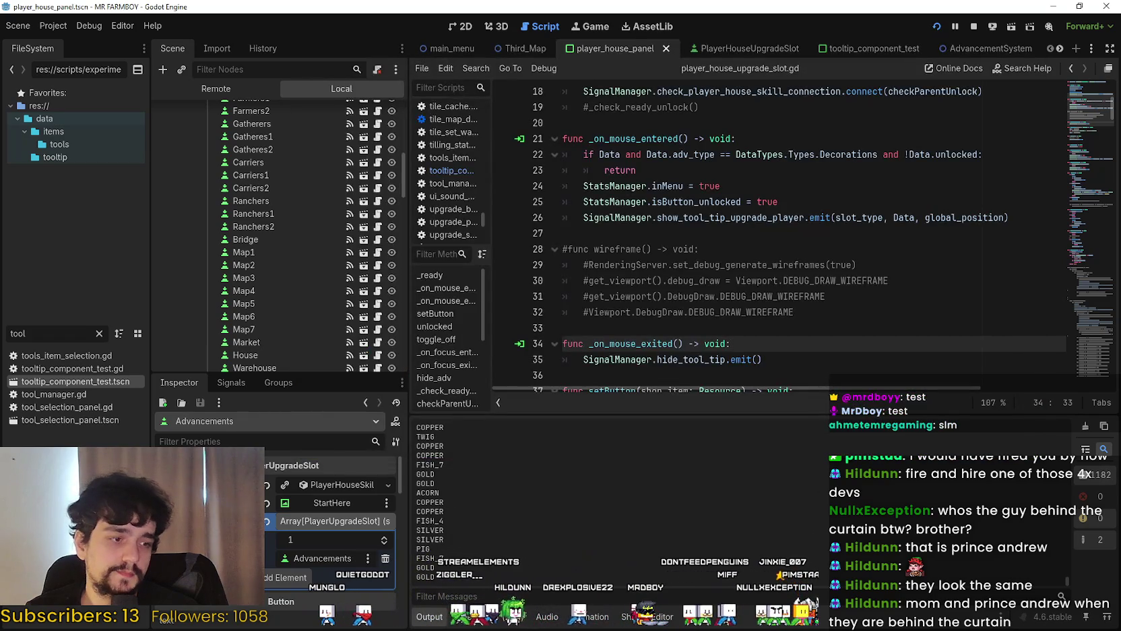
key(F5)
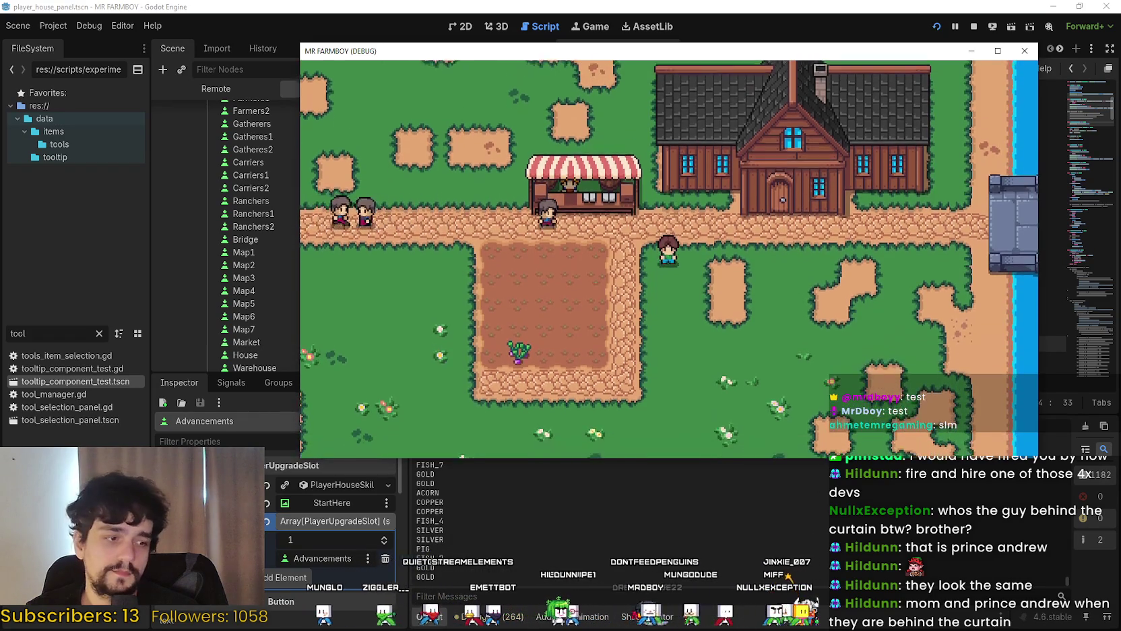
key(alt+Tab)
click(1028, 62)
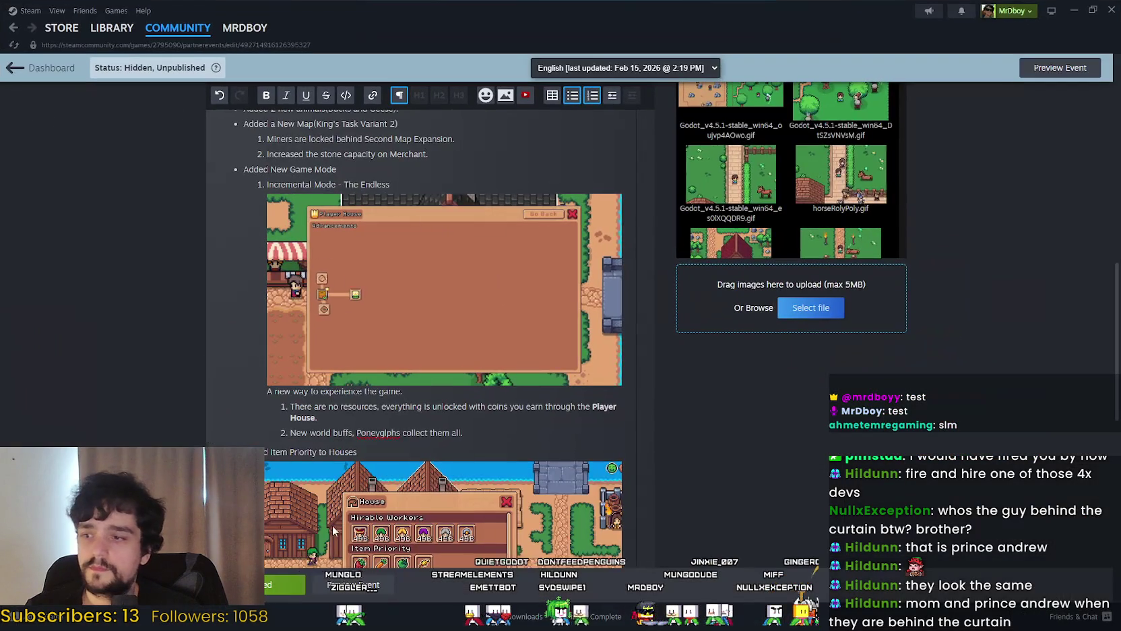
Open the Preview Event view of the Update 5: Road to Release draft
click(407, 536)
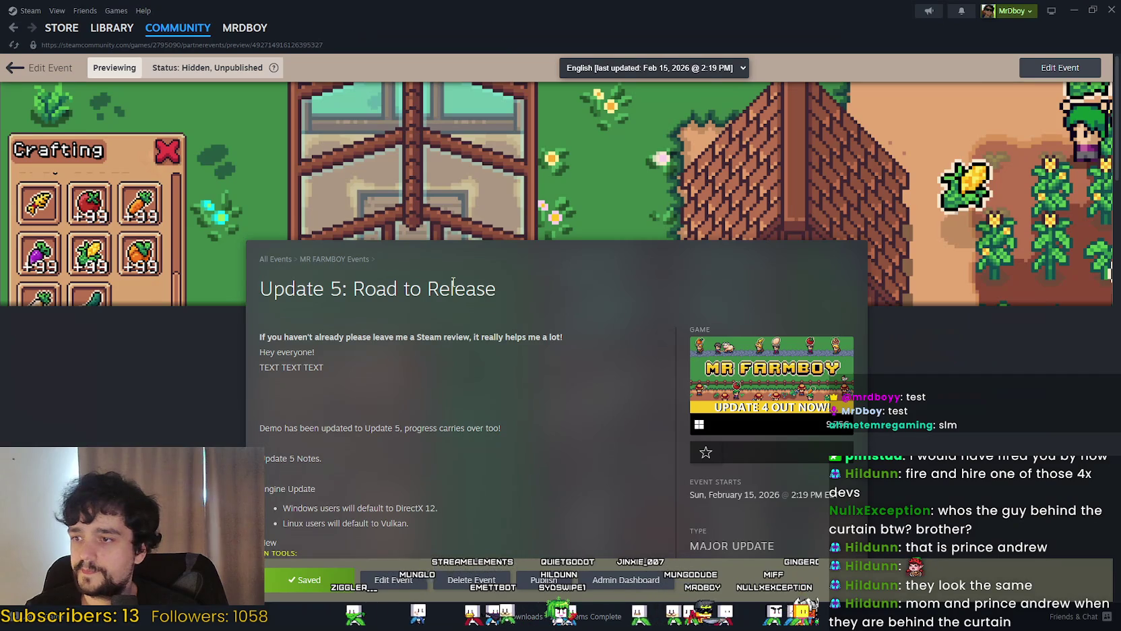
scroll(357, 253, down, 1)
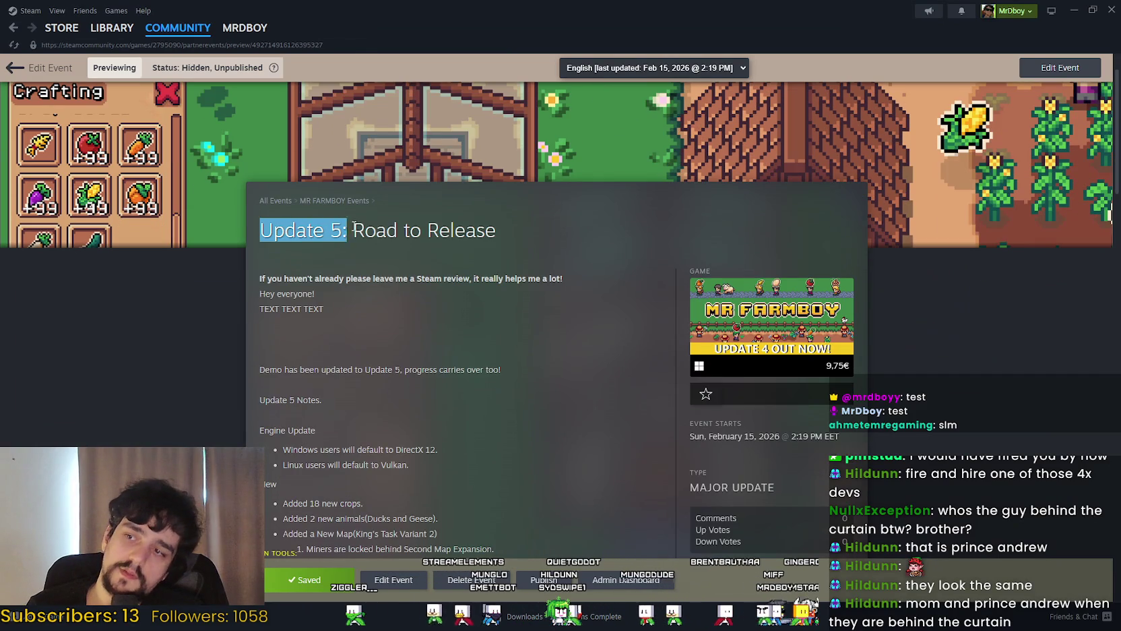
mouse_move(354, 228)
mouse_down()
mouse_move(523, 234)
mouse_move(515, 278)
mouse_up()
click(329, 354)
Scroll through the previewed patch notes and the upgrade-tree GIF, then restore Steam's window size
scroll(327, 337, down, 2)
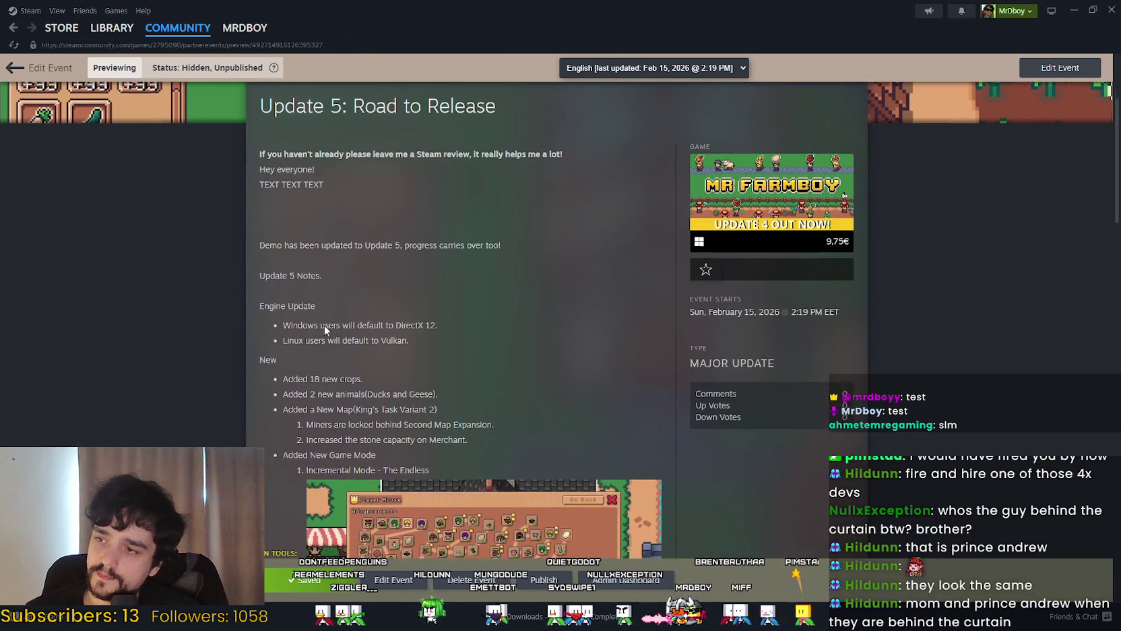
scroll(325, 325, down, 3)
scroll(325, 315, down, 4)
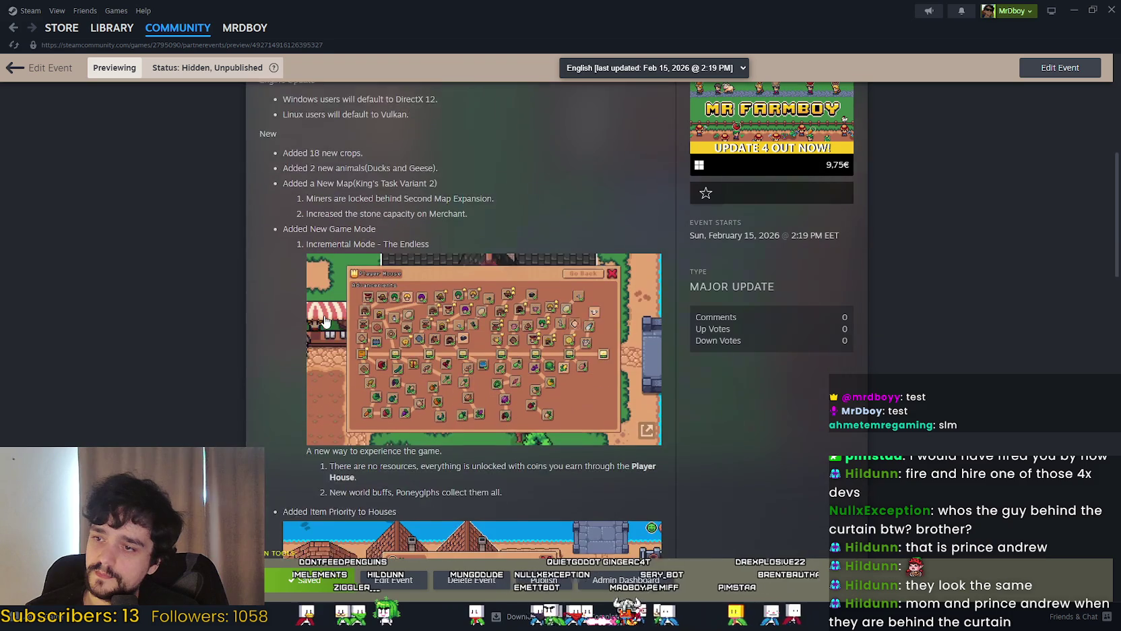
scroll(304, 292, down, 2)
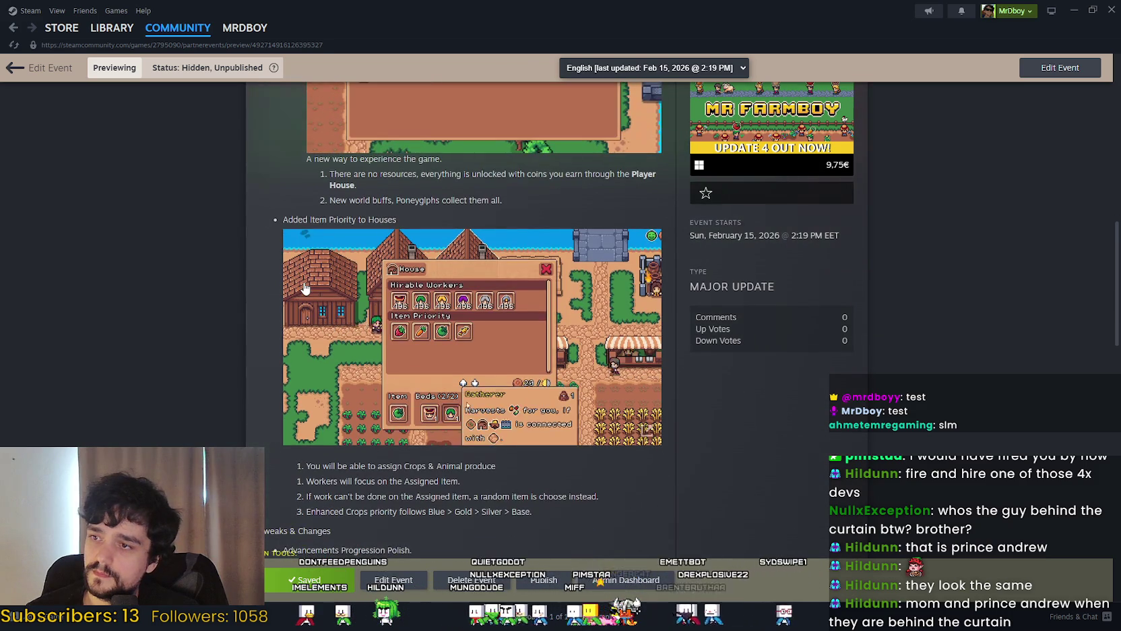
scroll(305, 286, down, 1)
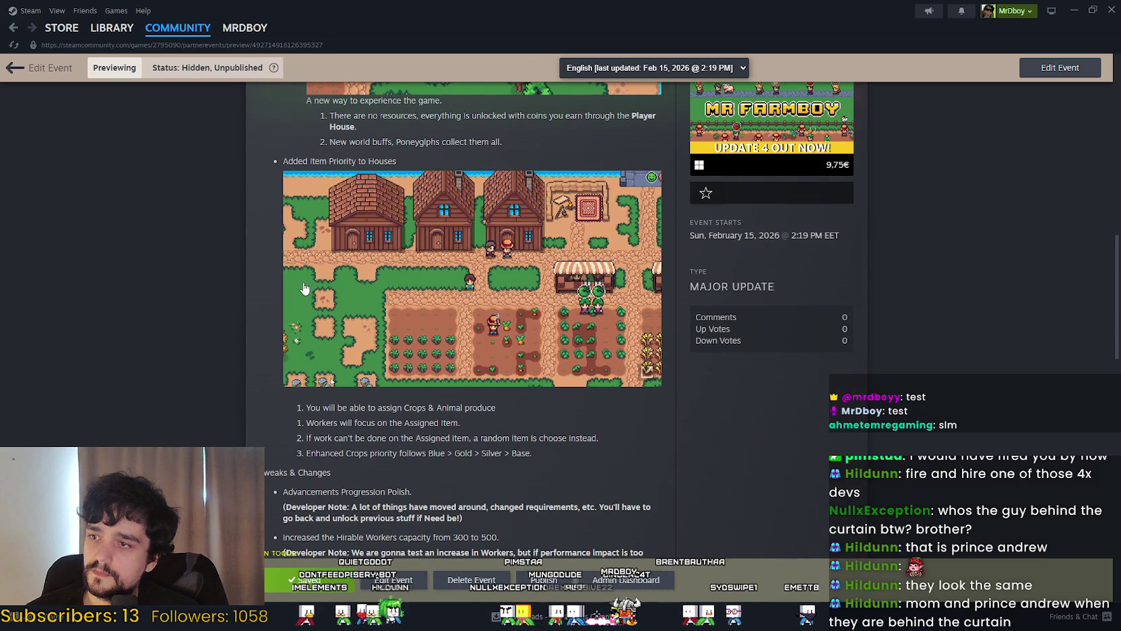
scroll(306, 289, down, 3)
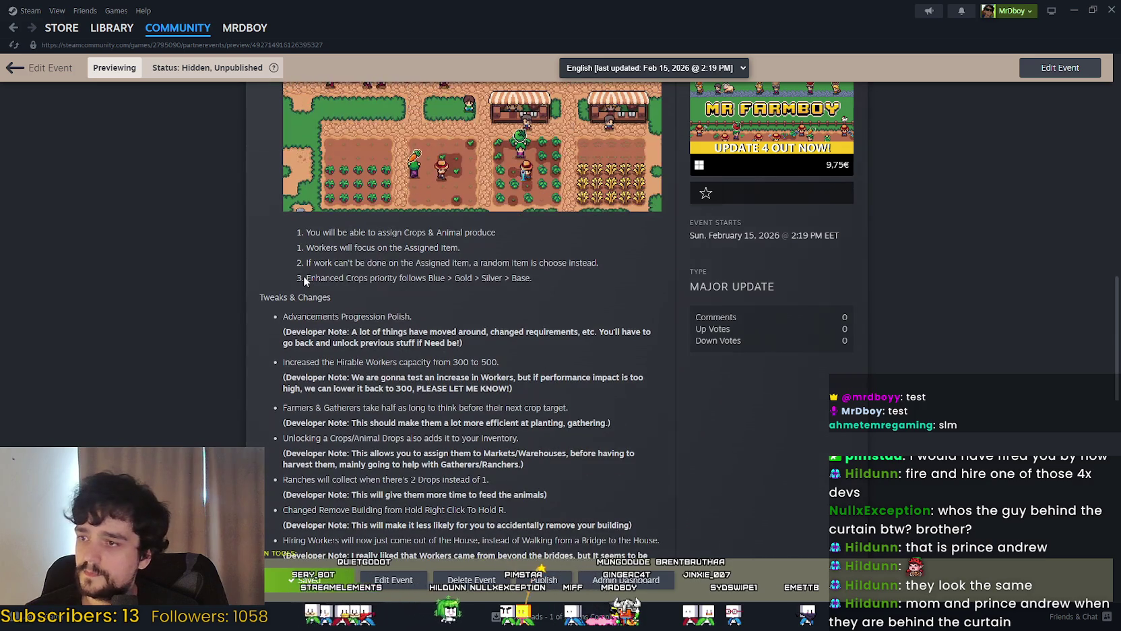
scroll(648, 356, down, 1)
scroll(648, 355, up, 3)
scroll(650, 360, up, 10)
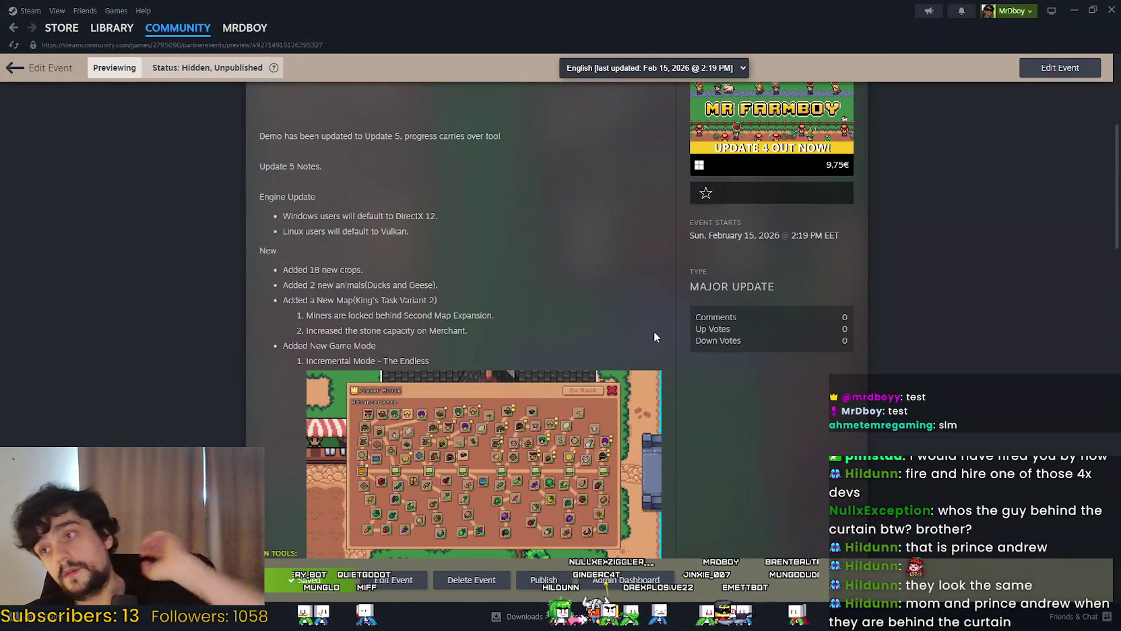
scroll(653, 335, down, 10)
scroll(558, 256, down, 5)
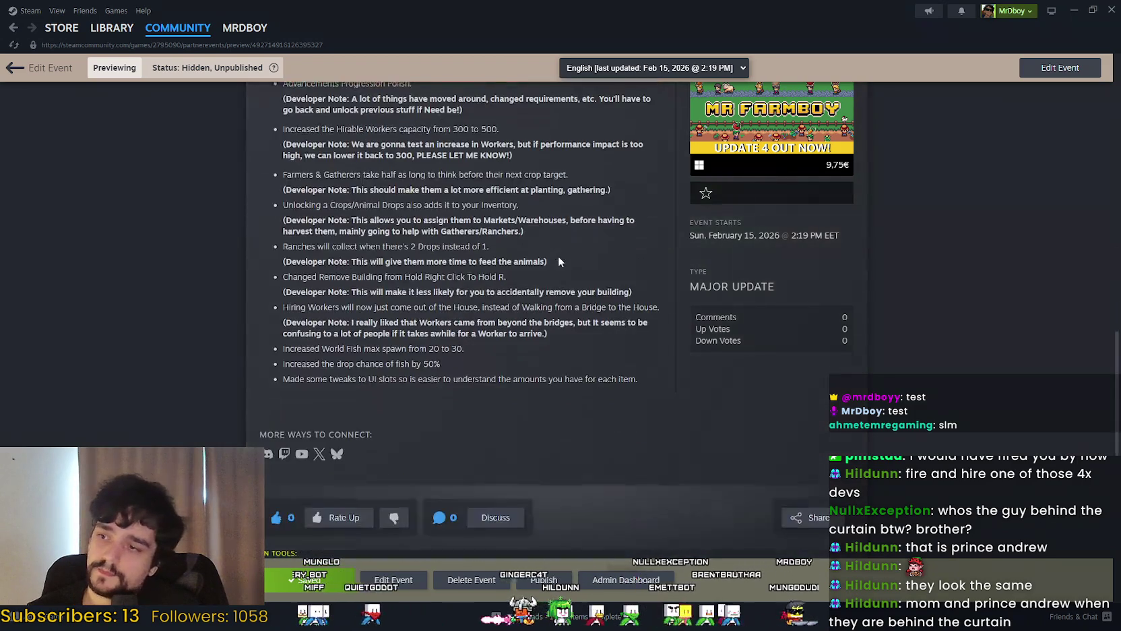
scroll(549, 355, up, 10)
scroll(566, 385, up, 4)
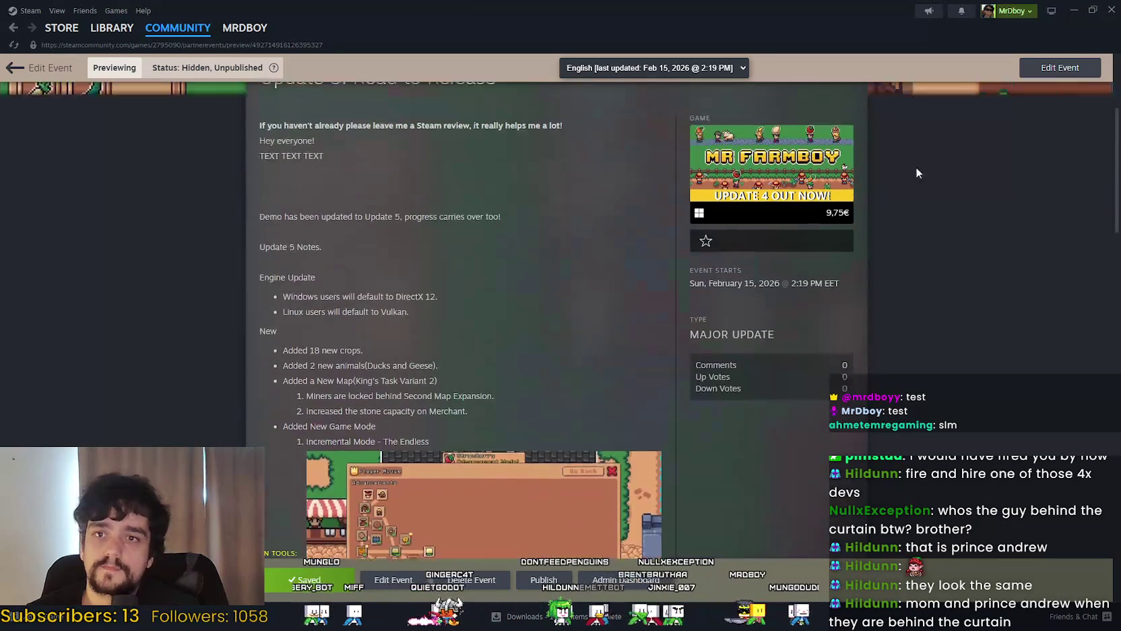
click(1092, 10)
Walk the farmer over the tilled plot to the market stall and check its inventory
click(996, 50)
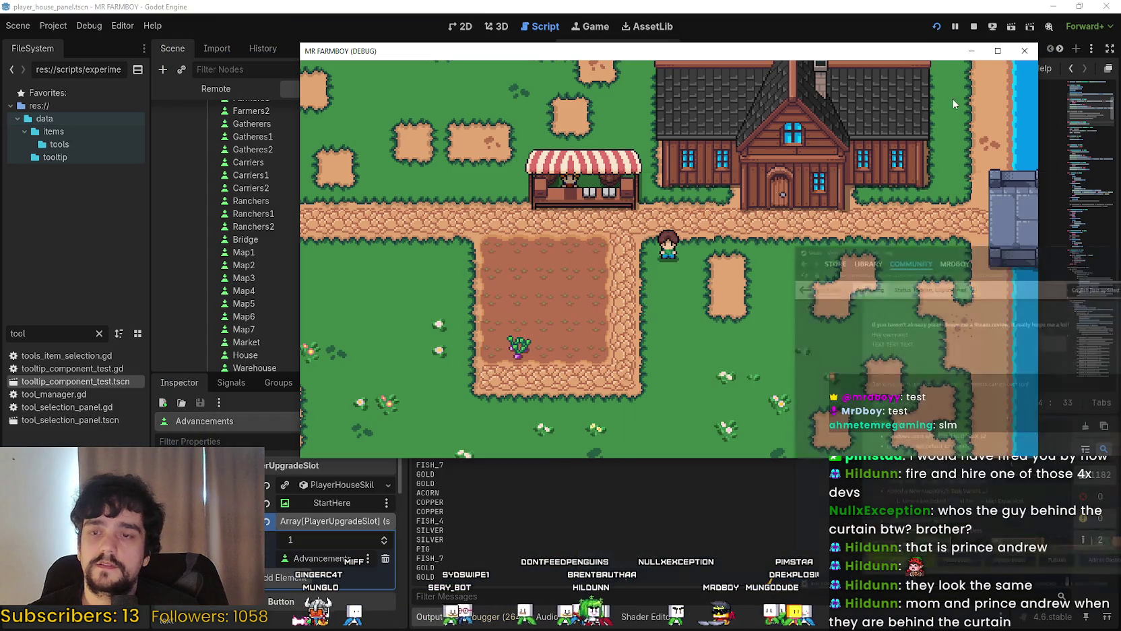
key(Down)
key(Left)
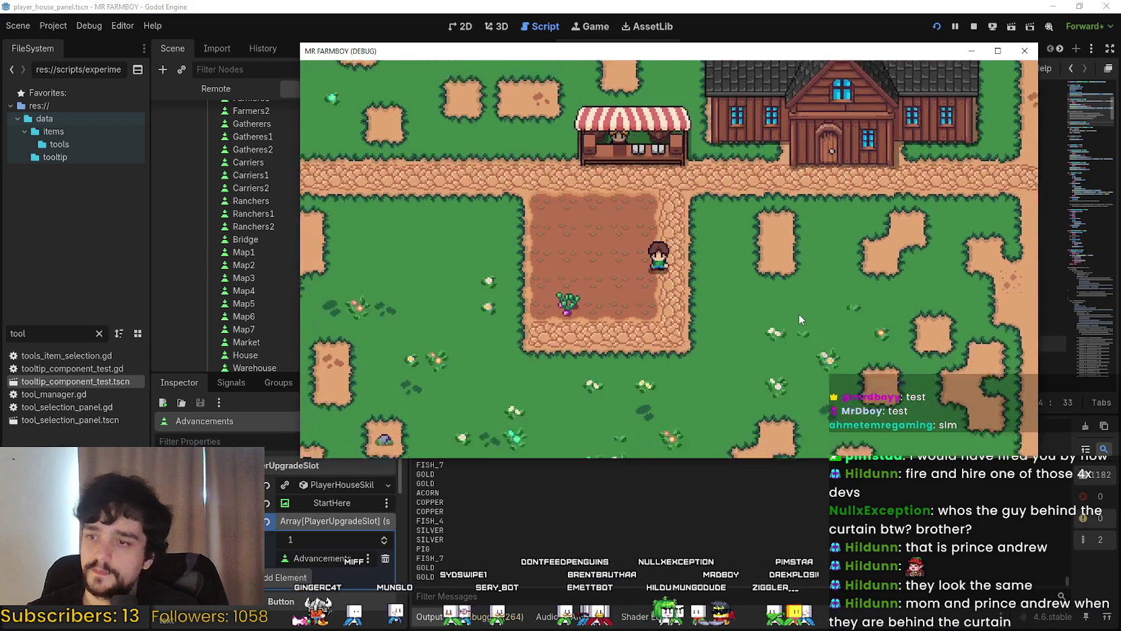
key(Up)
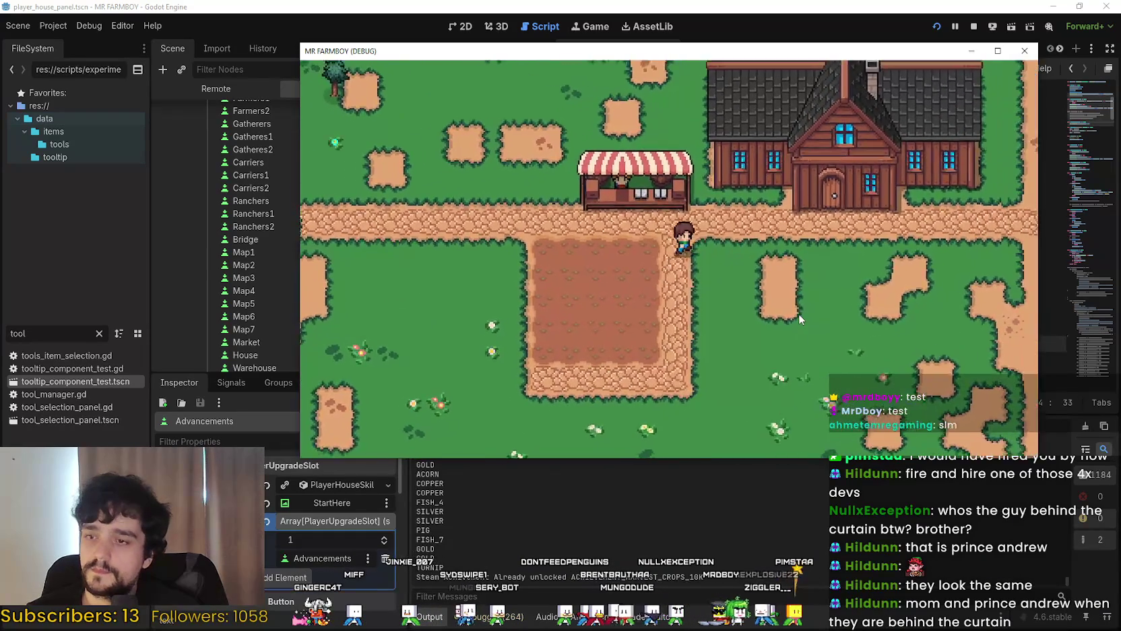
key(e)
mouse_move(841, 164)
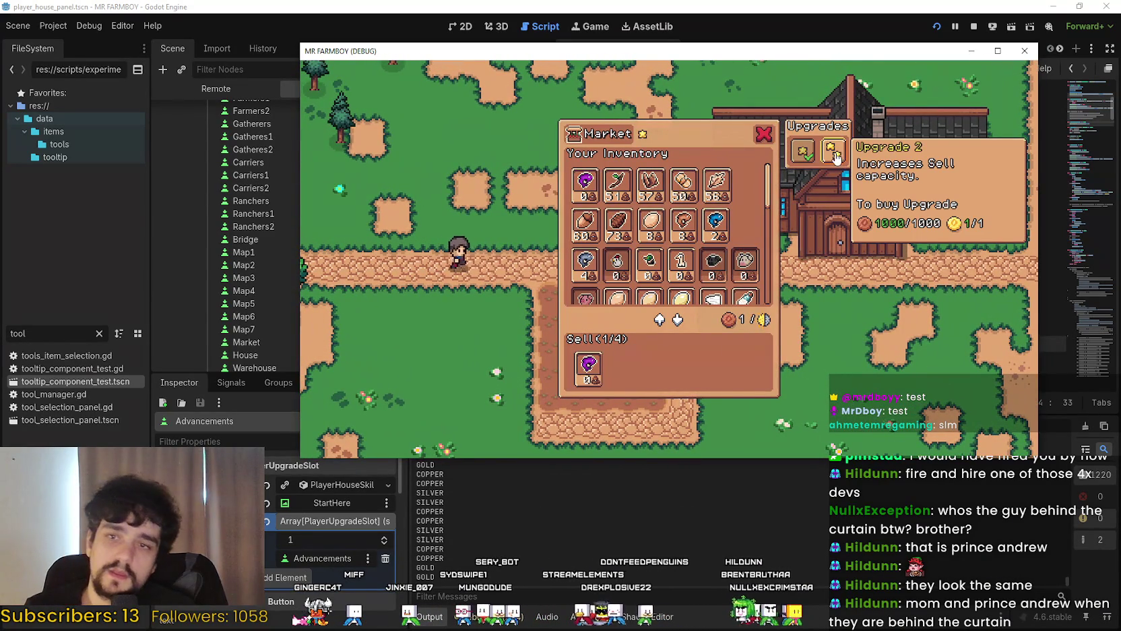
key(Escape)
Visit the Player House, check its coin Exchange section, then walk back toward the market
key(Right)
key(e)
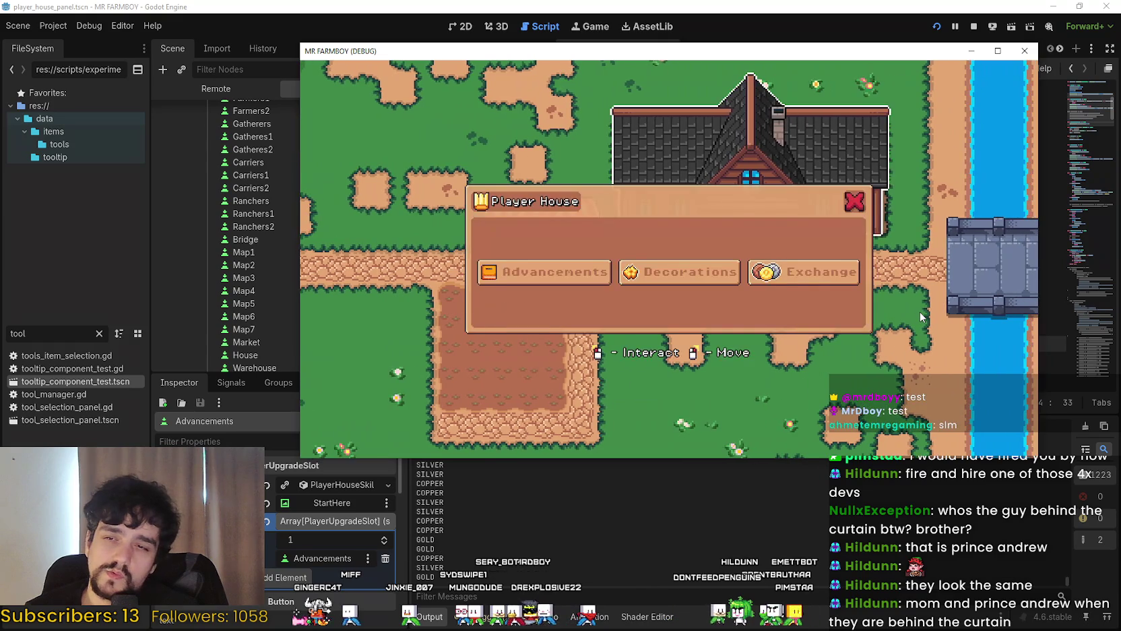
key(Escape)
key(e)
click(782, 273)
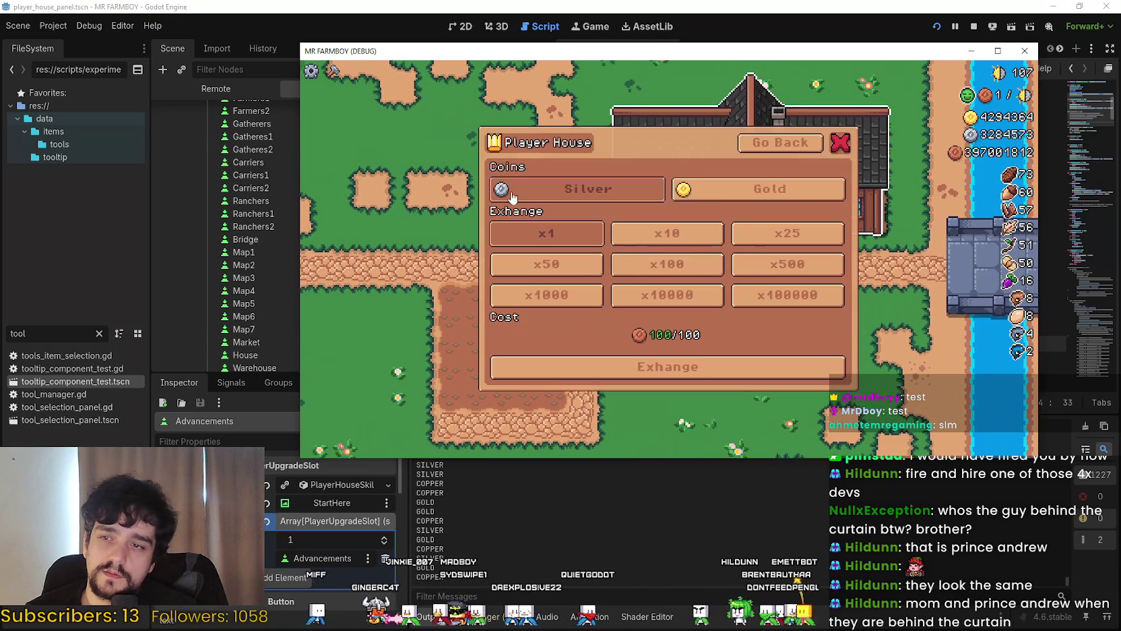
click(815, 153)
key(Escape)
key(Down)
key(Up)
key(e)
key(Escape)
key(Left)
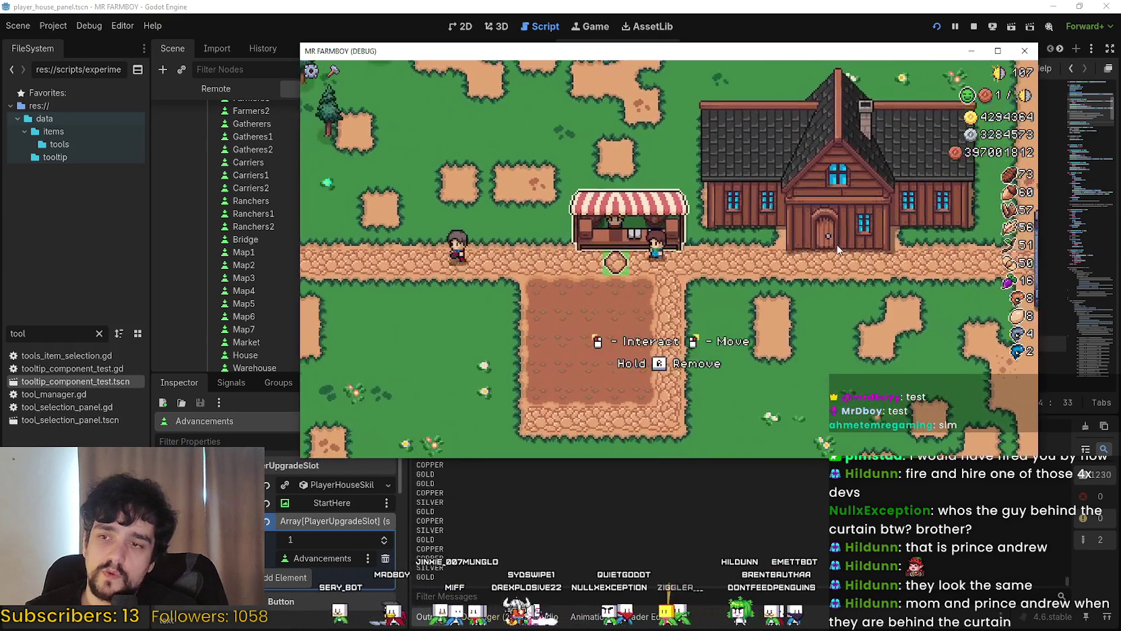
key(Right)
key(Down)
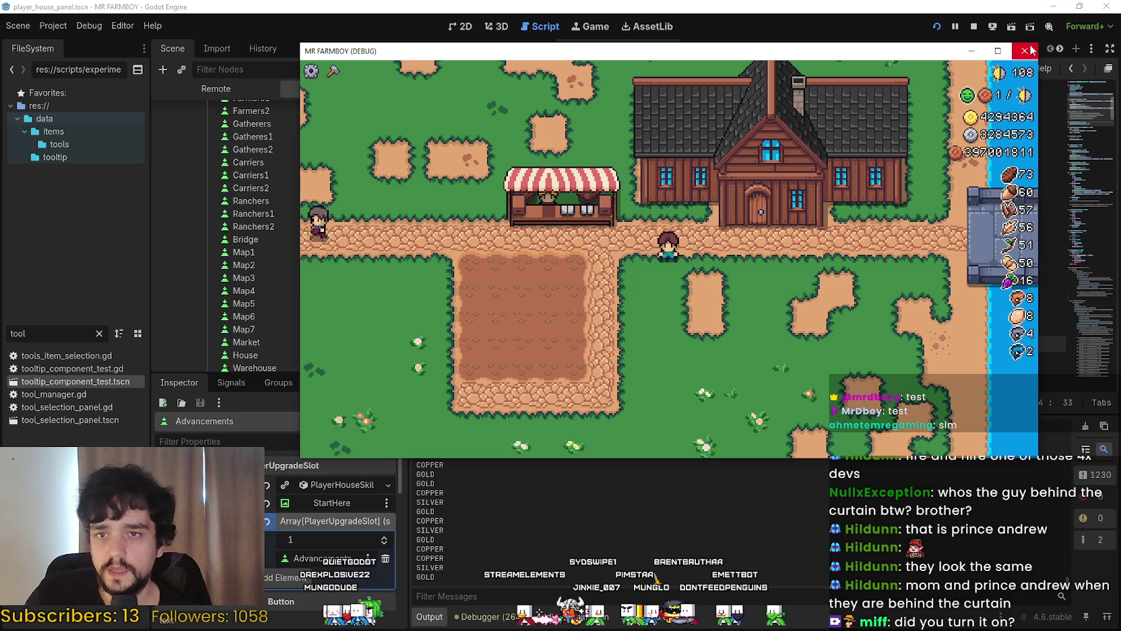
key(F8)
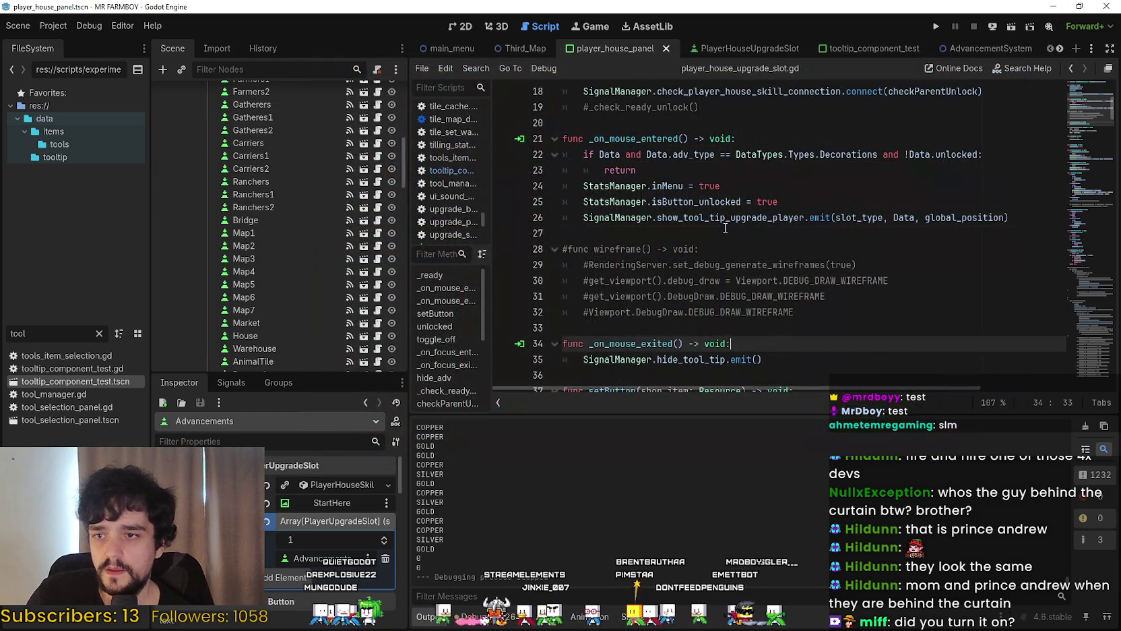
Click empty line 27 in player_house_upgrade_slot.gd and relaunch the project to its main menu
click(726, 233)
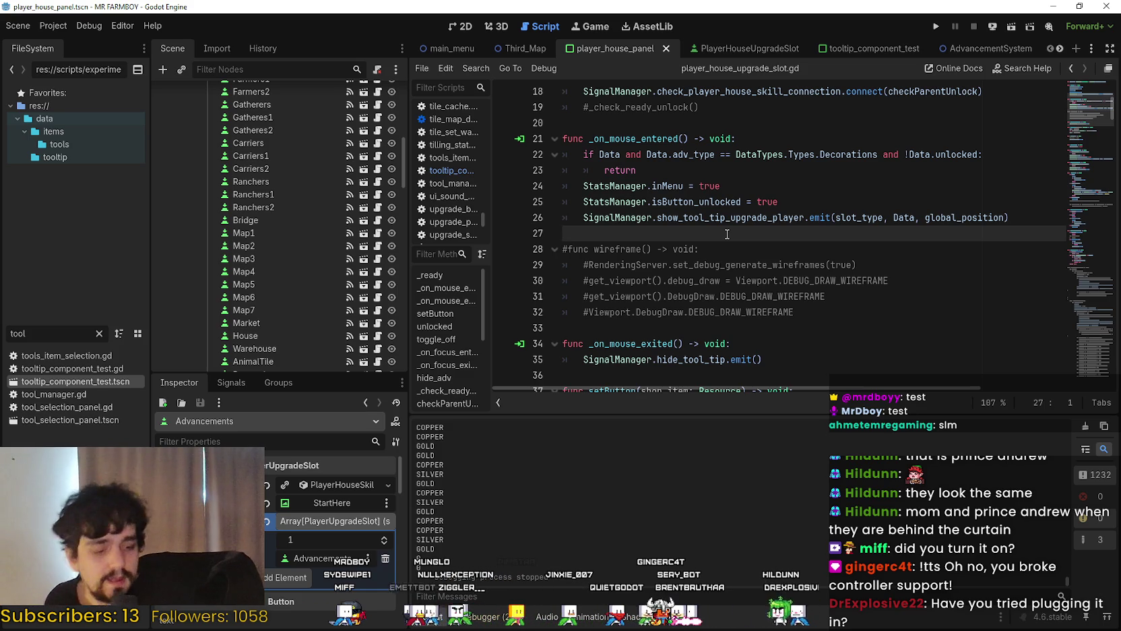
click(936, 26)
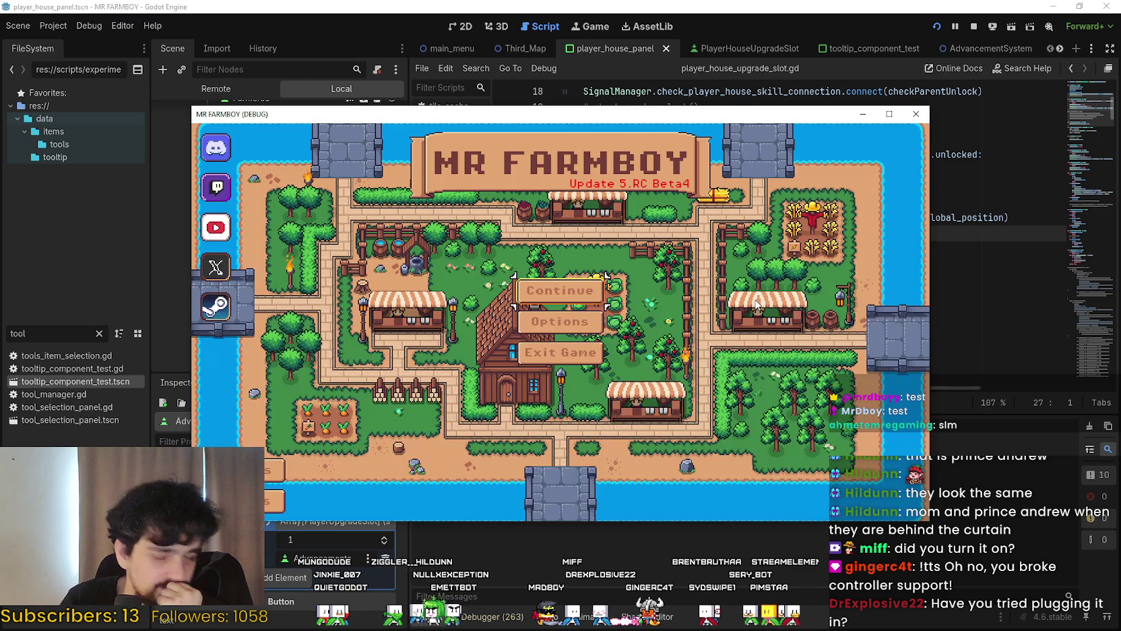
Pick Save 4 from the Select Save Game list and load it
key(Return)
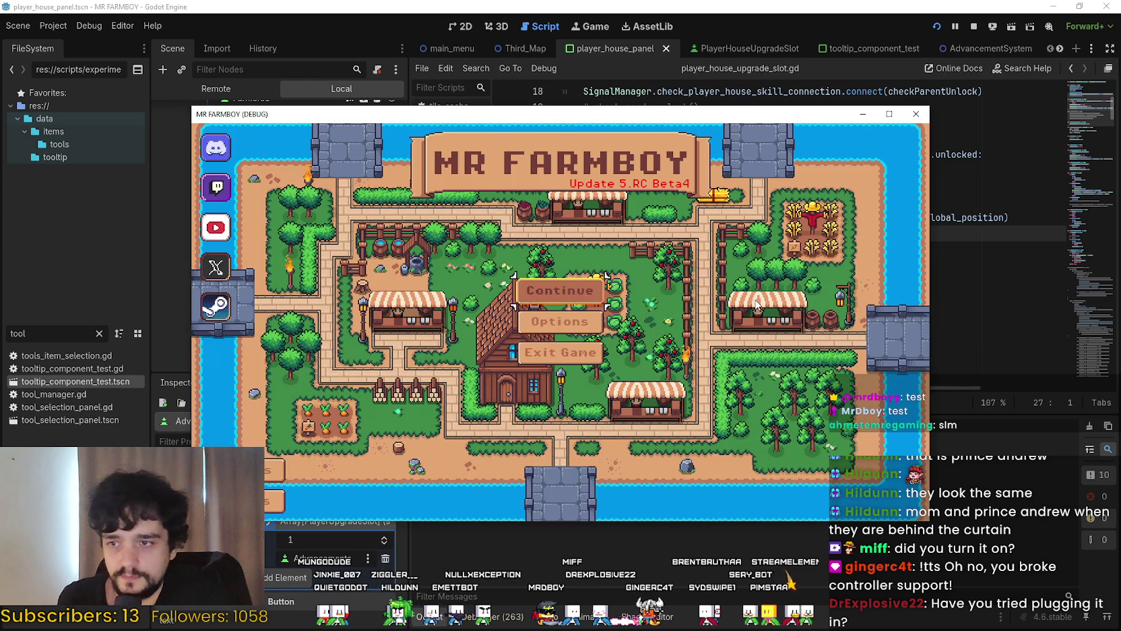
key(Down)
key(Down)
key(Down)
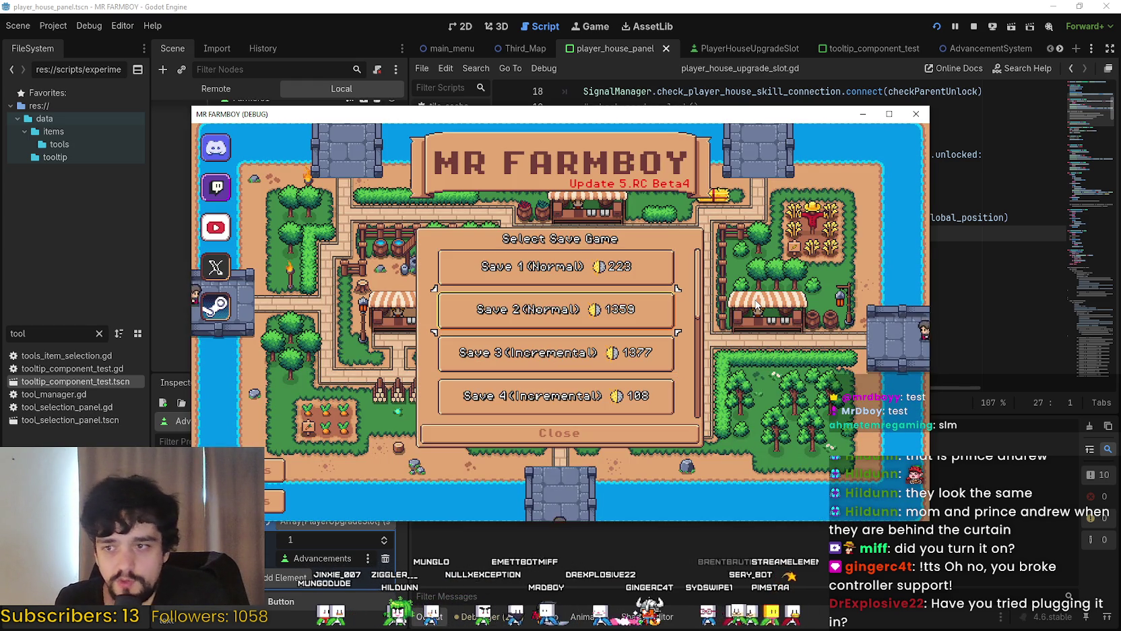
key(Down)
key(Down)
key(Down)
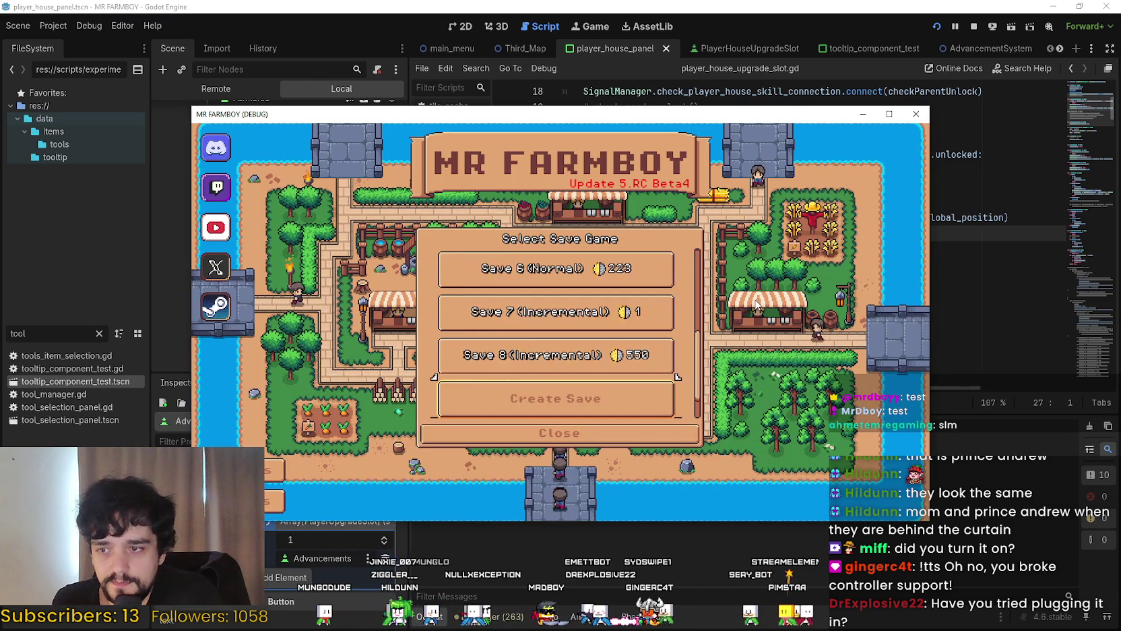
key(Return)
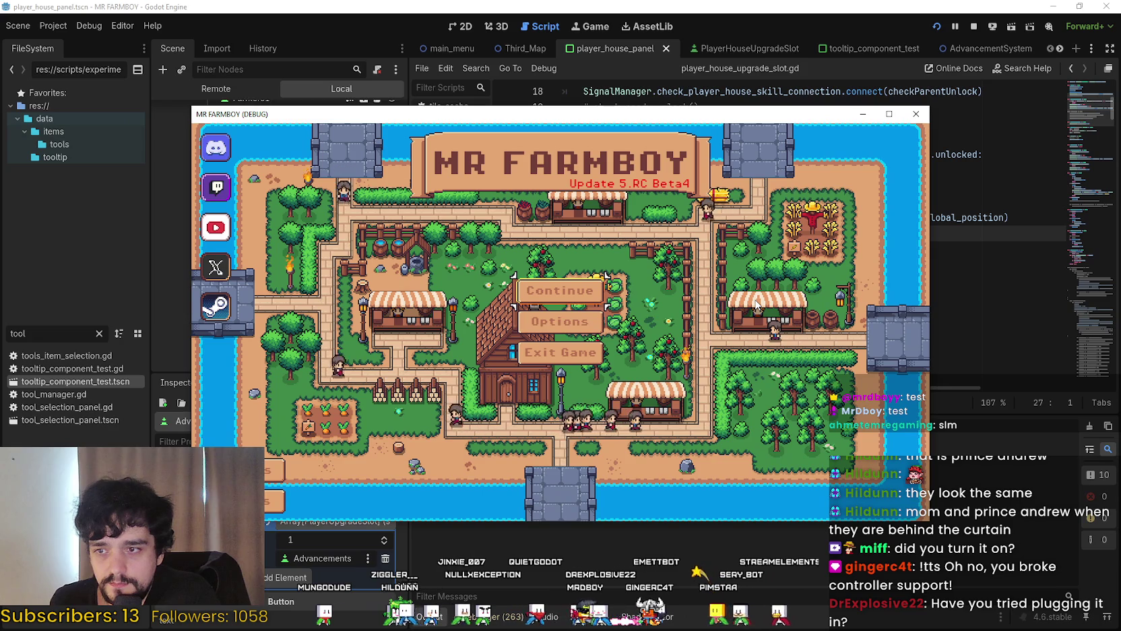
key(Return)
key(Down)
key(Down)
key(Down)
key(Down)
key(Down)
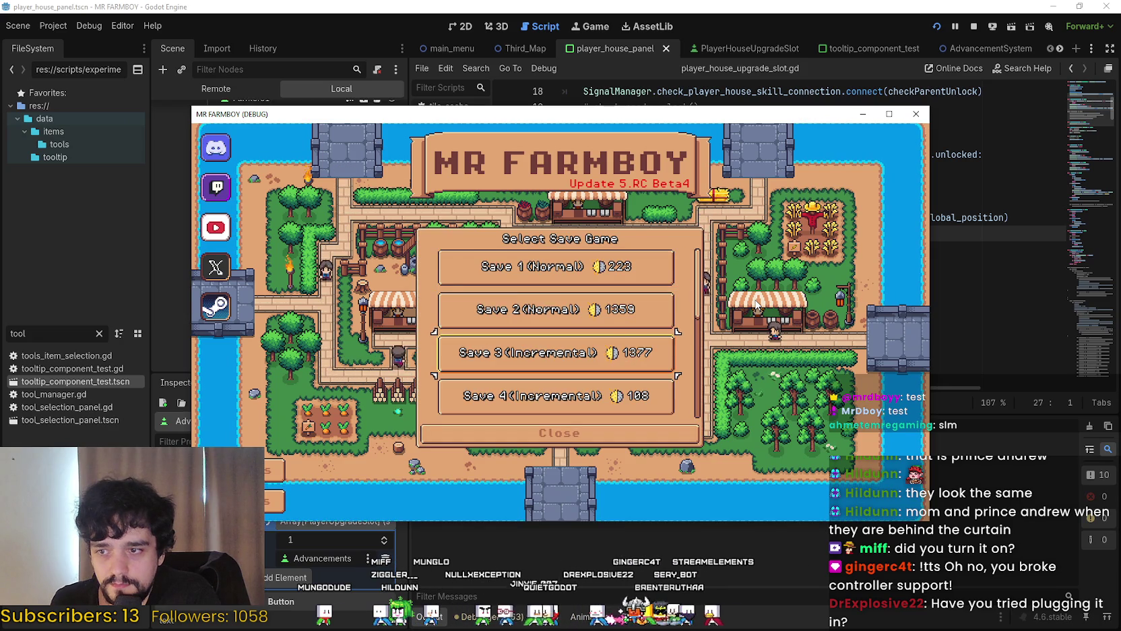
key(Up)
key(Up)
key(Up)
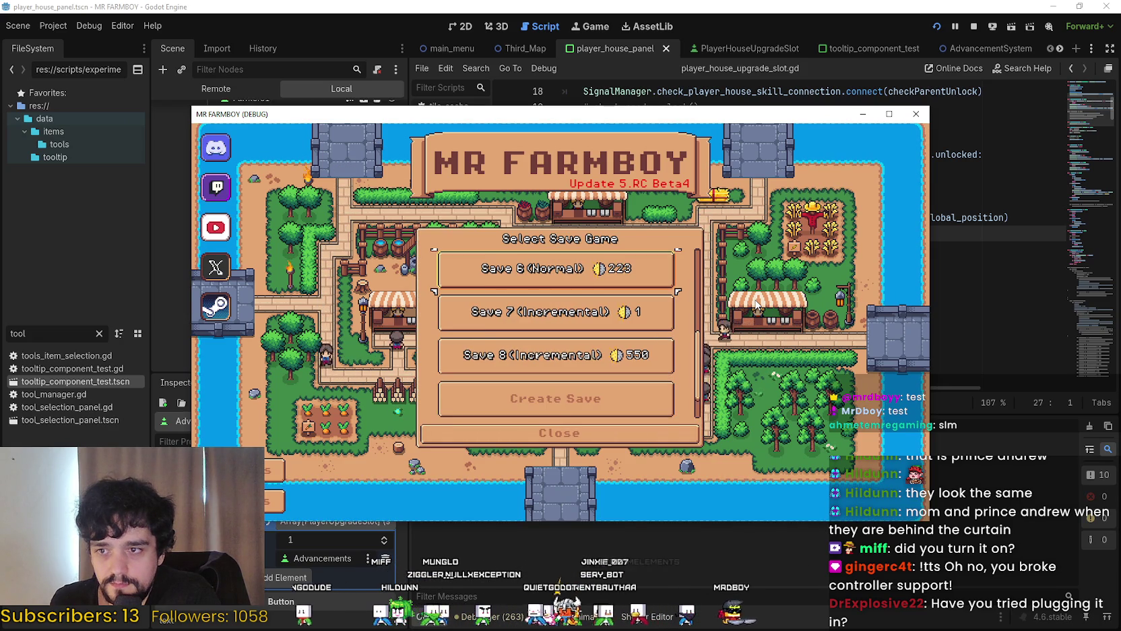
key(Up)
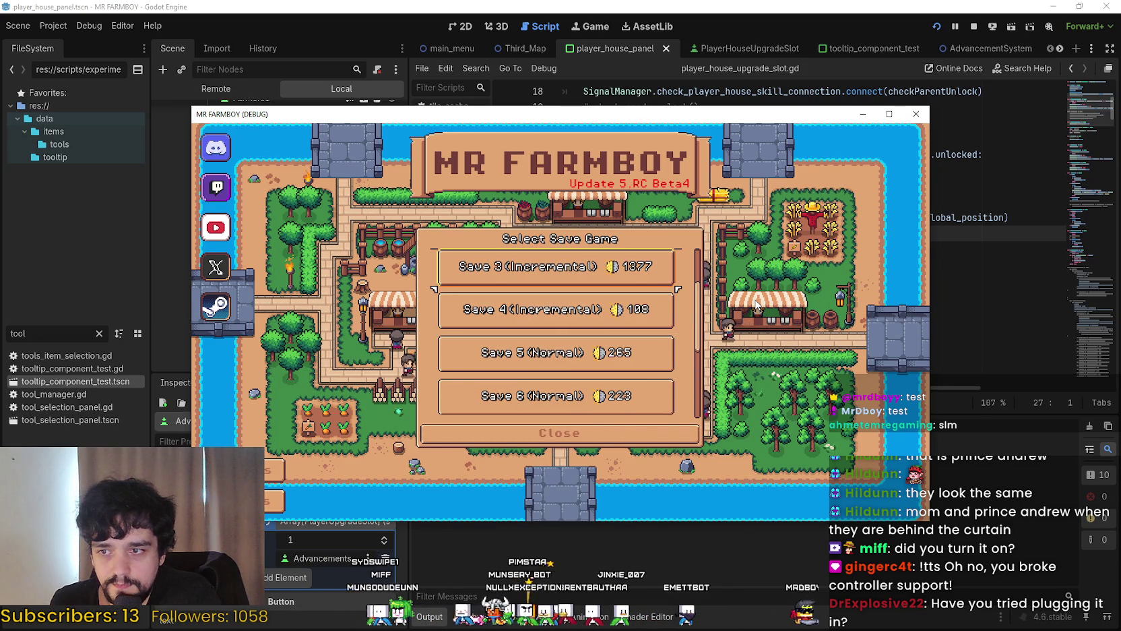
key(Return)
key(Return)
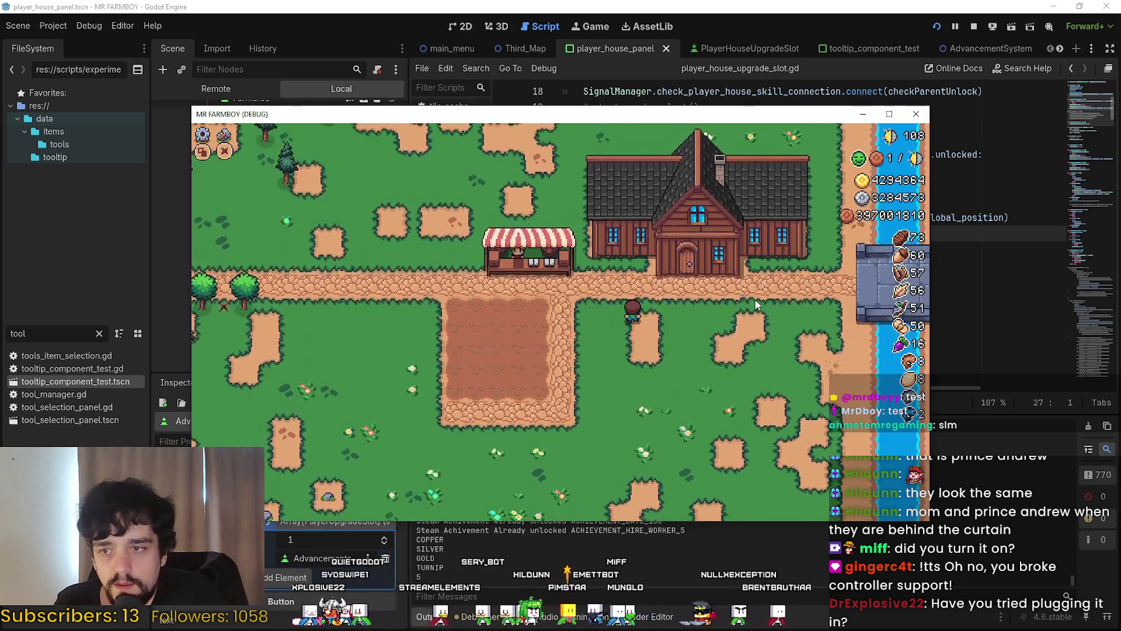
Set the game's video mode to Borderless Window and resume play
key(Escape)
key(Up)
key(Return)
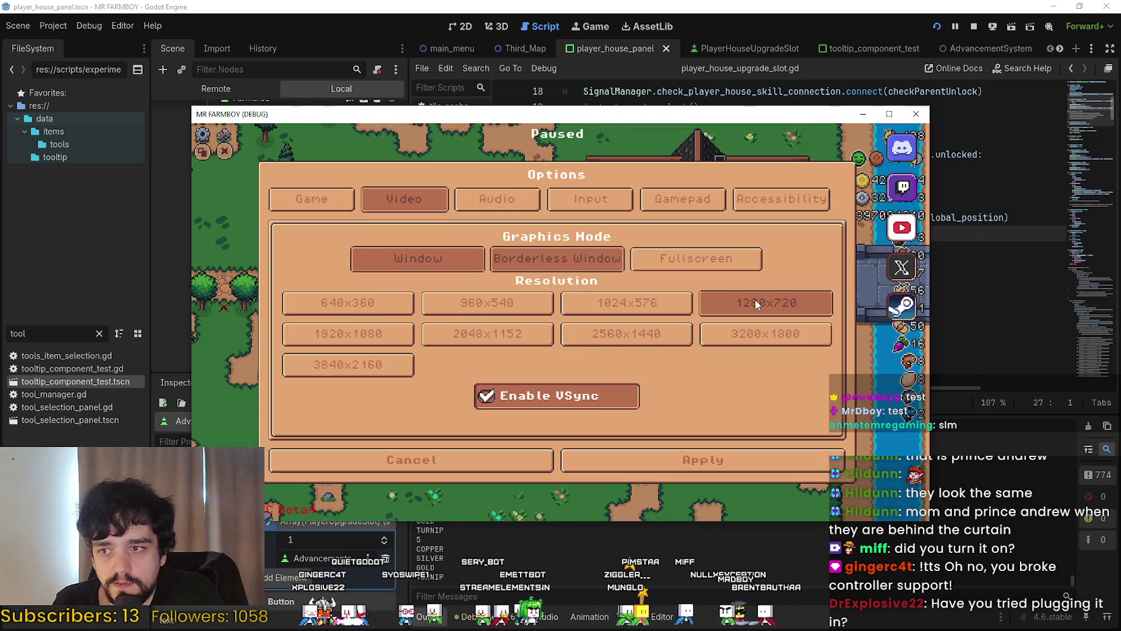
key(Down)
key(Right)
key(Return)
key(Down)
key(Down)
key(Down)
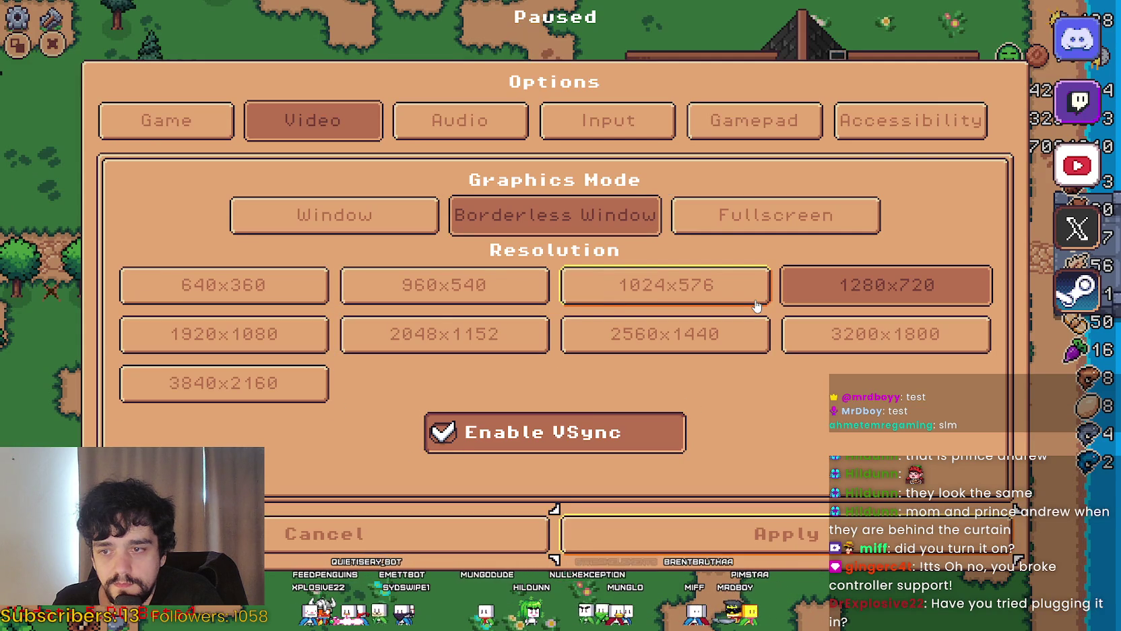
key(Return)
key(Escape)
Plant and water a row of turnips across the farm plot
key(Left)
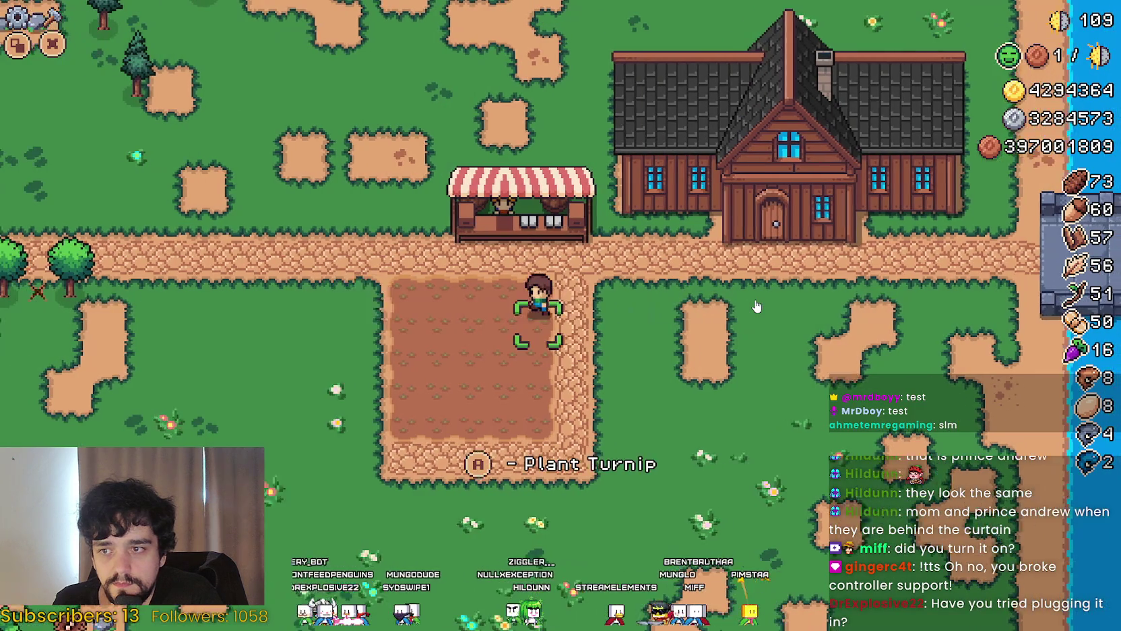
key(space)
key(space)
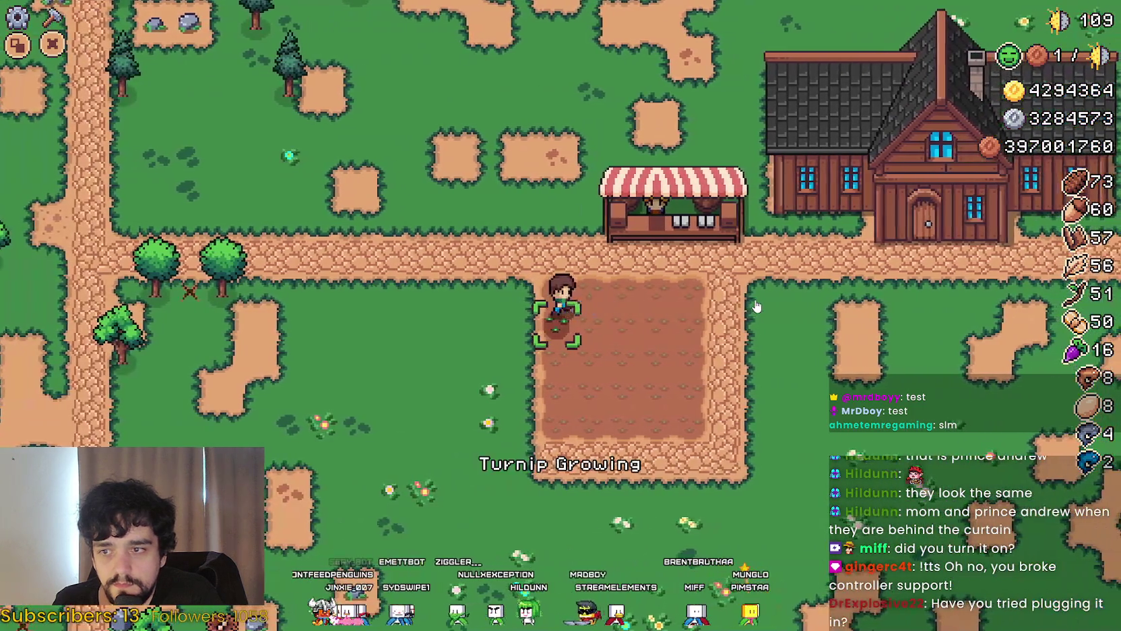
key(Right)
key(space)
key(space)
key(Right)
key(space)
key(space)
key(Right)
key(space)
key(space)
Walk the farmer through the upper fields and woods, then back toward the house
key(Right)
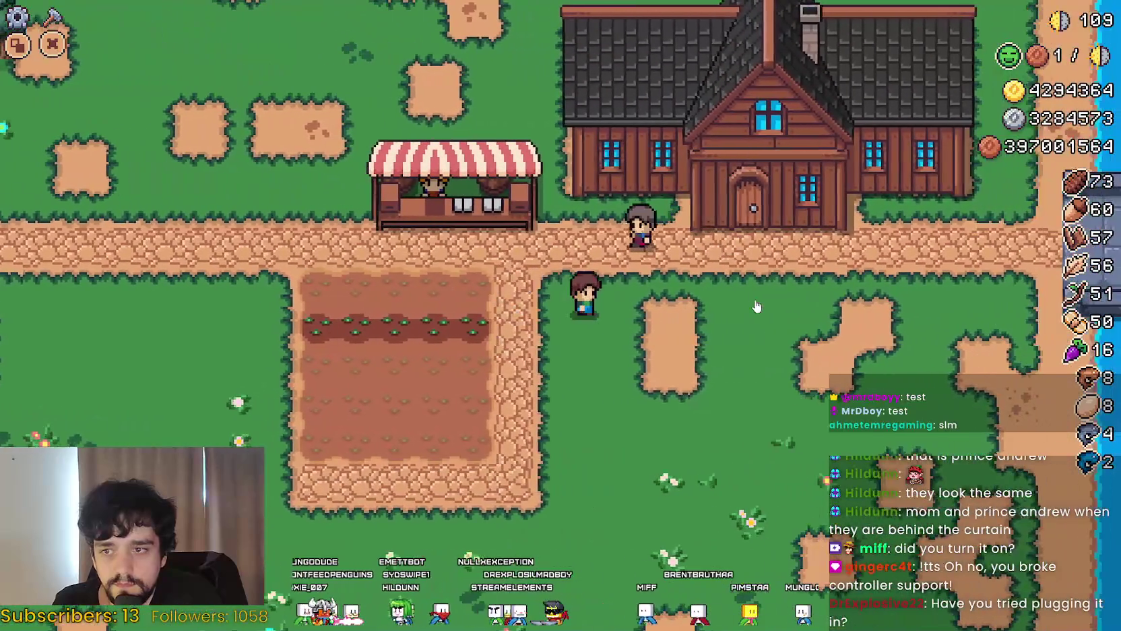
key(Up)
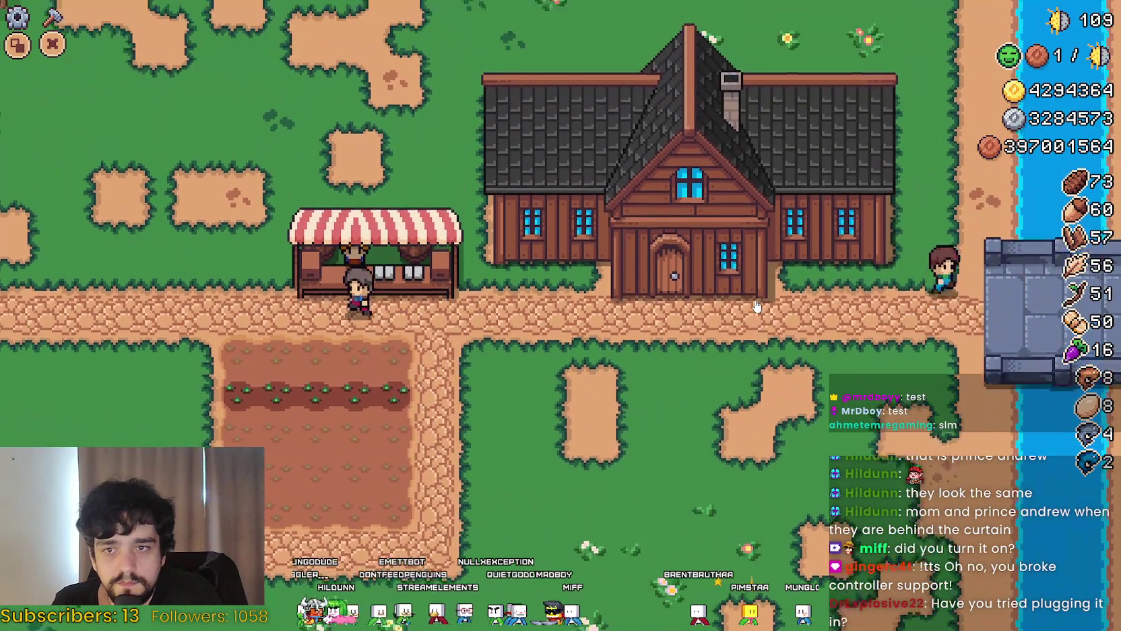
key(Left)
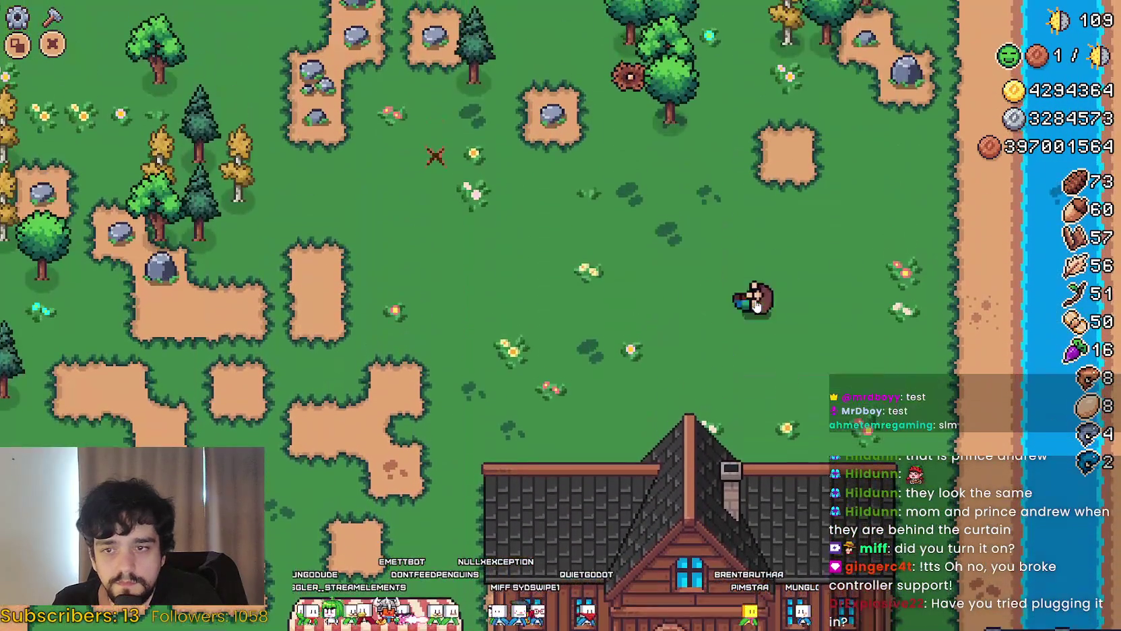
key(Up)
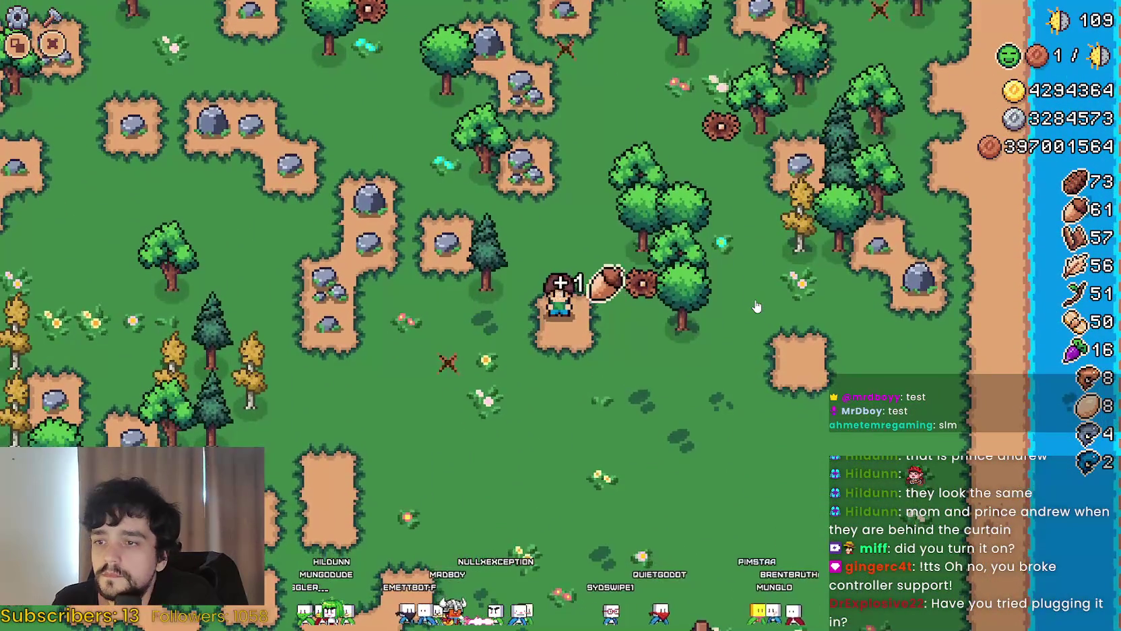
key(Left)
key(Down)
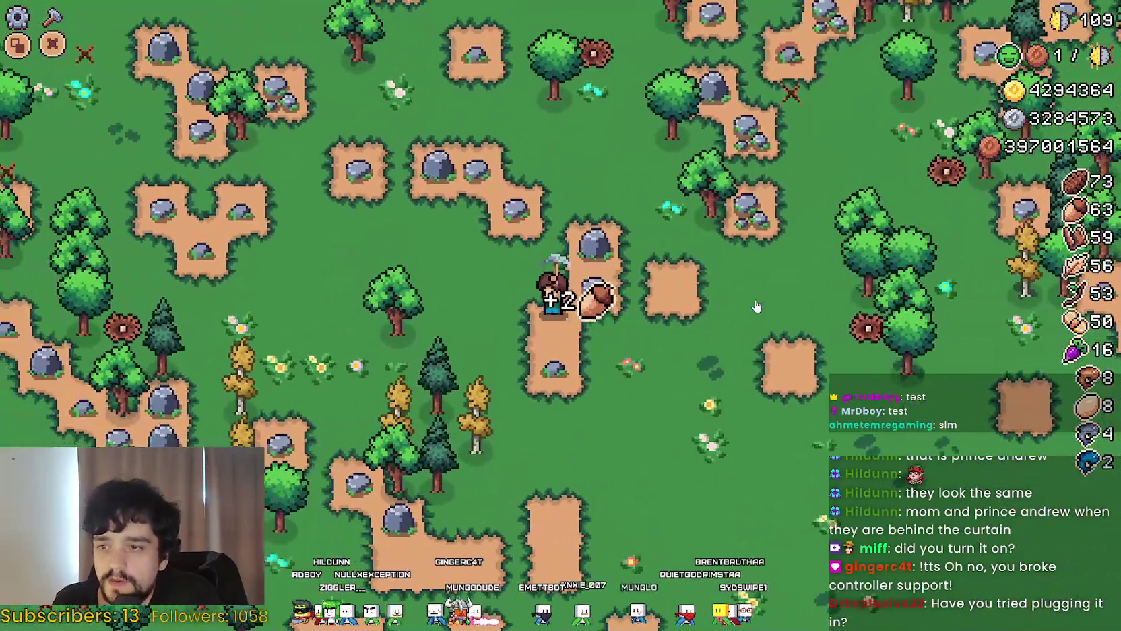
key(Down)
key(Left)
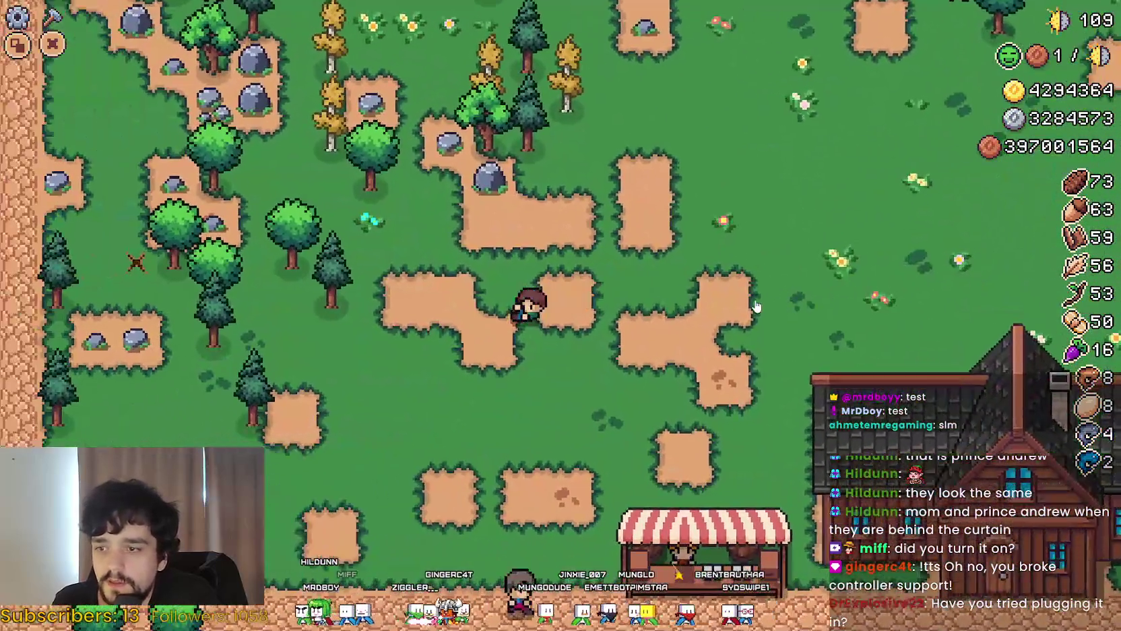
key(Down)
key(Left)
key(Up)
Browse the Land category seeds in the Crafting panel, then walk to the market stall
key(c)
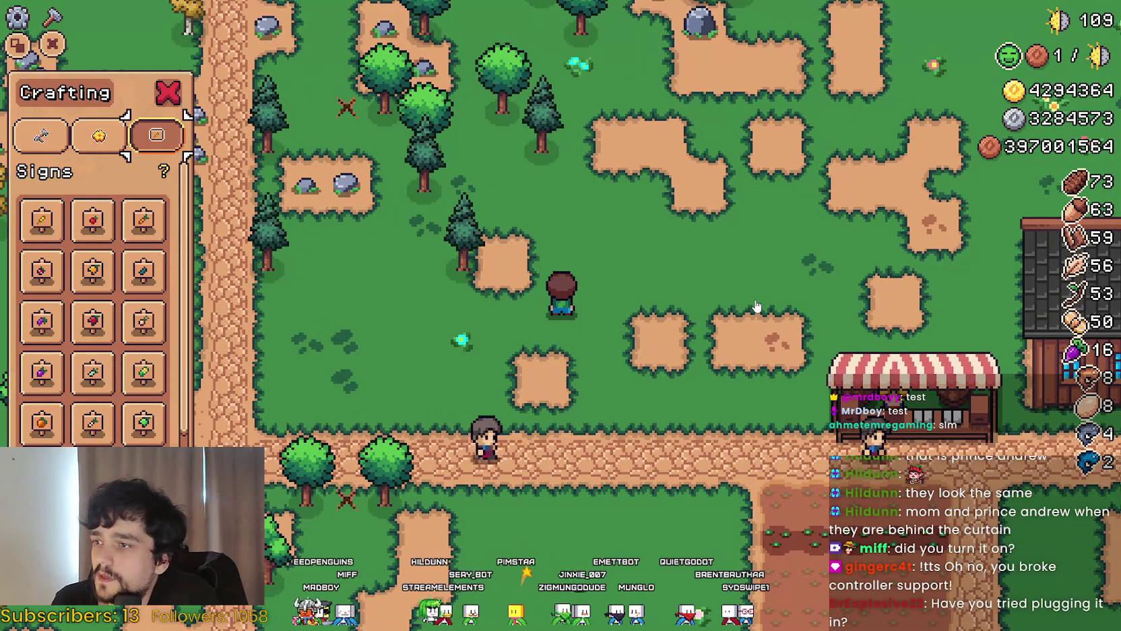
key(Down)
key(Up)
key(Up)
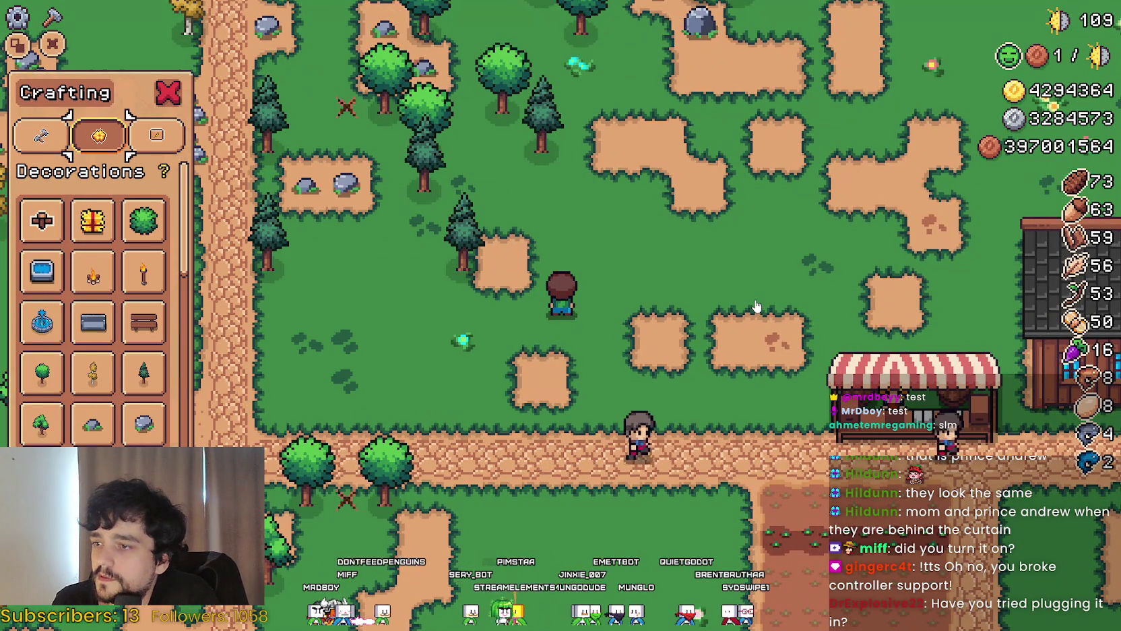
key(Left)
key(Down)
key(Down)
key(Down)
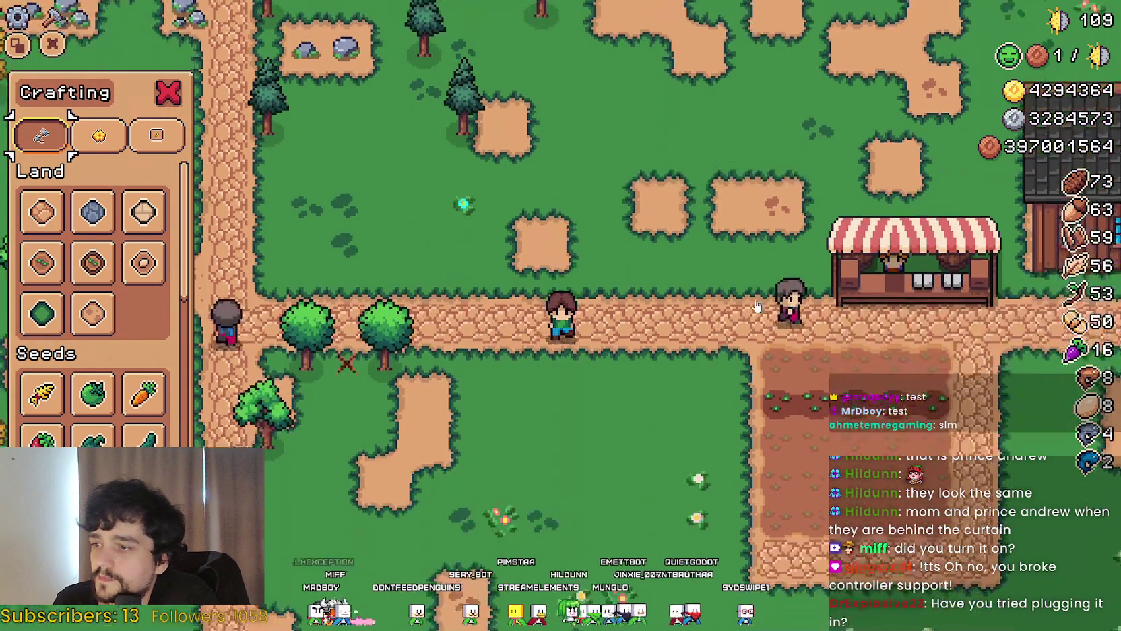
key(Down)
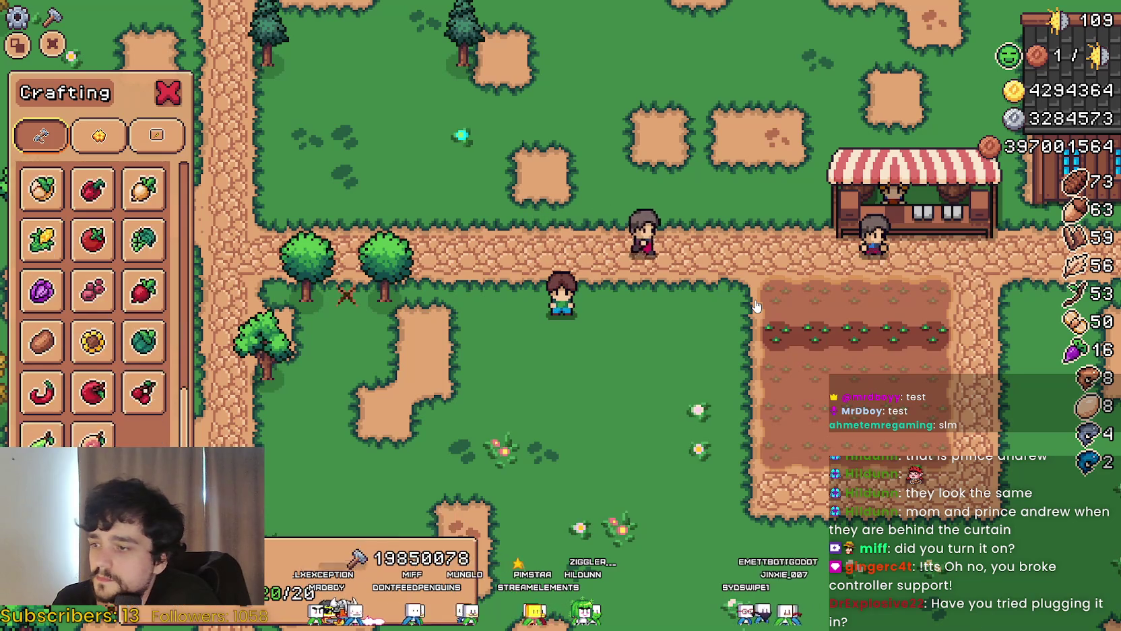
key(Down)
key(Down)
key(Up)
key(Right)
key(Down)
key(Down)
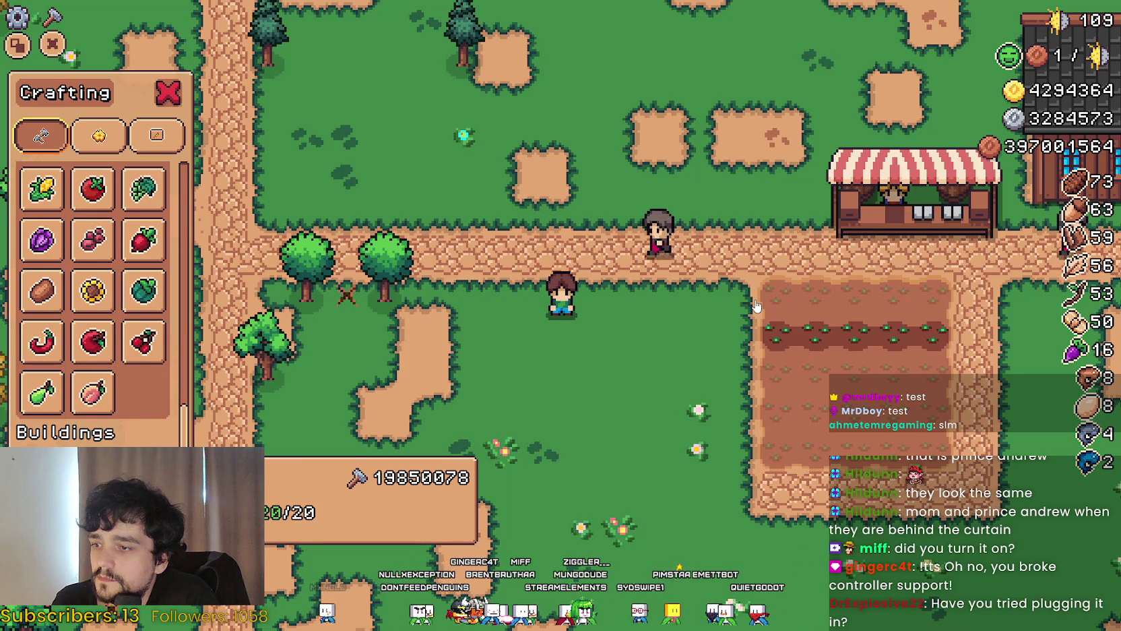
key(Up)
key(Up)
key(Up)
key(Up)
key(Up)
key(Up)
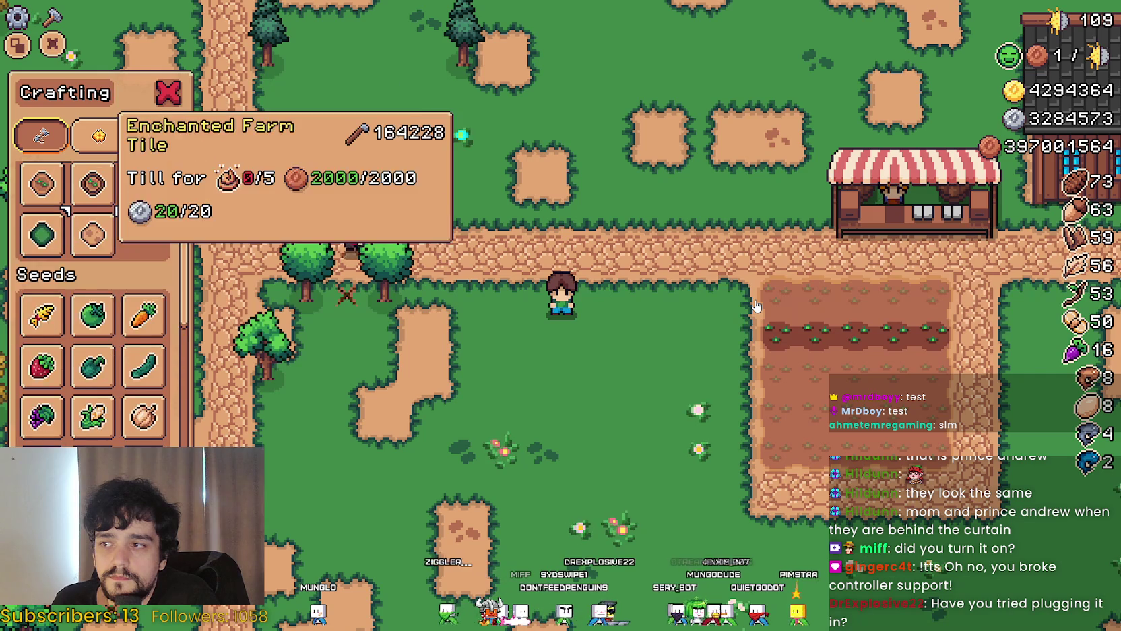
key(Up)
key(Escape)
key(Right)
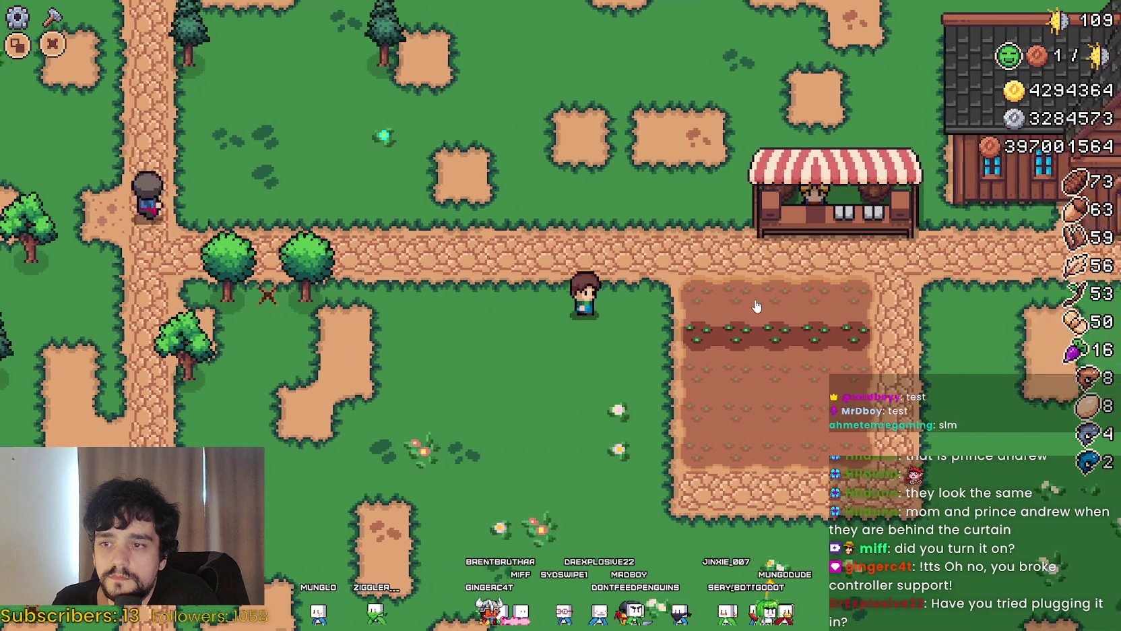
key(Up)
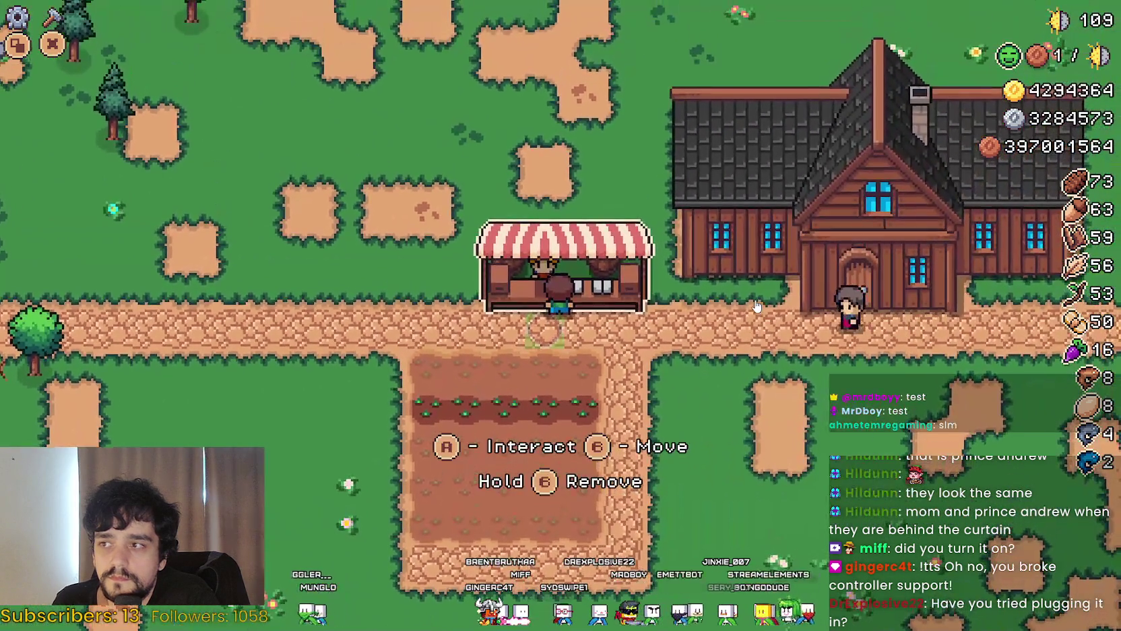
Open the Market and check Cow, animal goods, White Pumpkin and Carrot prices
key(e)
key(Right)
key(Right)
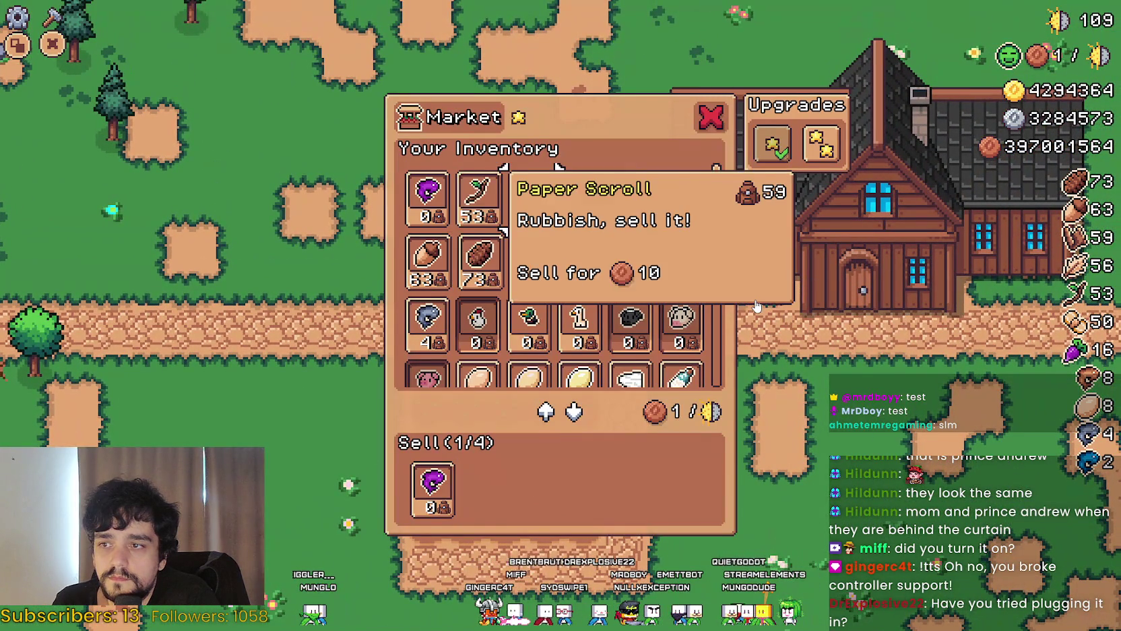
key(Left)
key(Left)
key(Right)
key(Right)
key(Right)
key(Right)
key(Down)
key(Down)
key(Right)
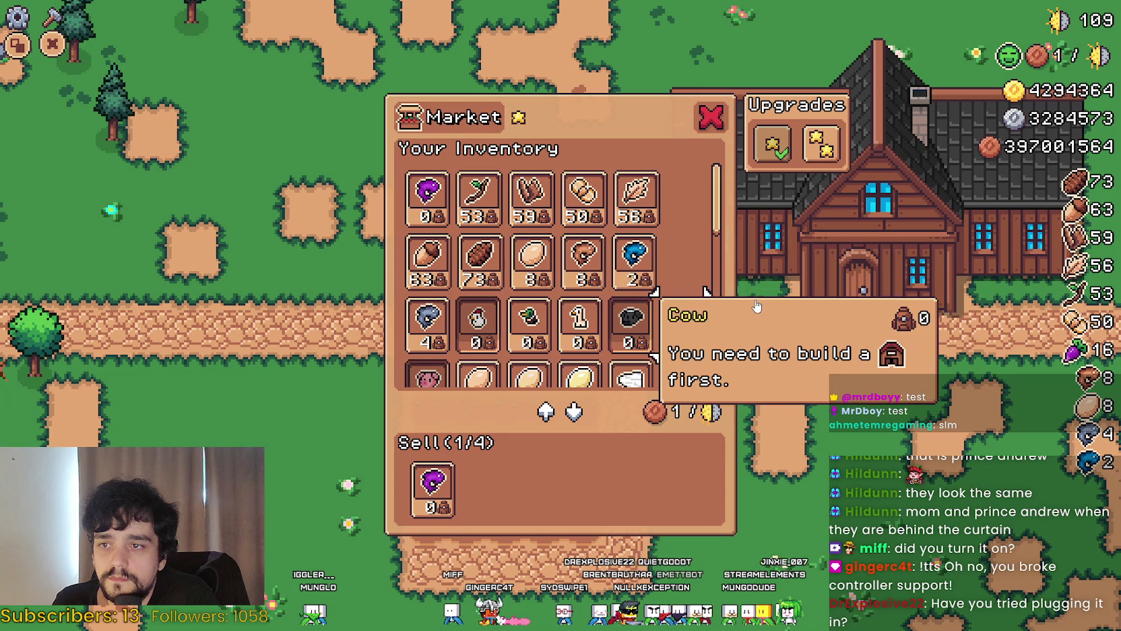
key(Up)
key(Up)
key(Down)
key(Down)
key(Down)
key(Down)
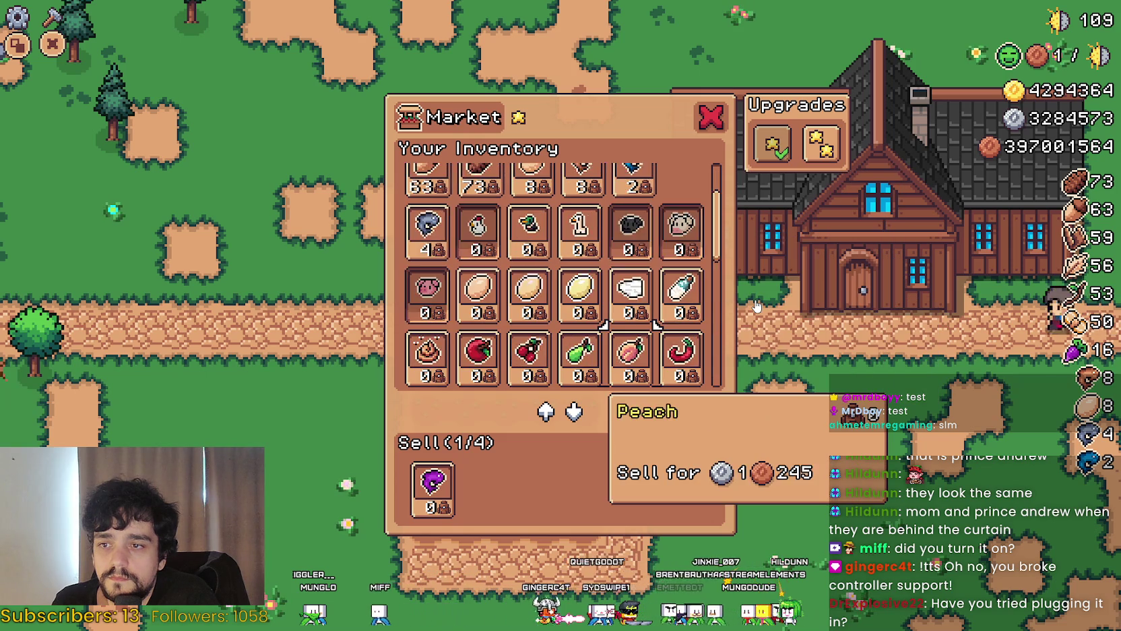
key(Down)
key(Down)
key(Left)
key(Left)
Compare the Fish VII sell price against Carrot and Green Tomato
key(Left)
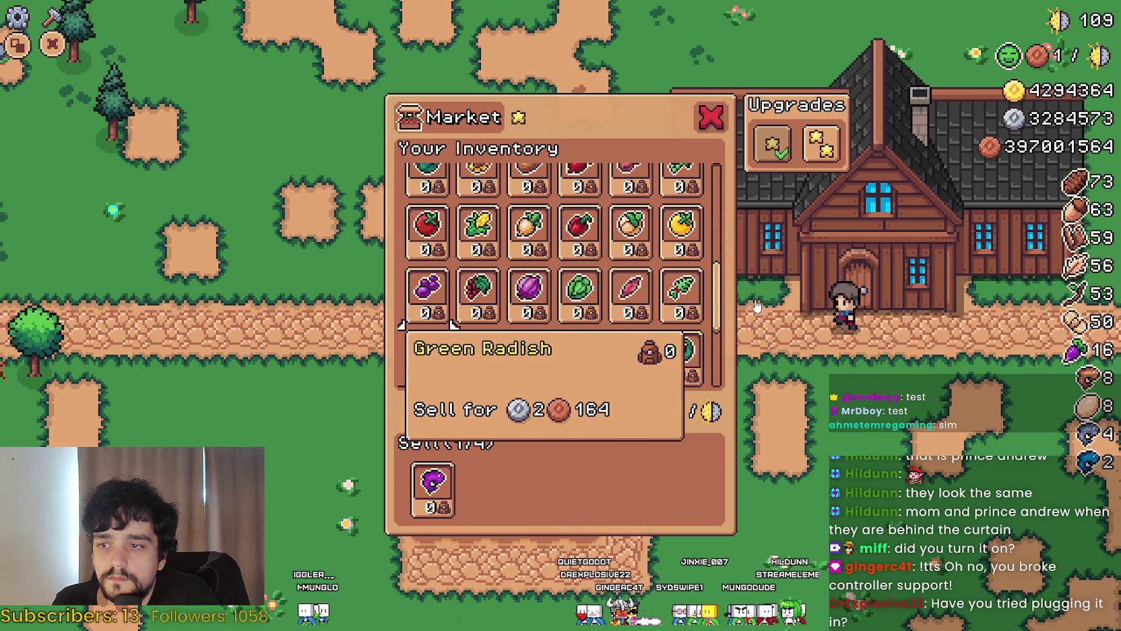
key(Down)
key(Down)
key(Up)
key(Down)
key(Up)
key(Down)
key(Up)
key(Down)
key(Up)
key(Right)
Check Wheat, Carrot, Cucumber, Turnip and Green Chili Pepper prices
key(Left)
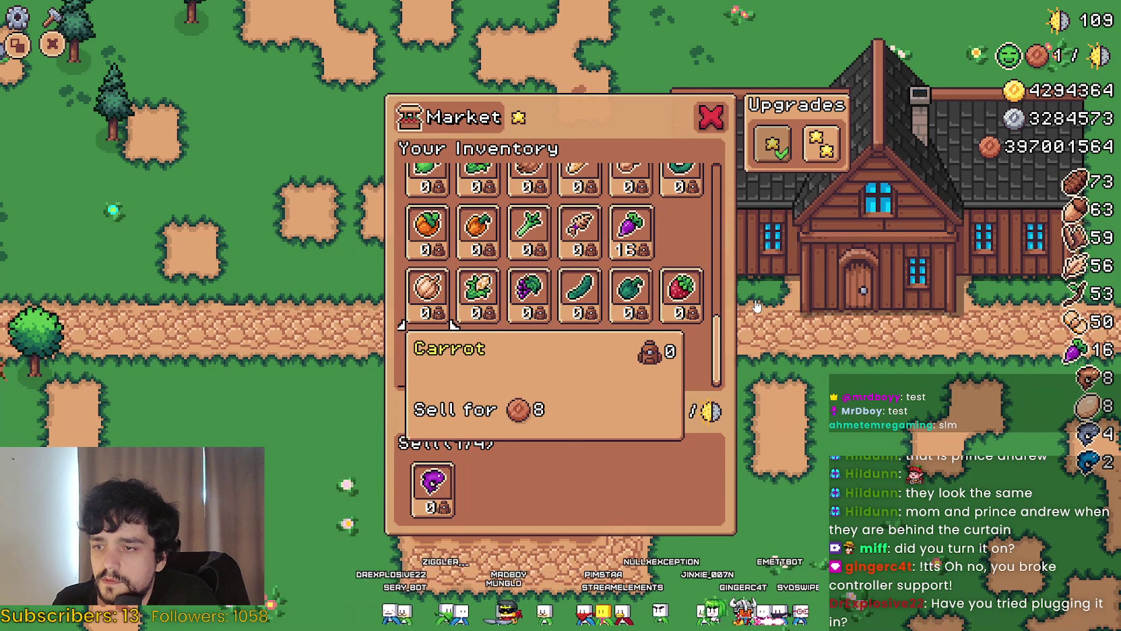
key(Right)
key(Right)
key(Left)
key(Left)
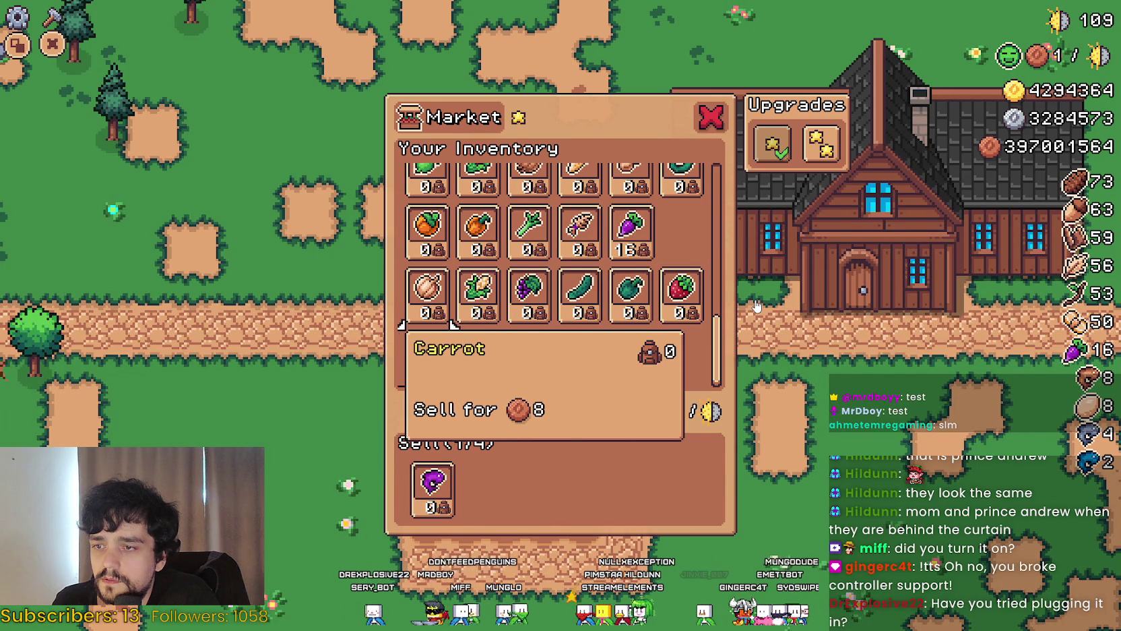
key(Right)
key(Right)
key(Up)
key(Right)
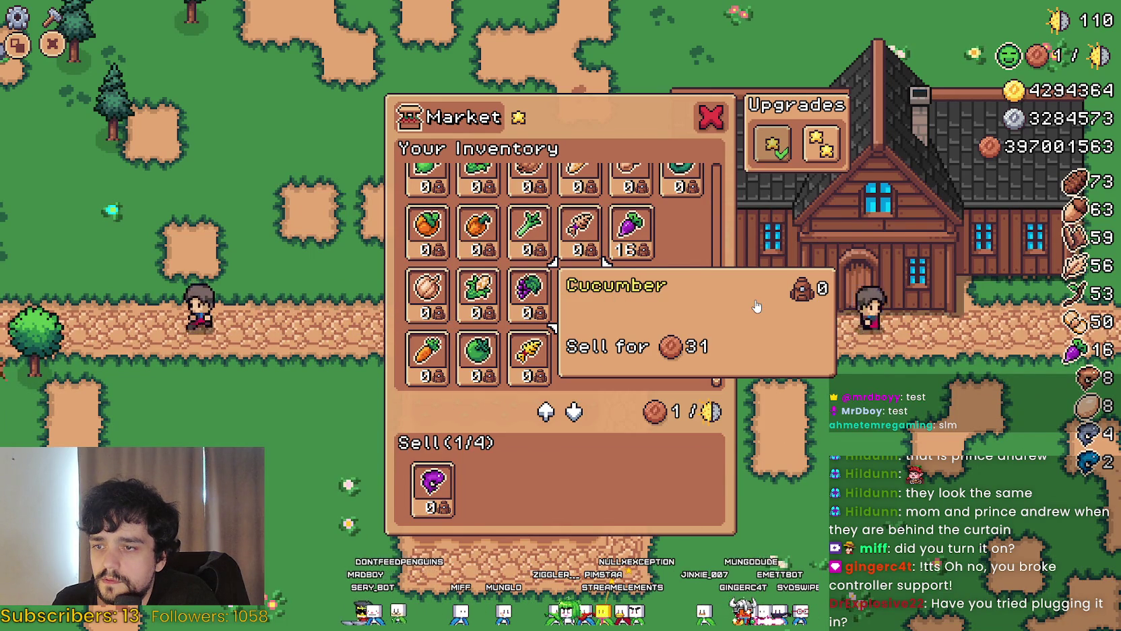
key(Right)
key(Up)
key(Left)
key(Left)
key(Right)
key(Right)
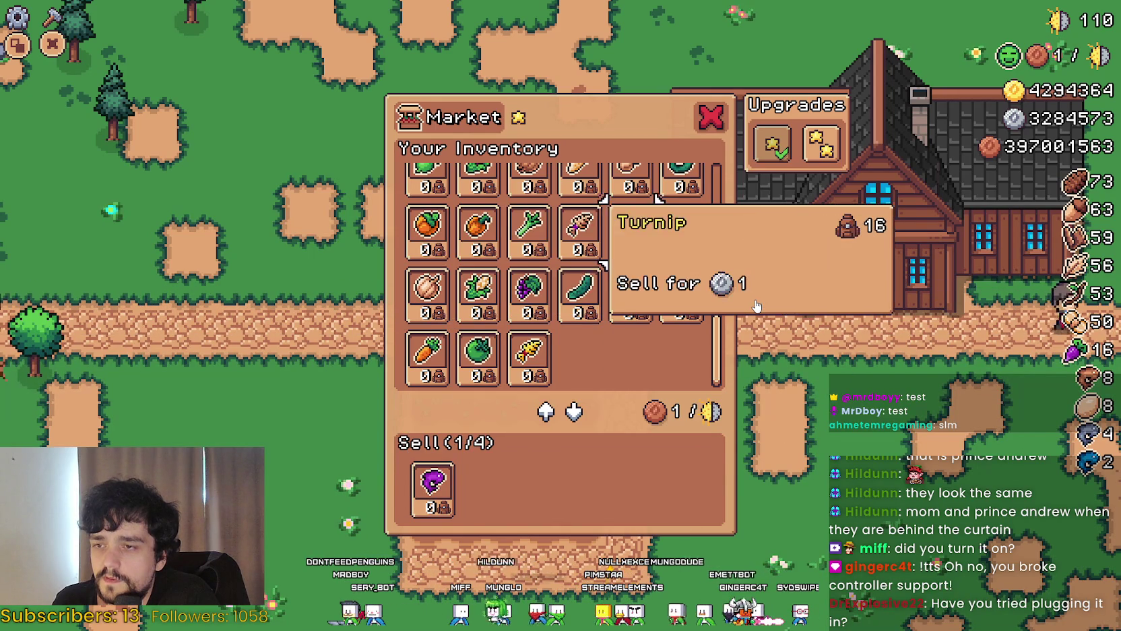
key(Up)
key(Right)
key(Right)
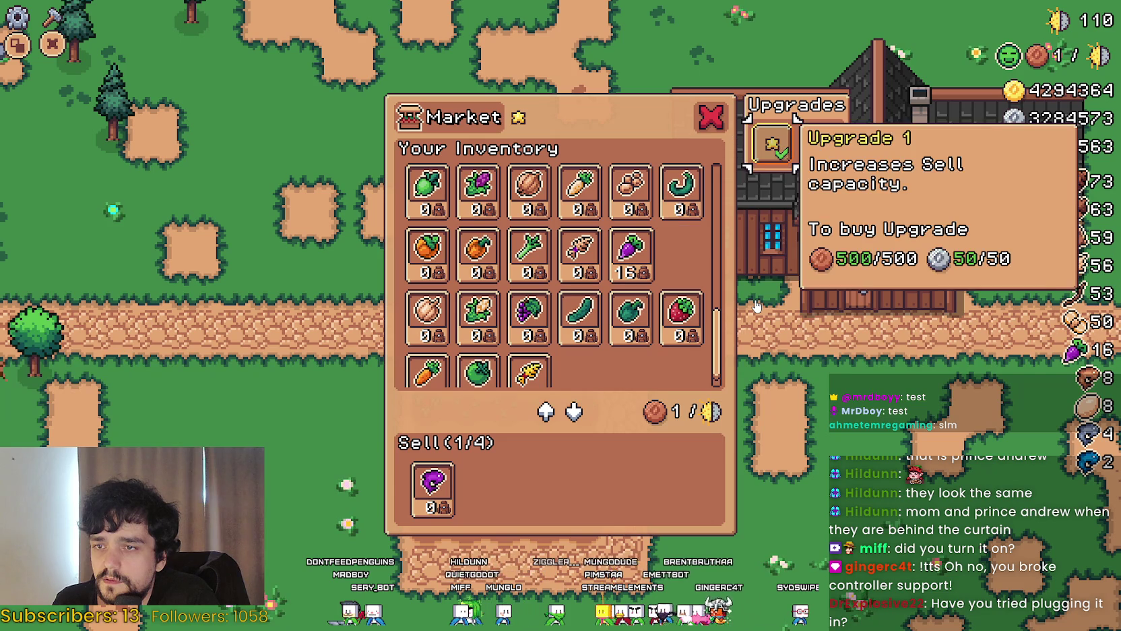
Check White Radish, Chicken Egg, Apple, Cherry, Pear, Goose Egg and Duck Egg prices
key(Left)
key(Left)
key(Left)
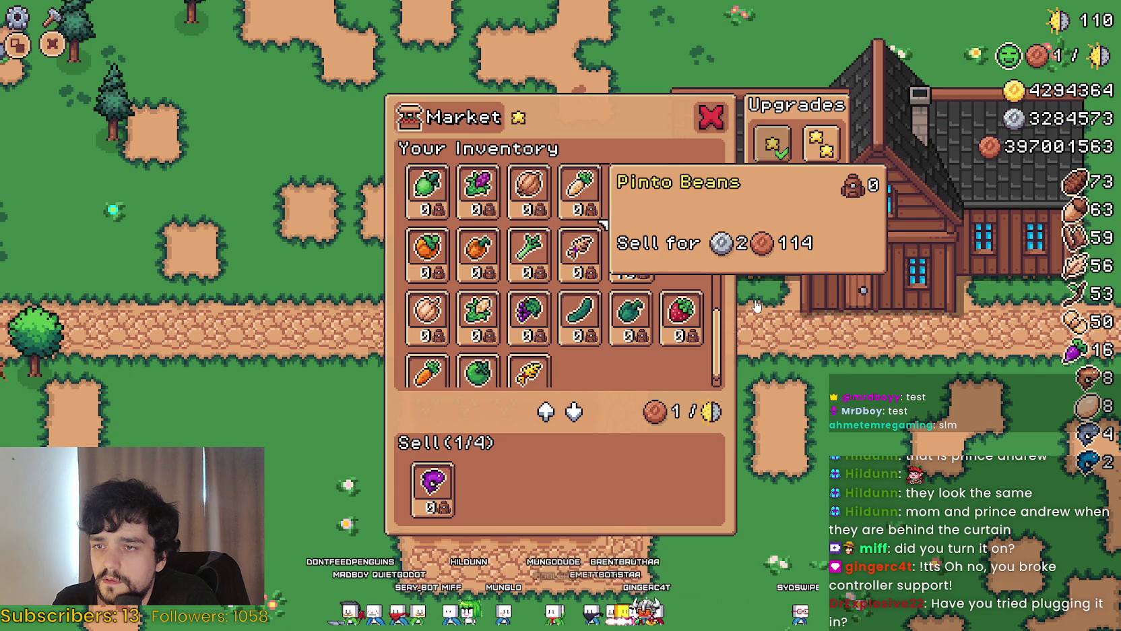
key(Left)
key(Up)
key(Up)
key(Up)
key(Up)
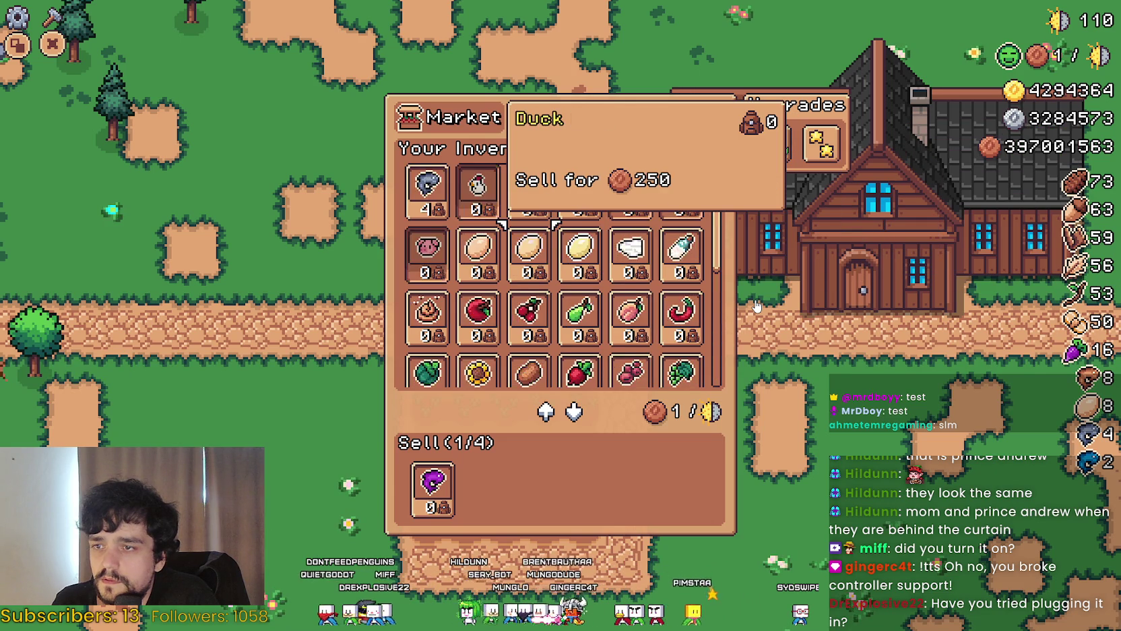
key(Left)
key(Down)
key(Down)
key(Down)
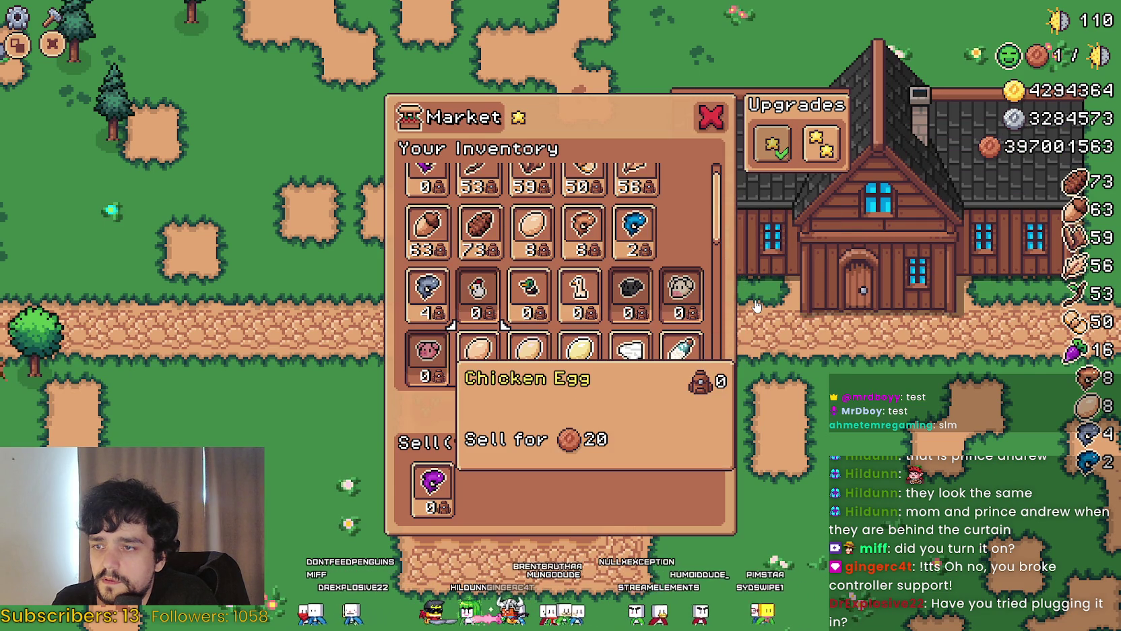
key(Down)
key(Right)
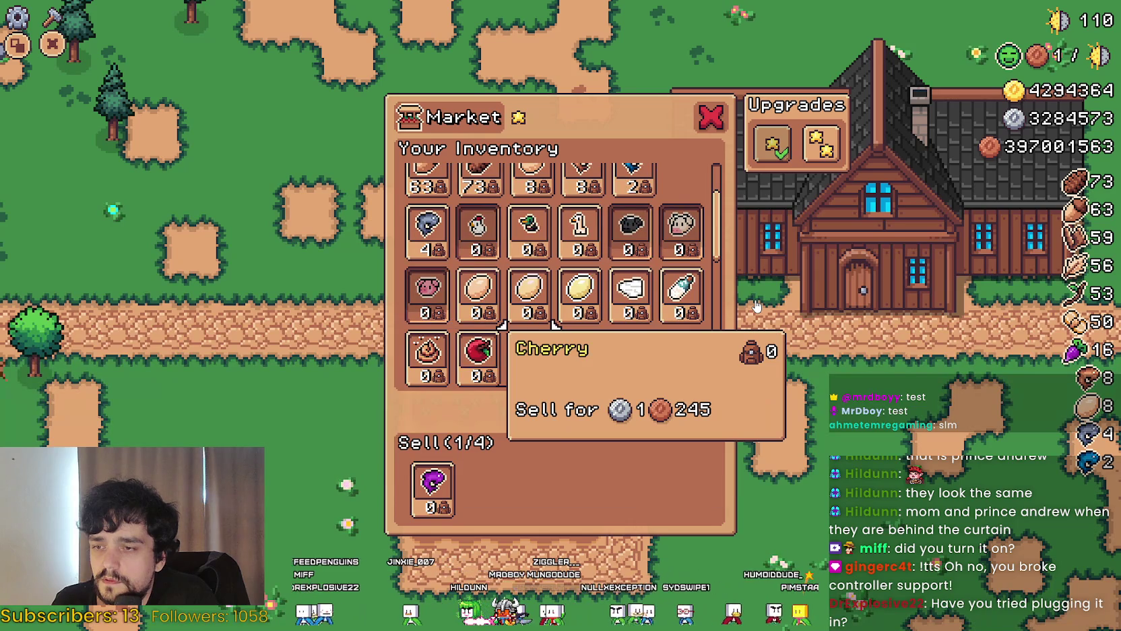
key(Right)
key(Up)
key(Left)
key(Right)
key(Left)
key(Right)
key(Left)
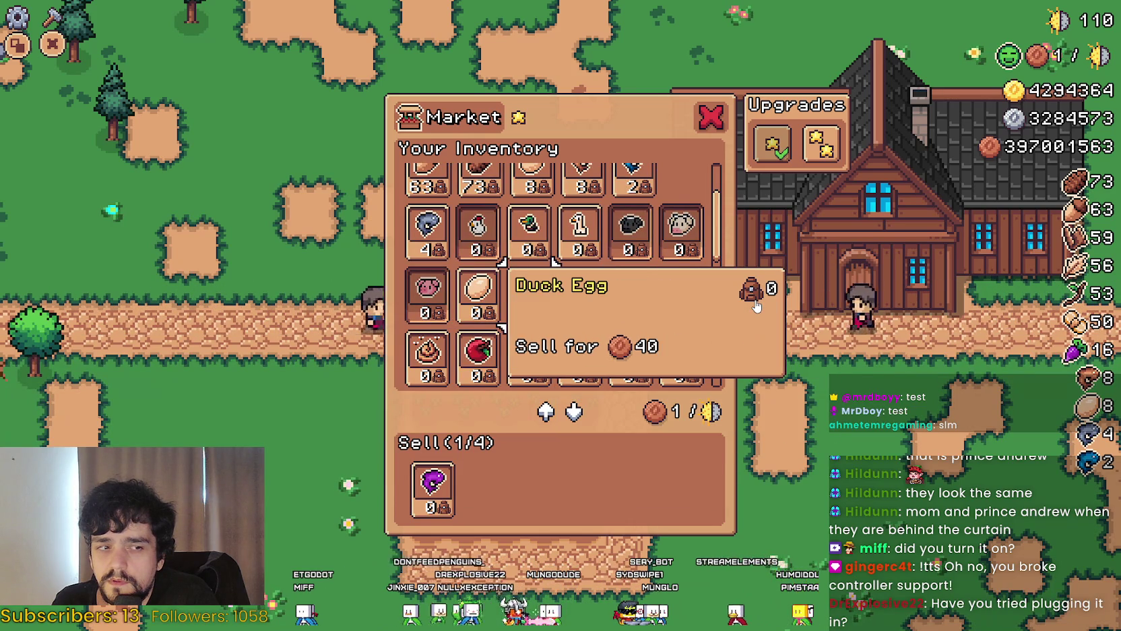
Look over the Duck, Sheep, Wool and Potato entries
key(Up)
key(Up)
key(Right)
key(Right)
key(Down)
key(Down)
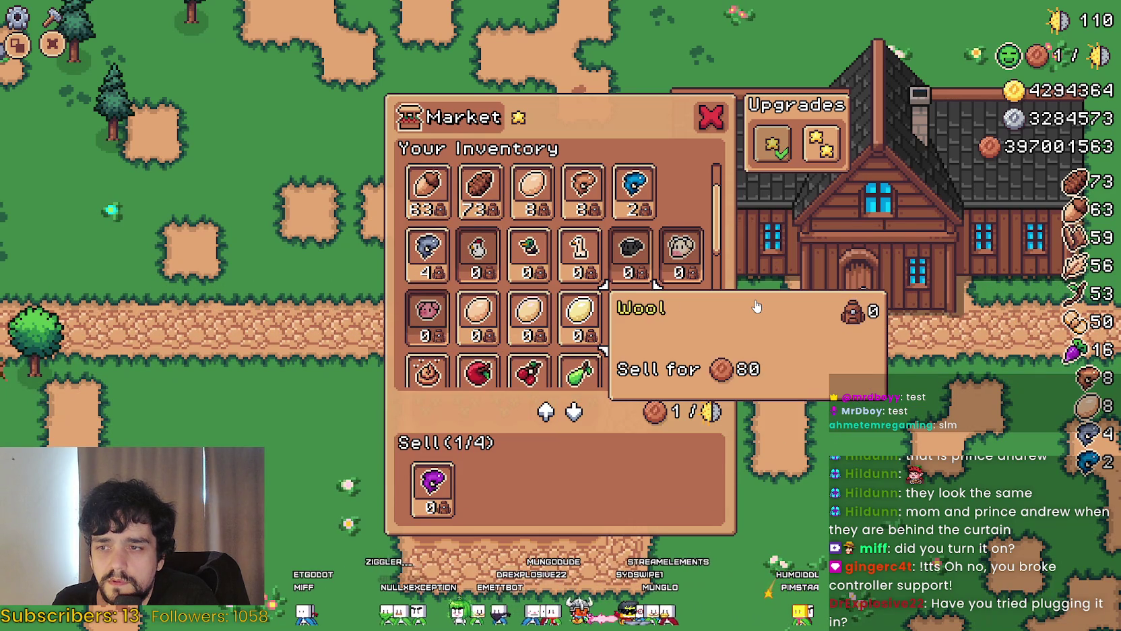
key(Left)
key(Left)
key(Down)
Check the market upgrades, Green Pepper and Orange Pepper, then close the Market
key(Down)
key(Down)
key(Up)
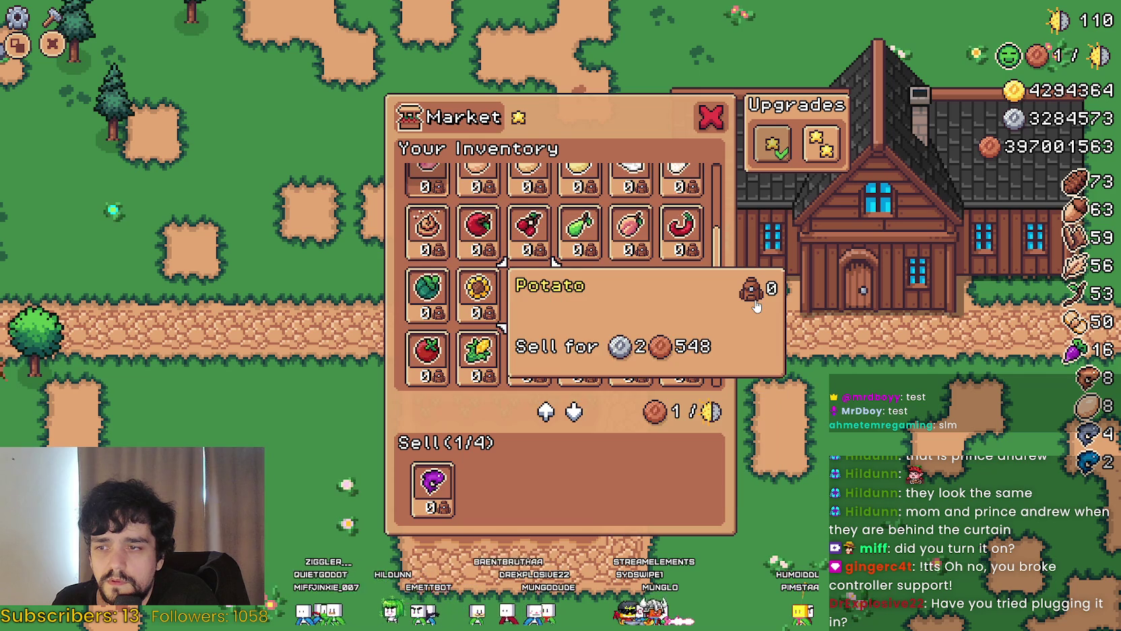
key(Right)
key(Right)
key(Right)
key(Right)
key(Right)
key(Left)
key(Left)
key(Down)
key(Down)
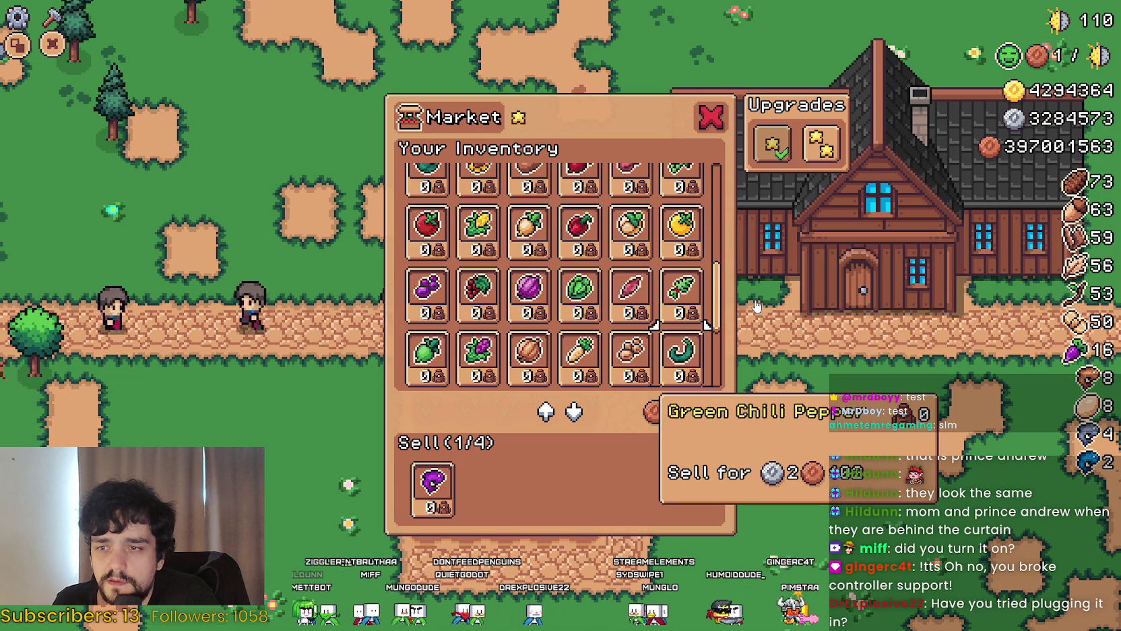
key(Left)
key(Down)
key(Left)
key(Up)
key(Up)
key(Up)
key(Up)
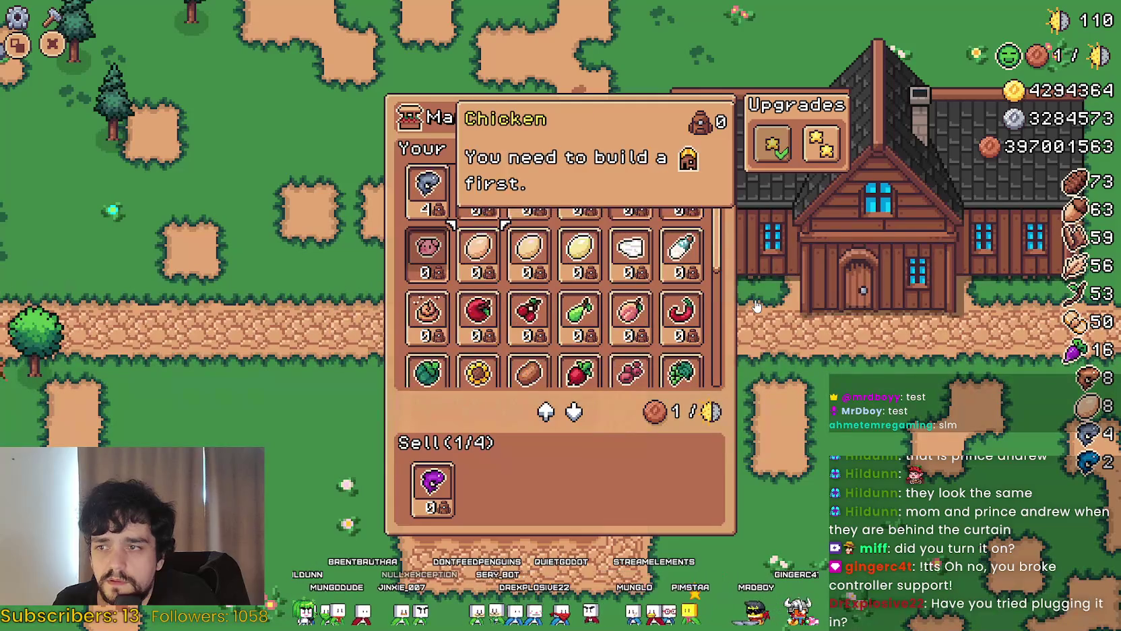
key(Escape)
key(Right)
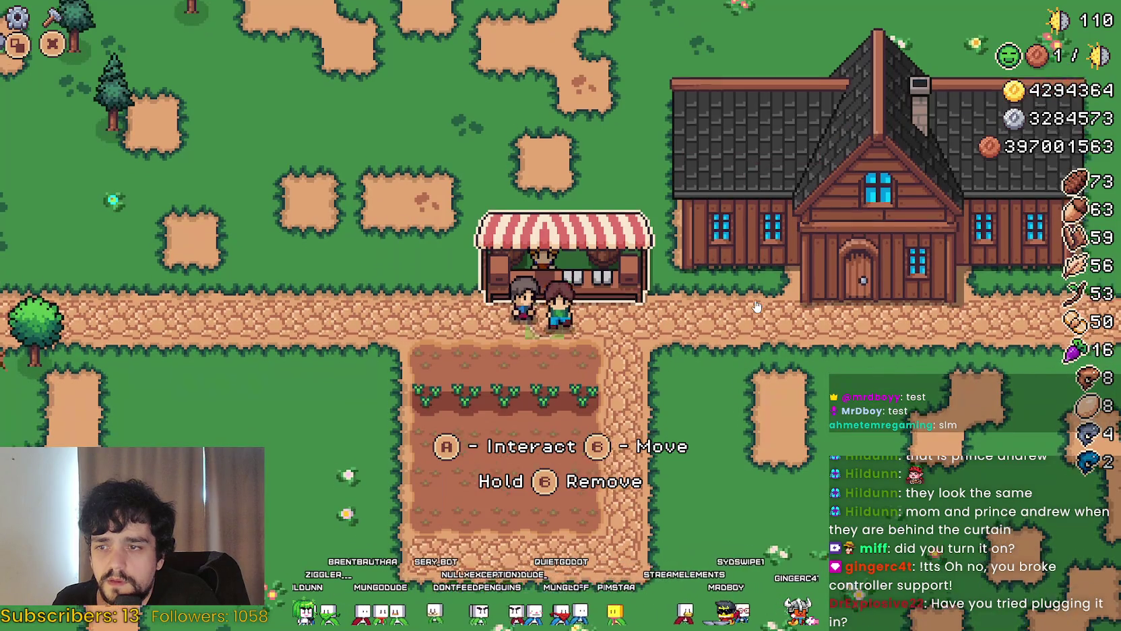
Move the market stall further left along the path, then open and close its Market
key(Left)
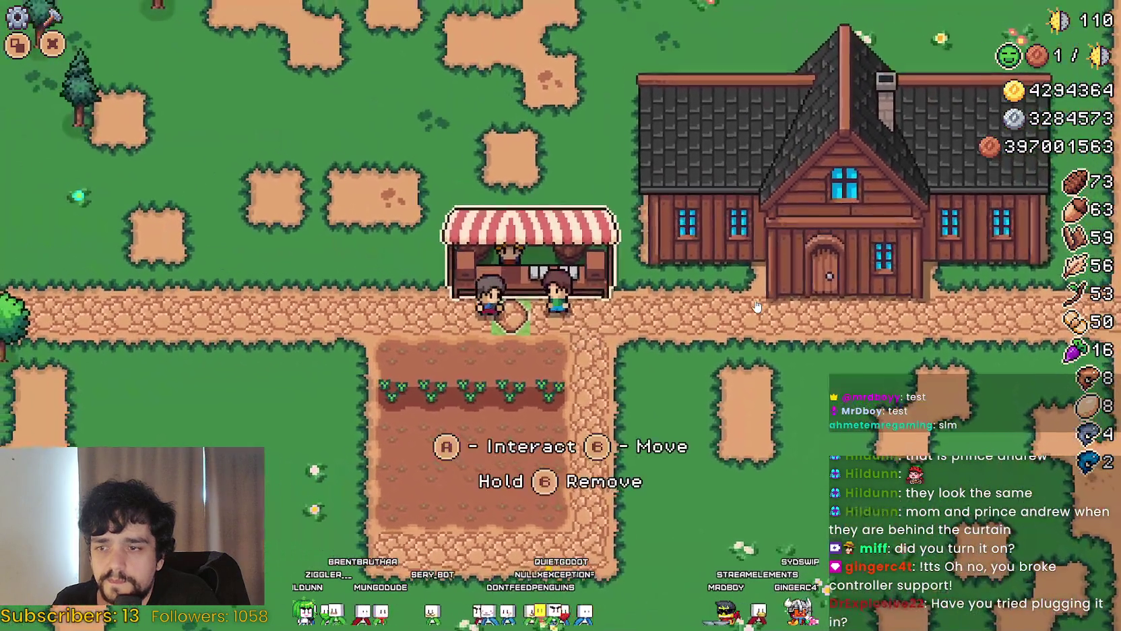
key(b)
key(Left)
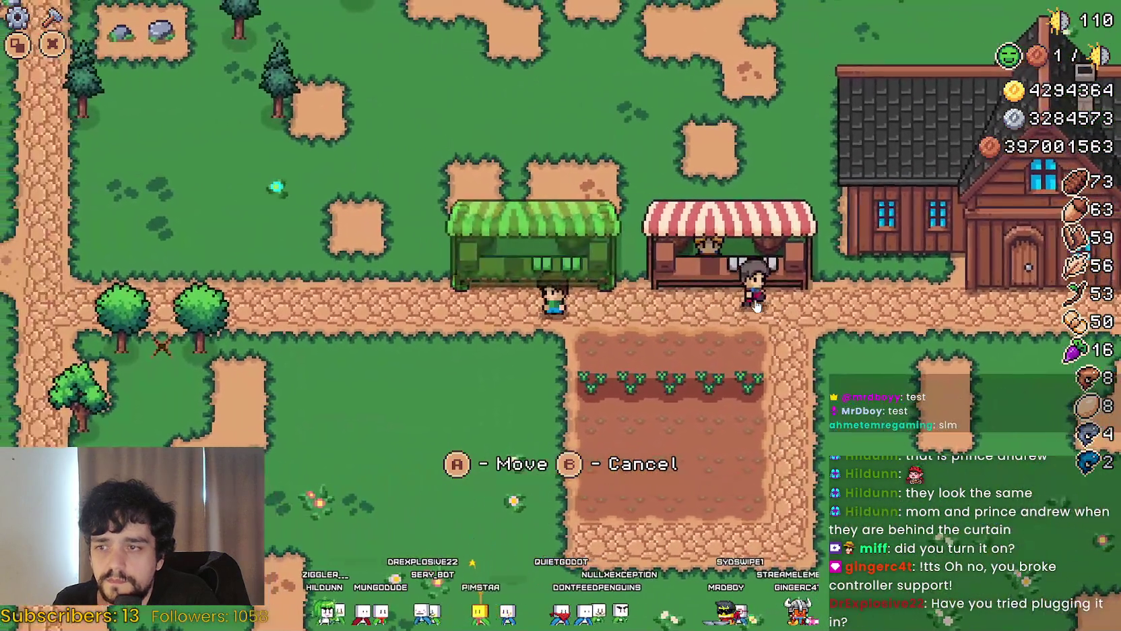
key(Return)
key(Up)
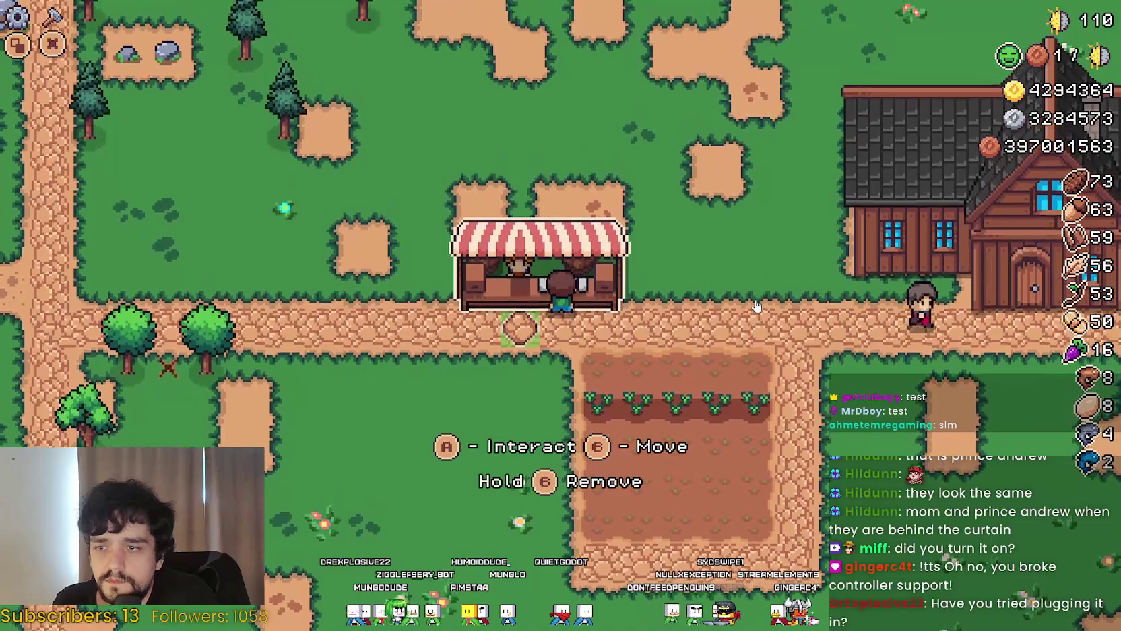
key(a)
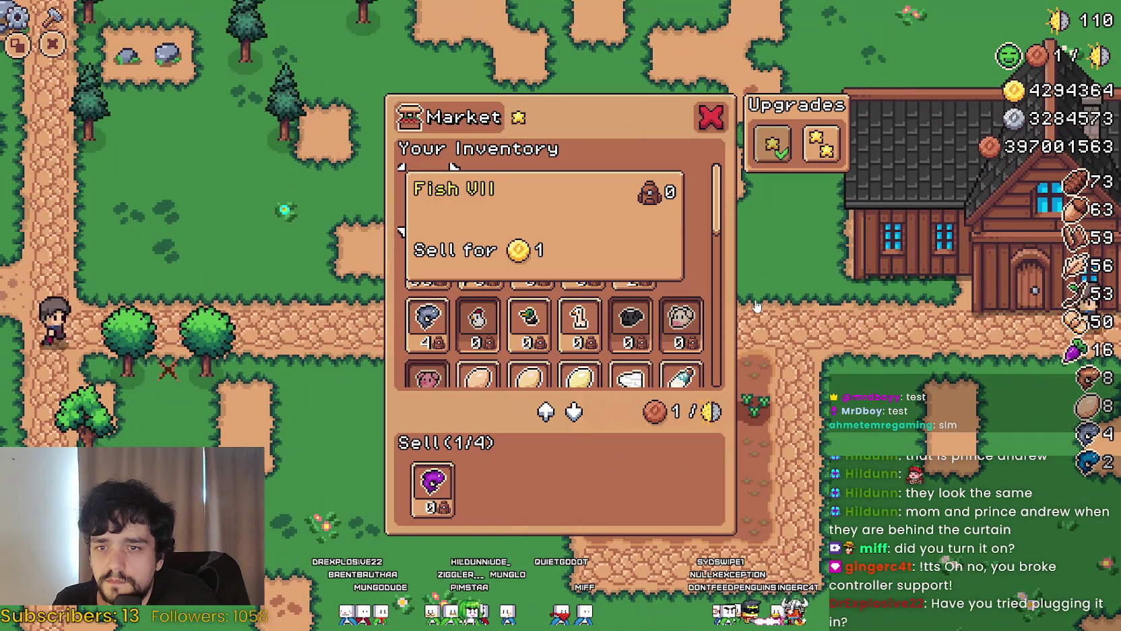
key(Escape)
Slide the stall back to the right and return the farmer to stand at it
key(b)
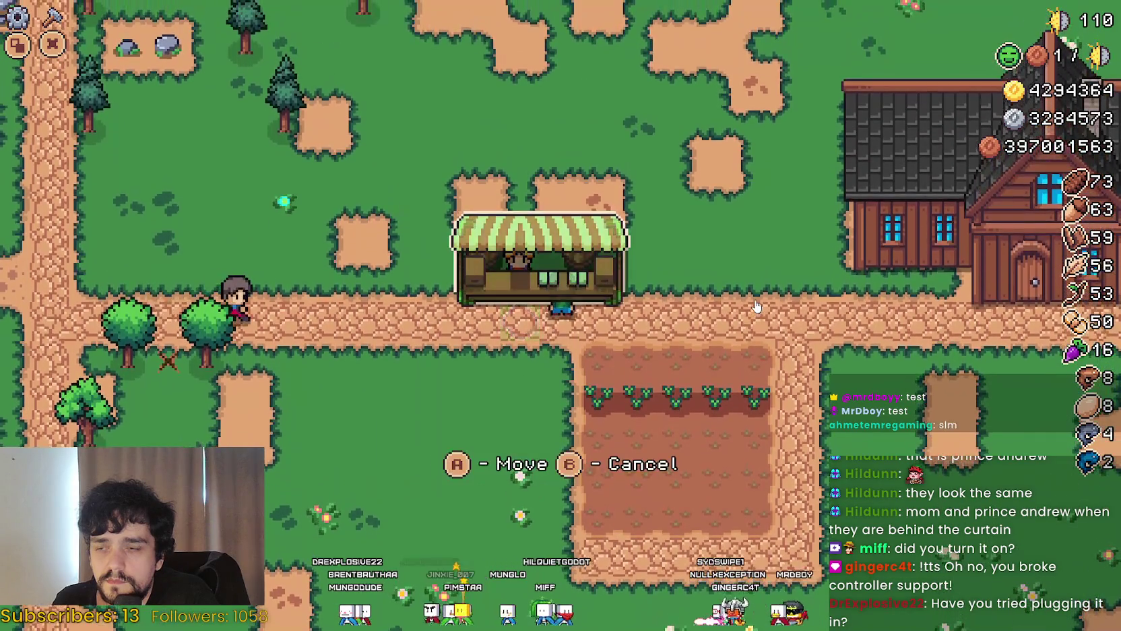
key(Right)
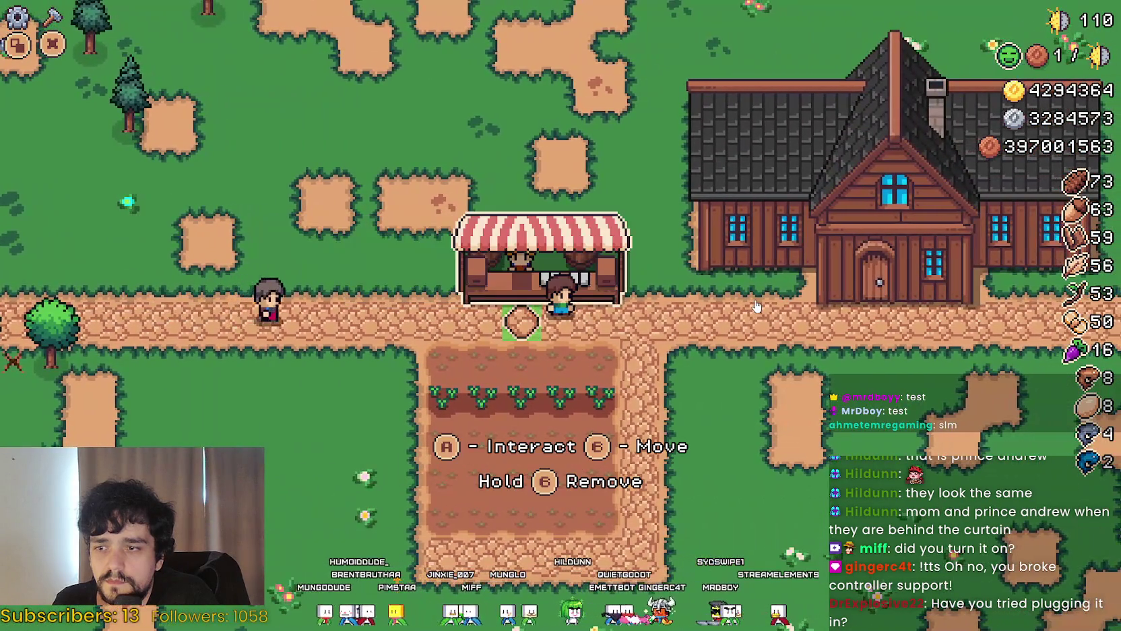
key(Down)
key(Up)
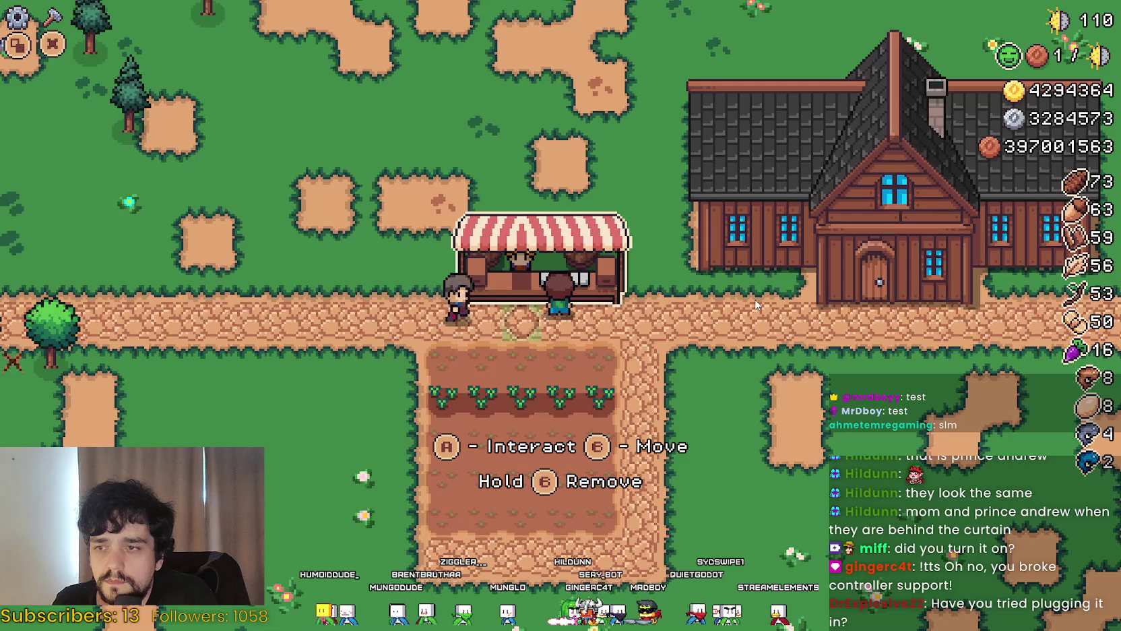
key(Left)
key(Right)
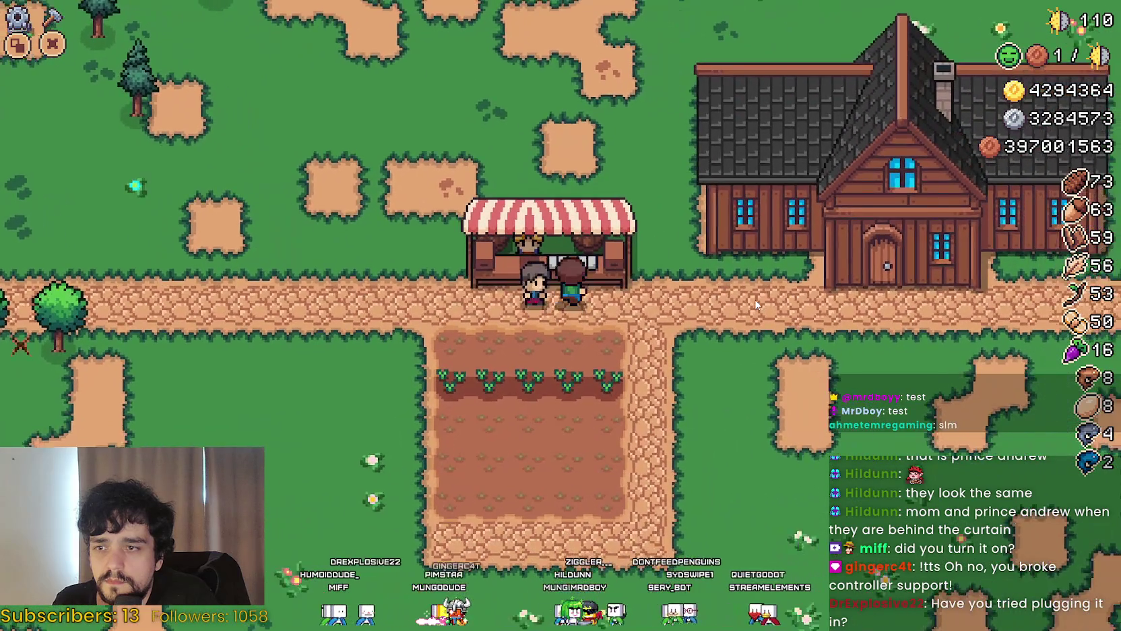
scroll(756, 305, down, 2)
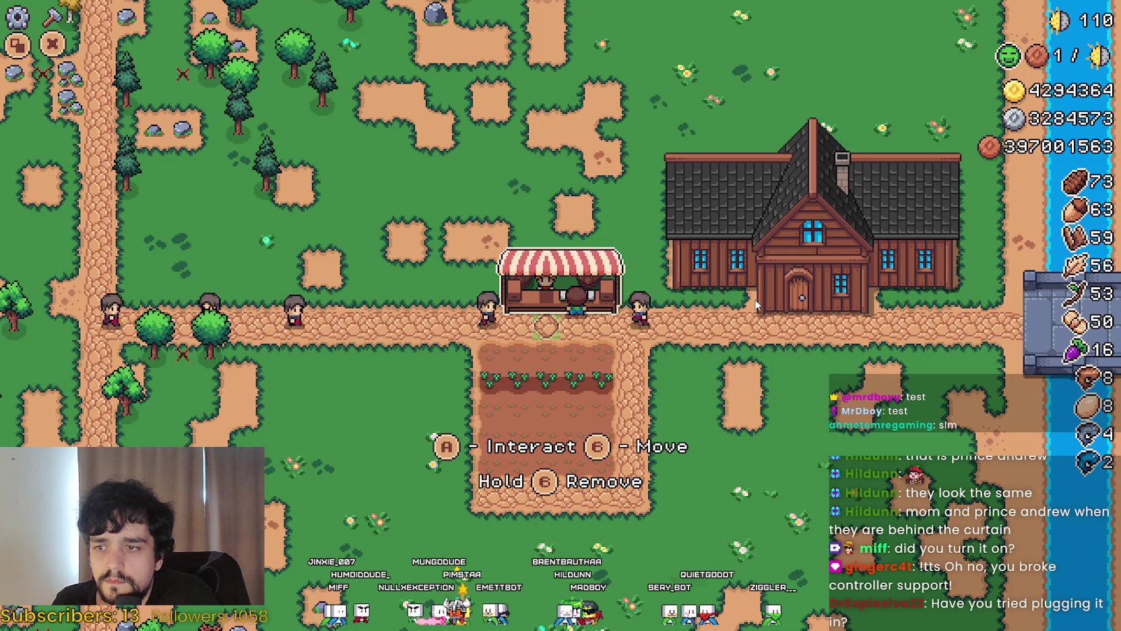
scroll(756, 304, up, 2)
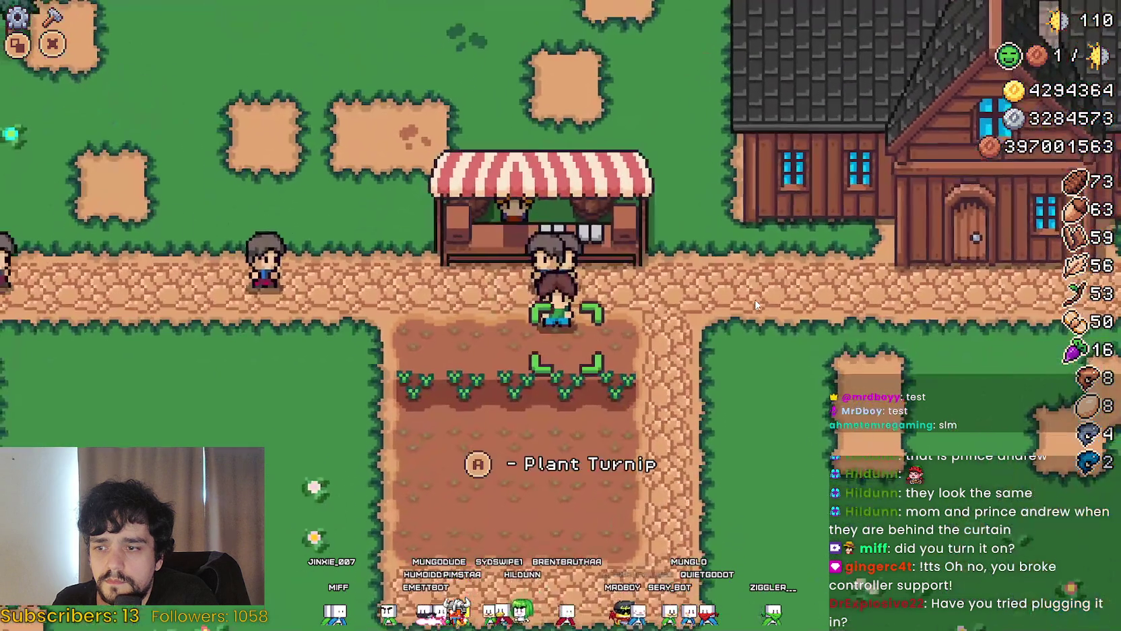
scroll(756, 304, down, 1)
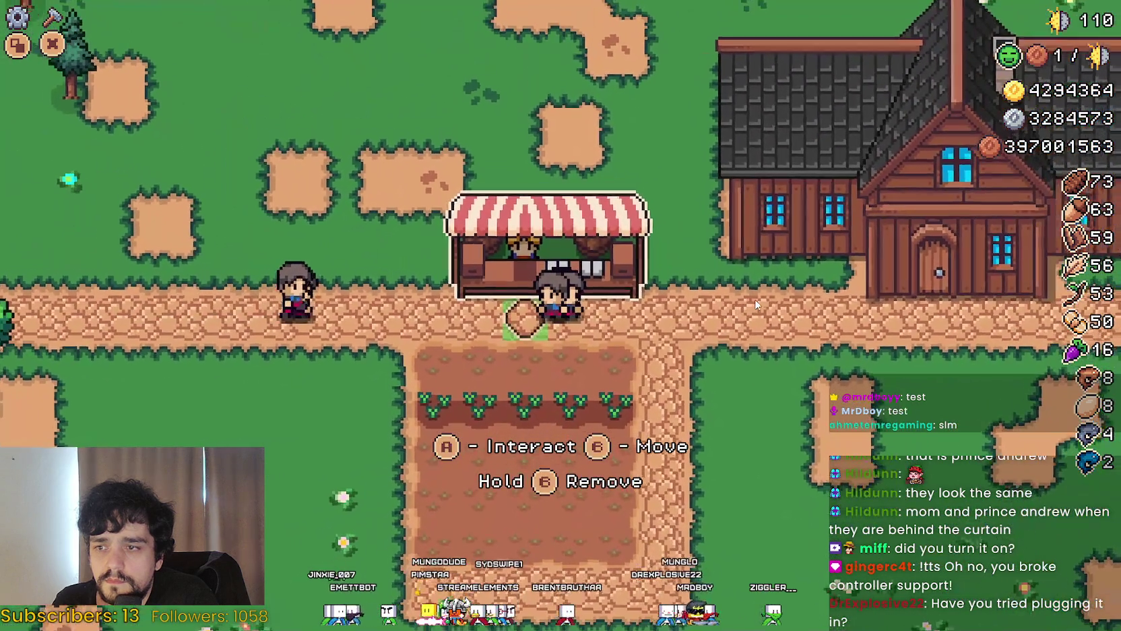
scroll(756, 305, up, 1)
Remove the market stall from the farm and walk along the path
key(x)
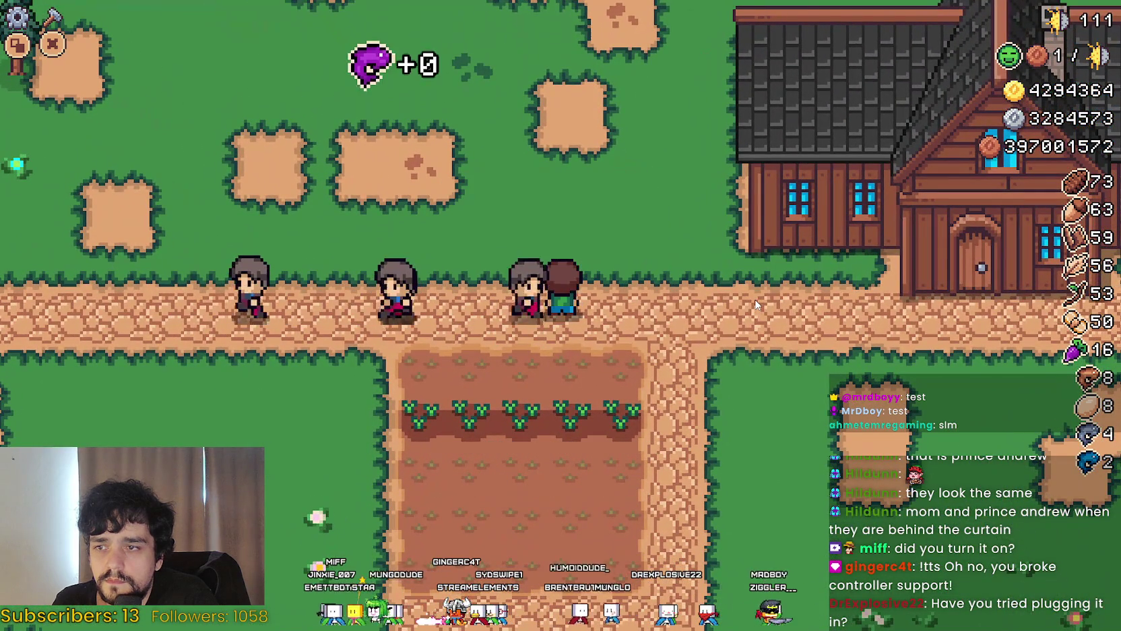
key(a)
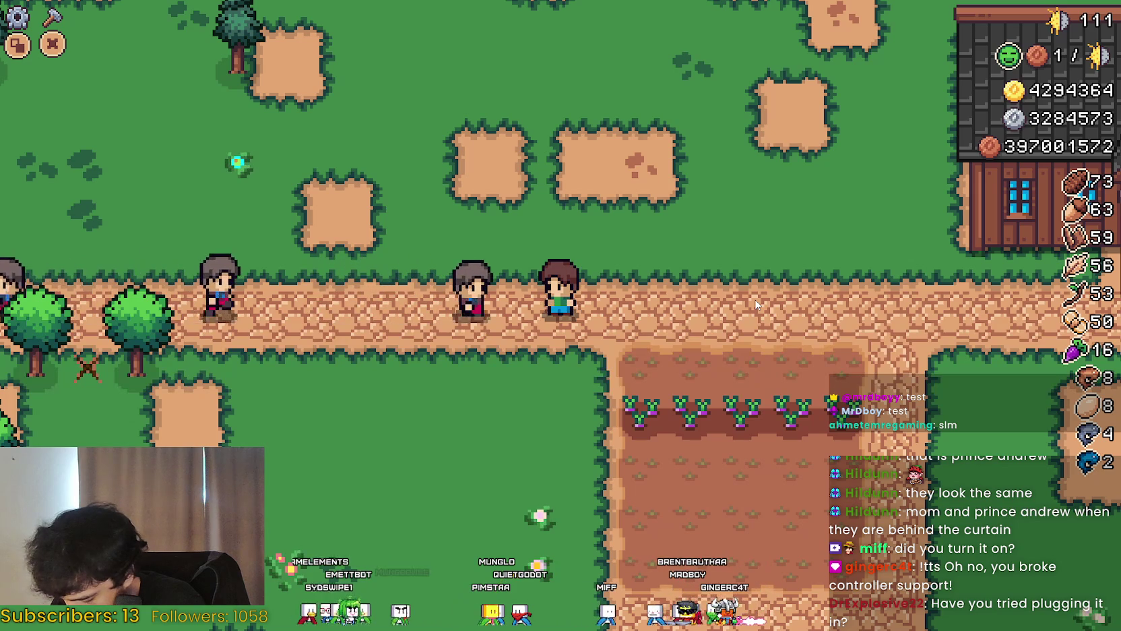
key(d)
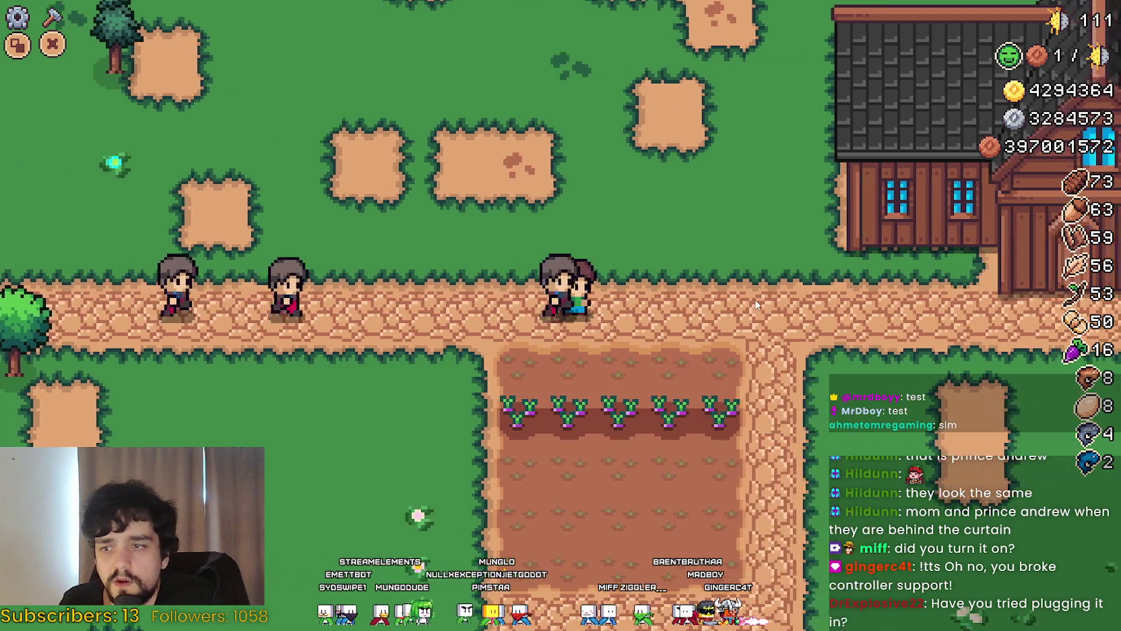
Open the Crafting panel to view the Green Tomato seed details
key(c)
key(Down)
key(Down)
key(Down)
key(Down)
key(Right)
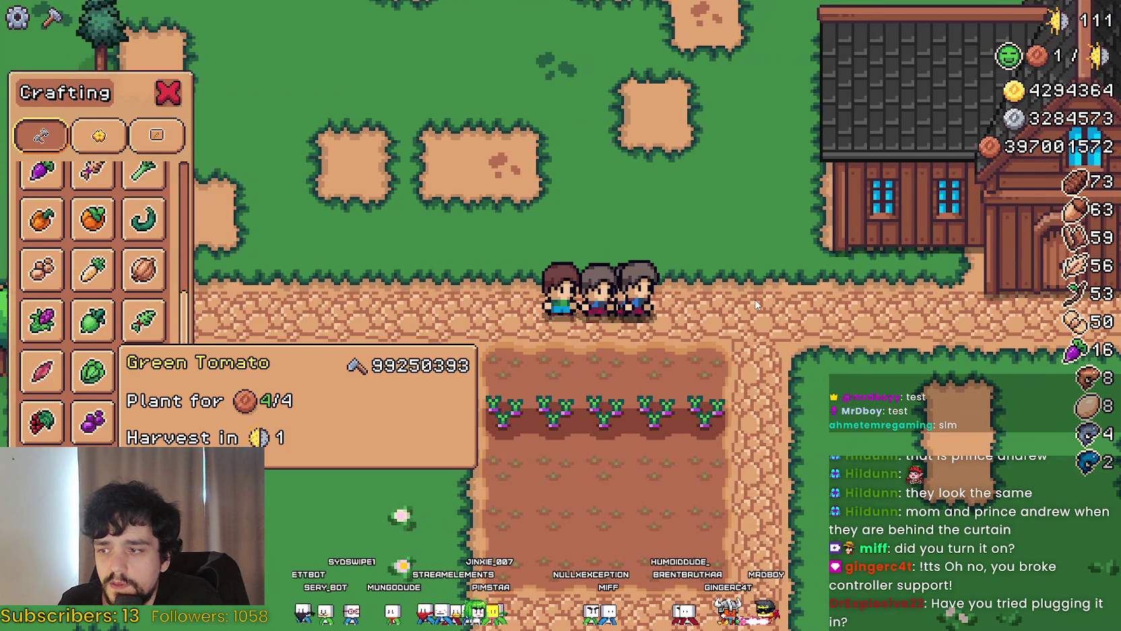
Place a market stall from the buildings section on the path above the crop field
key(Down)
key(Down)
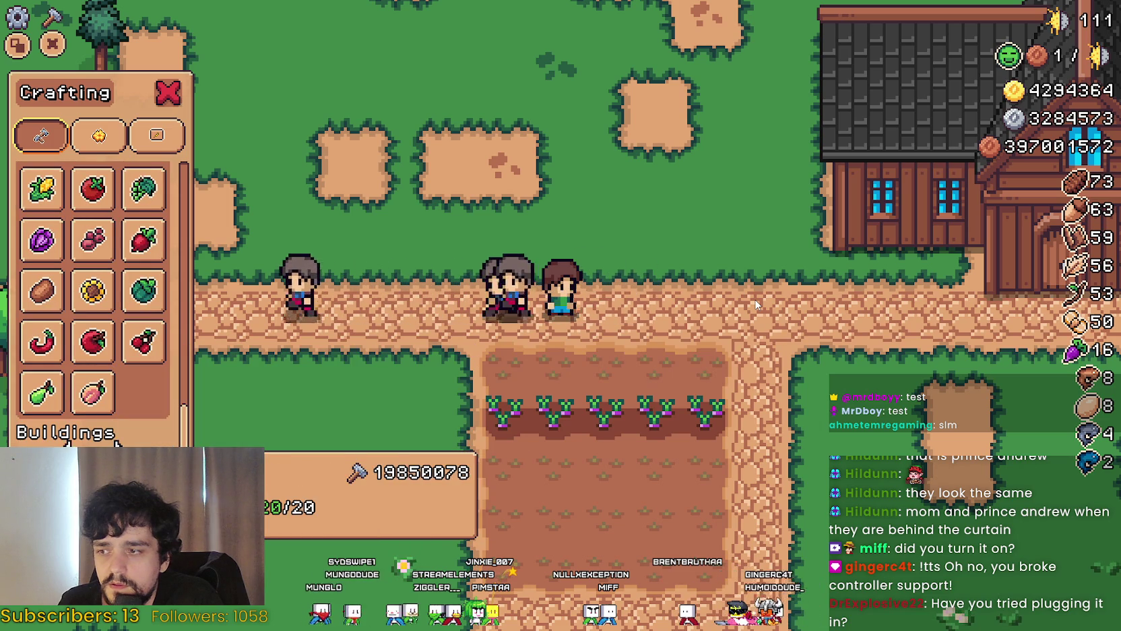
key(Return)
key(Return)
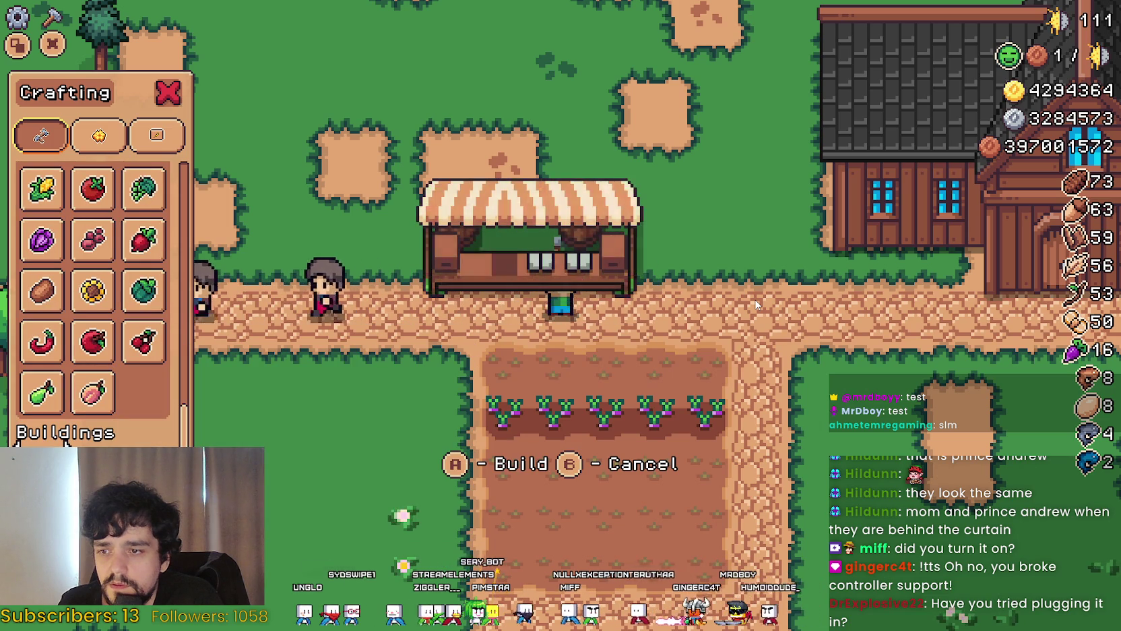
key(s)
key(a)
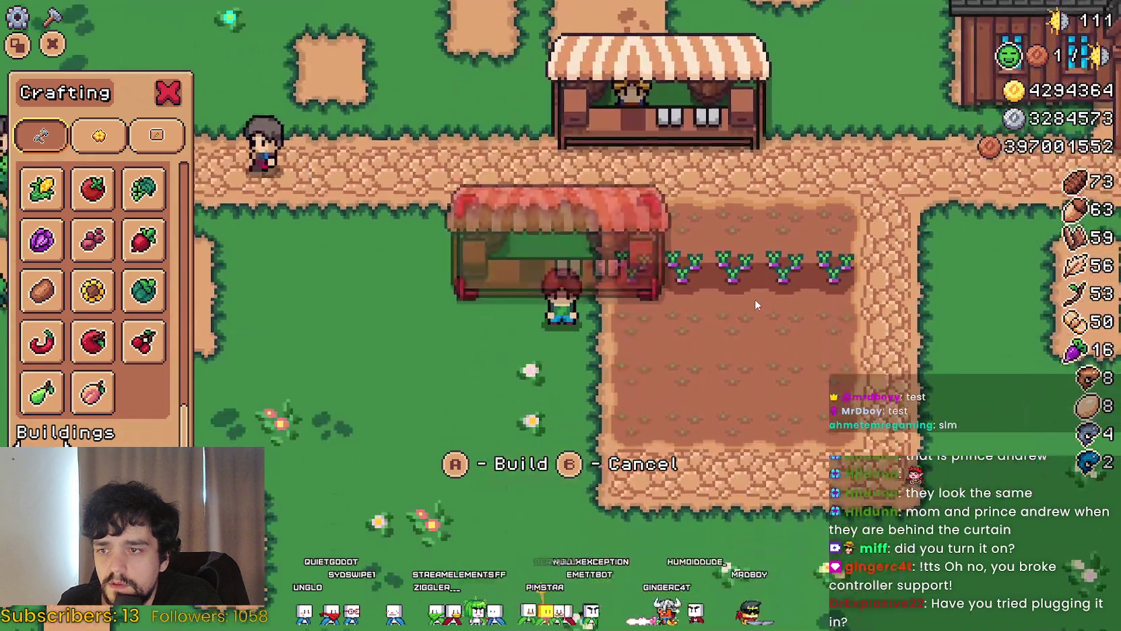
key(Escape)
Walk the character up to the new stall and back west, then pause the game
key(w)
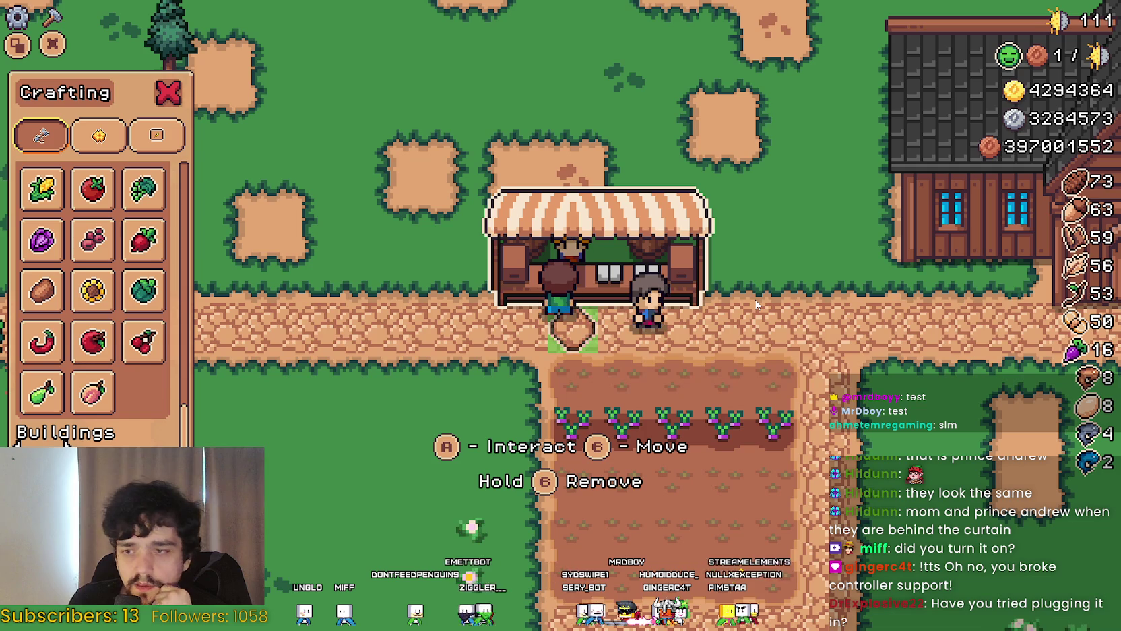
key(s)
key(a)
key(Escape)
Open Options > Input key bindings and scroll down through the list to Rotate Decor
key(Down)
key(Down)
key(Down)
key(Down)
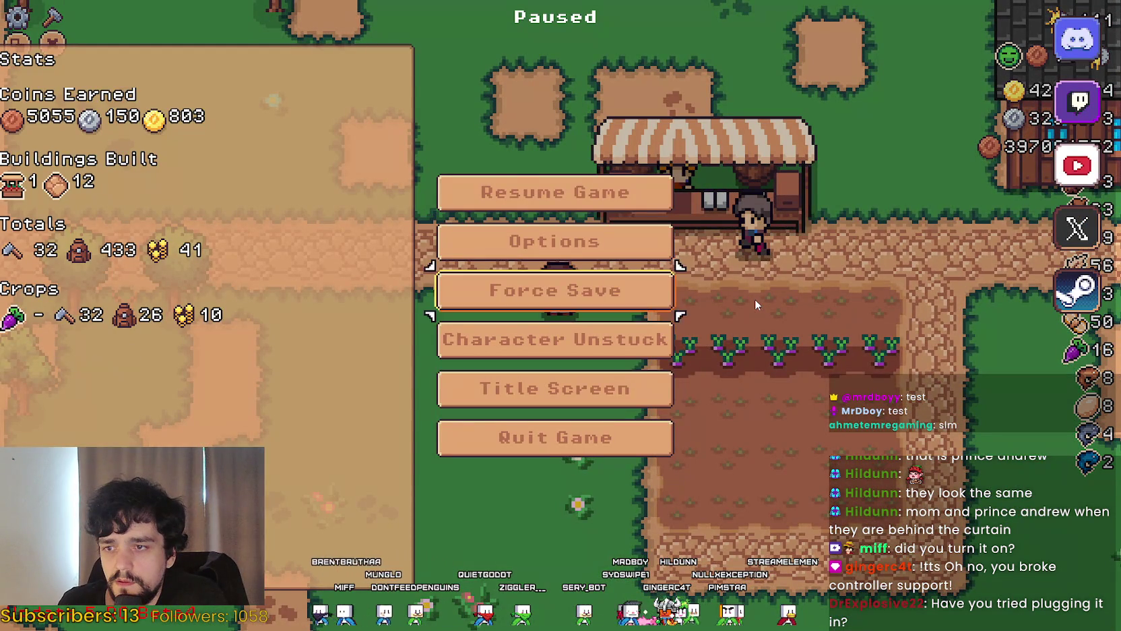
key(Up)
key(Return)
key(Return)
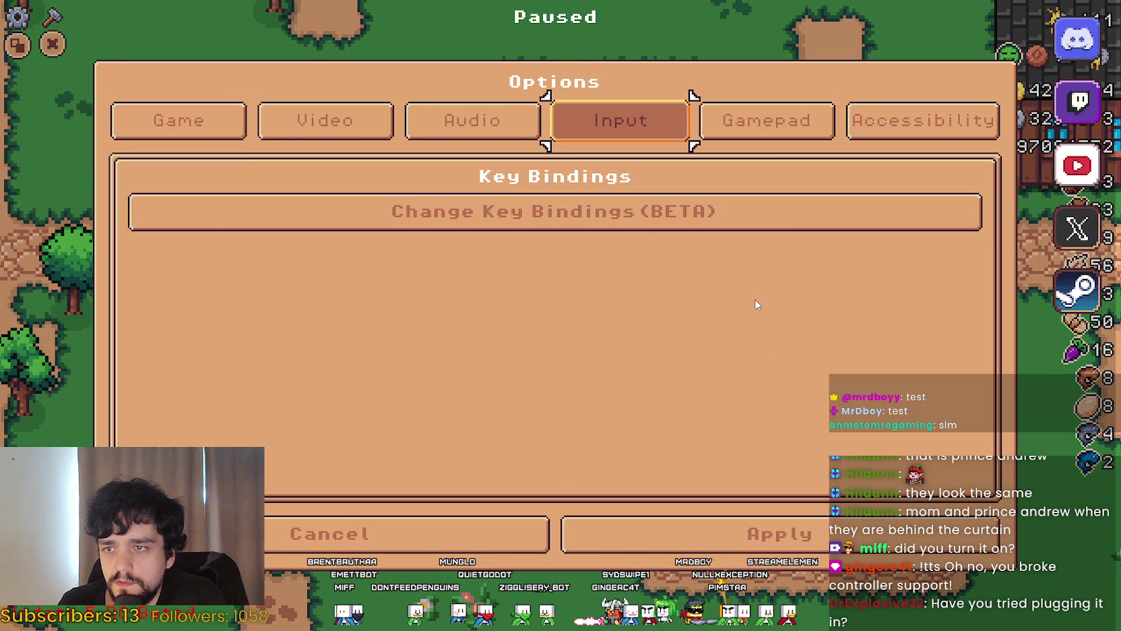
key(Down)
key(Return)
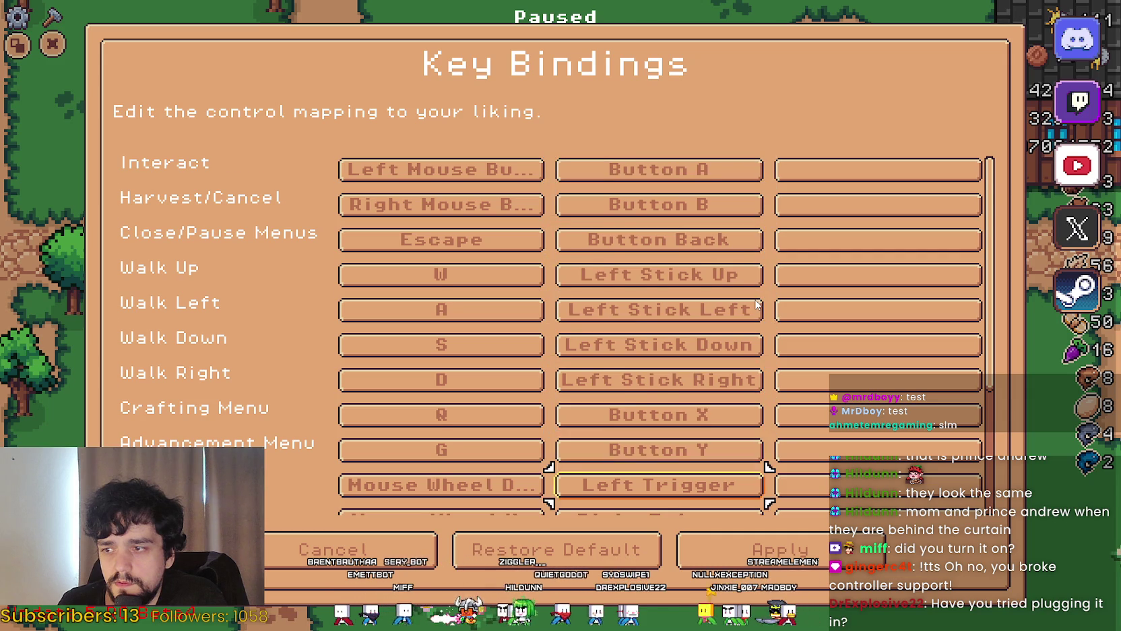
key(Down)
key(Down)
key(Down)
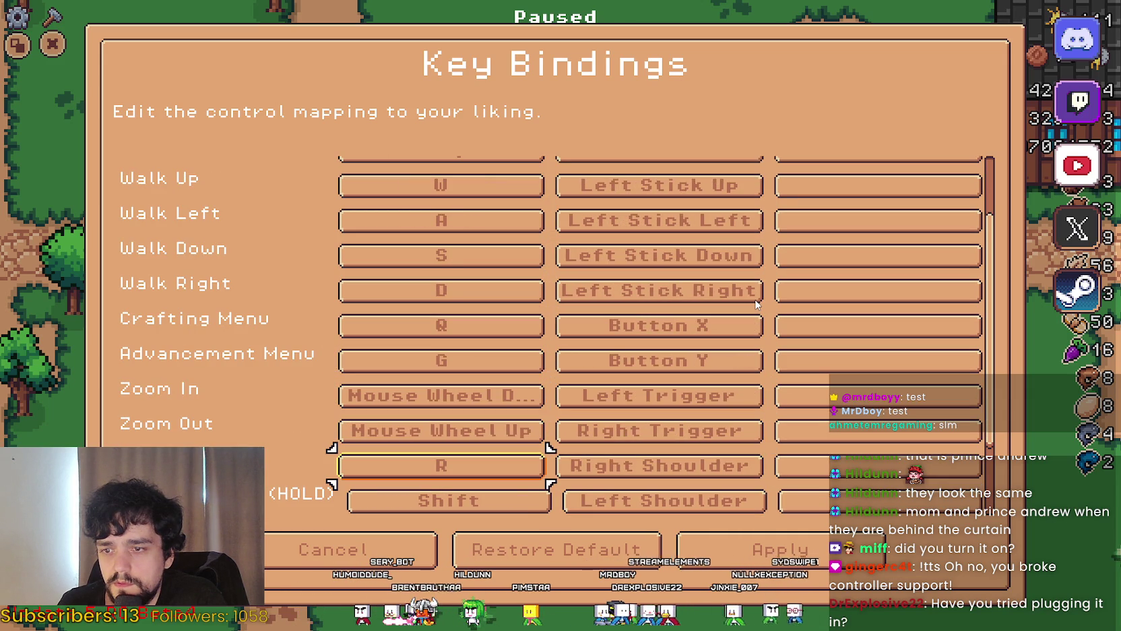
key(Down)
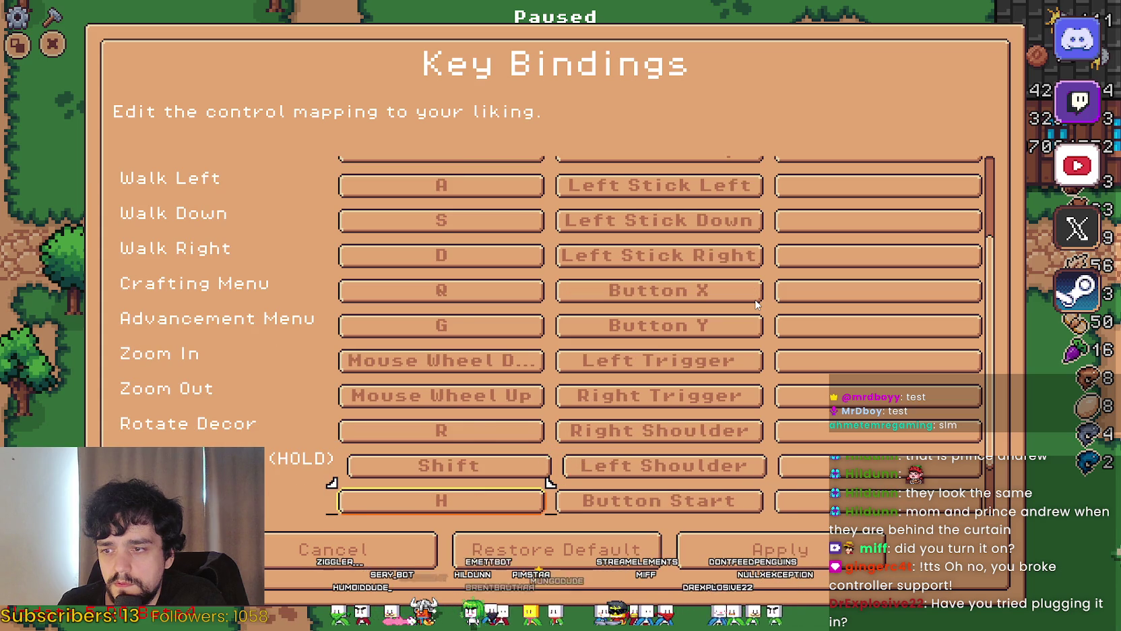
key(Down)
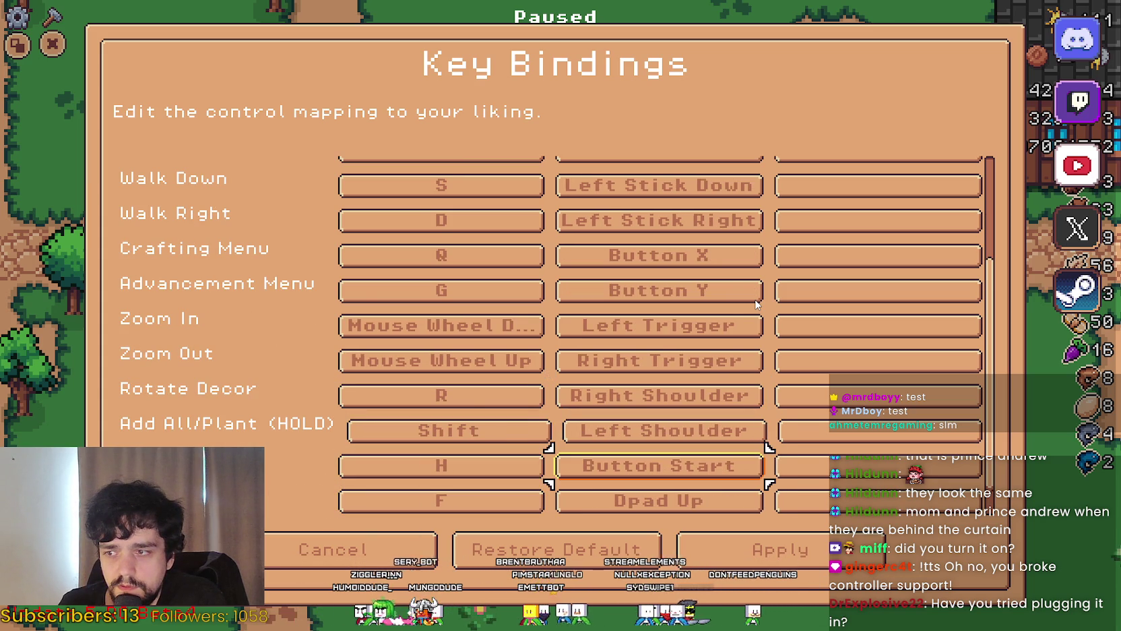
key(Down)
key(Down)
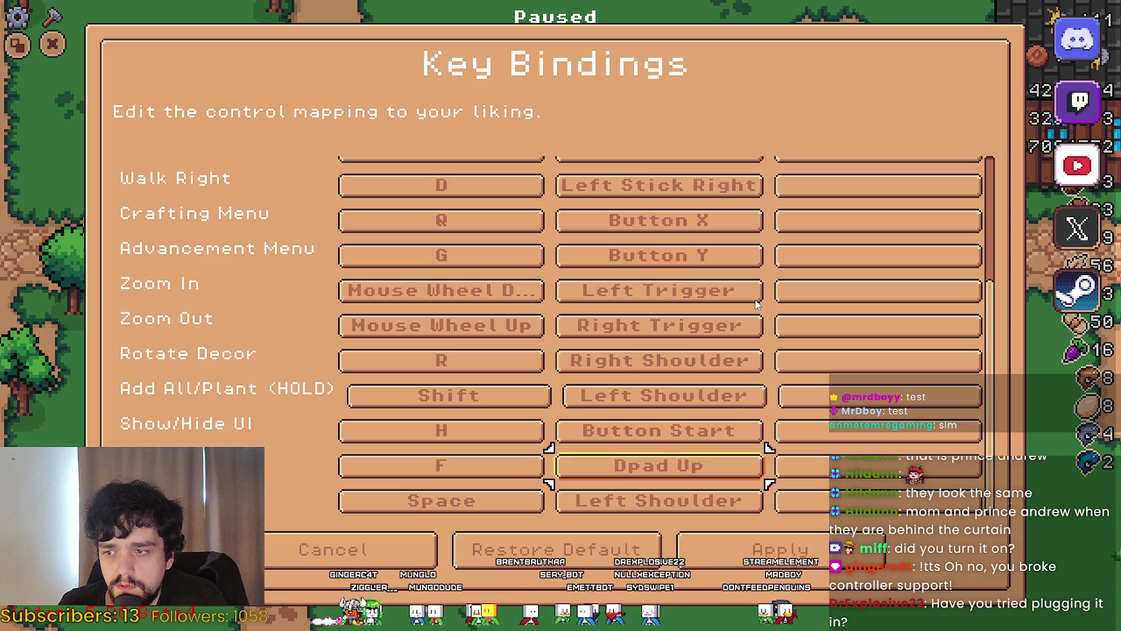
Leave key bindings and options unchanged, resume the game, then pause again
key(Escape)
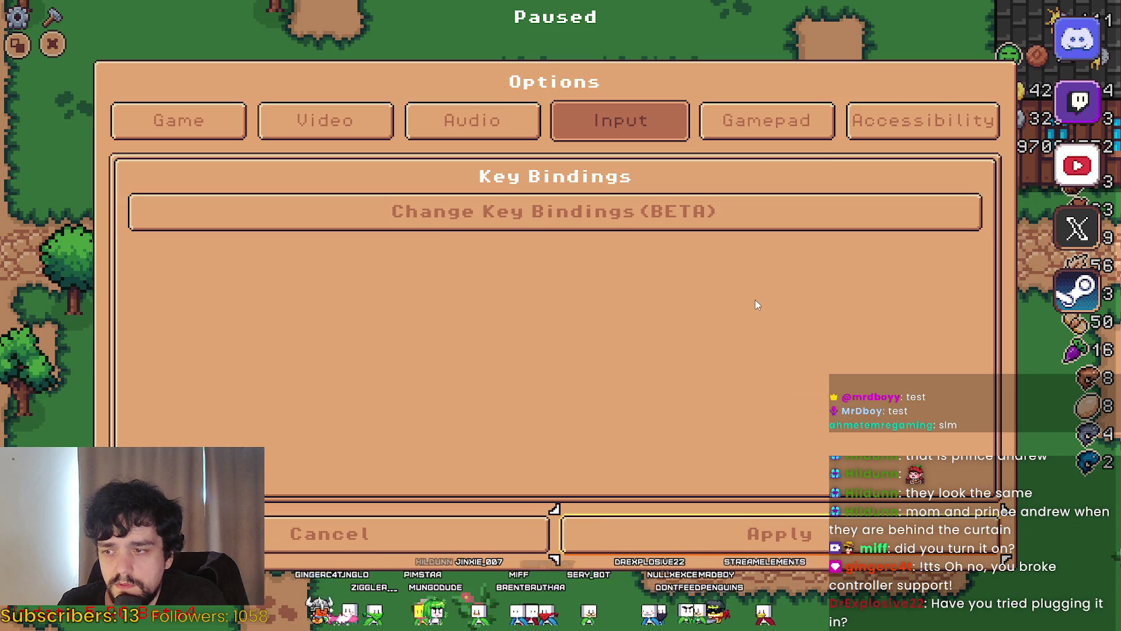
key(Escape)
key(Return)
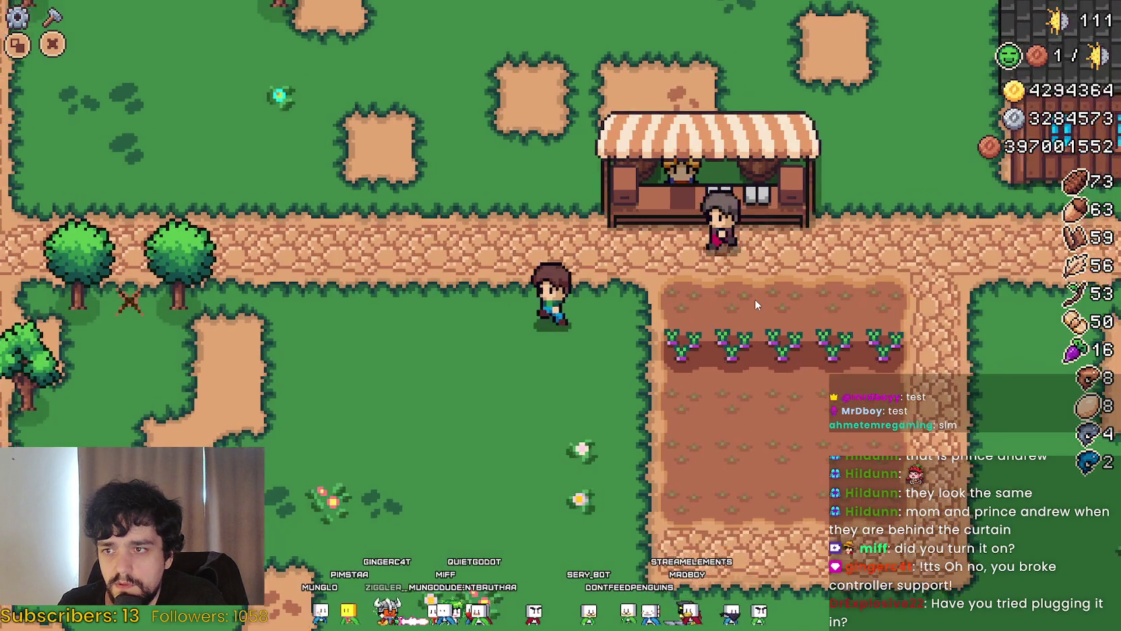
key(Escape)
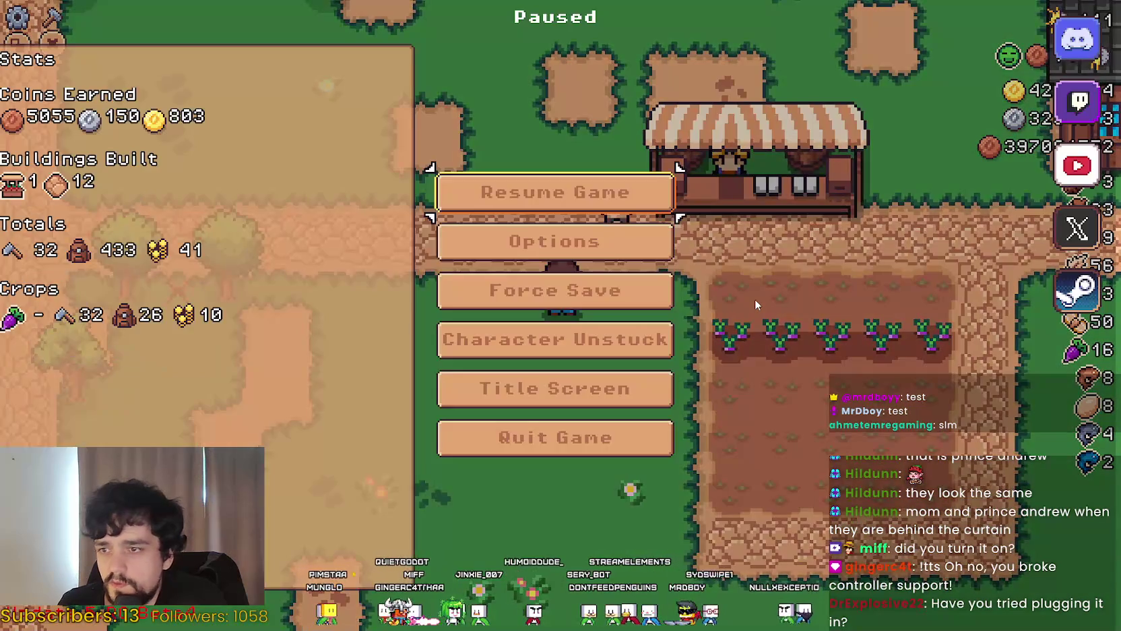
Resume the game and move up through the crafting categories to Decorations
key(Escape)
key(Up)
key(Up)
key(Up)
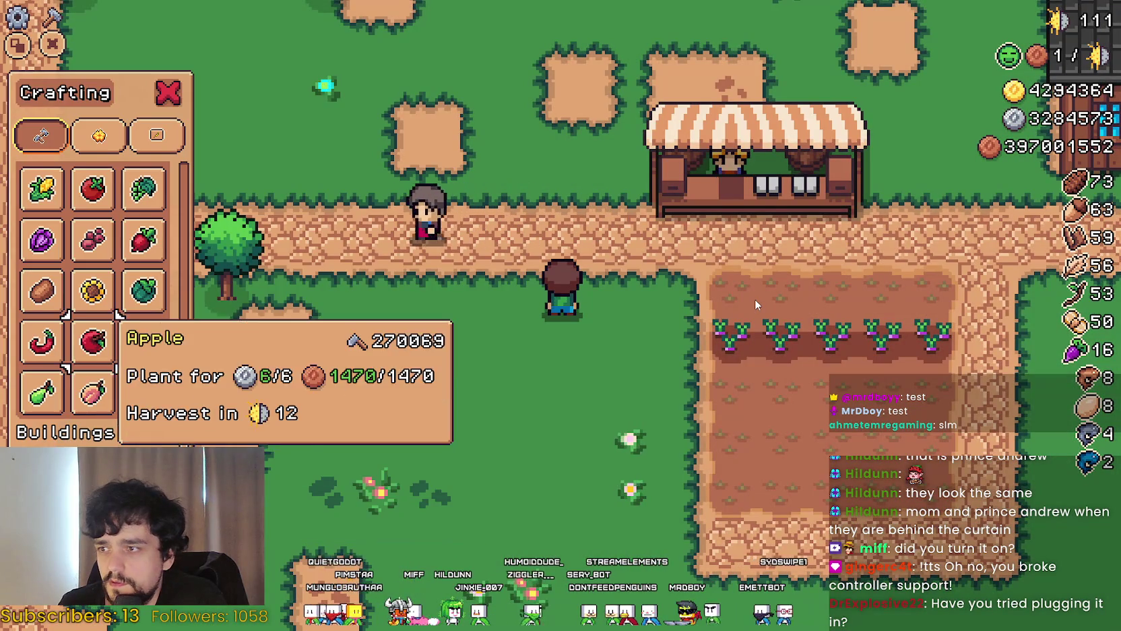
key(Up)
key(Up)
key(Up)
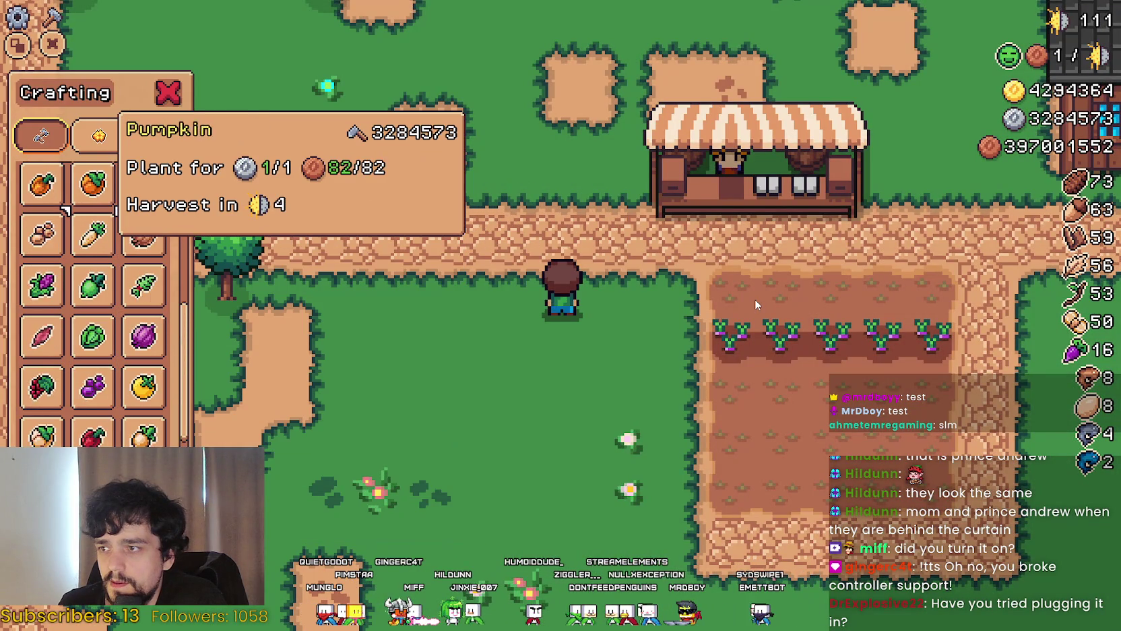
key(Up)
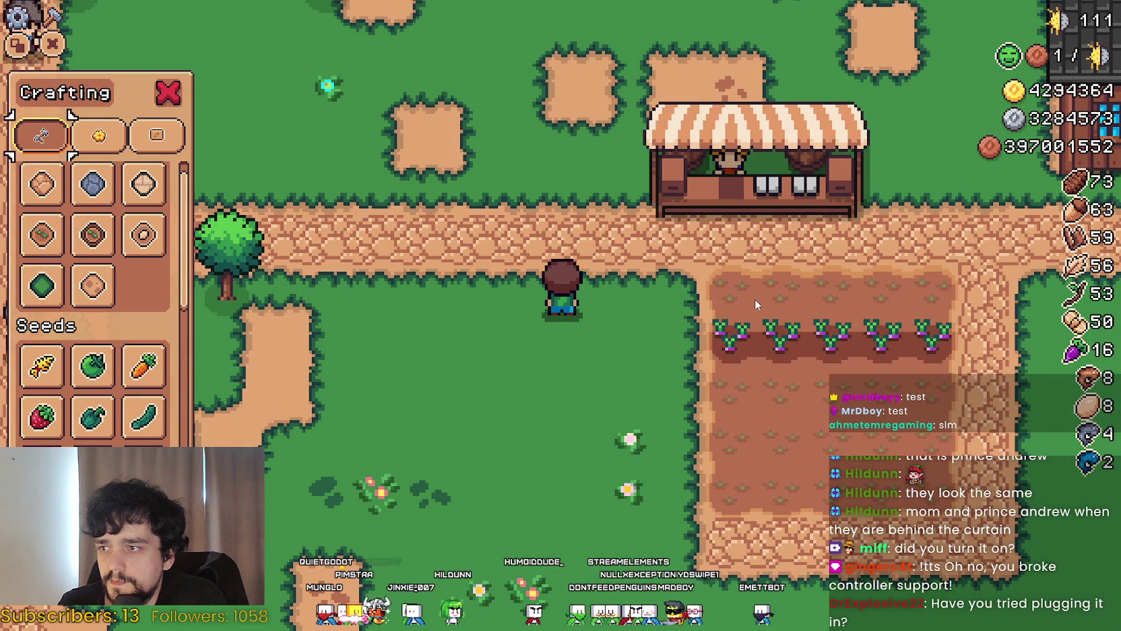
key(Right)
key(Right)
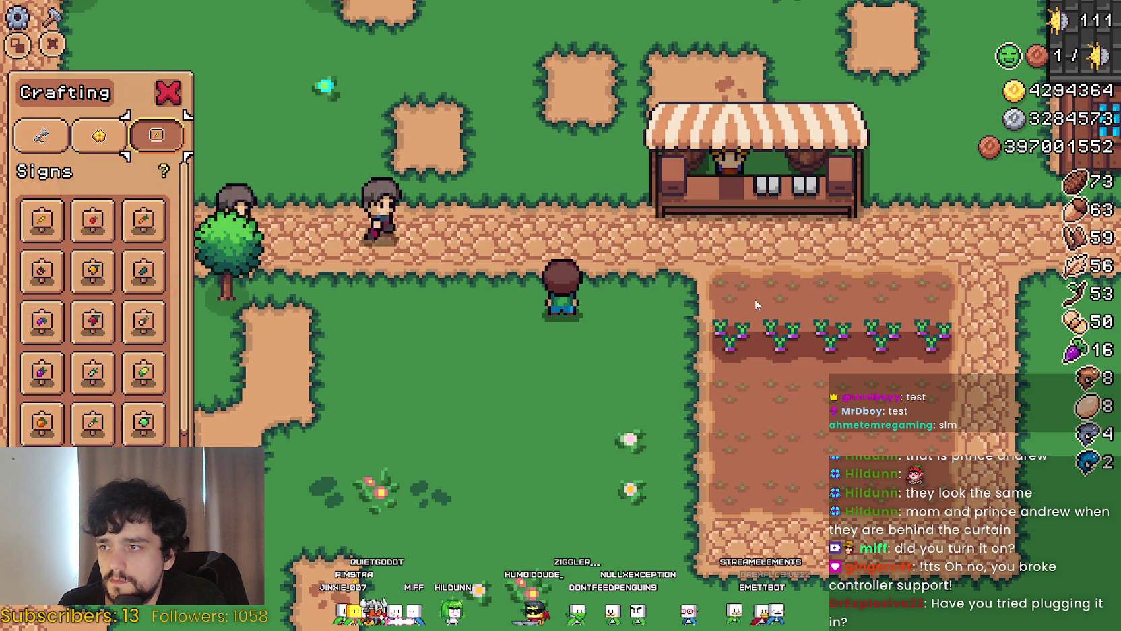
key(Left)
key(Left)
key(Right)
Choose the first decoration and enter build mode, moving the character up and left
key(Down)
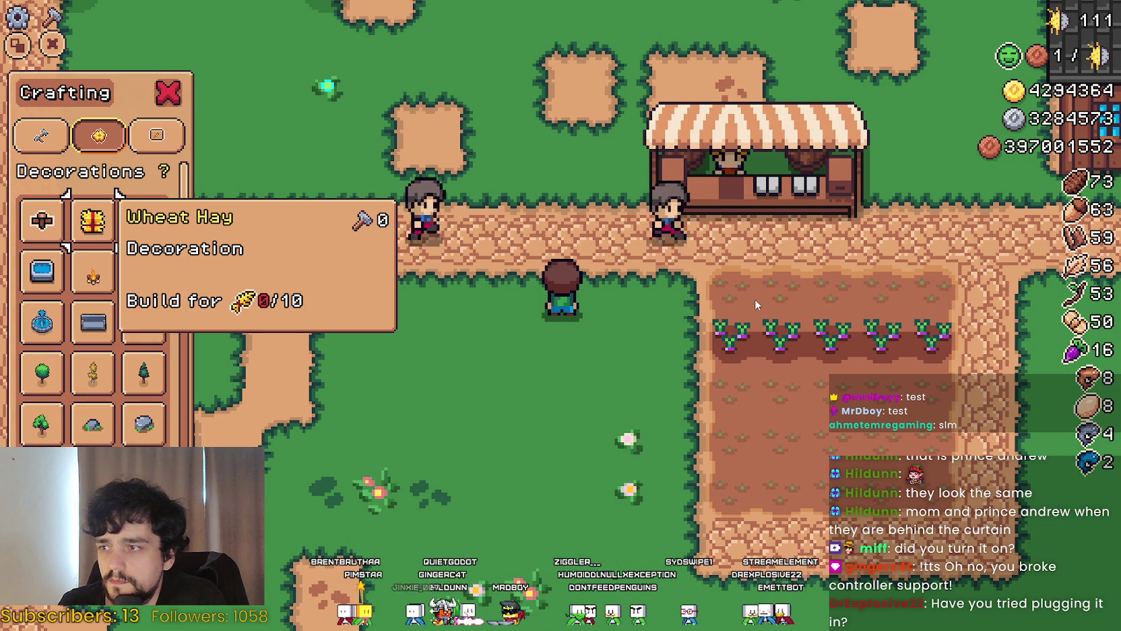
key(Return)
key(Up)
key(Left)
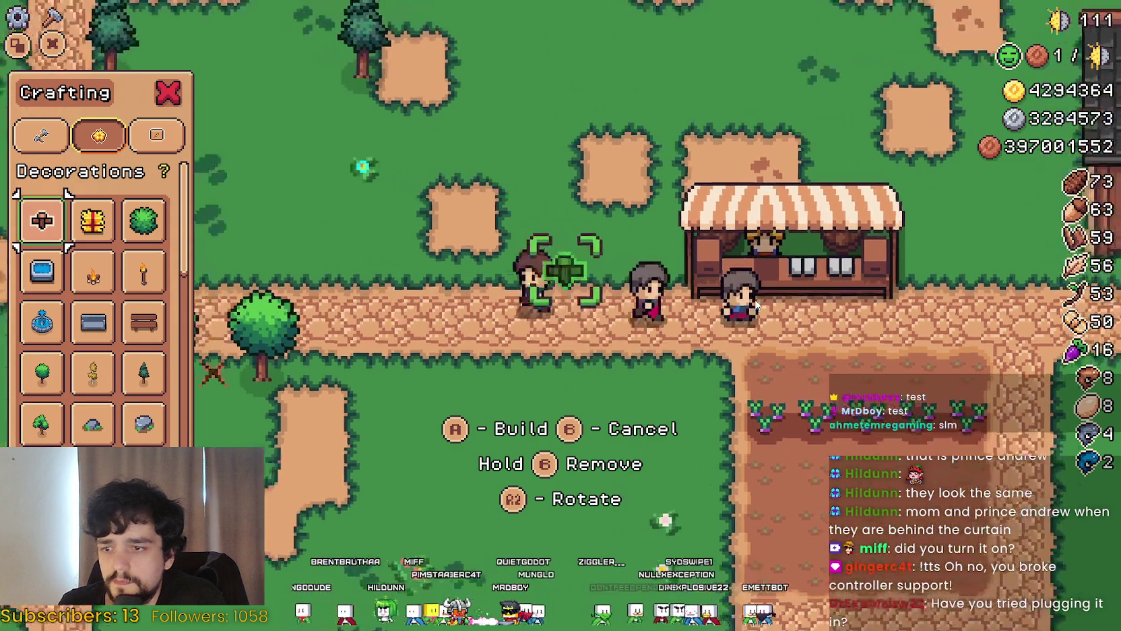
Build the cross decoration on the path west of the market stall, then stop the game with F8
key(Right)
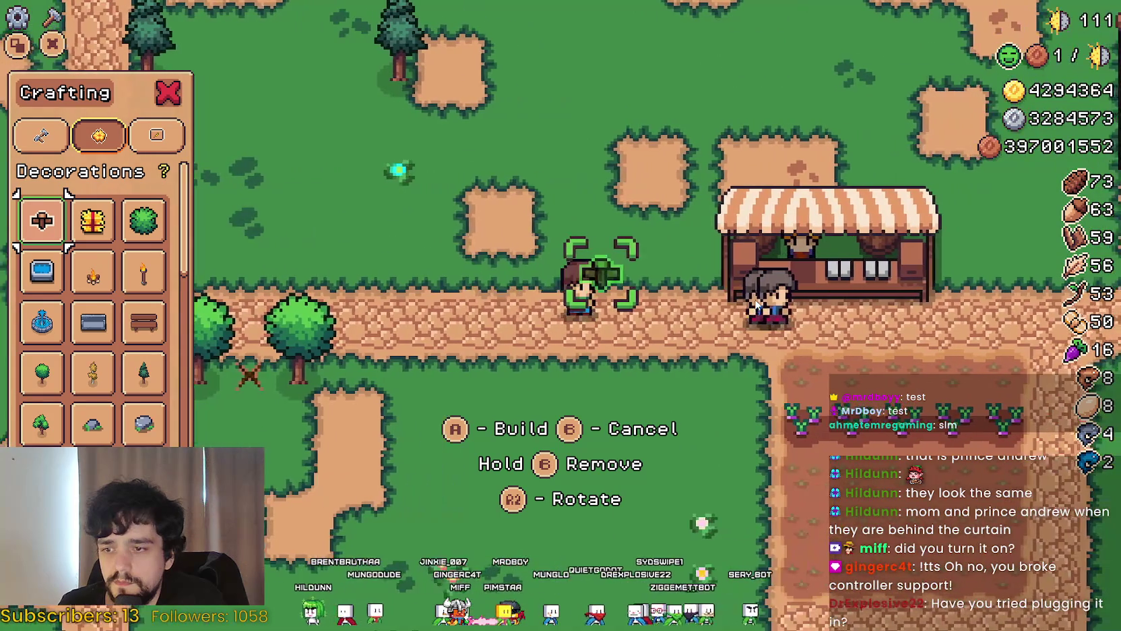
key(Left)
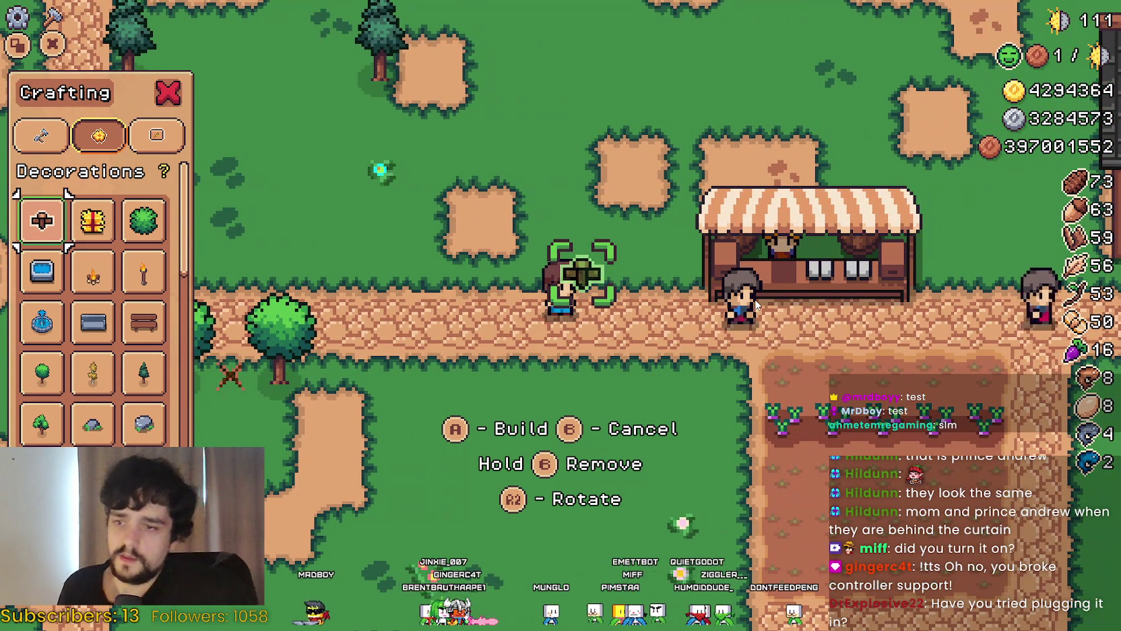
key(space)
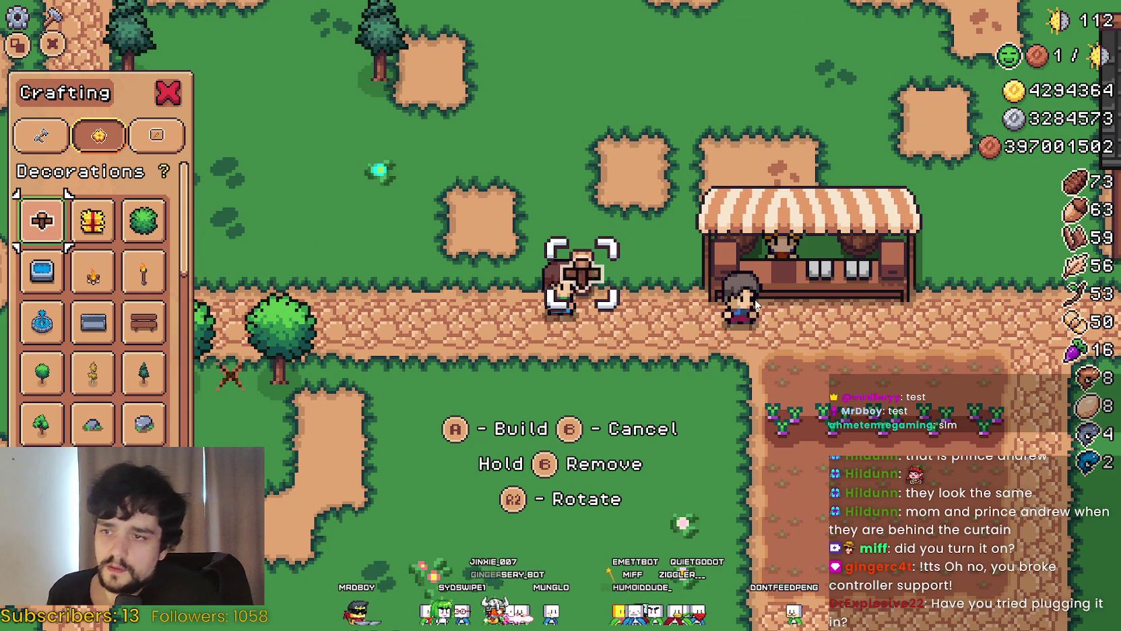
key(a)
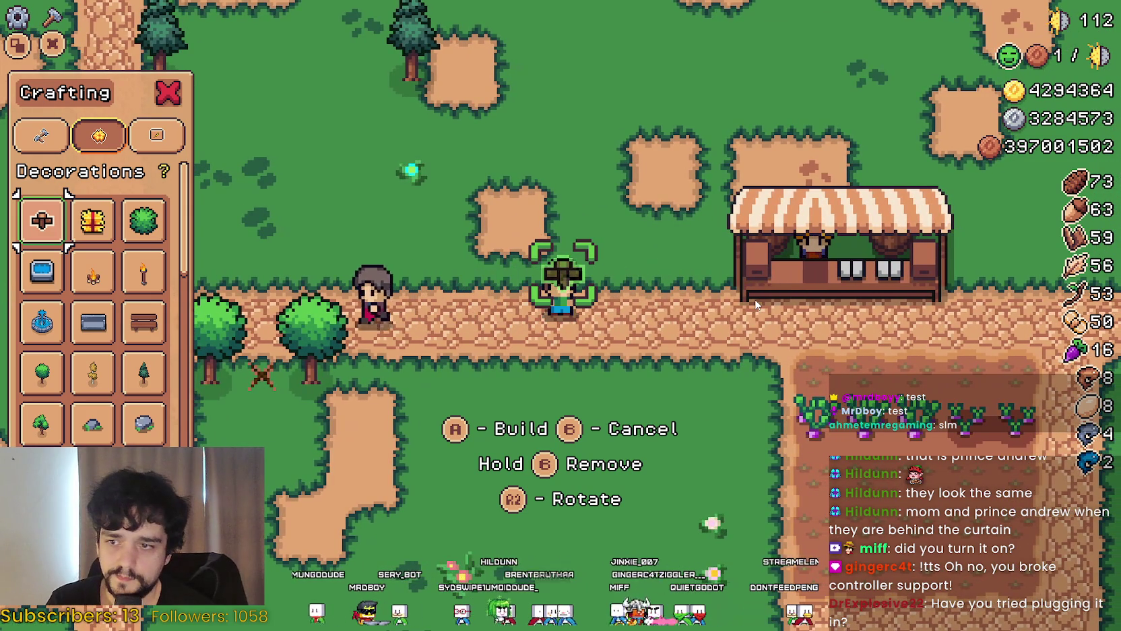
key(F8)
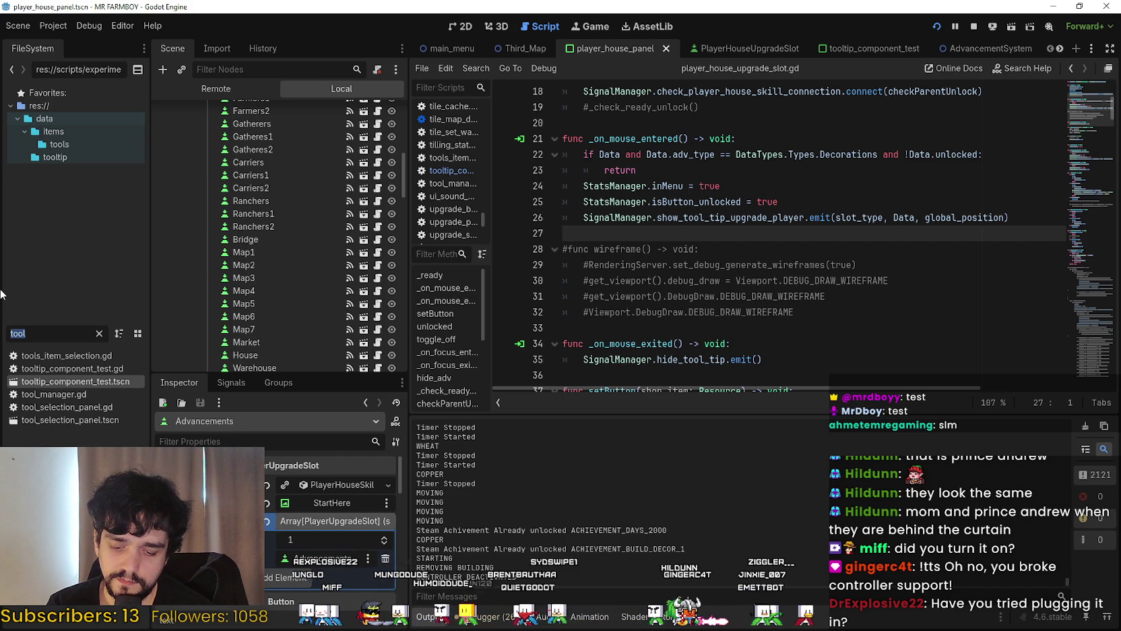
Find and open the game_screen_the_endless scene via a 'game' file search
text(game)
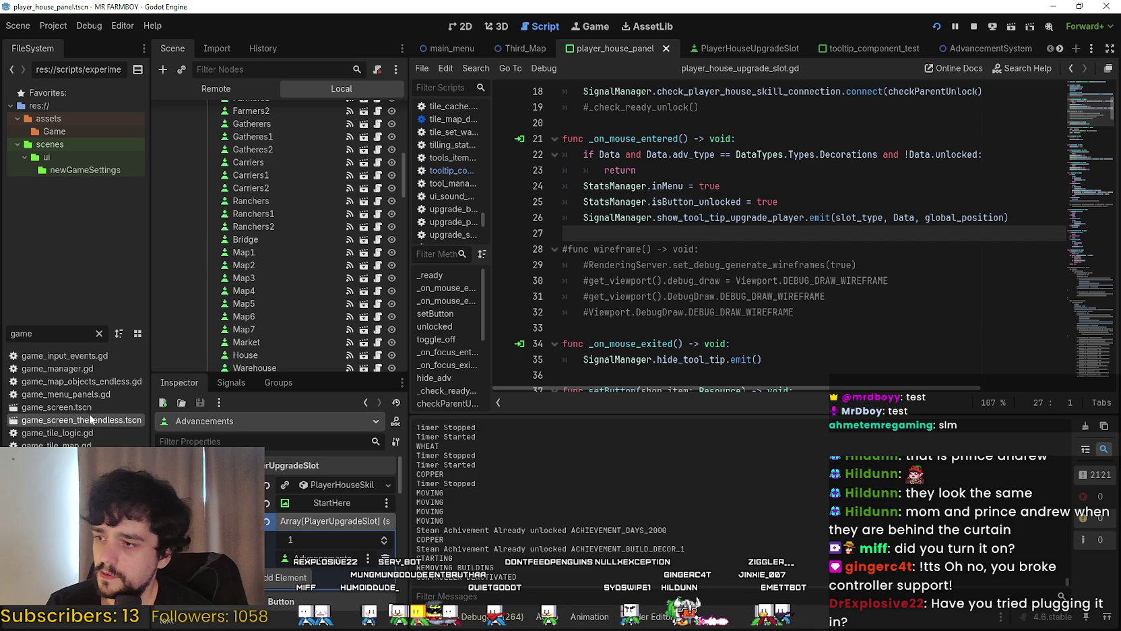
double_click(79, 421)
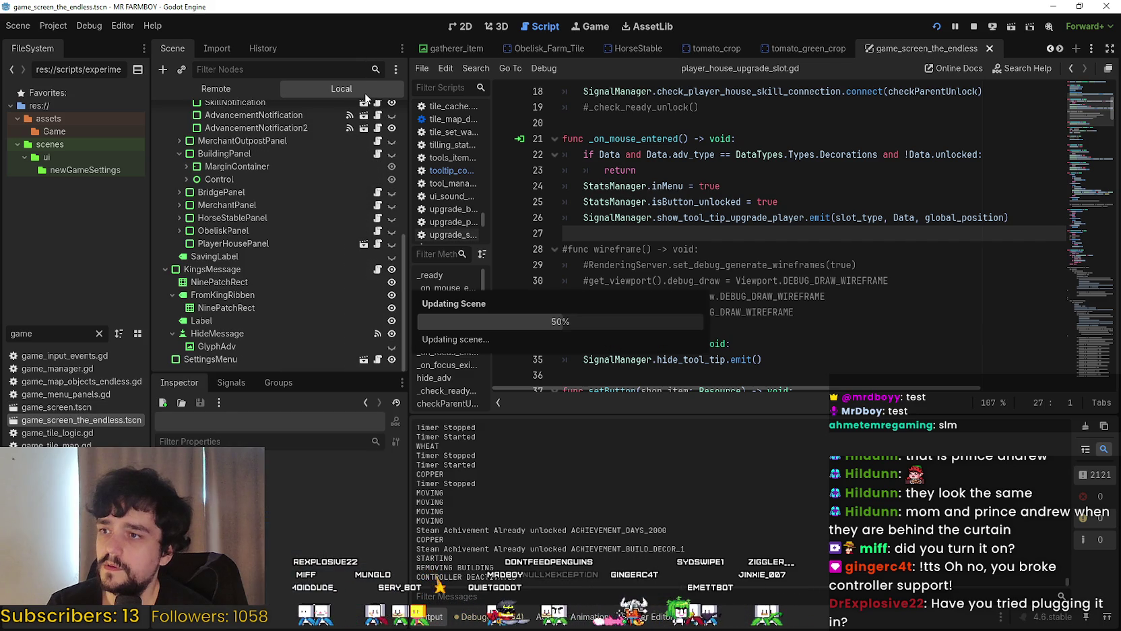
scroll(339, 234, down, 2)
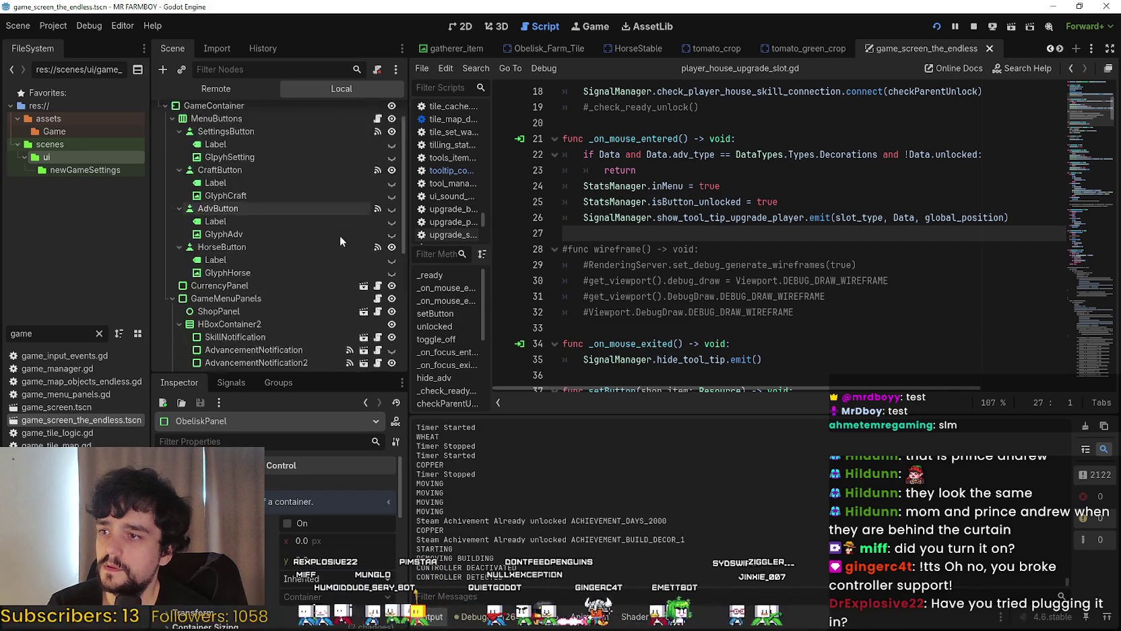
Inspect the GlyphAdv, GlyphCraft, GlyphSetting and GlyphHorse glyph nodes' textures
click(261, 236)
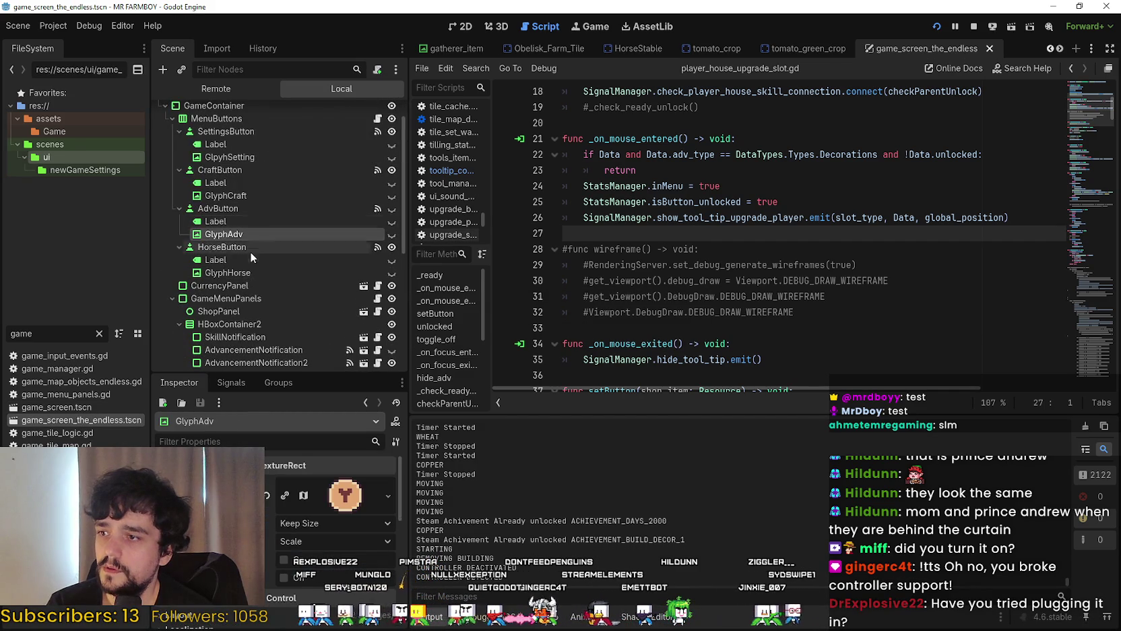
click(249, 194)
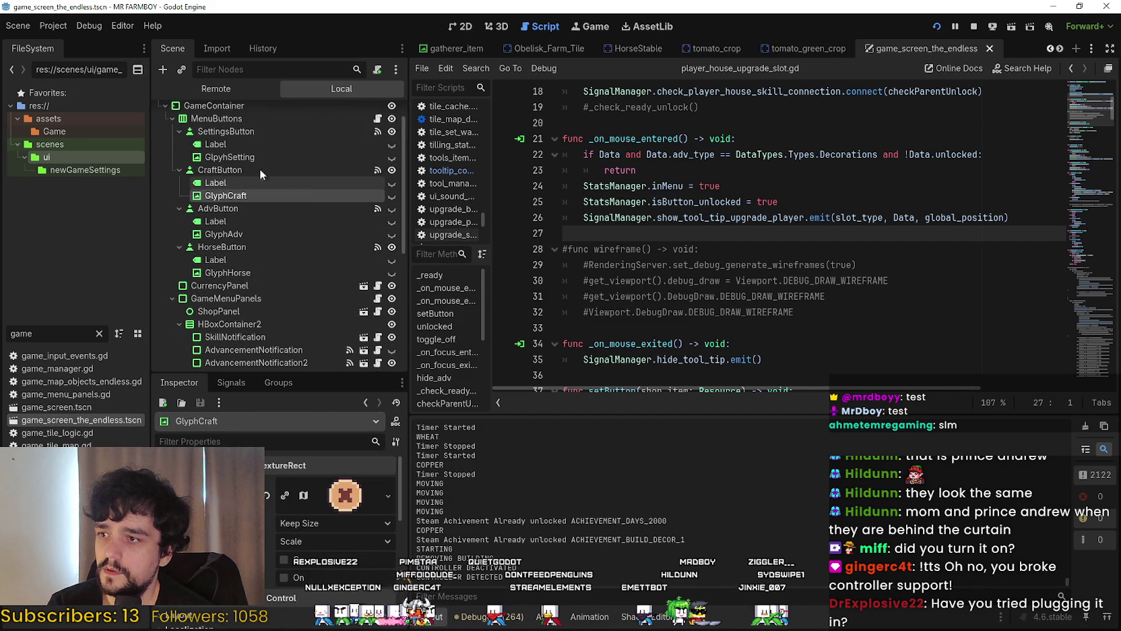
click(267, 155)
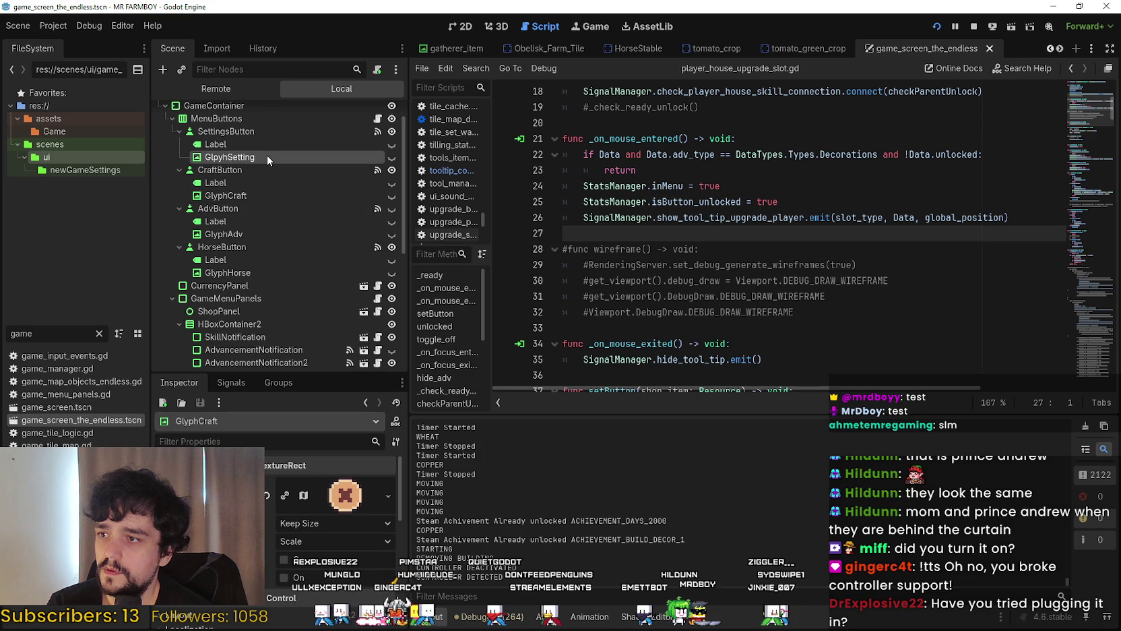
click(243, 234)
scroll(254, 267, down, 1)
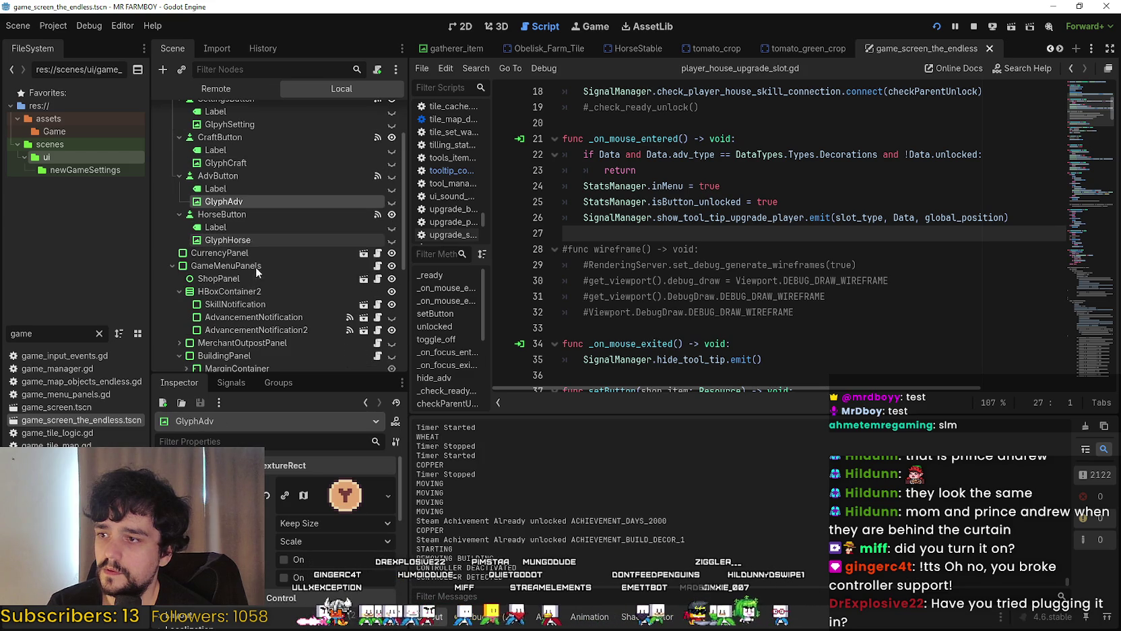
click(243, 240)
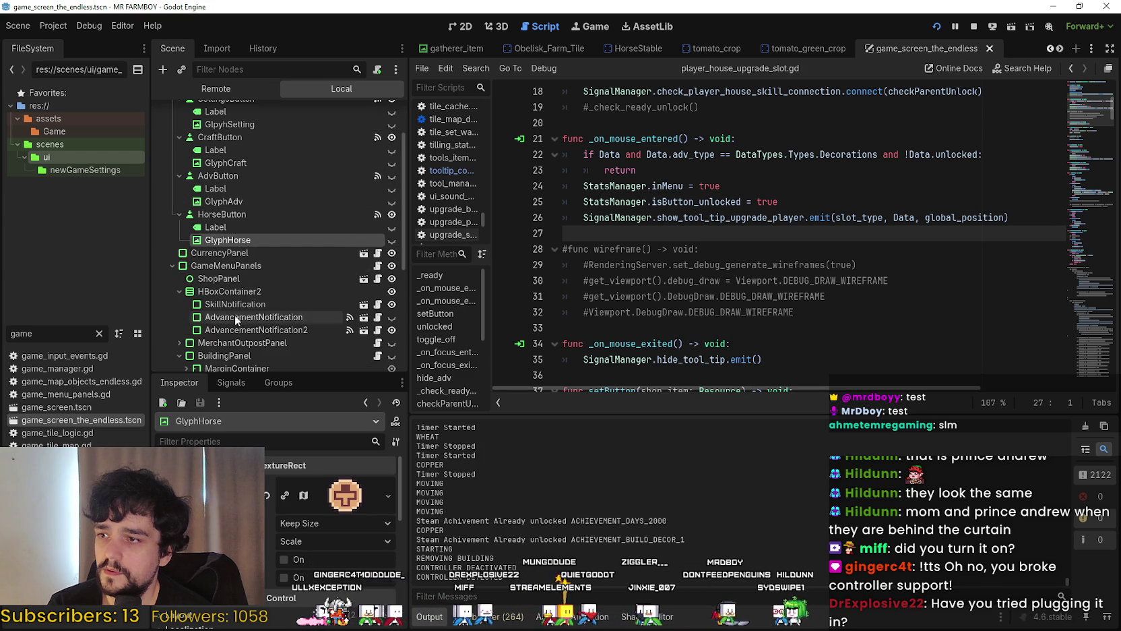
scroll(239, 315, down, 3)
scroll(250, 287, up, 5)
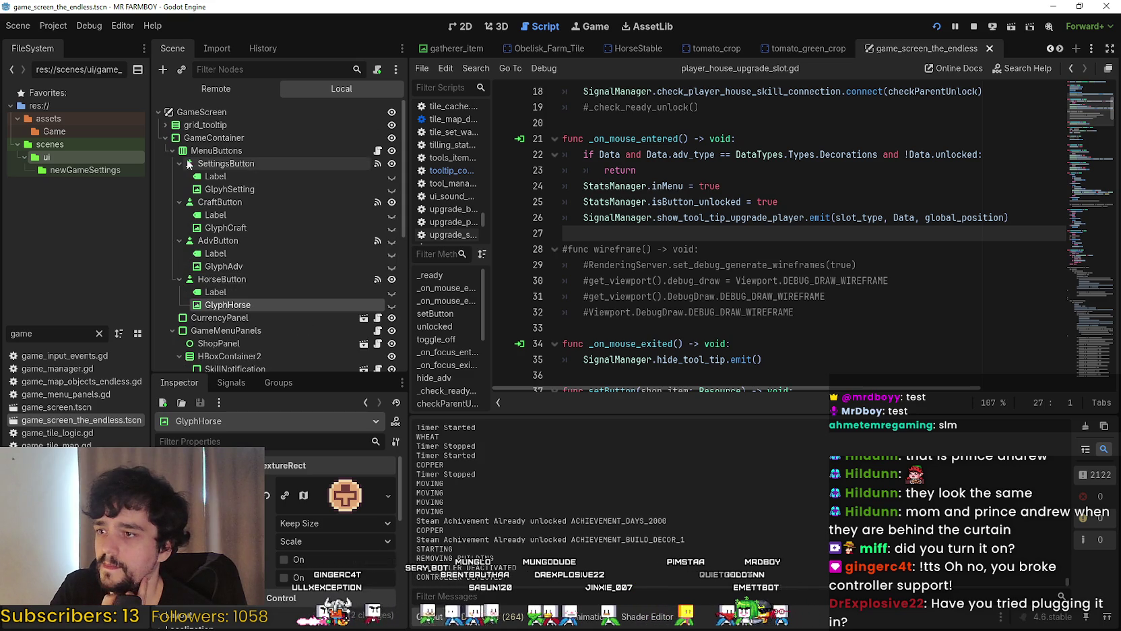
Expand grid_tooltip and inspect its remove_mouse, right_mouse_label and deco_mode_0 child nodes
click(161, 124)
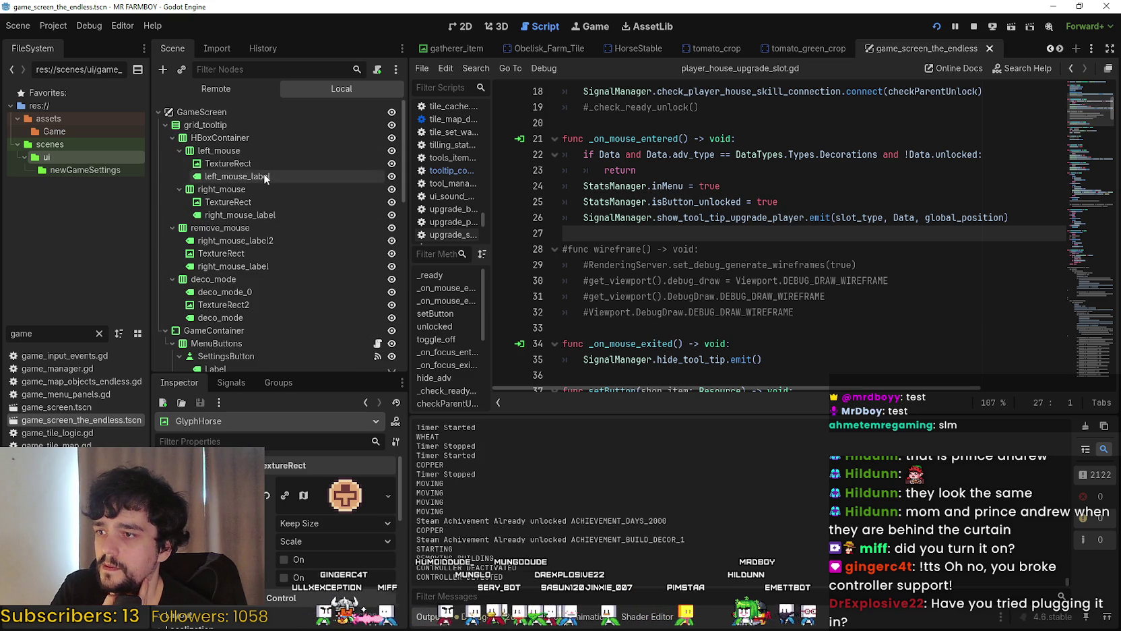
click(250, 253)
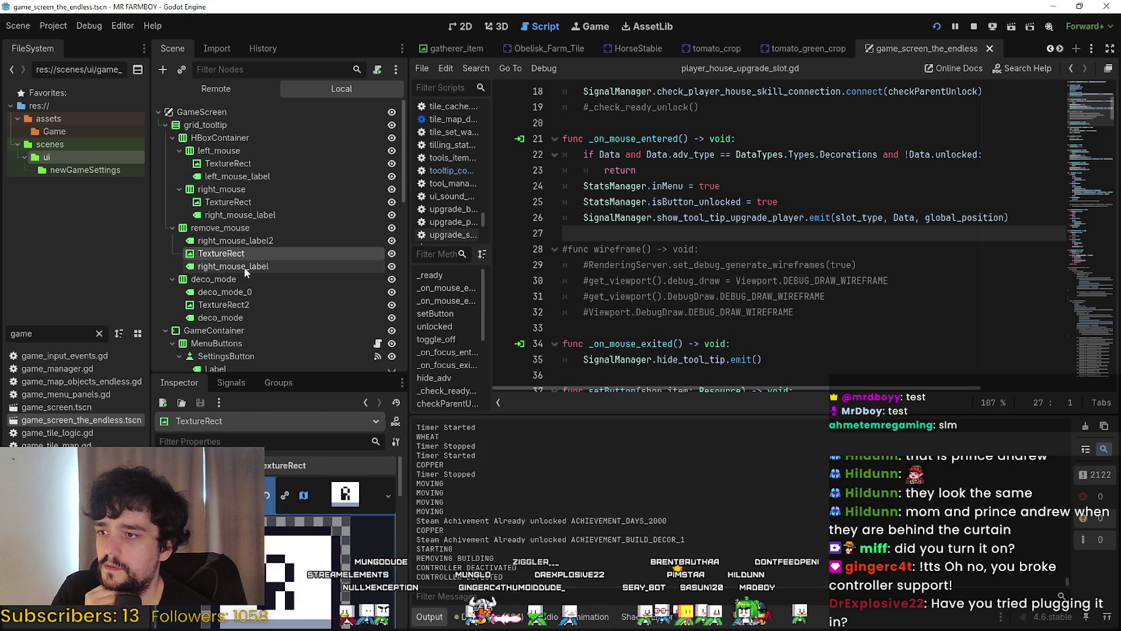
click(244, 266)
click(247, 253)
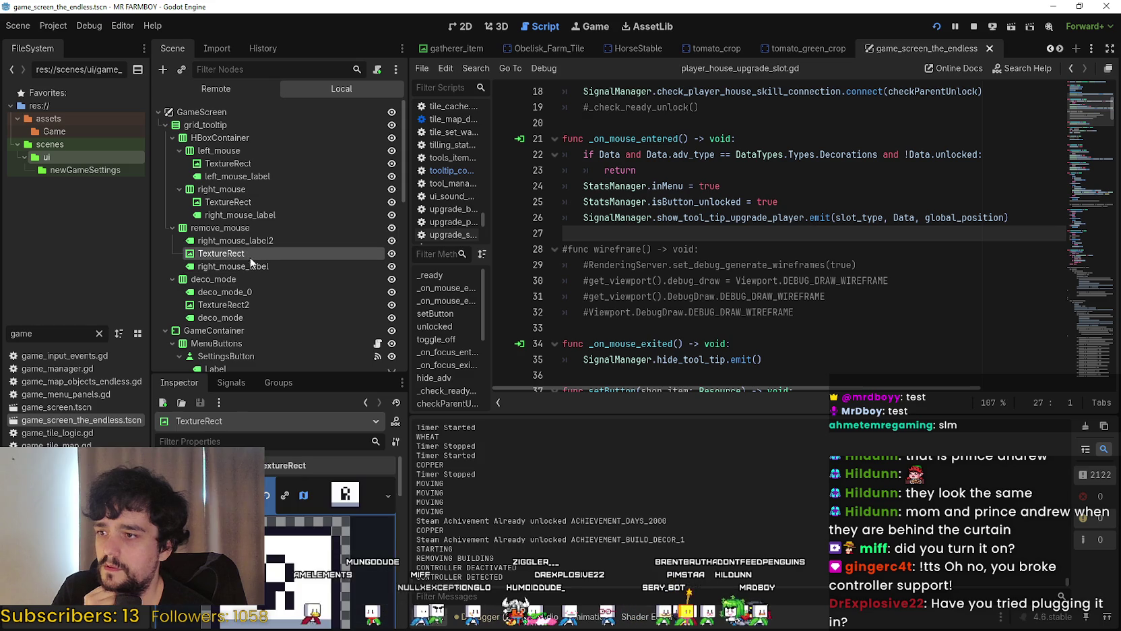
click(239, 292)
click(242, 306)
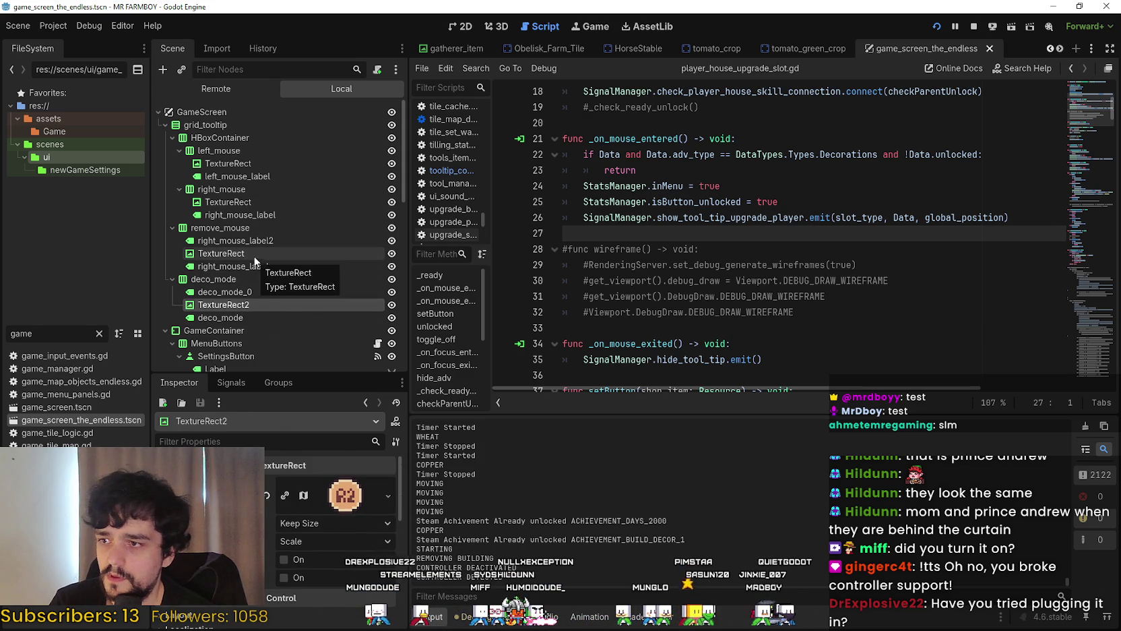
click(251, 227)
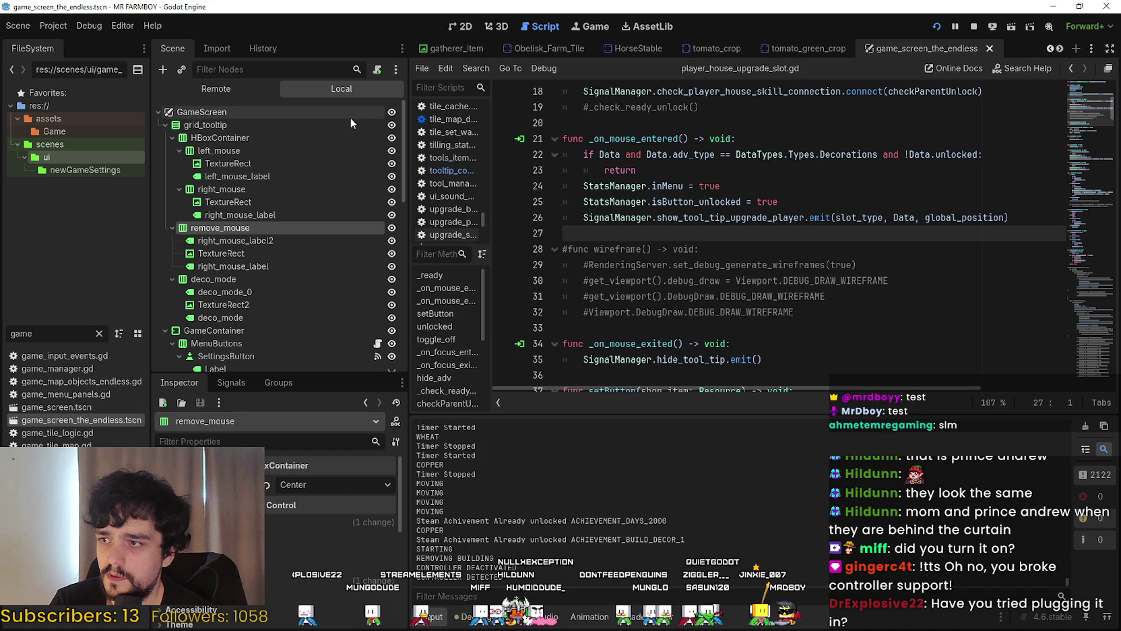
Open game_menu_panels.gd from its script icon at the change_glyphs function
scroll(289, 241, down, 2)
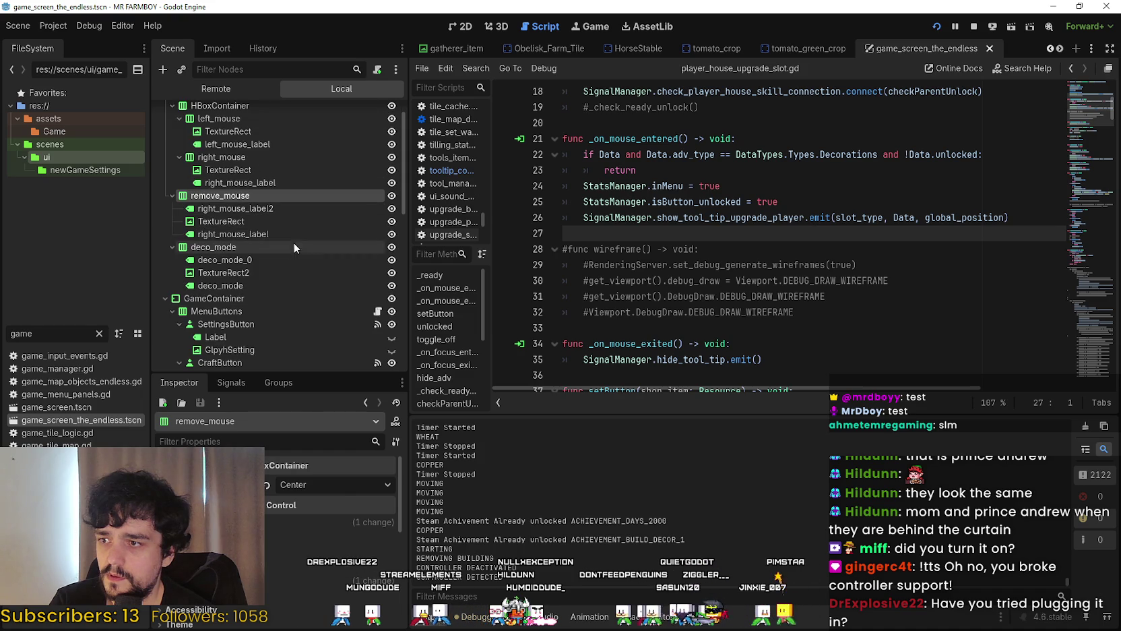
scroll(379, 310, down, 10)
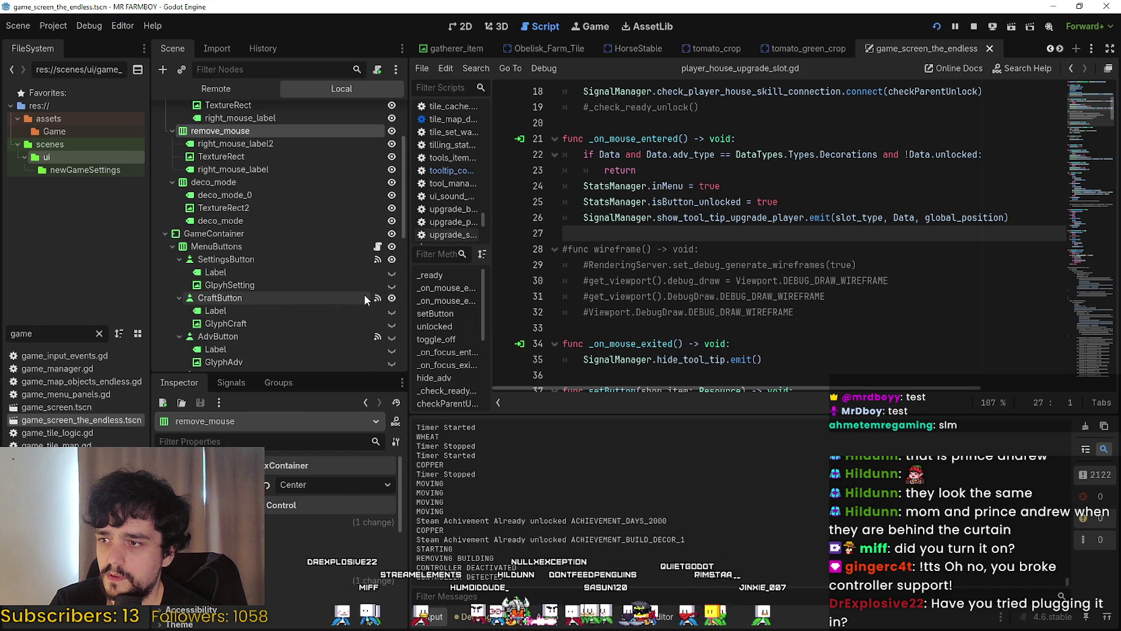
scroll(329, 284, down, 2)
click(377, 296)
scroll(742, 269, down, 2)
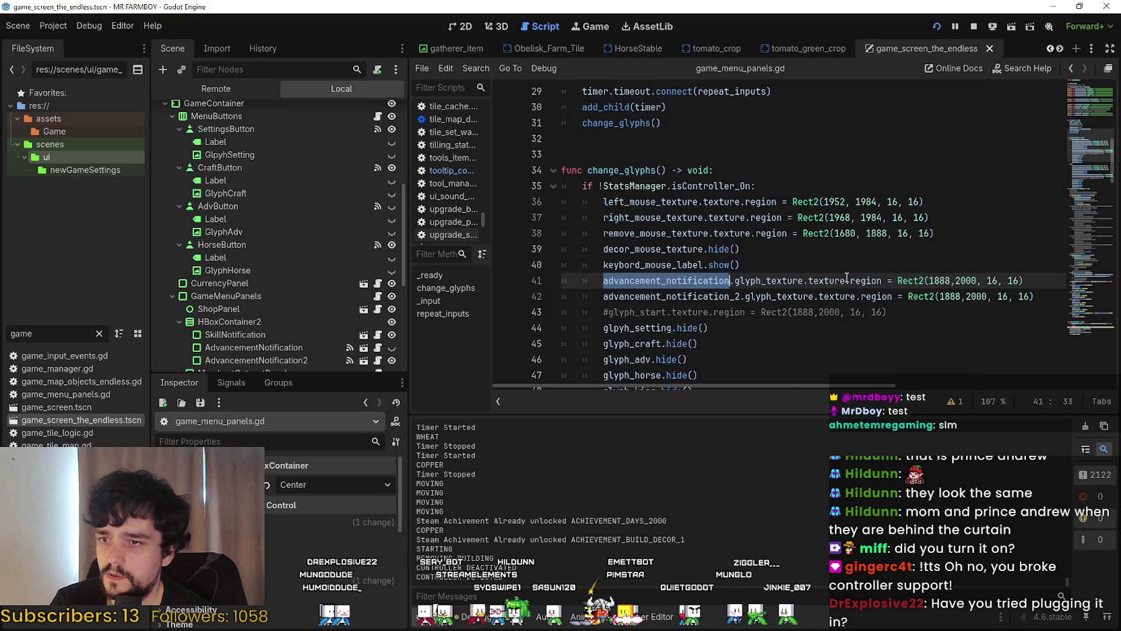
Search game_menu_panels.gd for remove_mouse_texture and follow its uses down to line 39
click(1090, 126)
drag(1090, 127, 1083, 105)
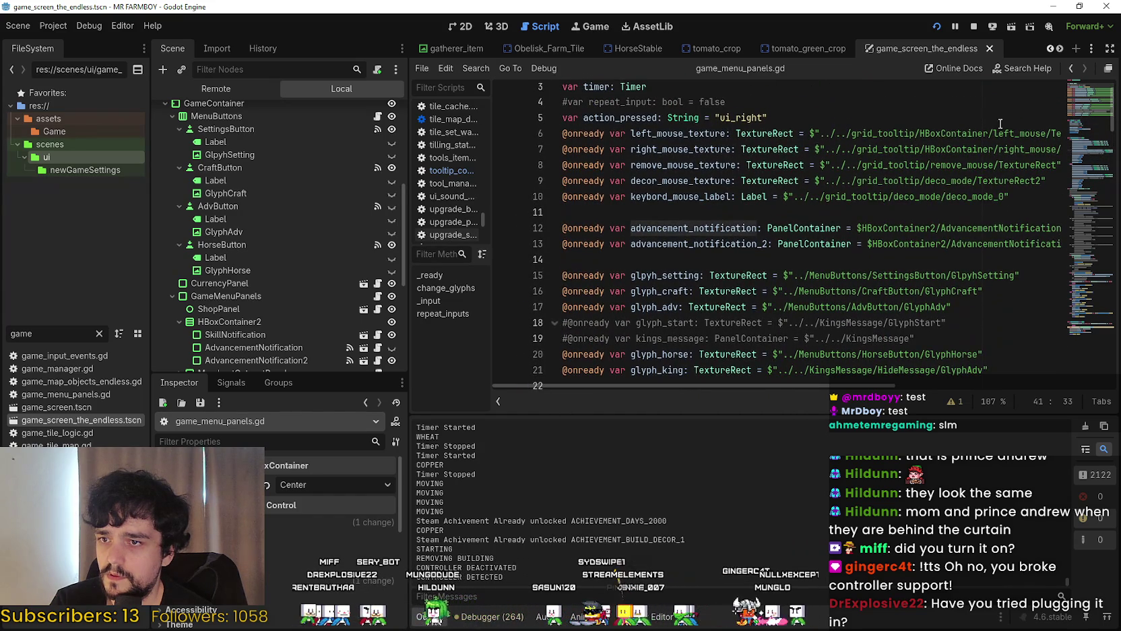
double_click(715, 165)
key(ctrl+f)
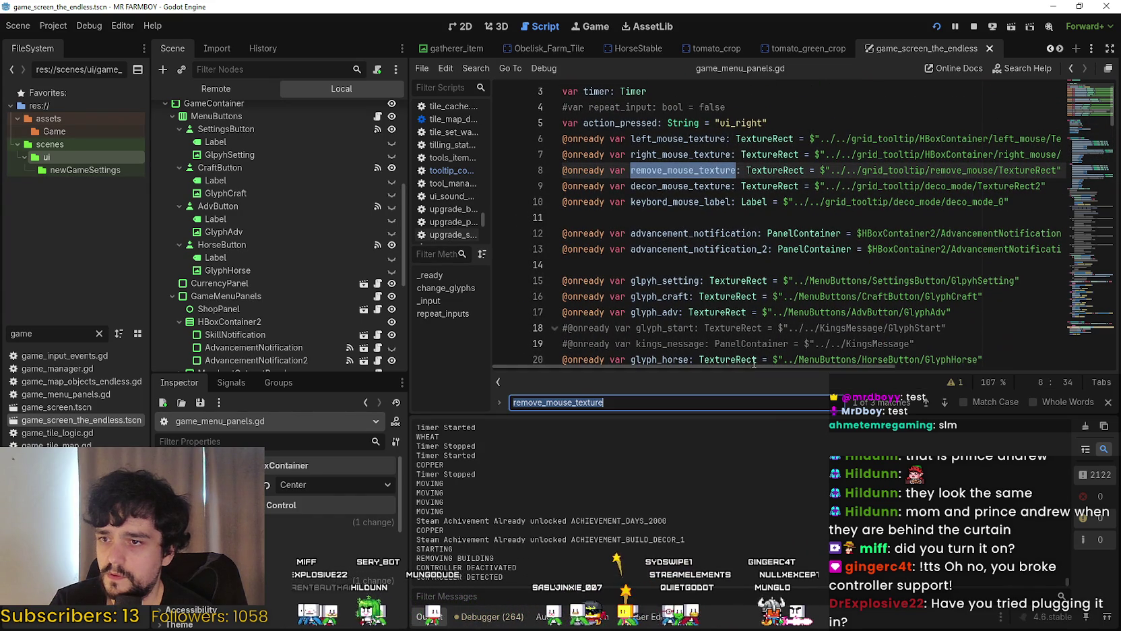
click(946, 404)
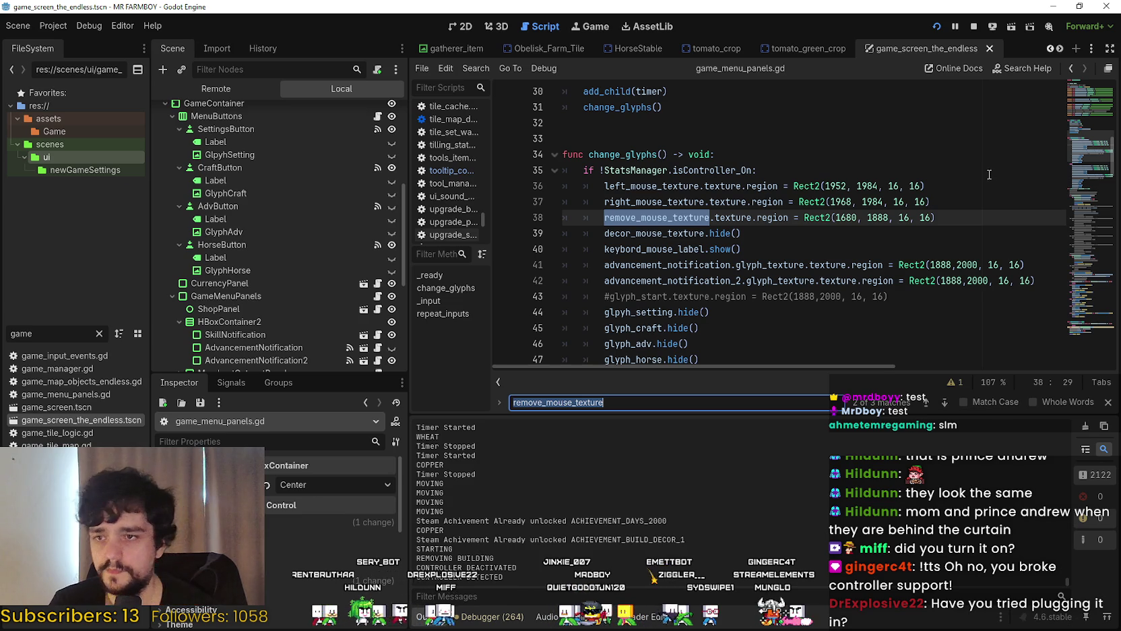
click(984, 229)
scroll(934, 217, down, 3)
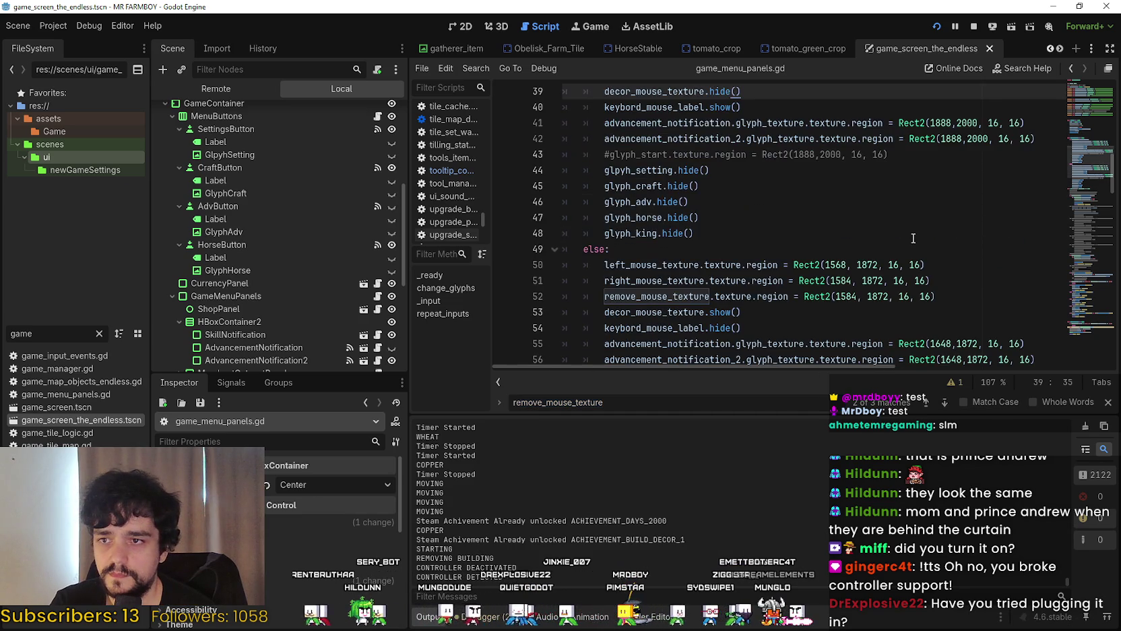
scroll(887, 232, down, 1)
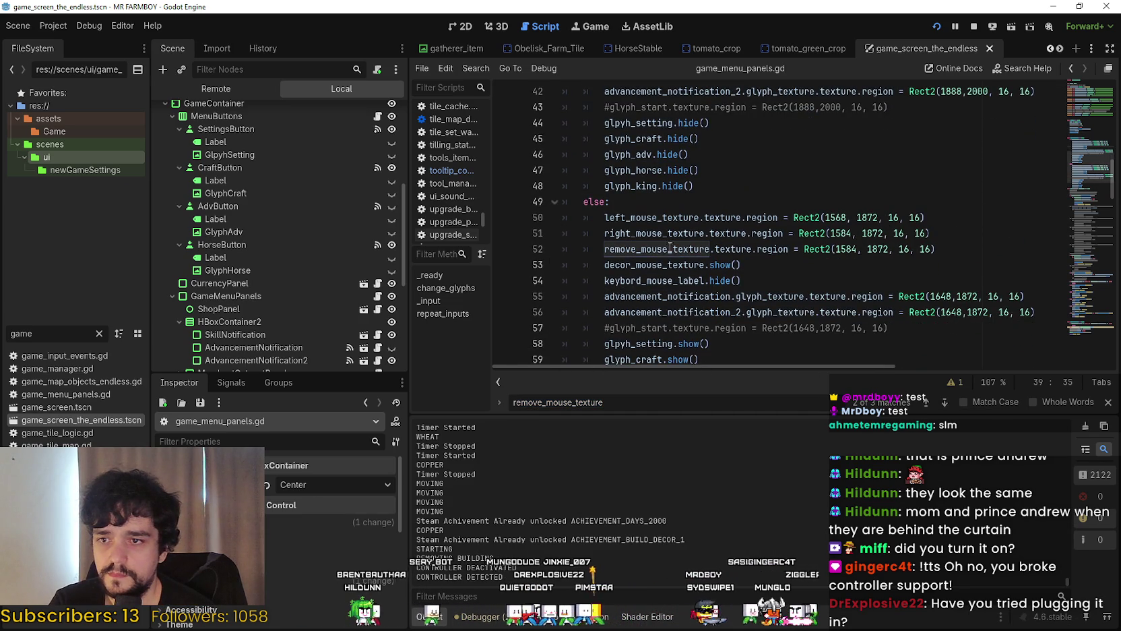
Examine the glyph variables on lines 52–54 and remove_mouse_texture's 1584 region value
double_click(690, 282)
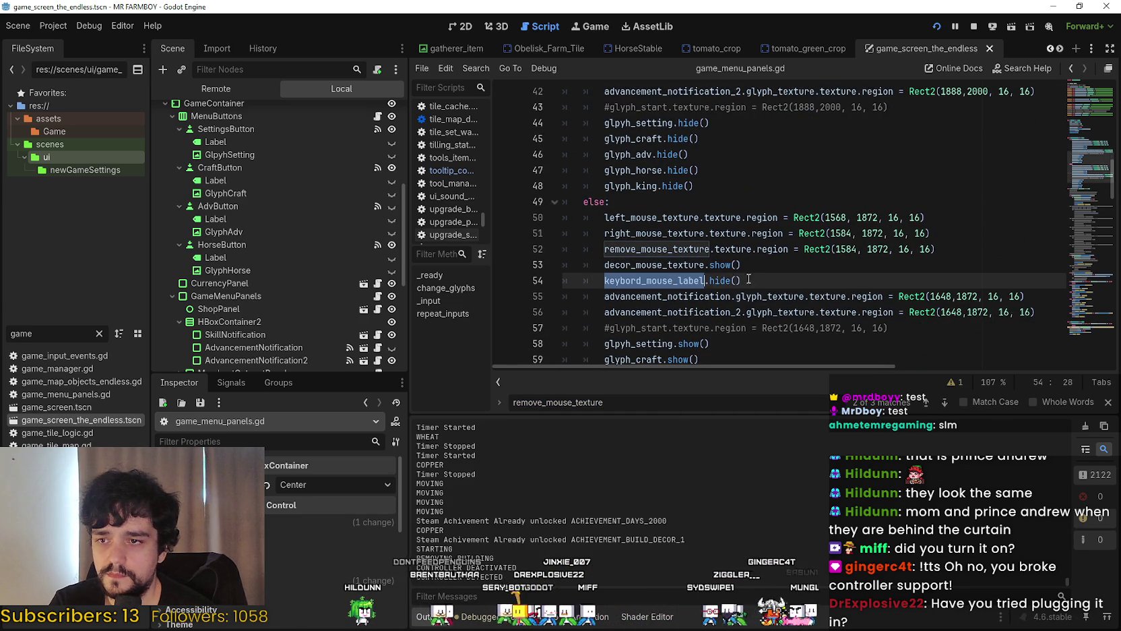
double_click(670, 251)
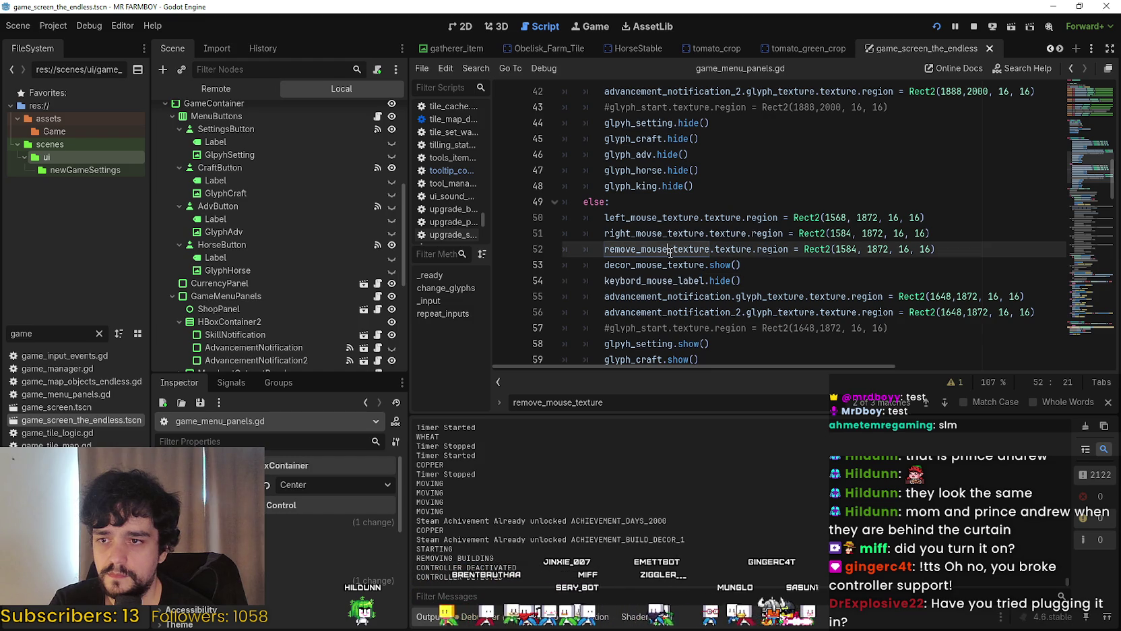
double_click(657, 266)
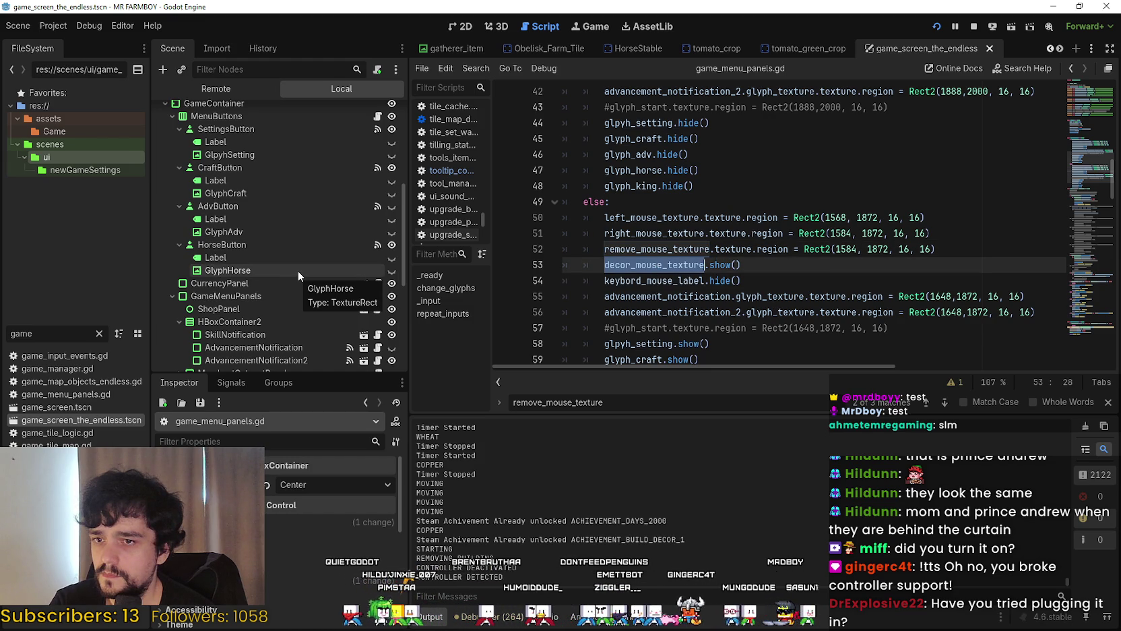
double_click(624, 250)
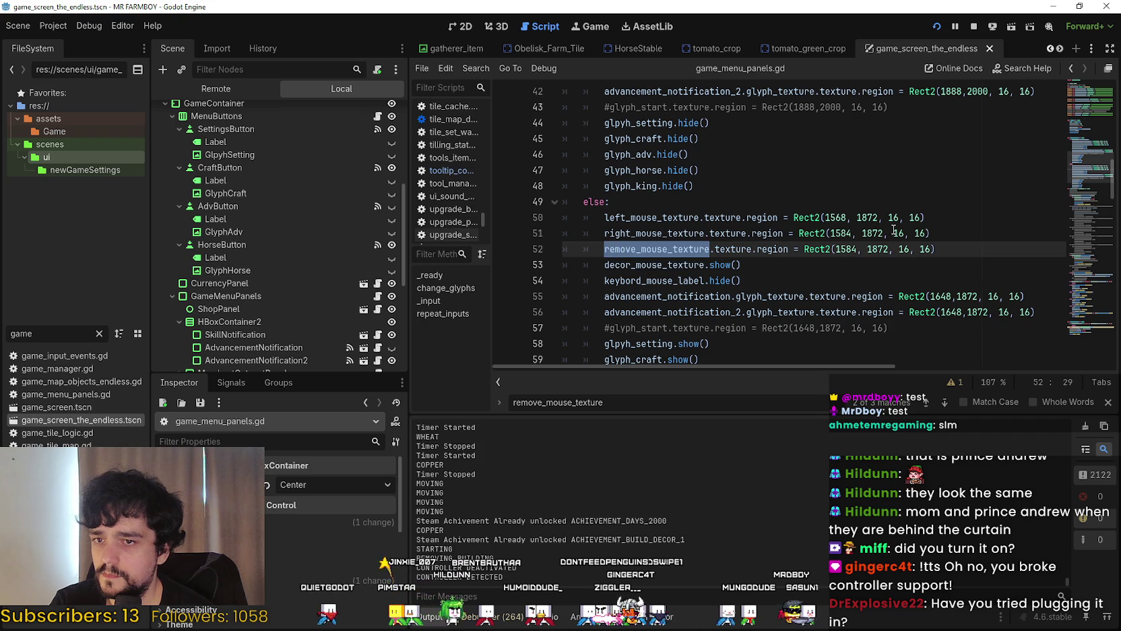
click(840, 249)
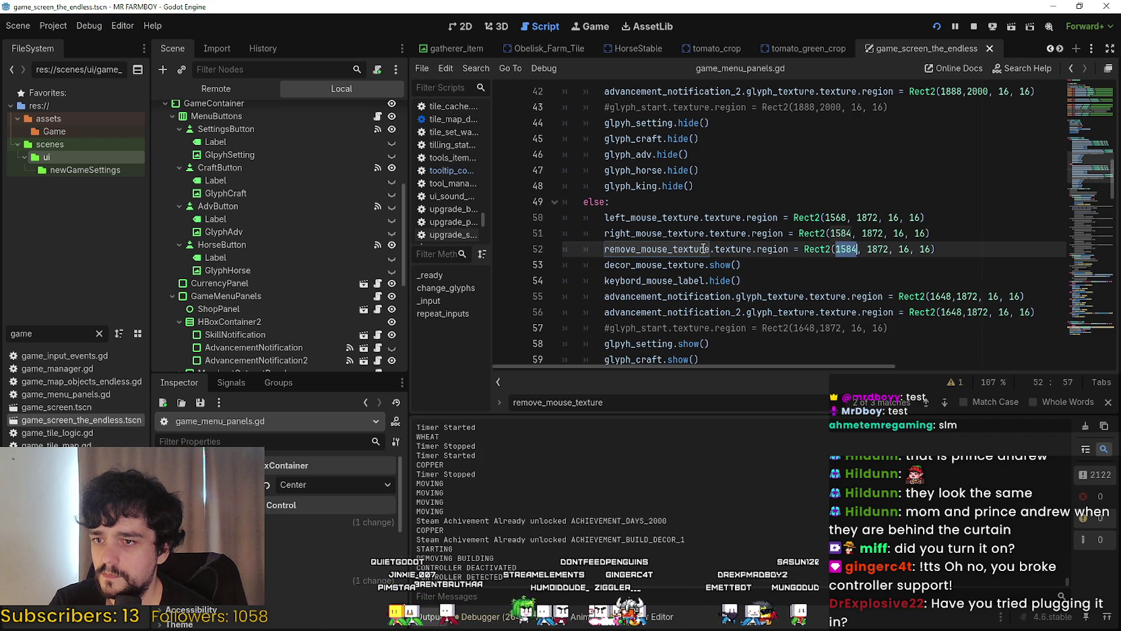
scroll(708, 244, down, 1)
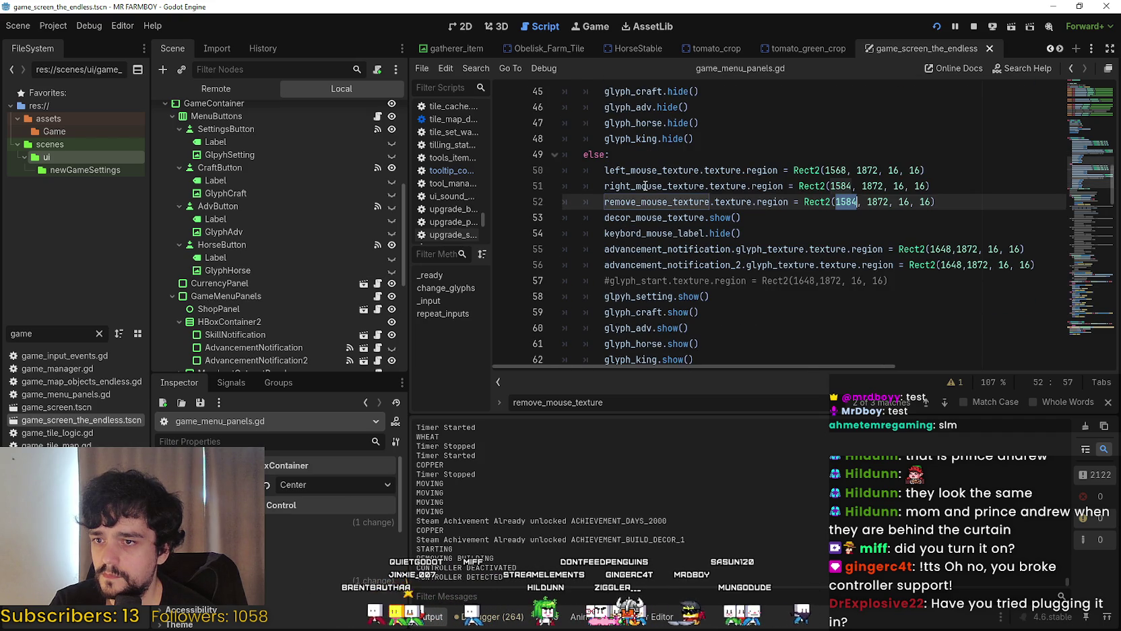
click(633, 218)
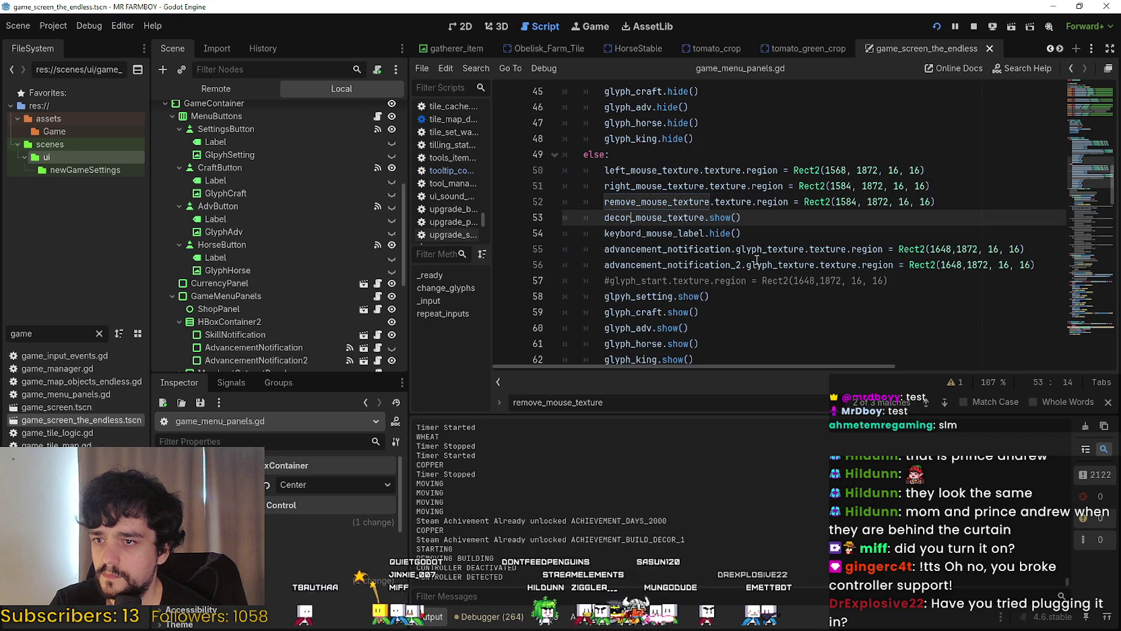
scroll(757, 259, down, 2)
scroll(758, 258, up, 3)
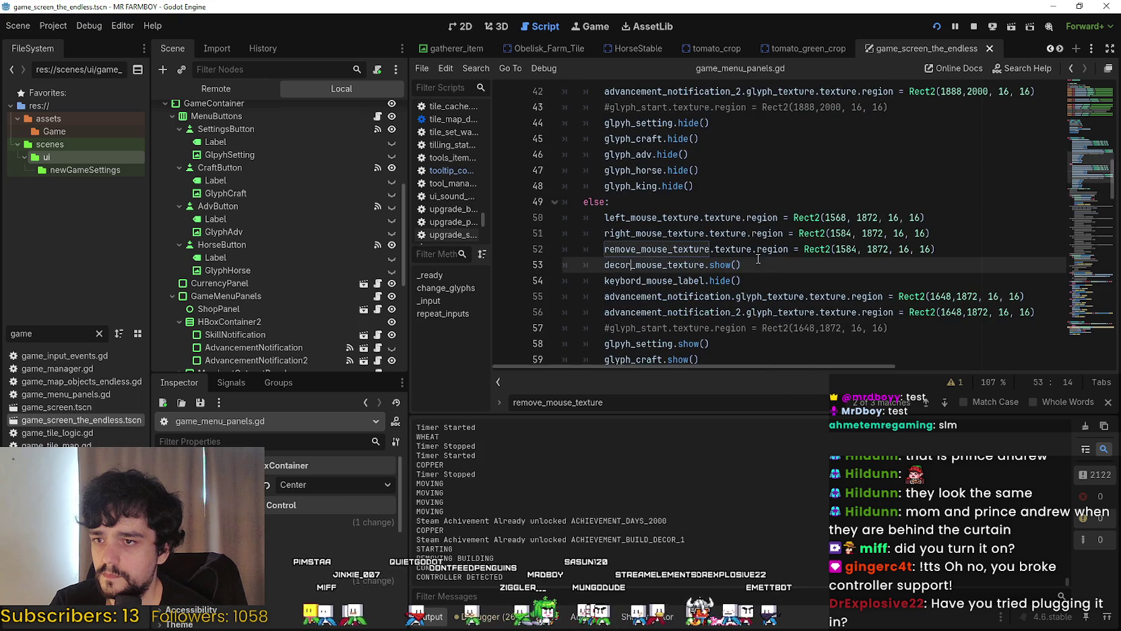
Search for decor_mouse_texture, checking its uses on lines 53, 9 and 39
drag(1077, 118, 1081, 107)
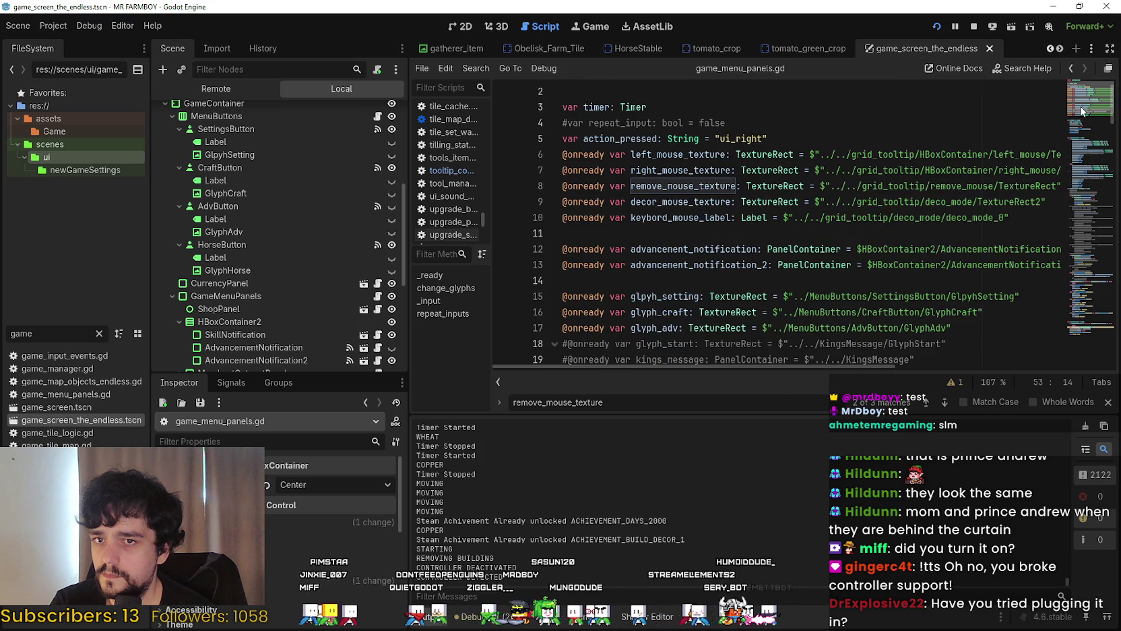
double_click(704, 202)
key(ctrl+f)
click(945, 403)
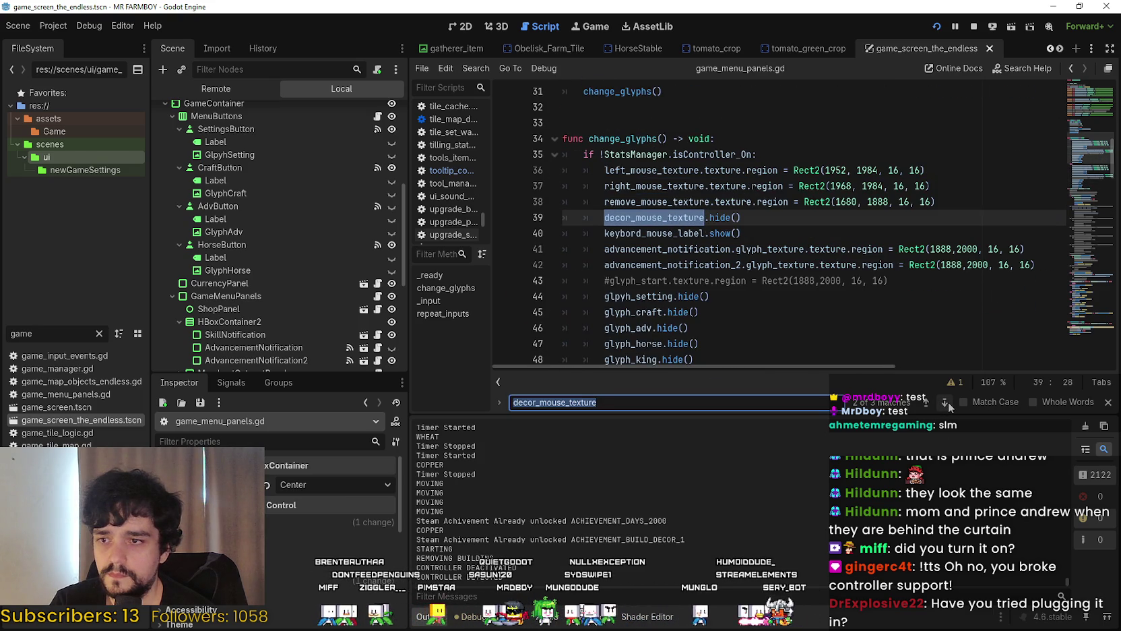
click(944, 403)
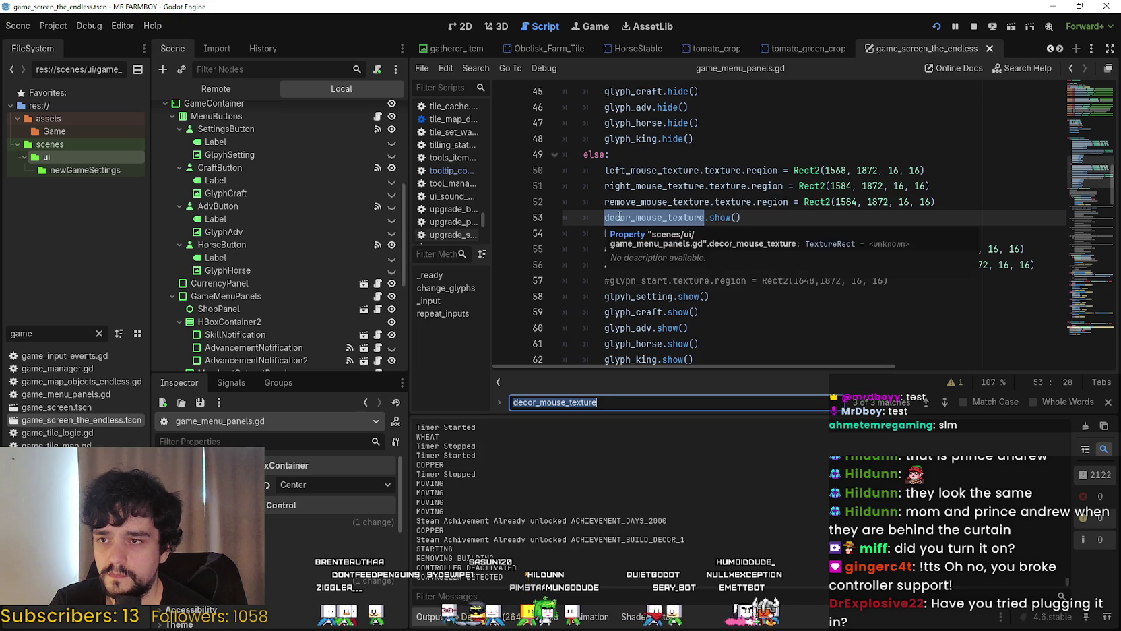
scroll(602, 229, up, 1)
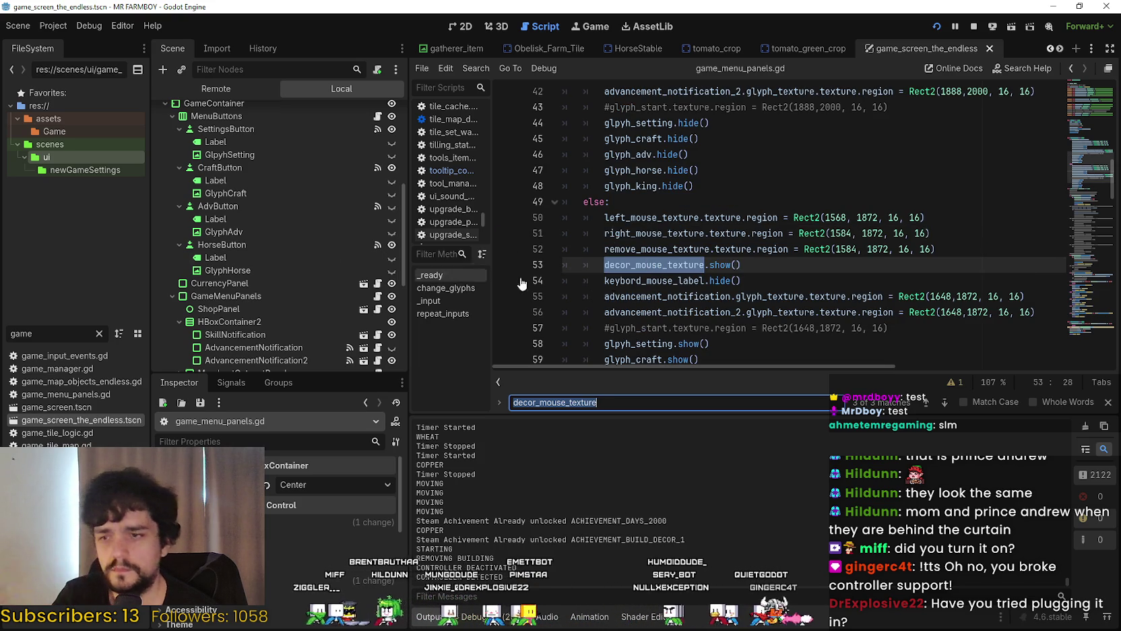
click(944, 405)
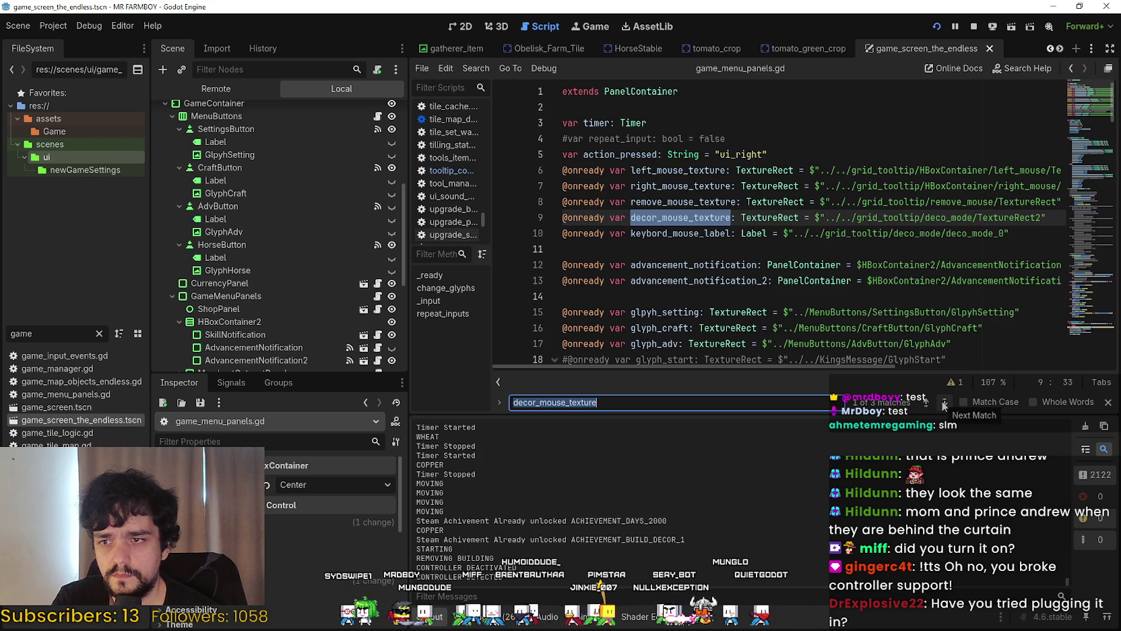
click(945, 404)
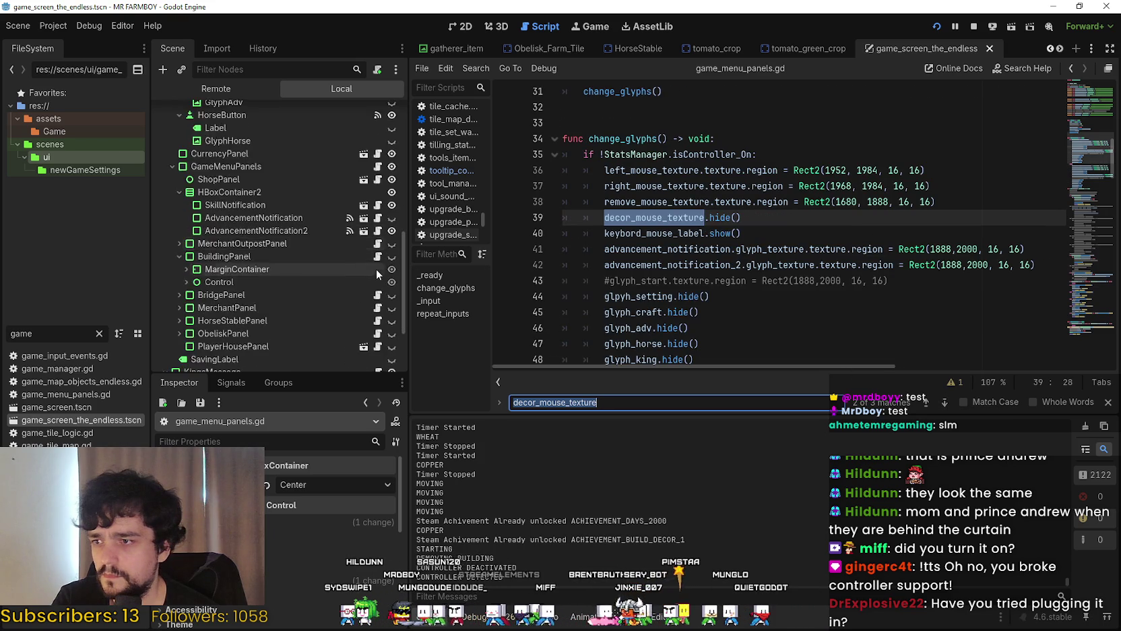
scroll(376, 269, down, 2)
scroll(376, 272, down, 4)
scroll(372, 270, up, 6)
scroll(263, 311, up, 5)
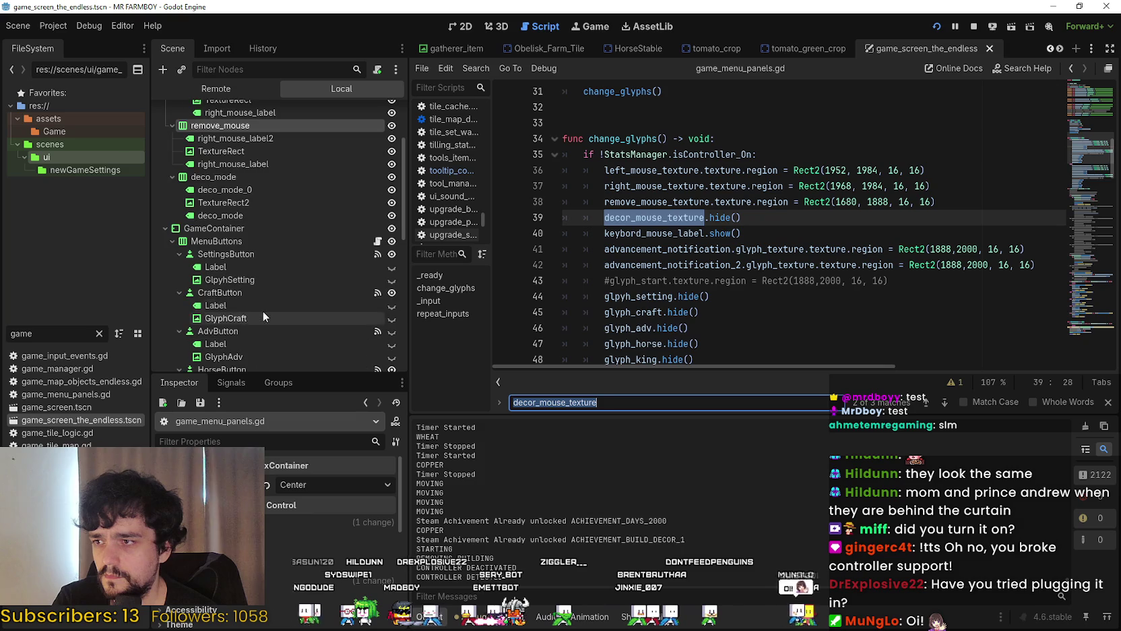
Inspect the deco_mode_0, TextureRect2 and deco_mode nodes in the Scene dock
click(267, 192)
click(259, 201)
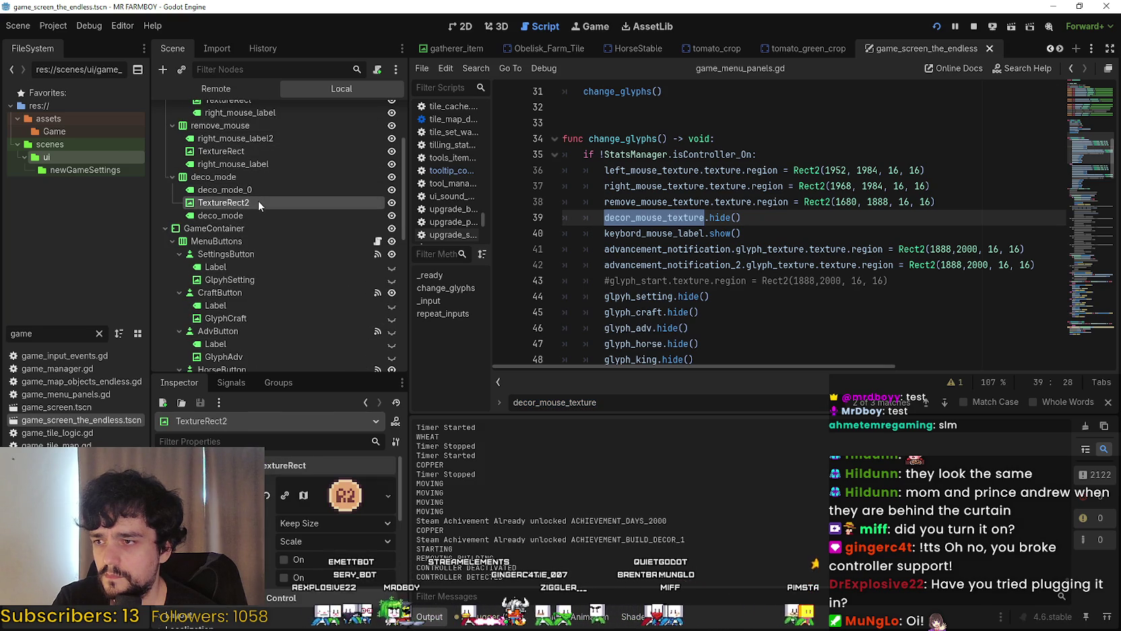
click(259, 207)
click(255, 216)
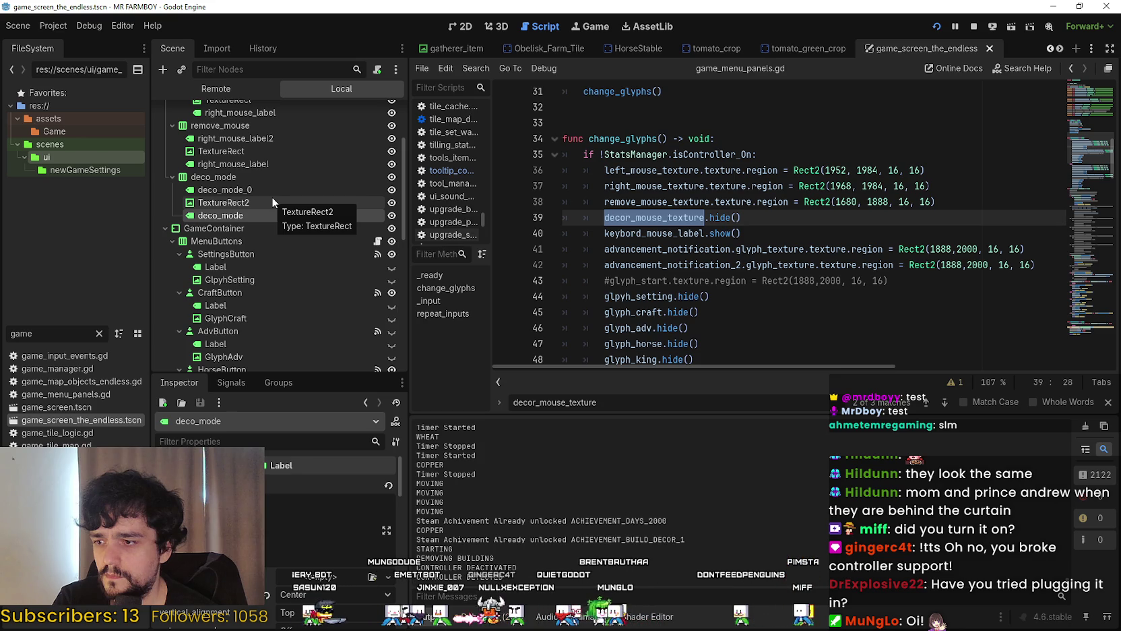
click(272, 200)
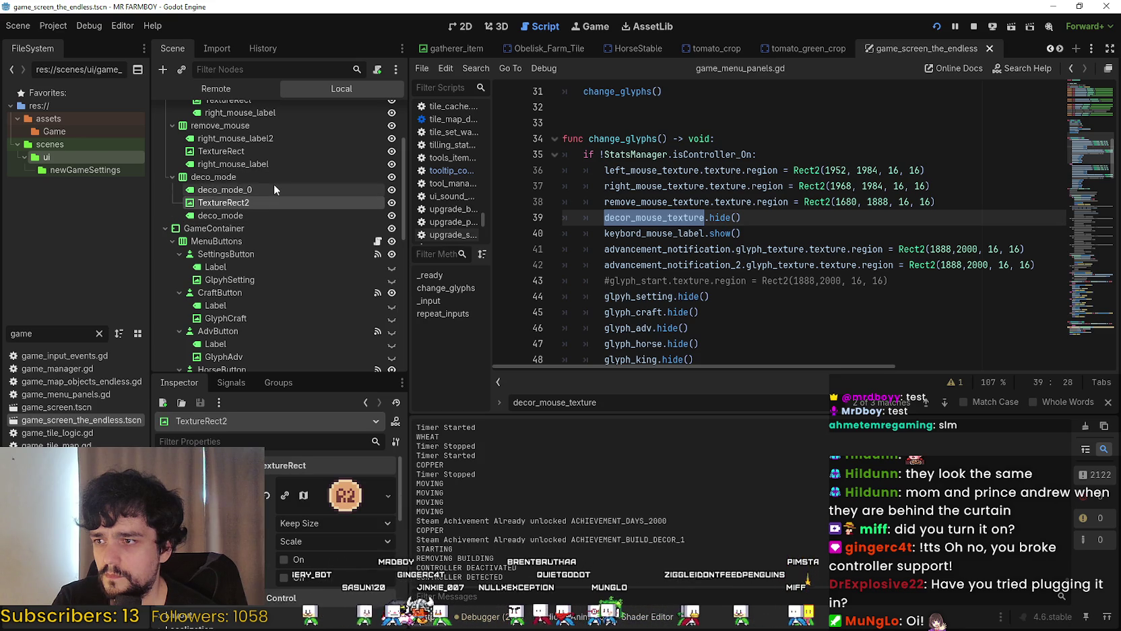
click(274, 185)
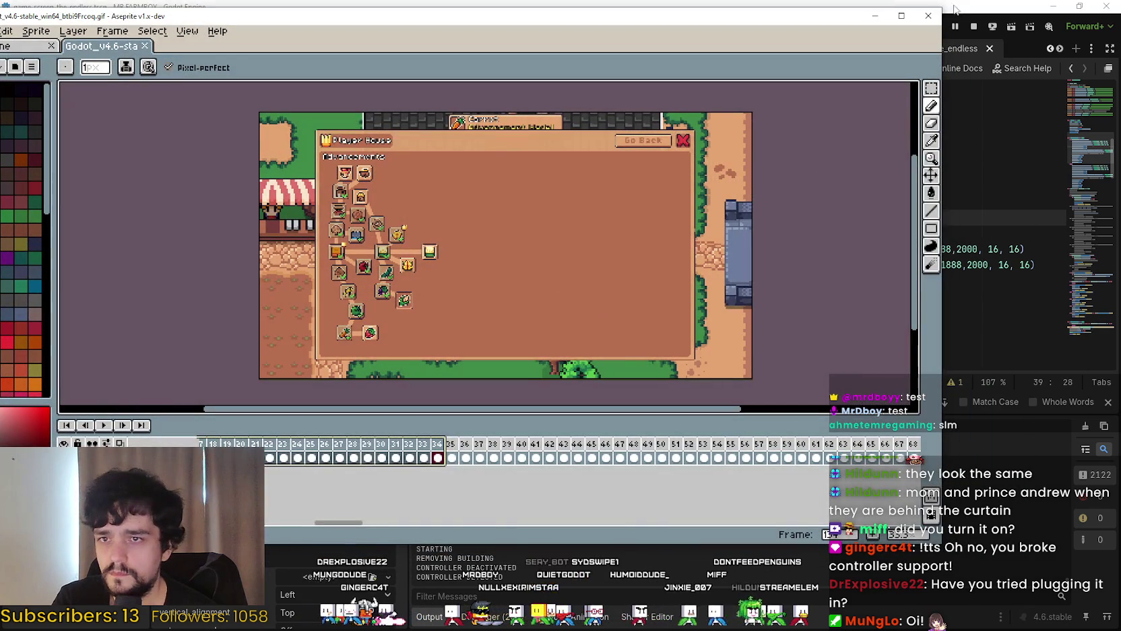
Close the gameplay GIF and open Player.png from Aseprite's recent files
click(928, 15)
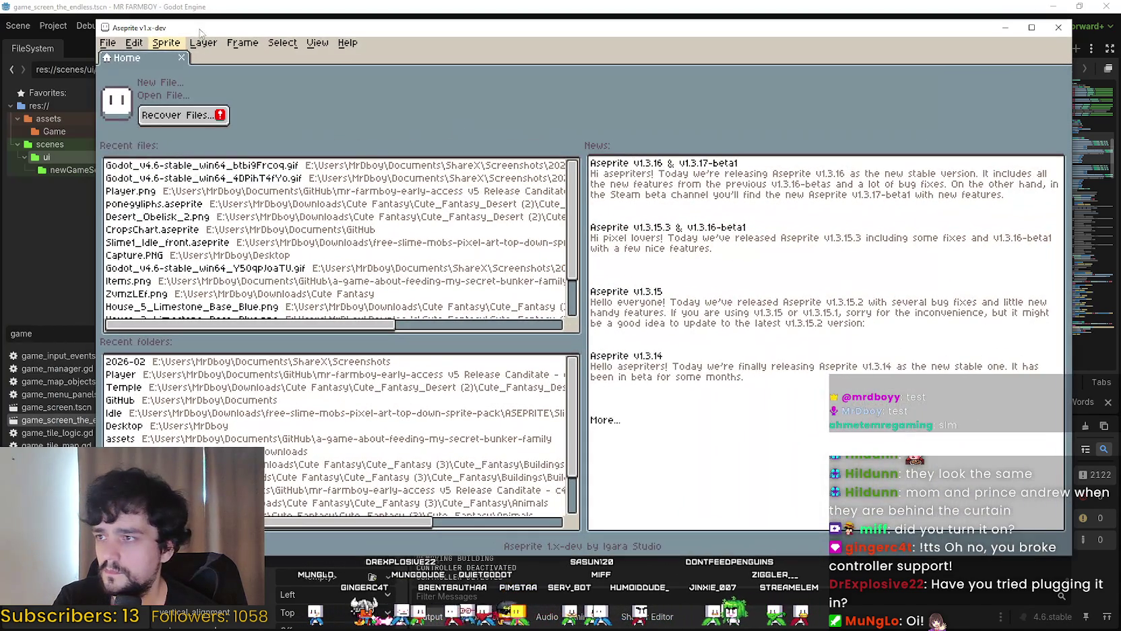
click(108, 43)
mouse_move(177, 86)
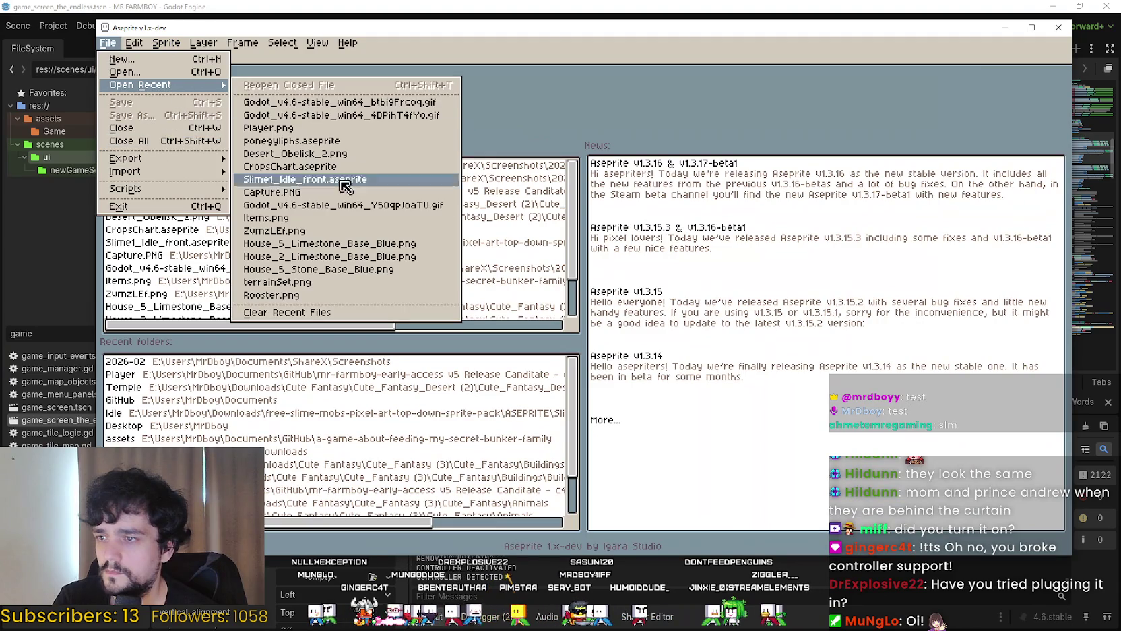
click(283, 128)
Zoom and pan Player.png to the controller button glyphs with rectangular selection active, then return to Godot
scroll(560, 353, up, 5)
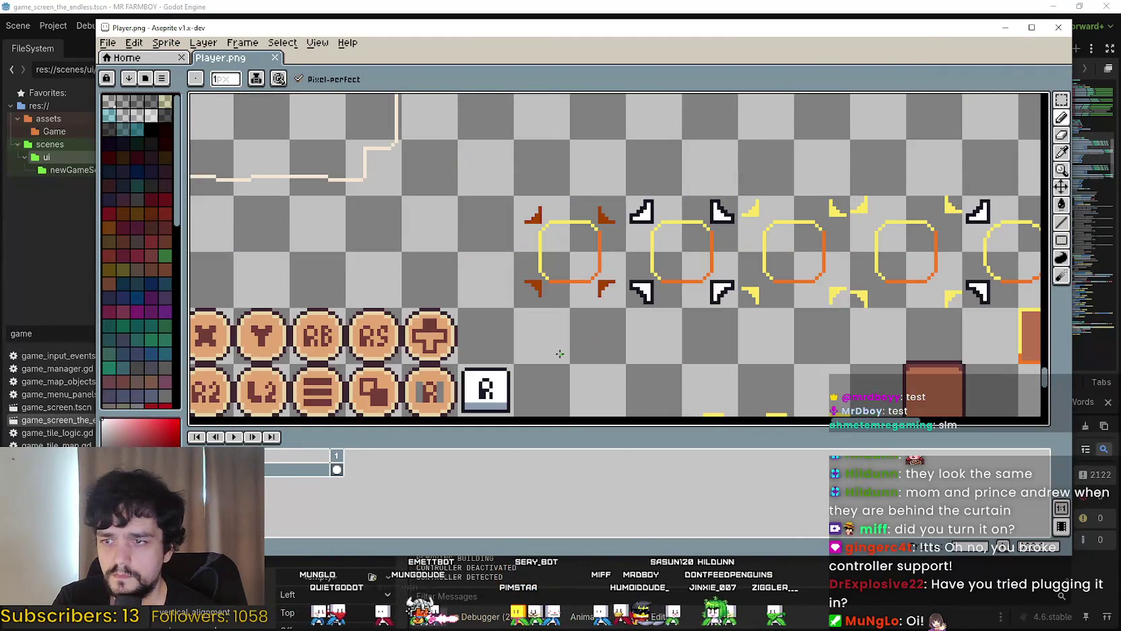
mouse_move(559, 353)
mouse_down()
mouse_move(635, 212)
mouse_move(865, 177)
mouse_move(778, 249)
mouse_up()
click(1064, 99)
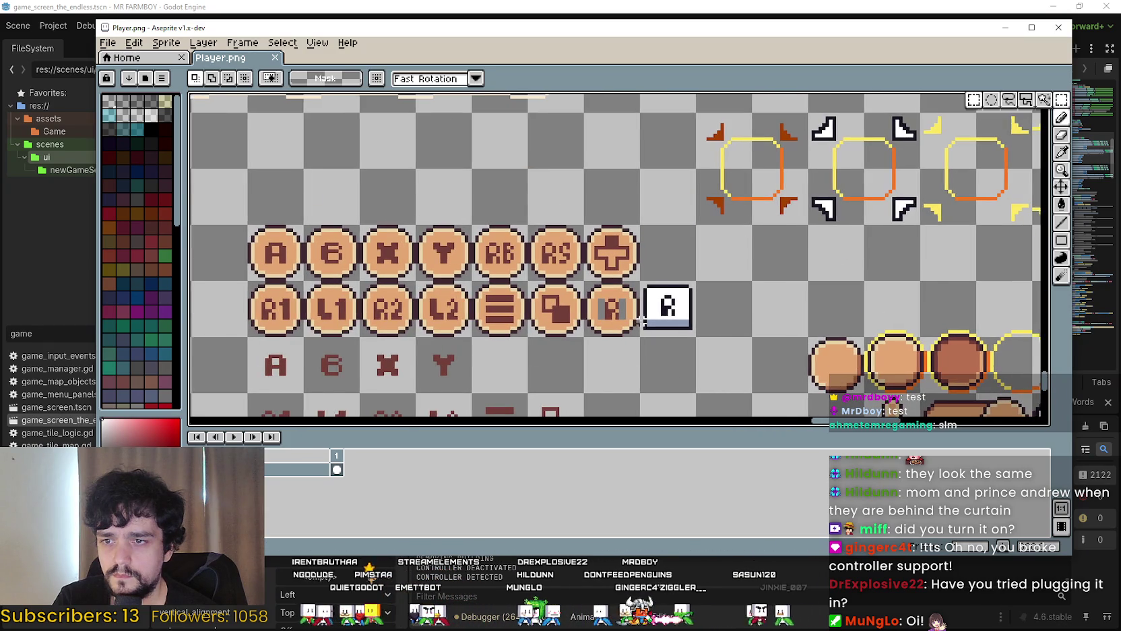
scroll(657, 324, up, 3)
scroll(709, 269, up, 2)
scroll(760, 263, down, 3)
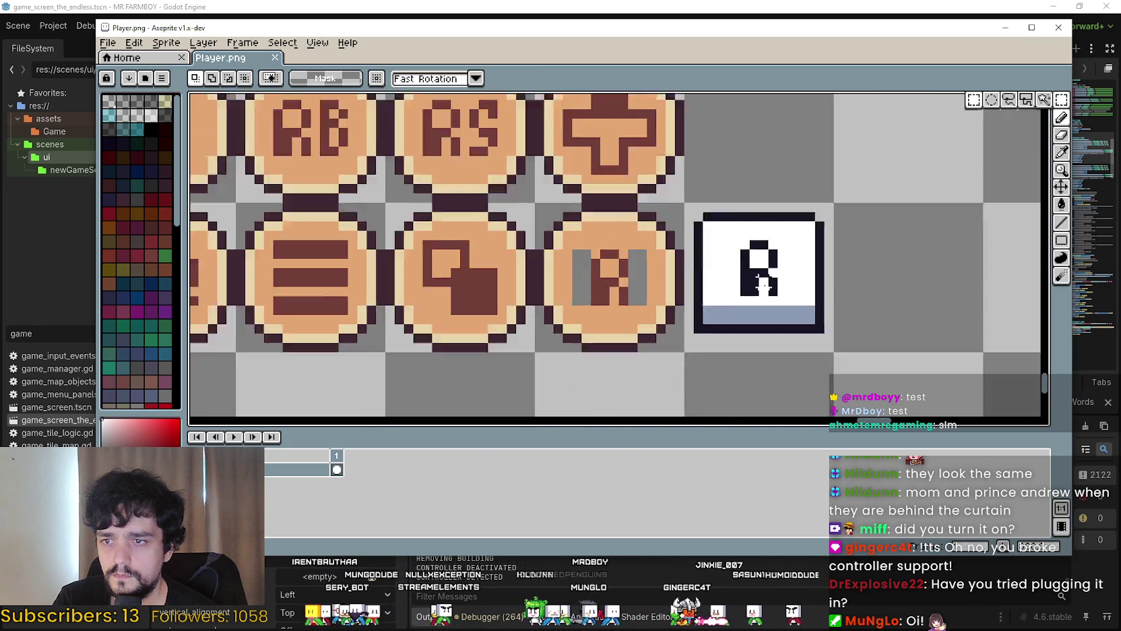
drag(800, 231, 766, 275)
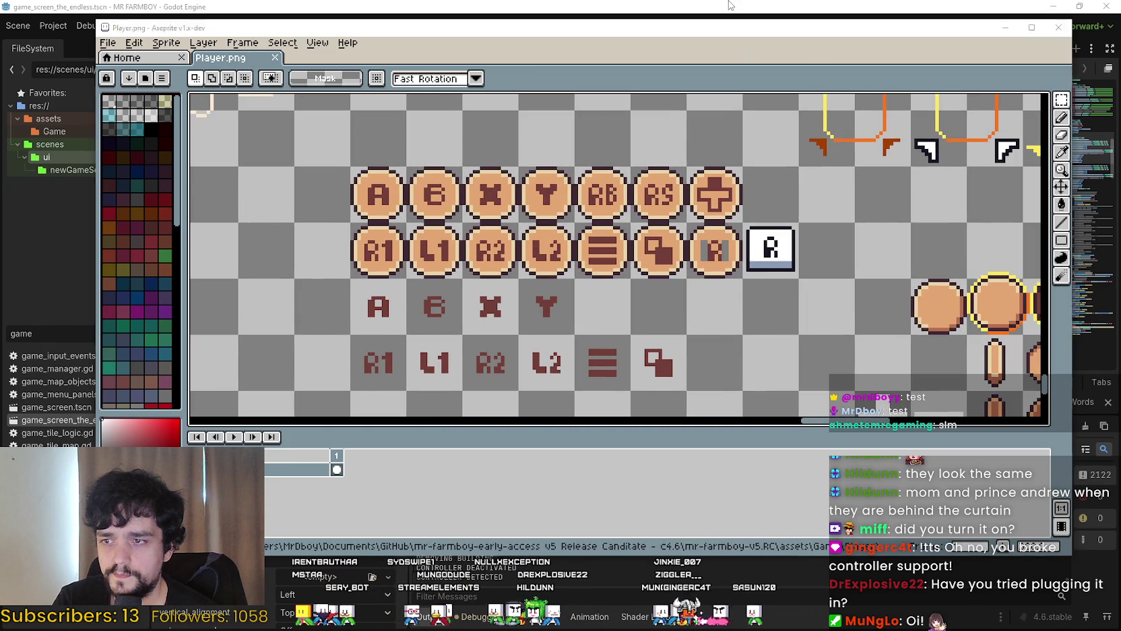
click(729, 6)
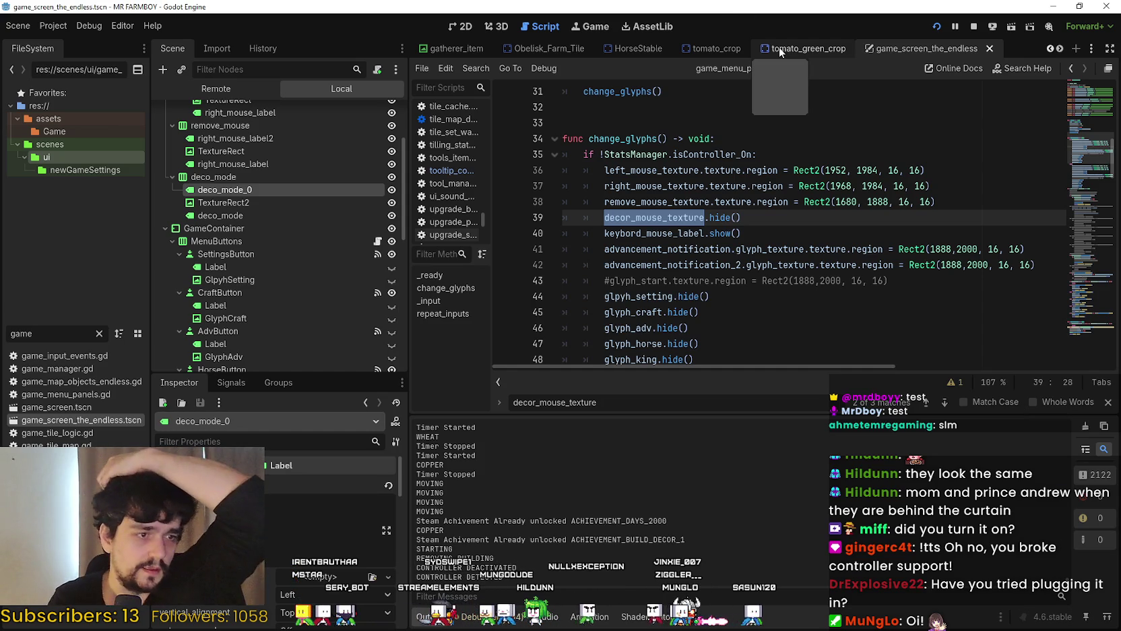
Dismiss the search and select remove_mouse_texture on line 38 of the script
click(775, 219)
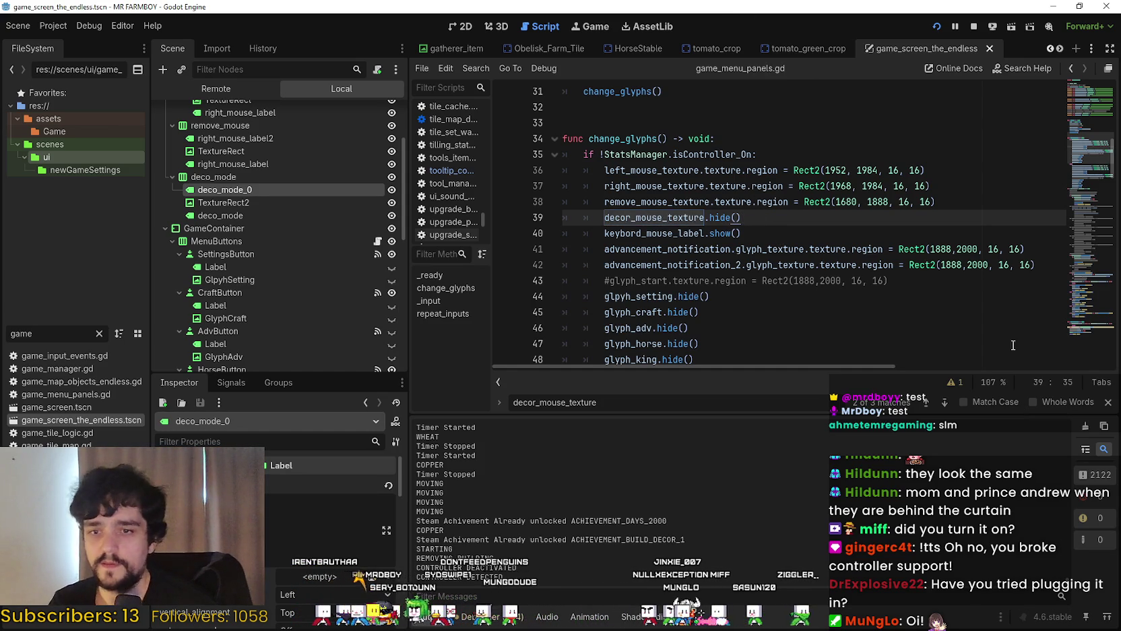
key(Escape)
click(780, 233)
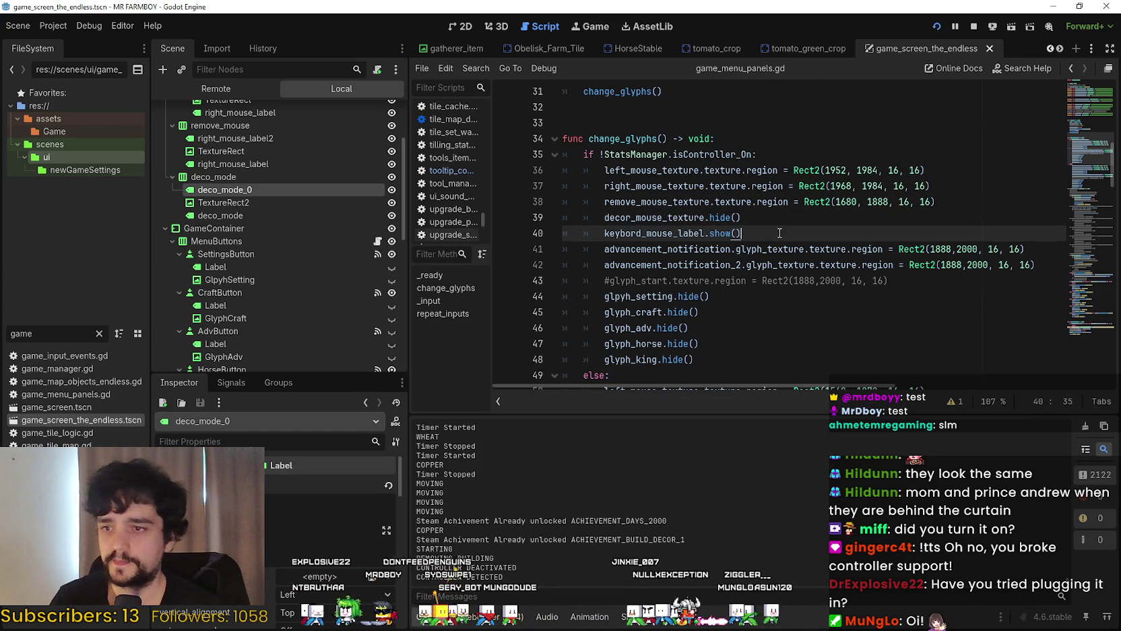
click(843, 201)
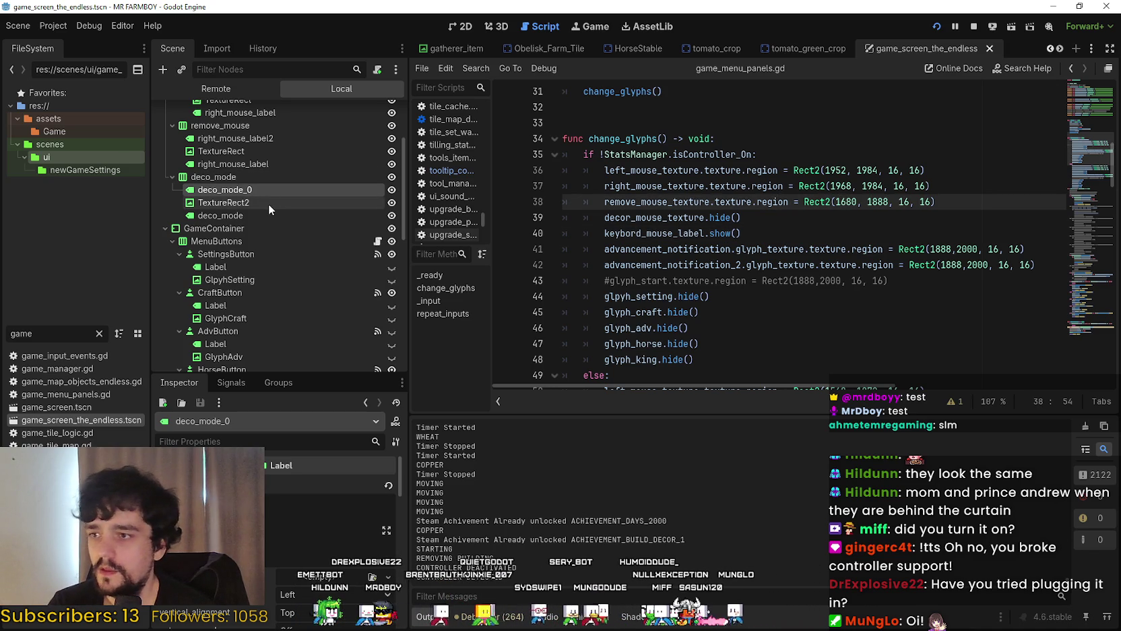
double_click(657, 202)
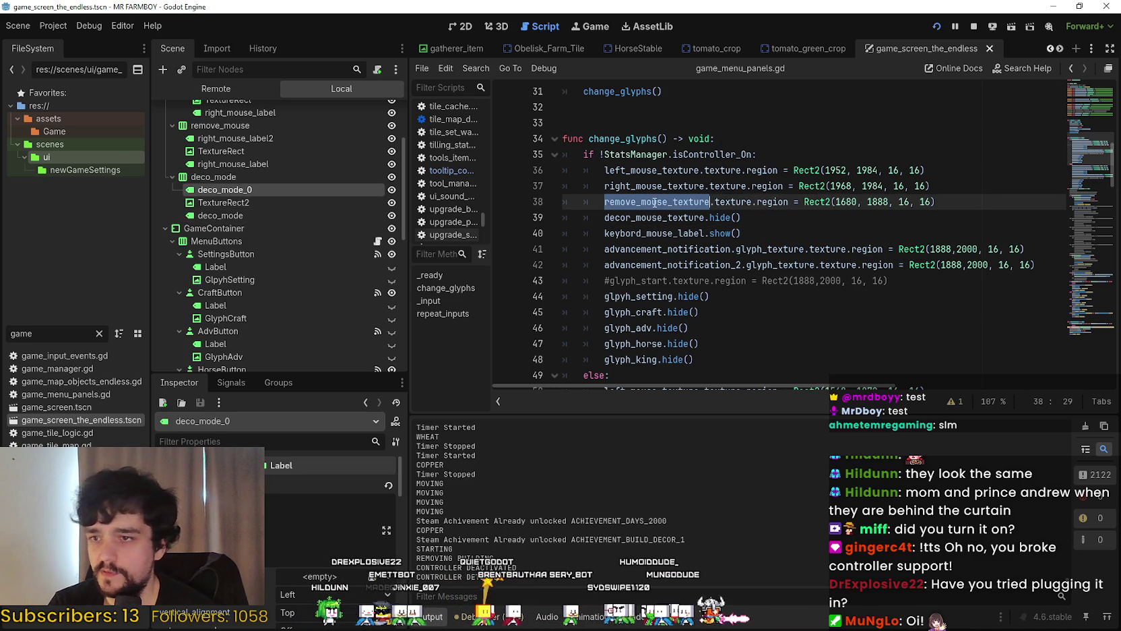
scroll(647, 216, up, 1)
scroll(322, 224, up, 2)
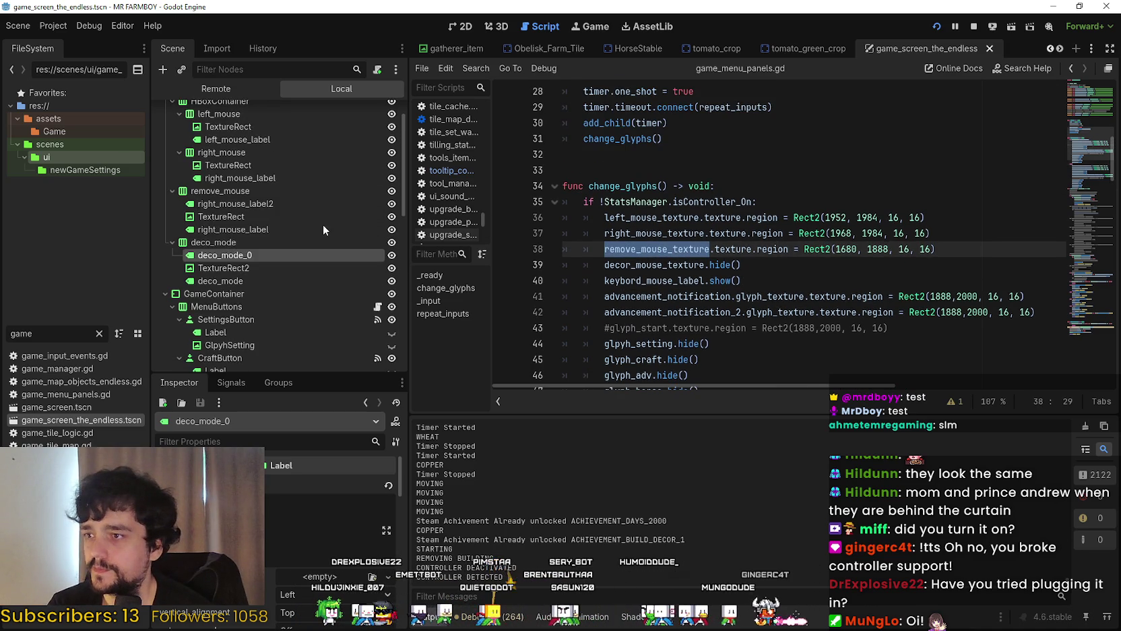
Check the remove_mouse TextureRect's AtlasTexture region (y 1888, 16 px high), then switch to Aseprite
click(285, 225)
click(283, 218)
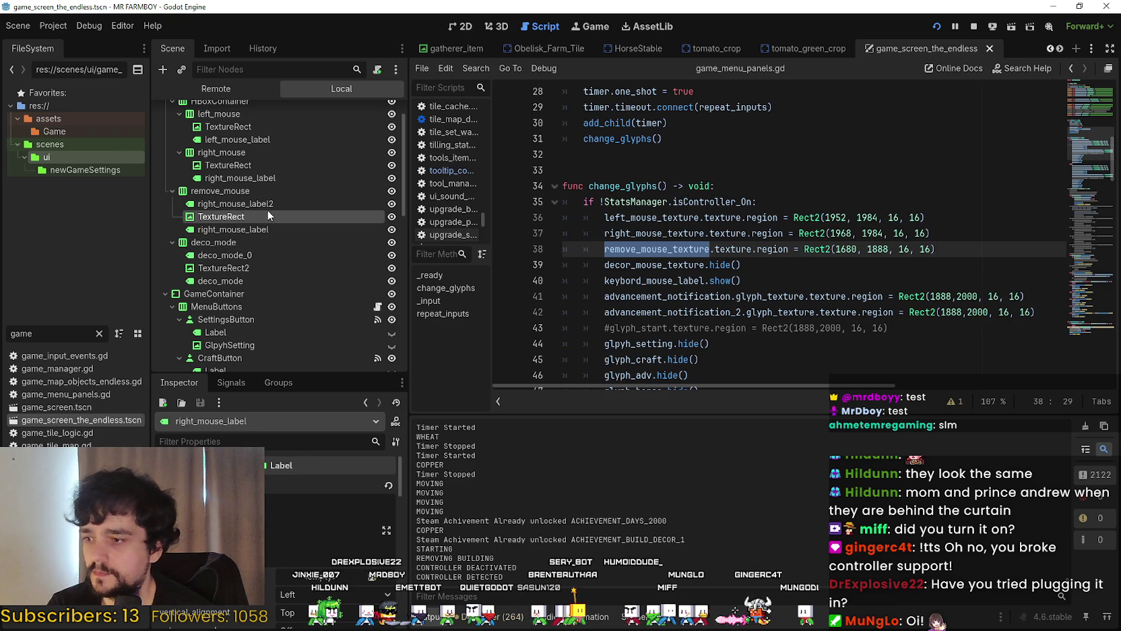
click(348, 496)
scroll(304, 540, down, 5)
scroll(316, 578, down, 2)
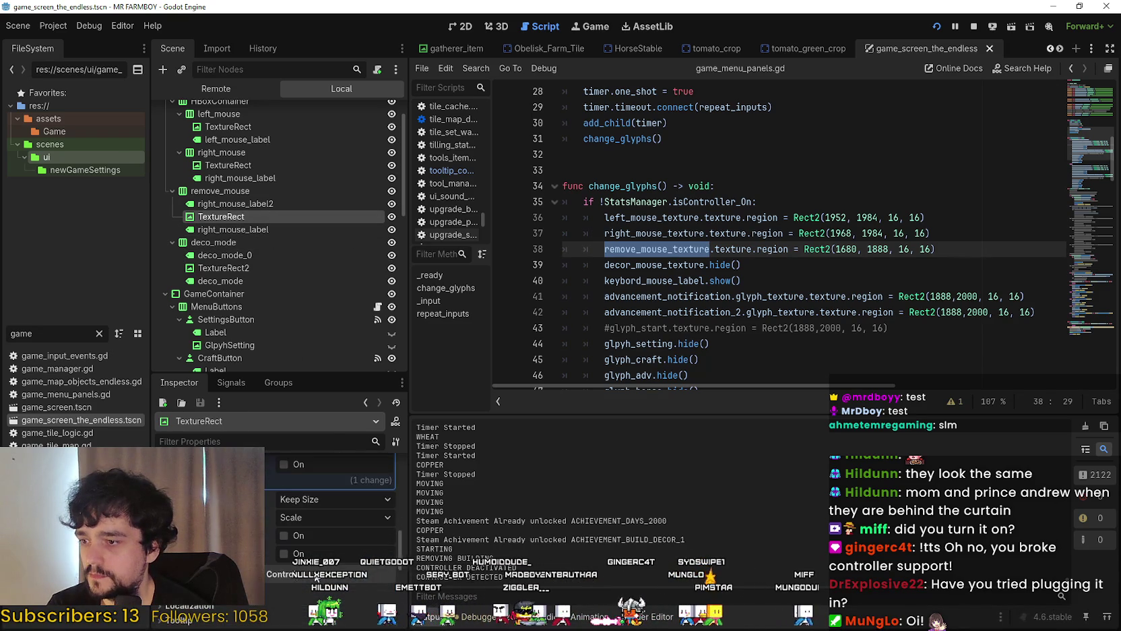
scroll(313, 572, down, 2)
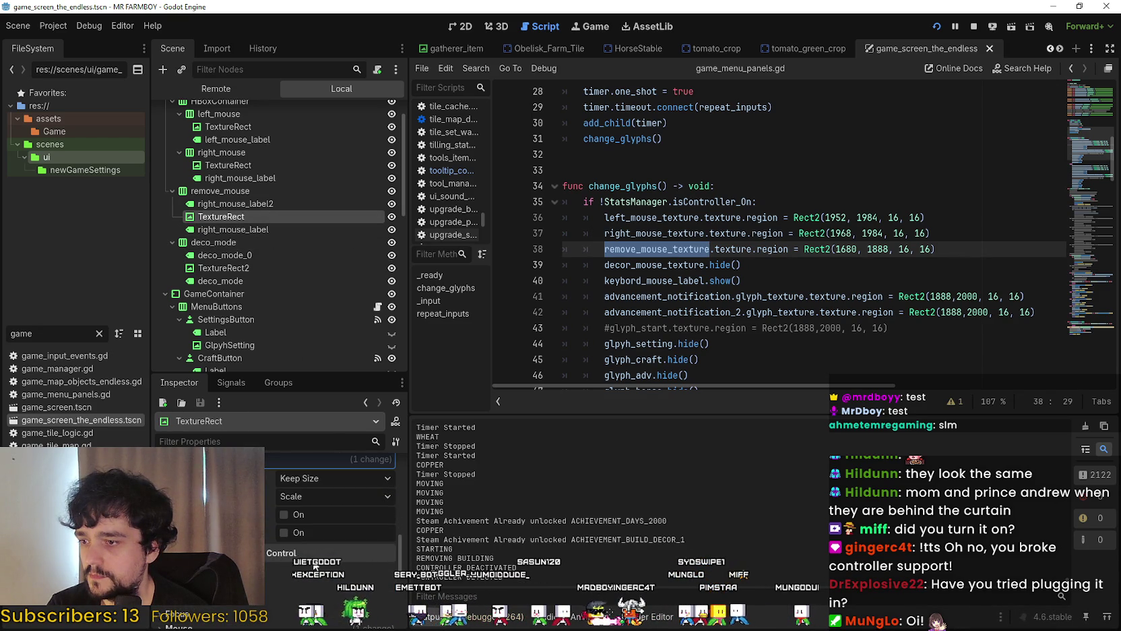
scroll(313, 566, up, 4)
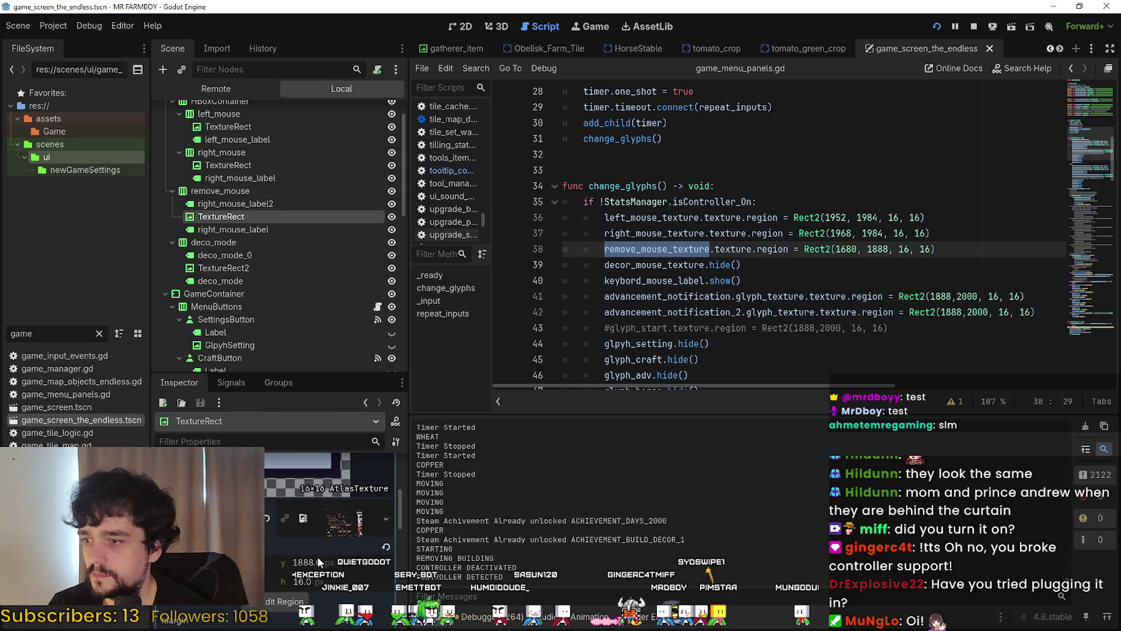
scroll(315, 557, up, 2)
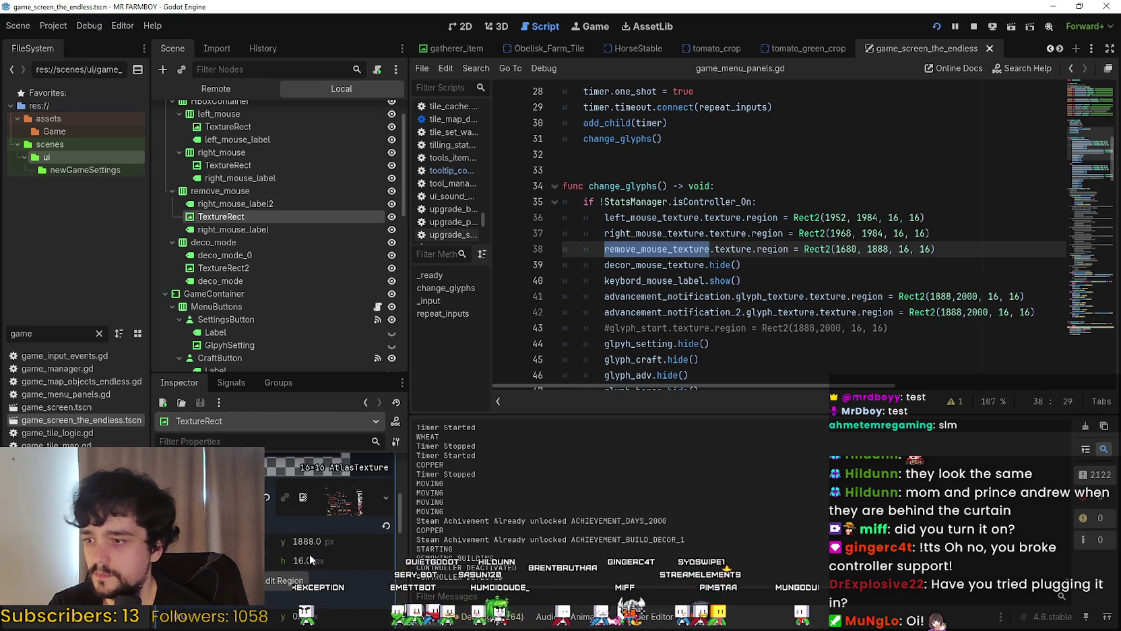
scroll(312, 553, up, 1)
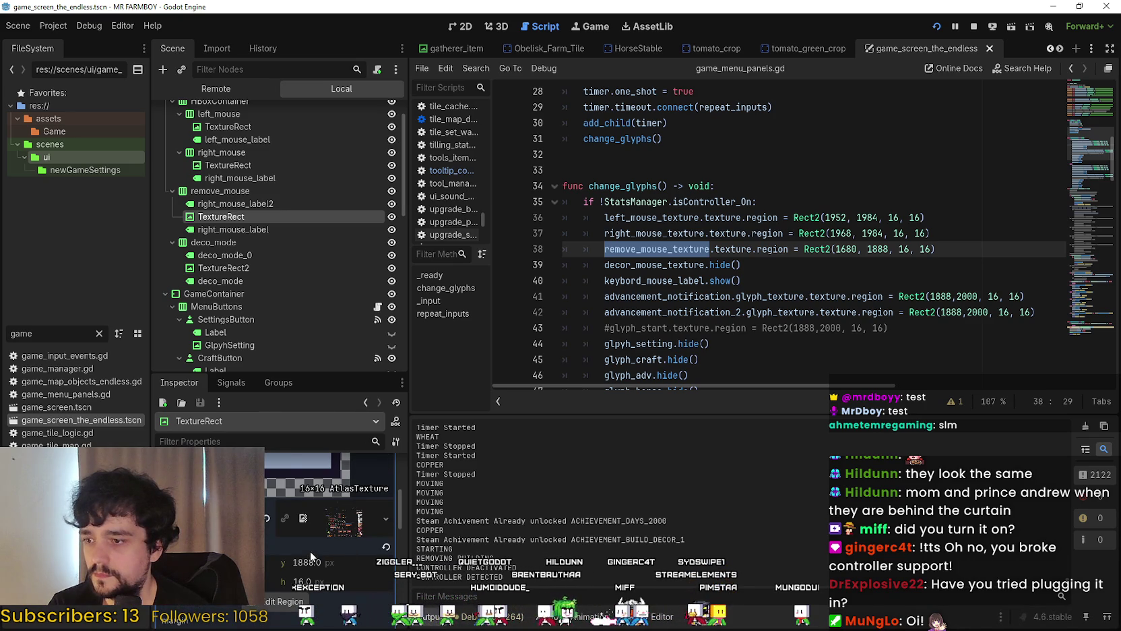
key(alt+Tab)
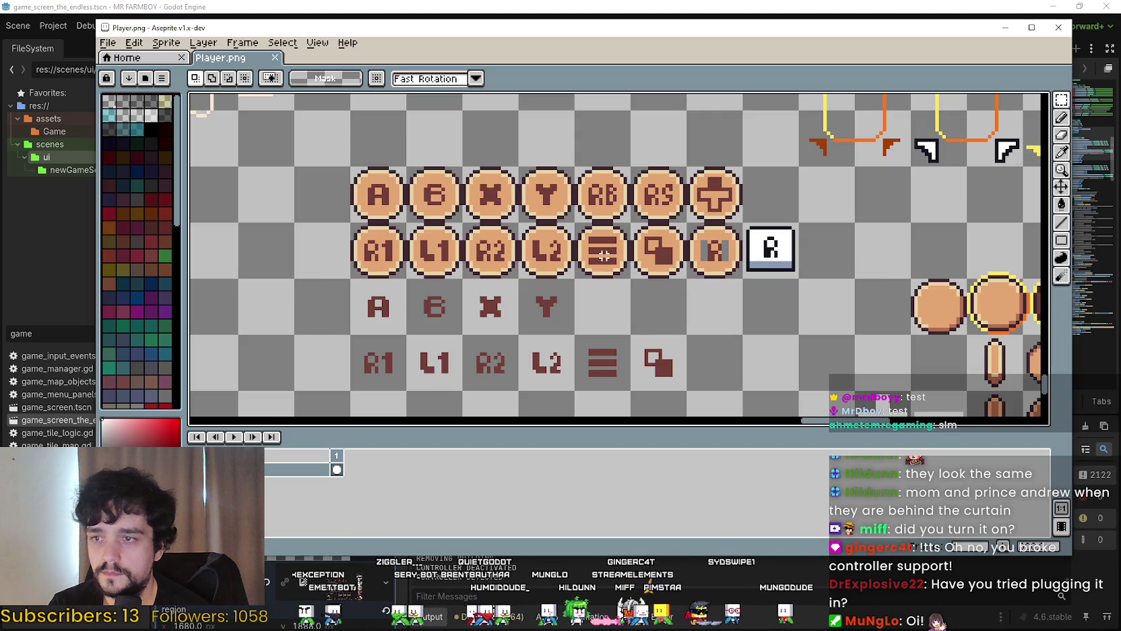
Mark the R2 sprite on Player.png to read its position, then inspect deco_mode_0 and TextureRect2 in Godot
click(504, 265)
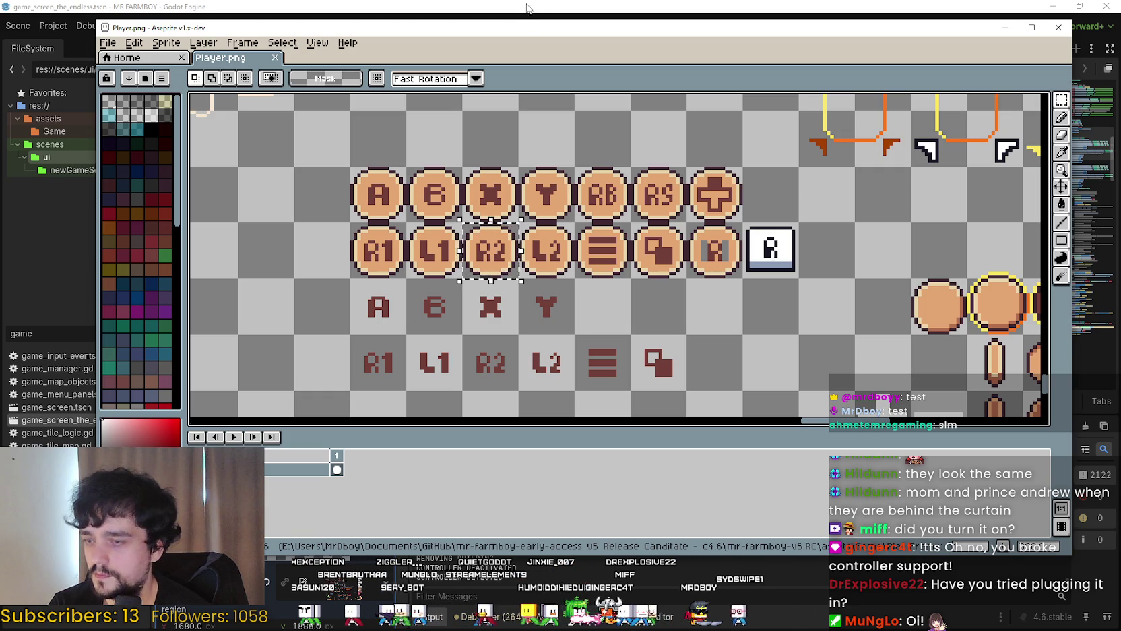
click(683, 6)
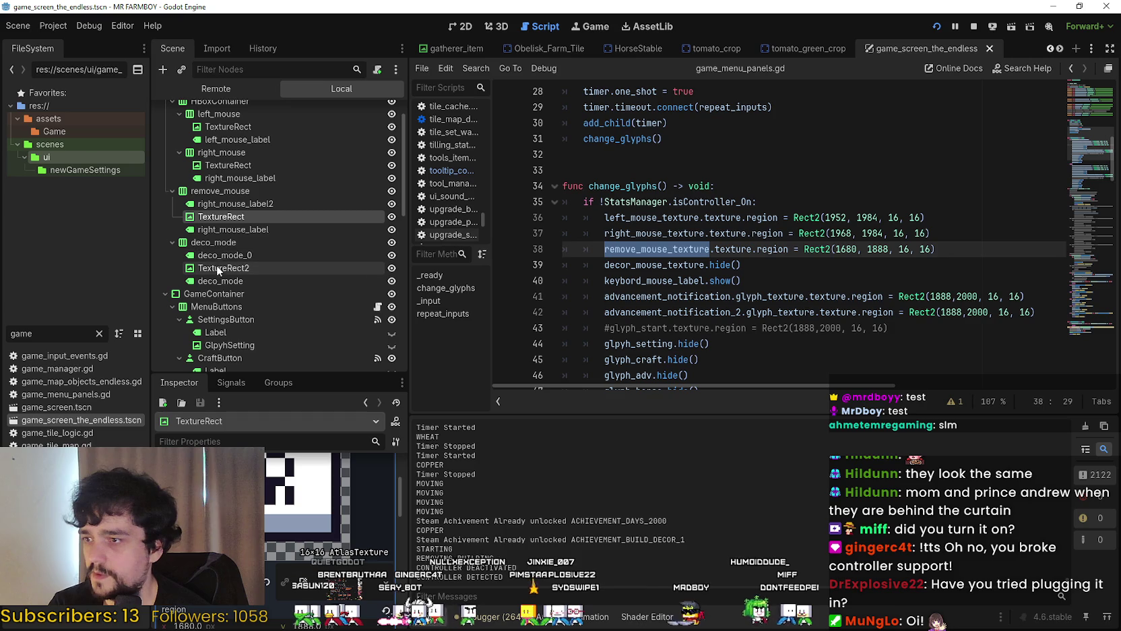
click(239, 255)
click(241, 268)
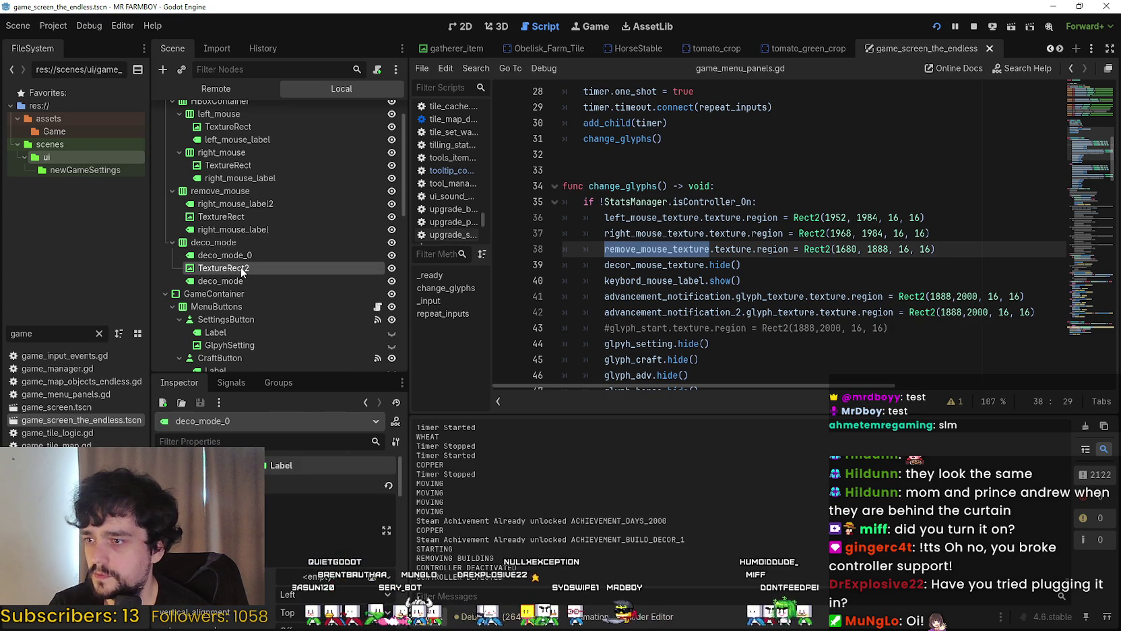
Read TextureRect2's atlas region (1600, 1888) and scroll to change_glyphs()'s else branch
click(348, 507)
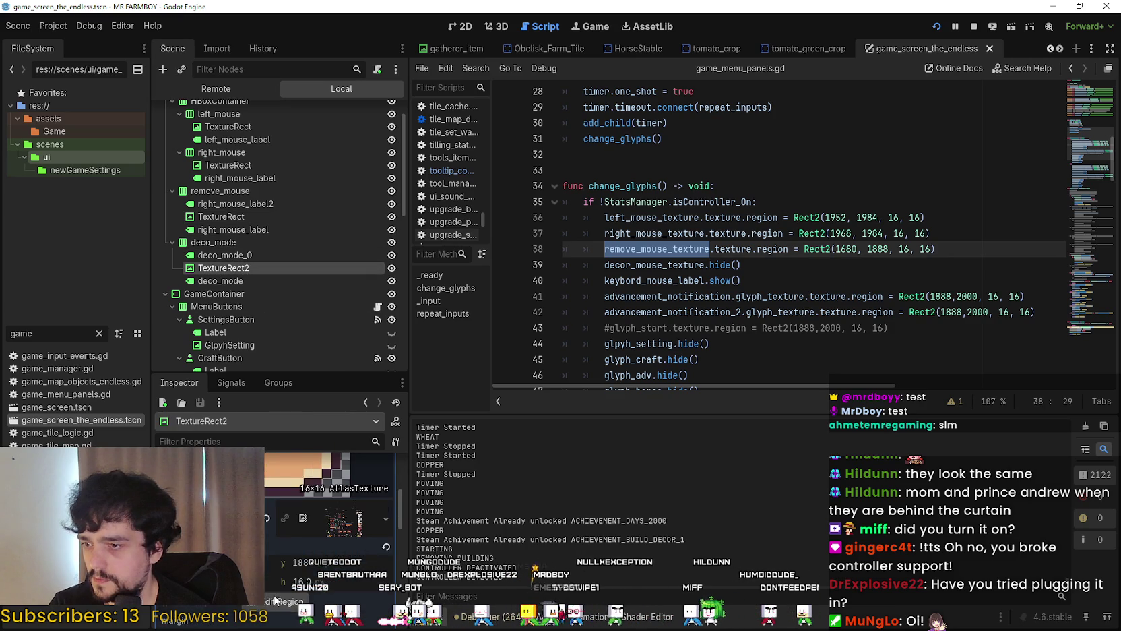
scroll(276, 596, down, 1)
text(1600,1888)
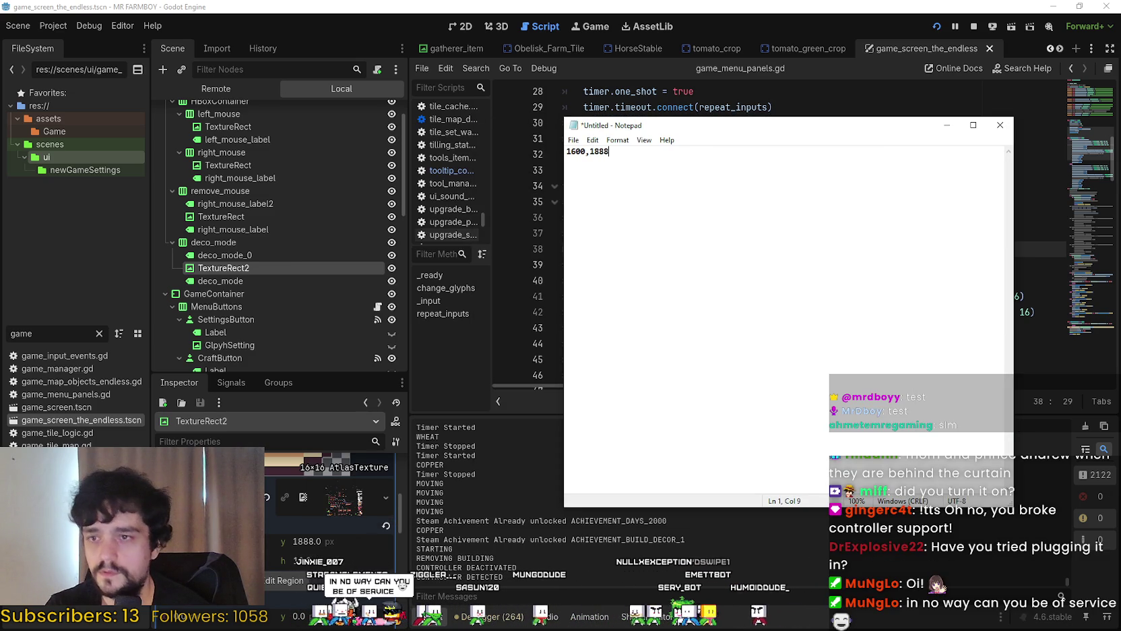
key(alt+Tab)
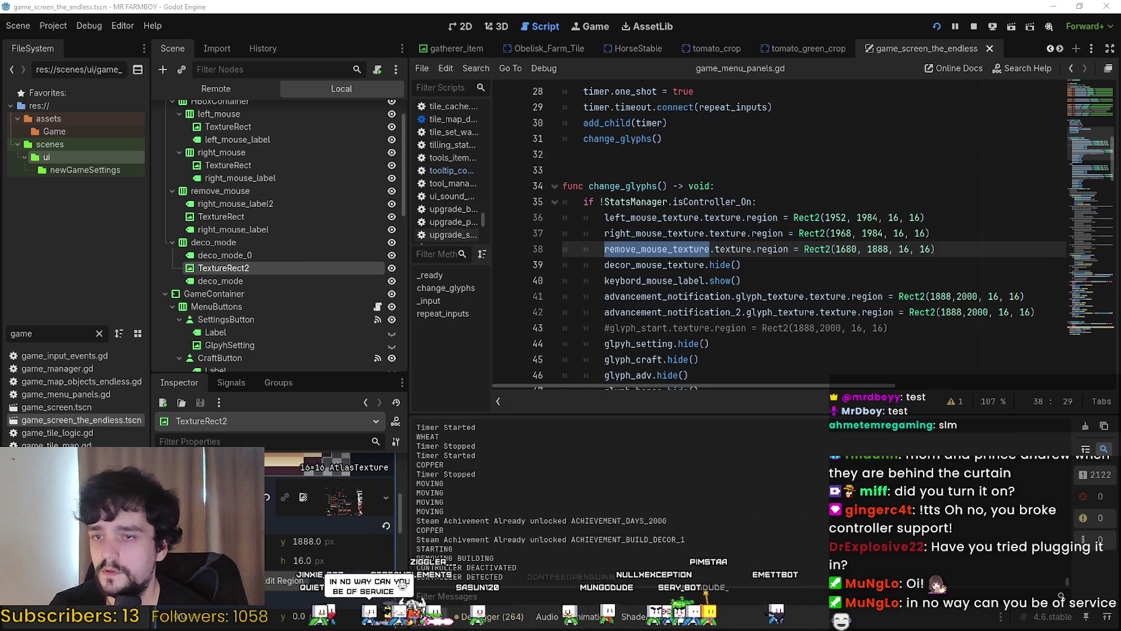
click(934, 250)
scroll(703, 311, down, 4)
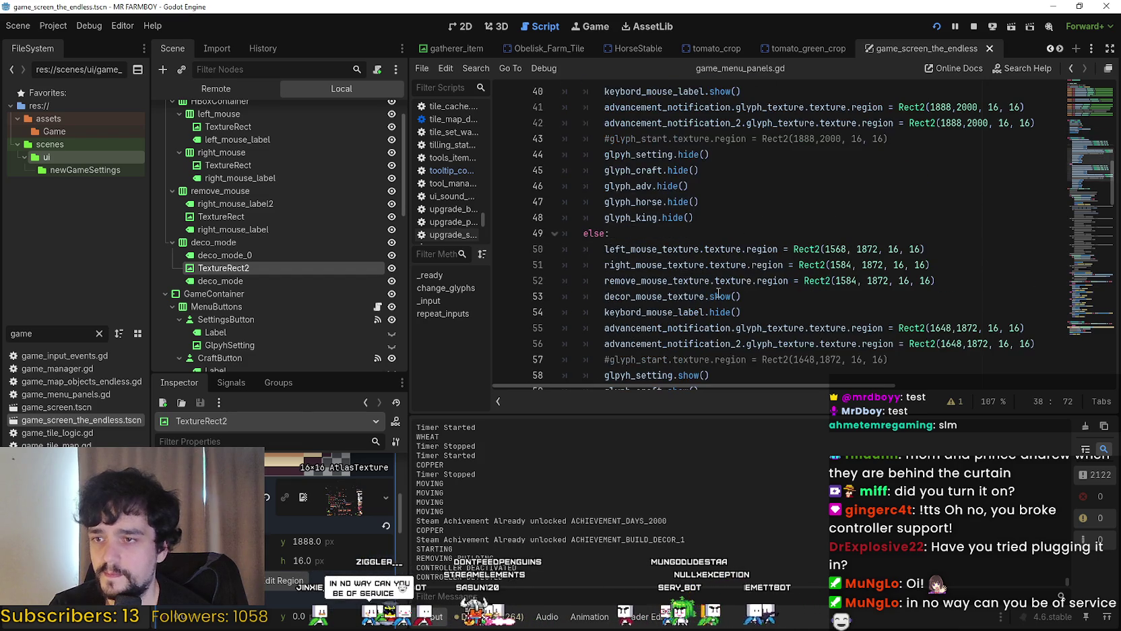
Change line 52's remove_mouse_texture region to Rect2(1600, 1888, 16, 16), save, and return to the game
click(848, 279)
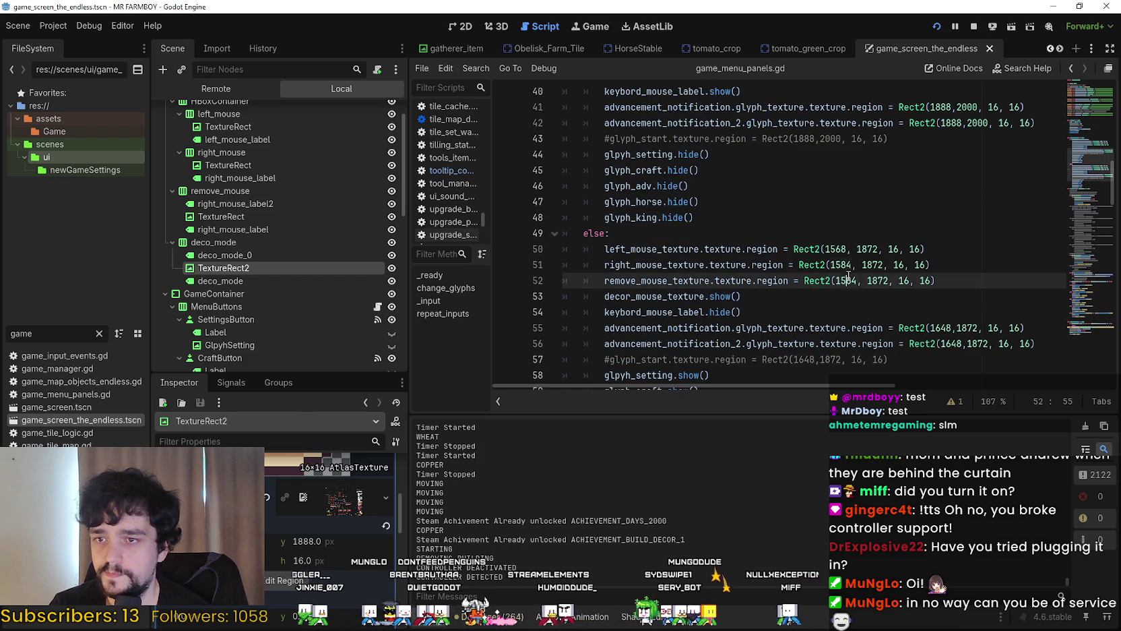
text(600)
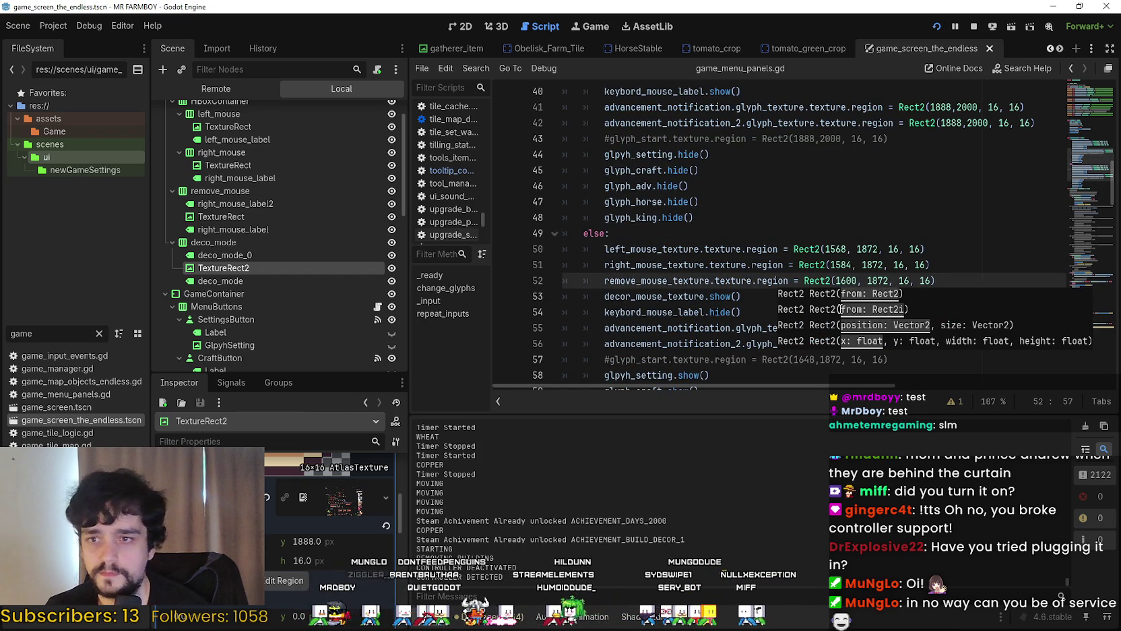
double_click(875, 280)
text(1)
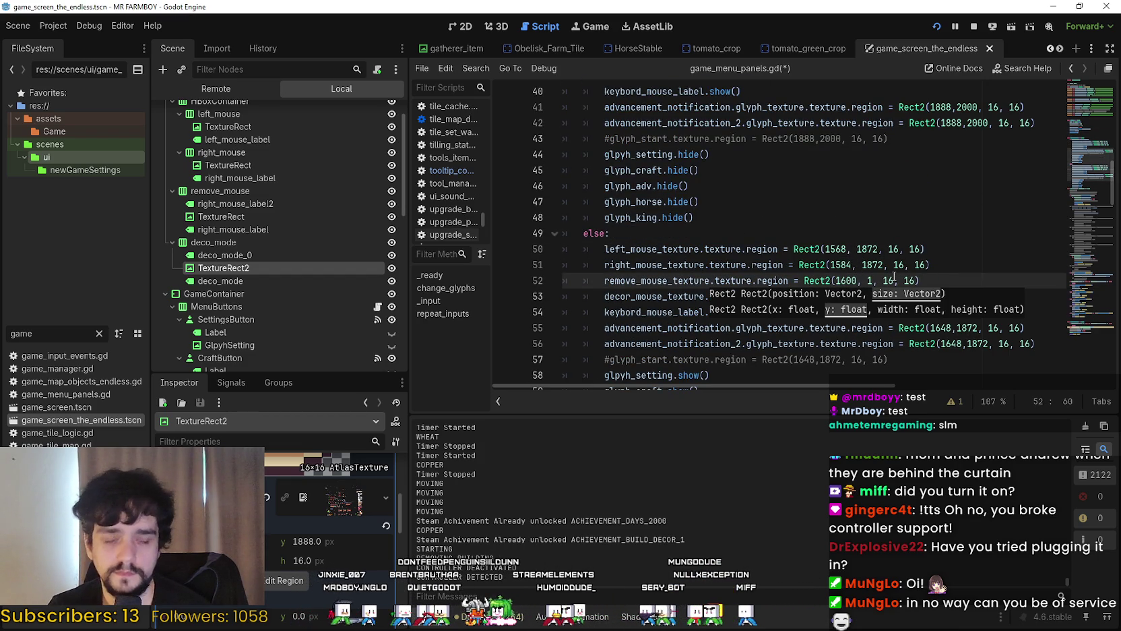
key(ctrl+s)
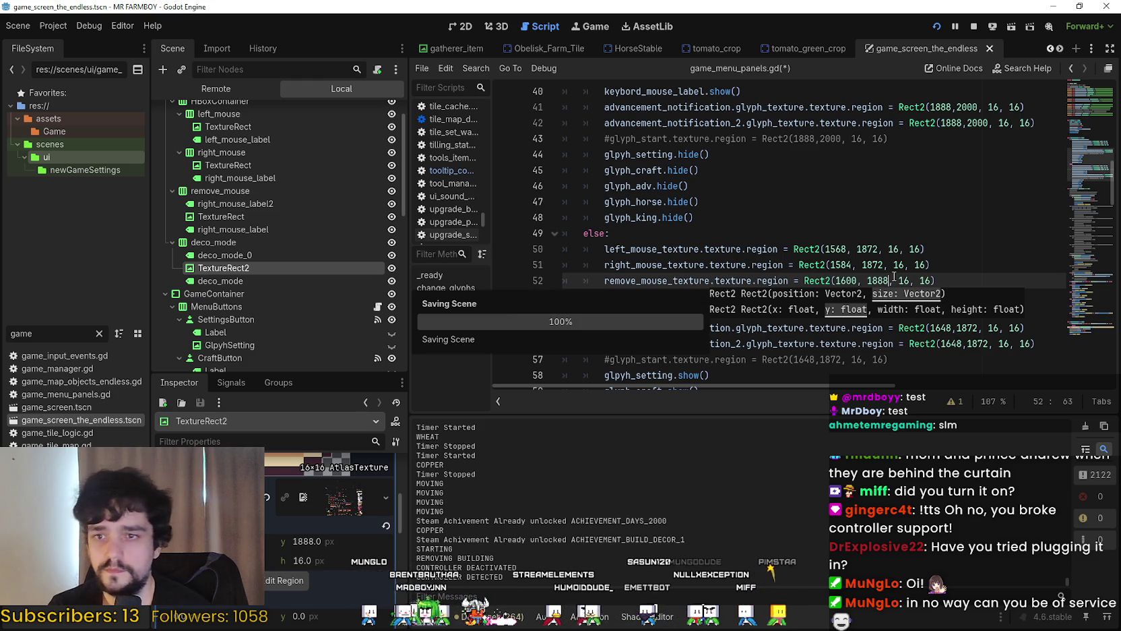
key(alt+Tab)
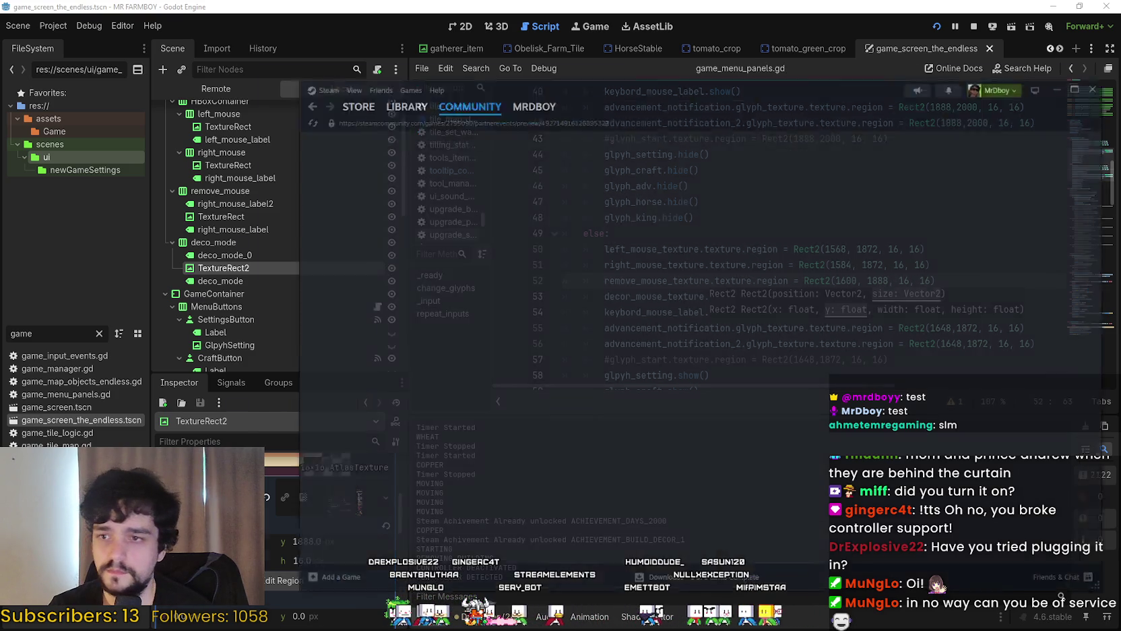
key(alt+Tab)
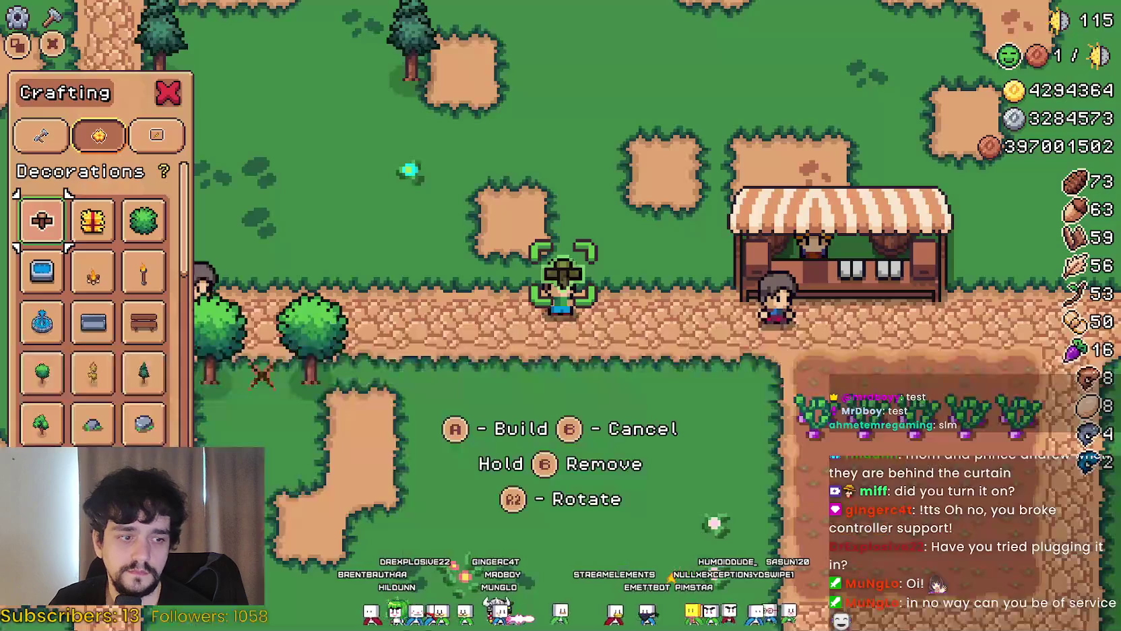
Walk around in build mode, place a decoration, and check the prompt glyphs for keyboard and controller
key(a)
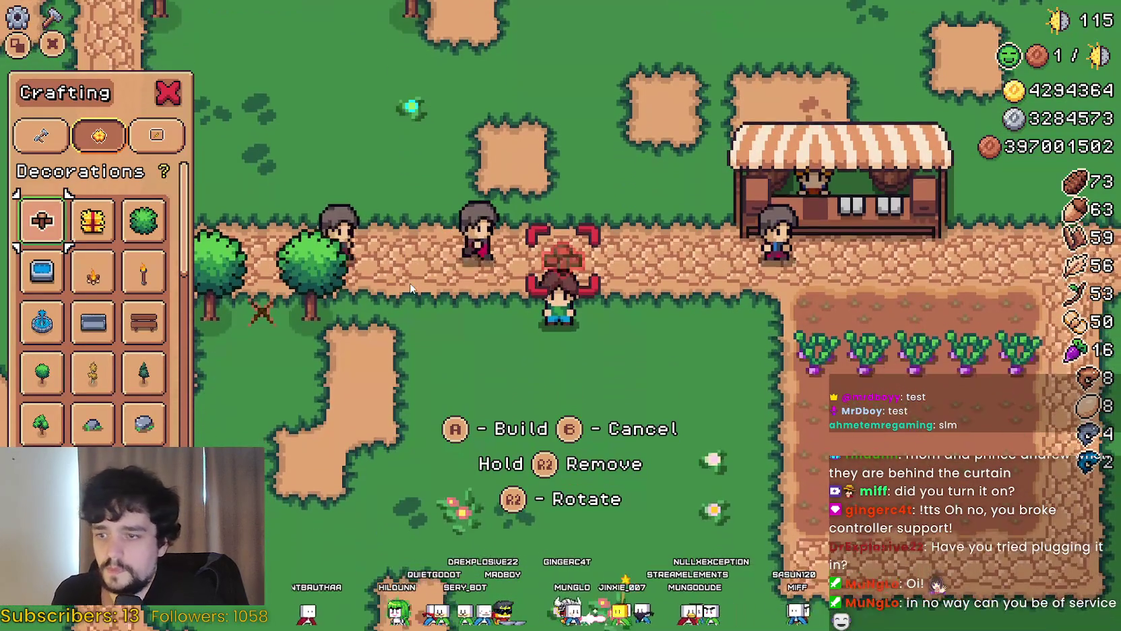
key(d)
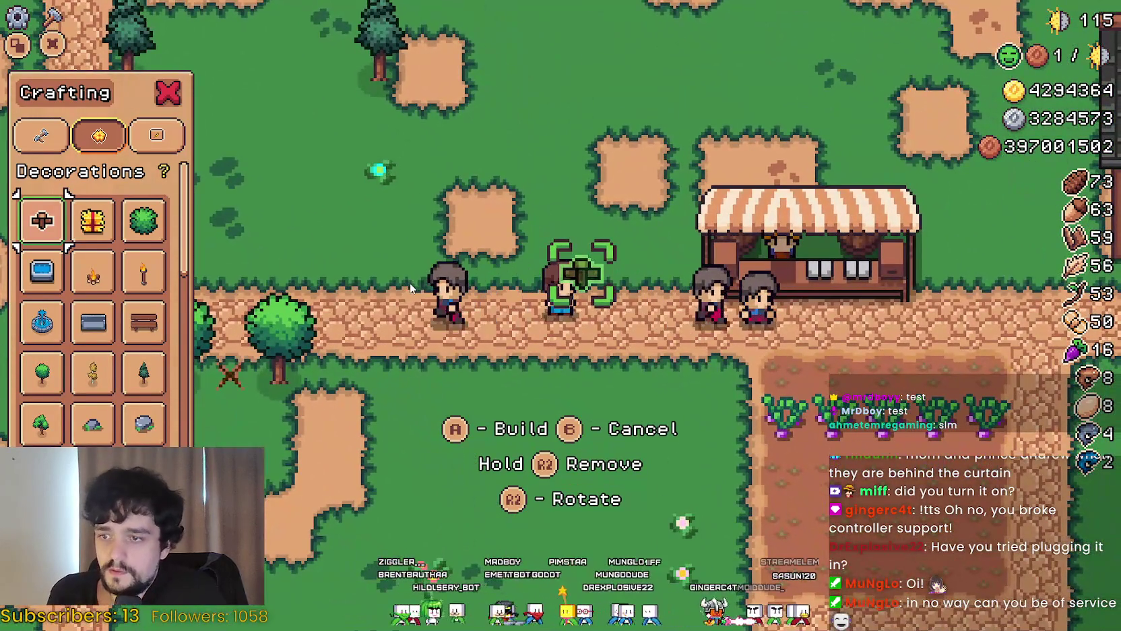
key(space)
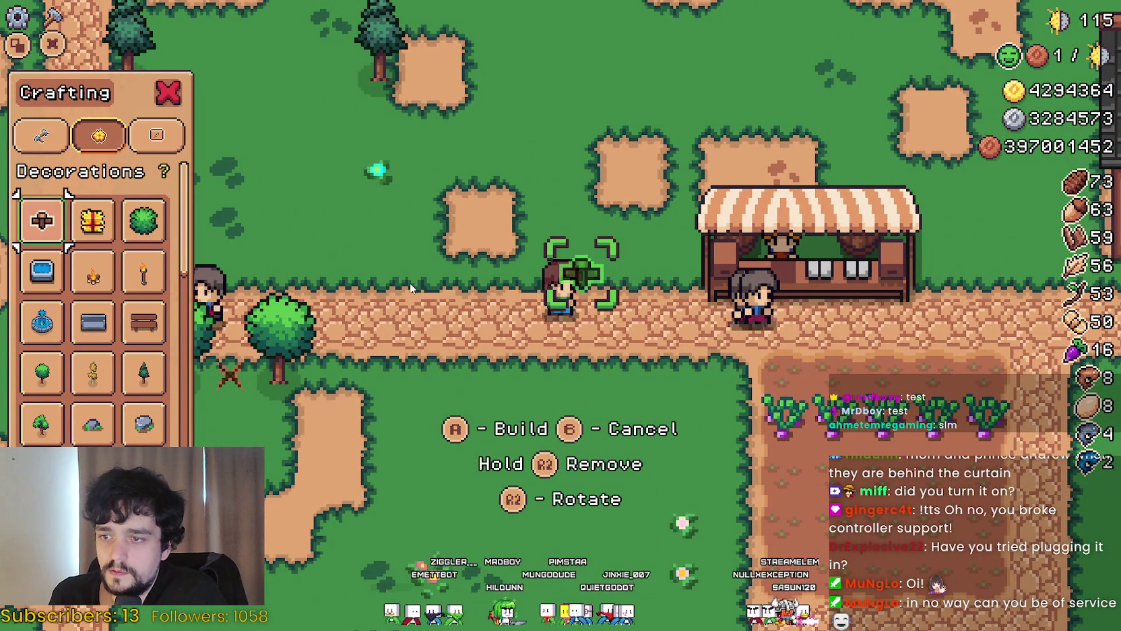
key(a)
key(alt+Tab)
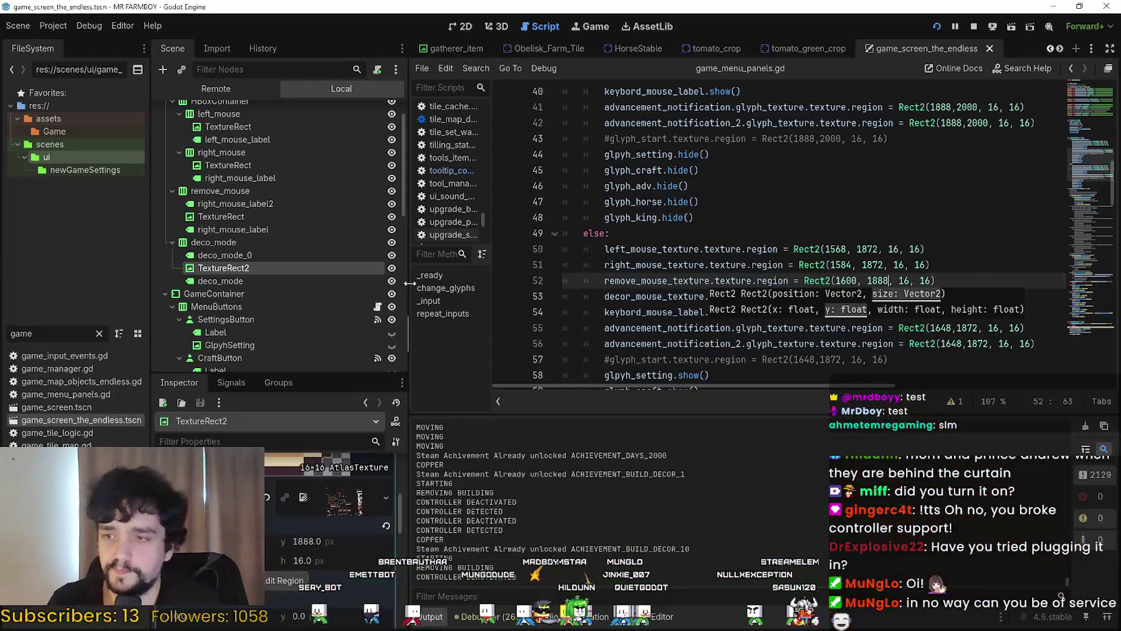
key(alt+Tab)
key(w)
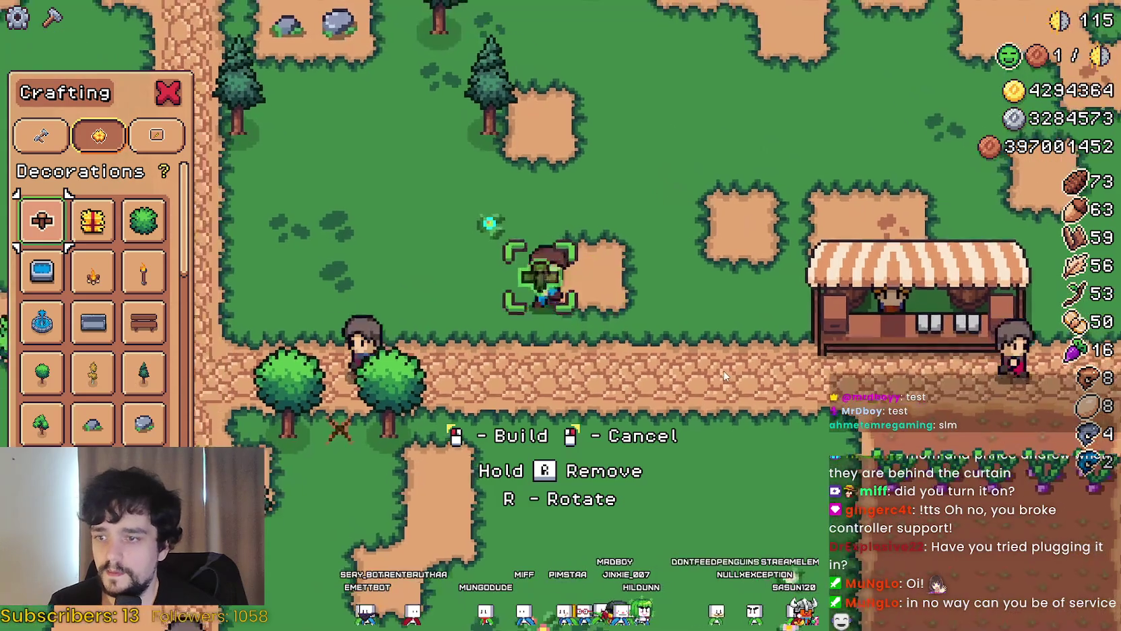
key(alt+Tab)
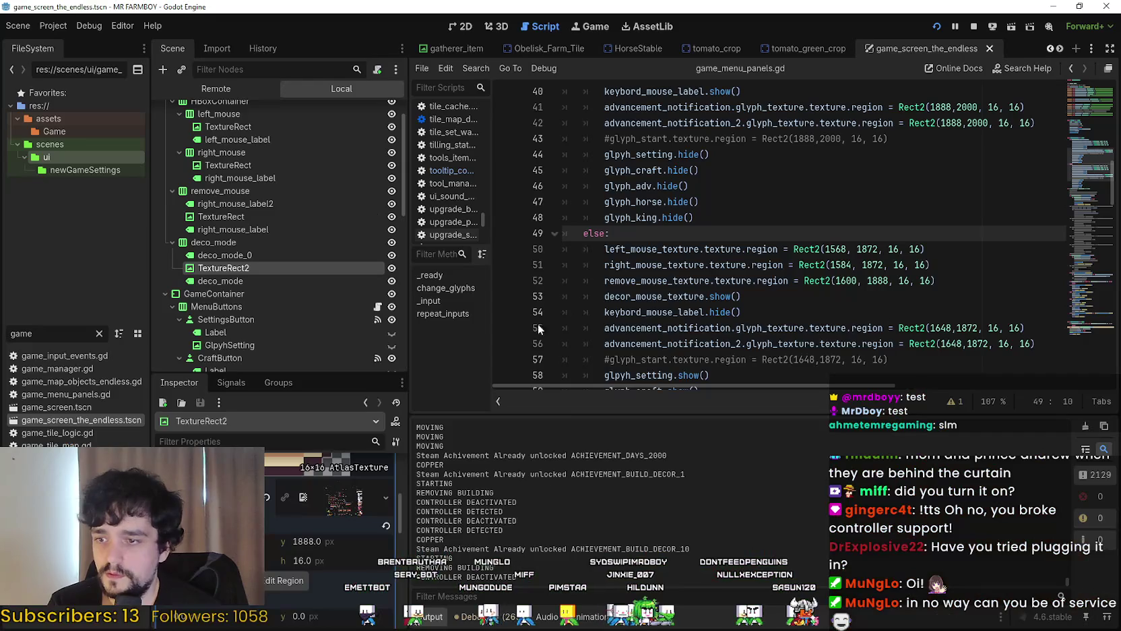
Inspect the deco_mode_0, right_mouse_label2, TextureRect2 and deco_mode nodes, including TextureRect2's atlas texture
key(alt+Tab)
key(alt+Tab)
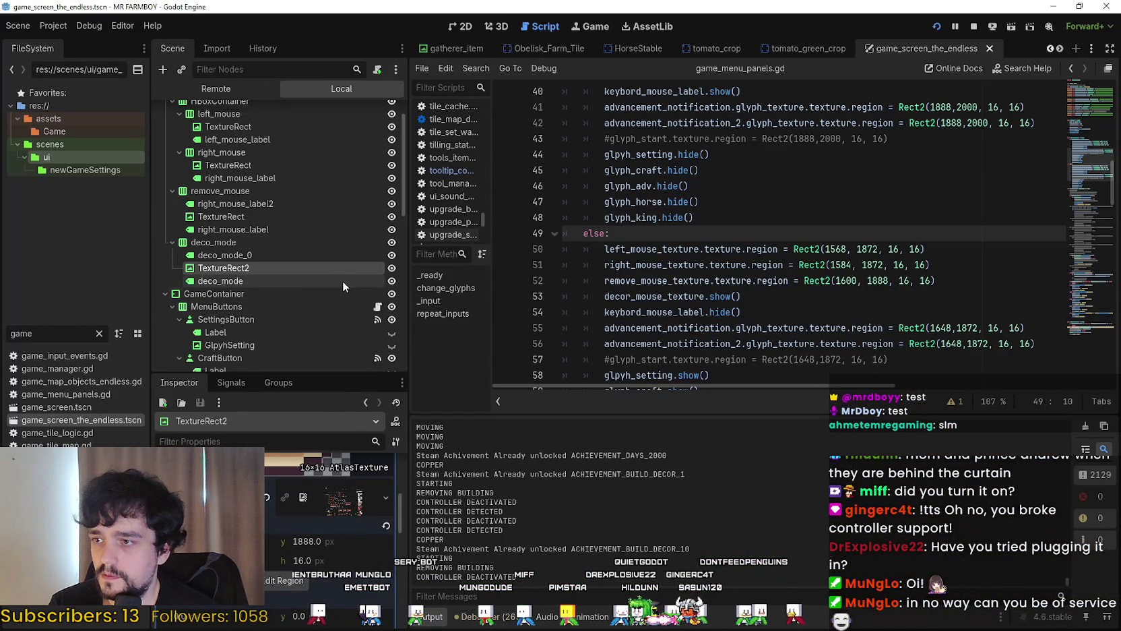
click(295, 253)
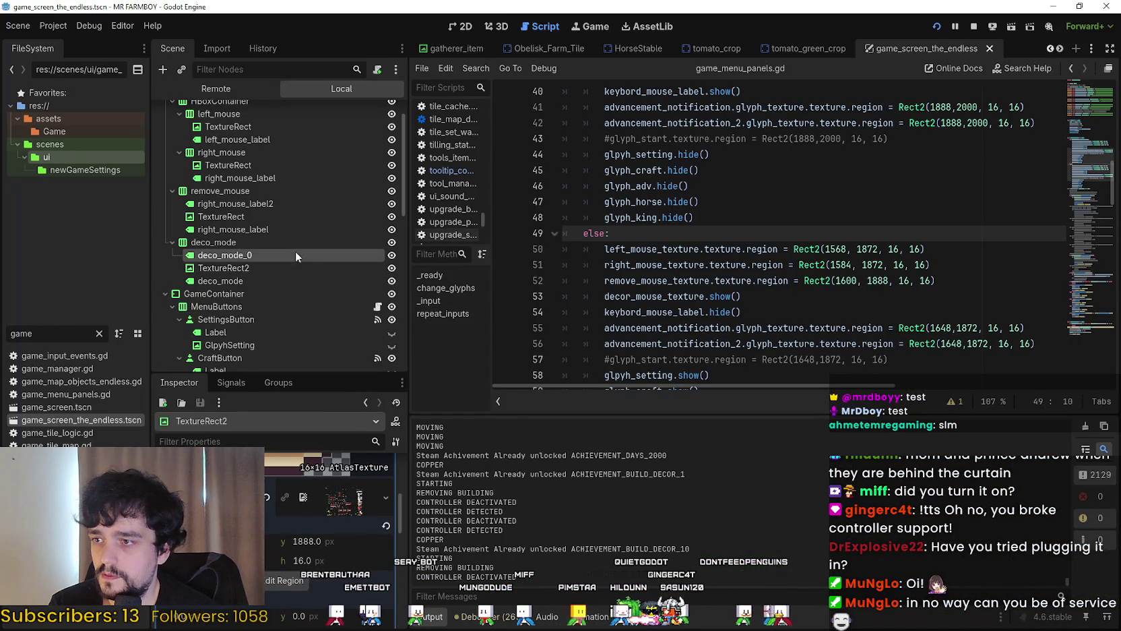
click(342, 269)
scroll(350, 512, up, 5)
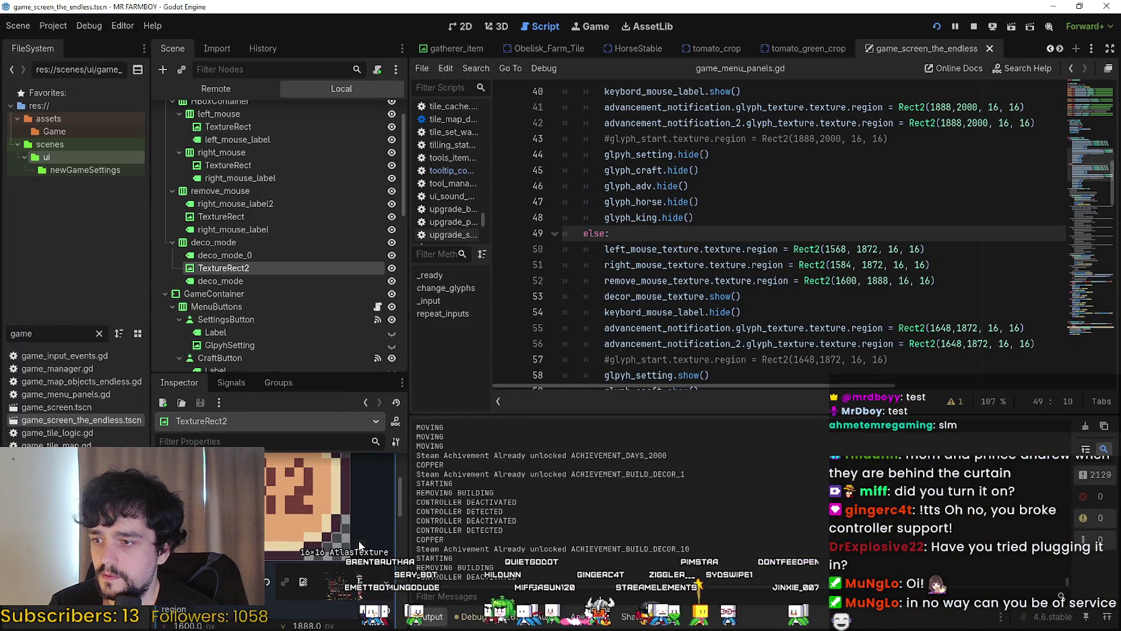
click(345, 495)
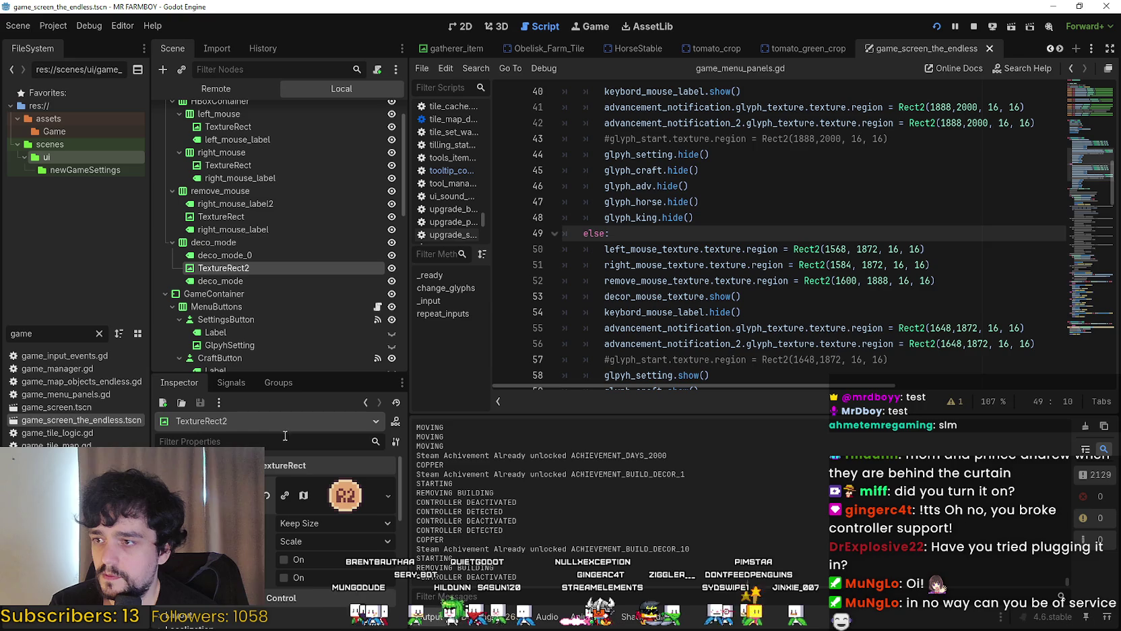
click(232, 255)
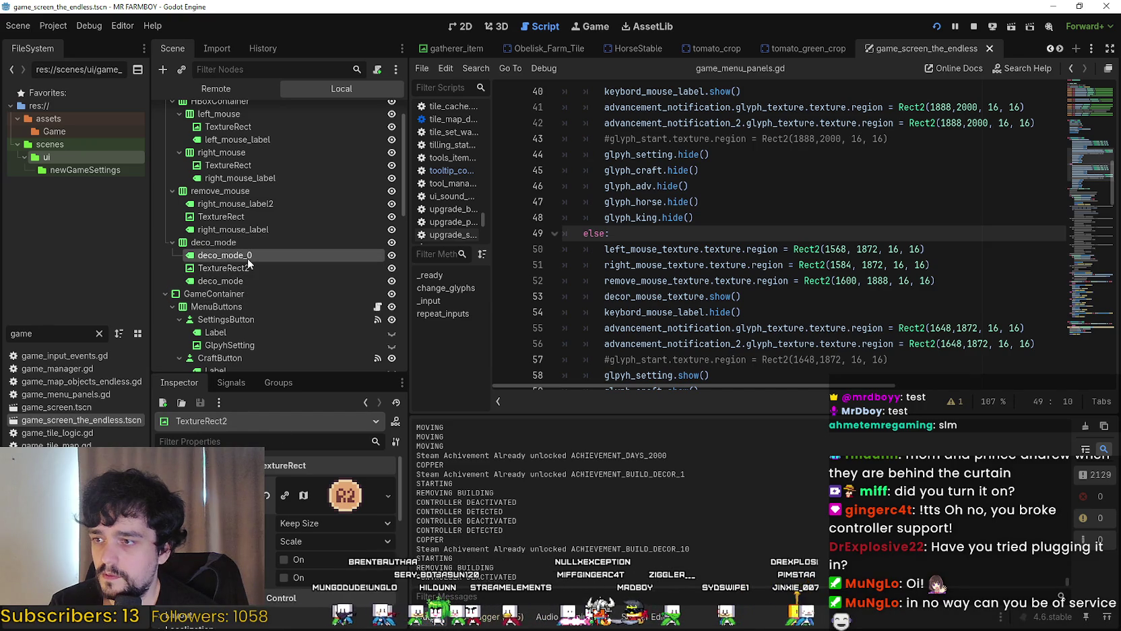
click(242, 204)
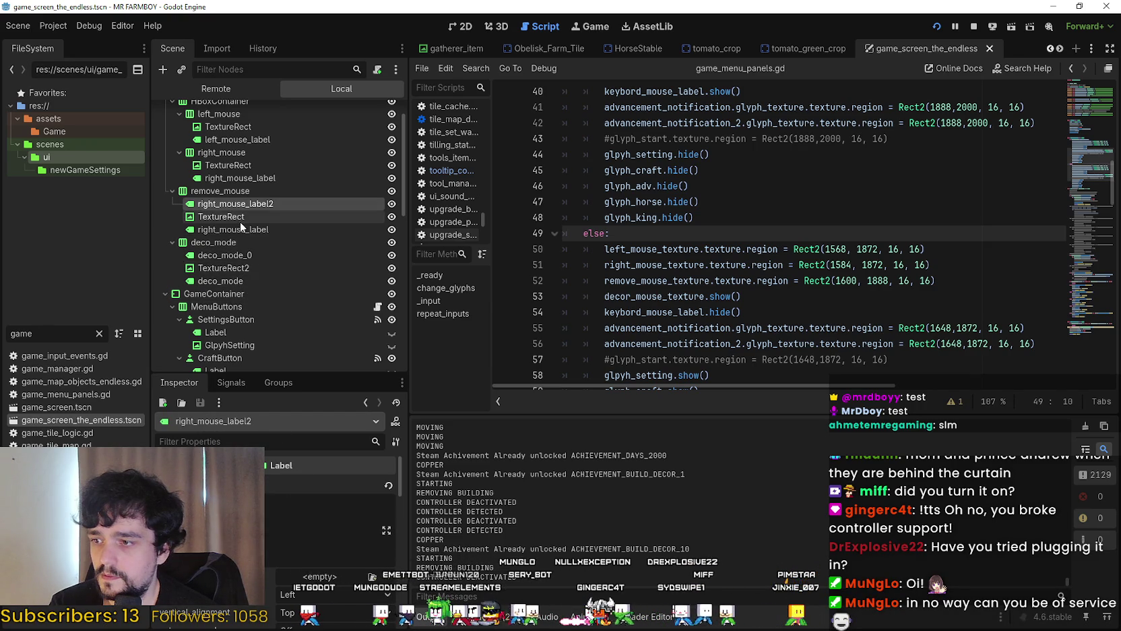
click(237, 269)
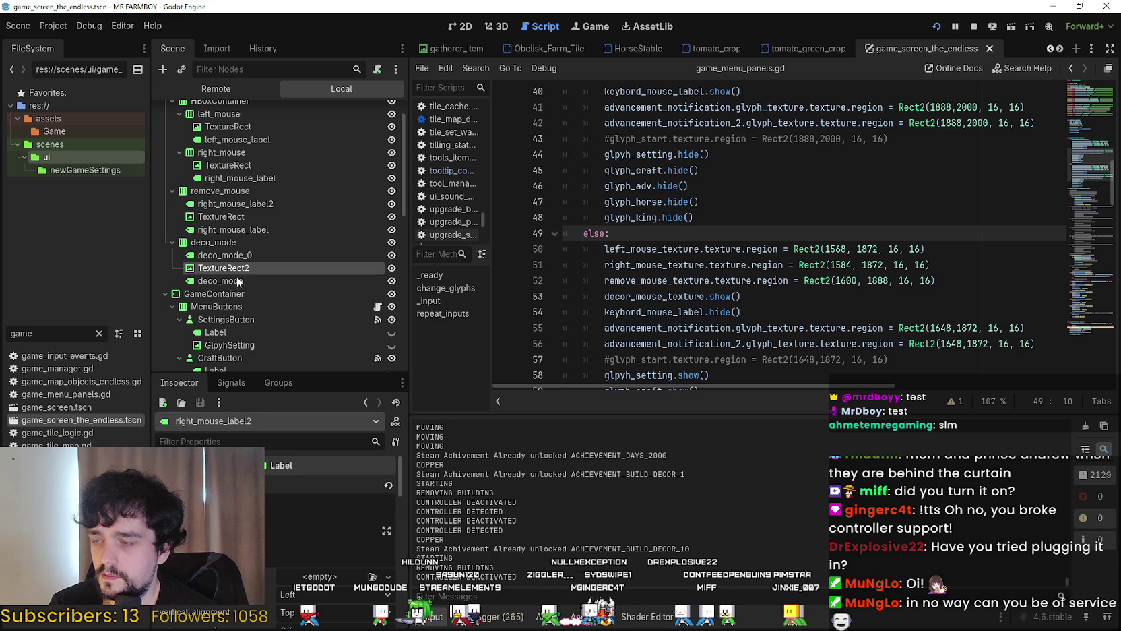
click(244, 280)
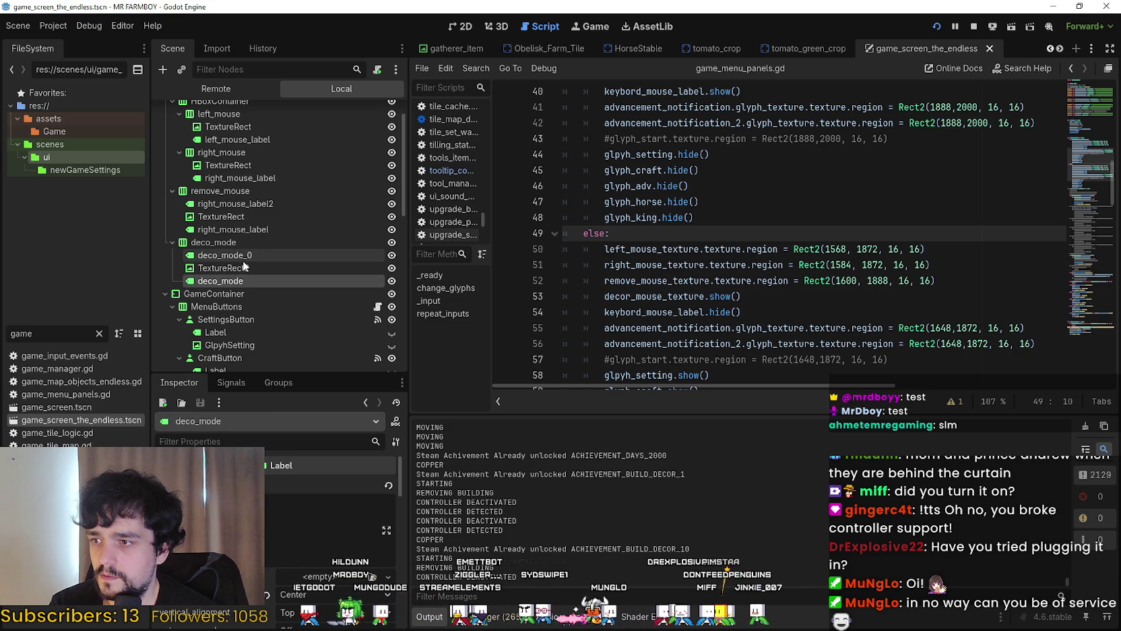
Compare the nodes against the running game, then stop the playtest
key(alt+Tab)
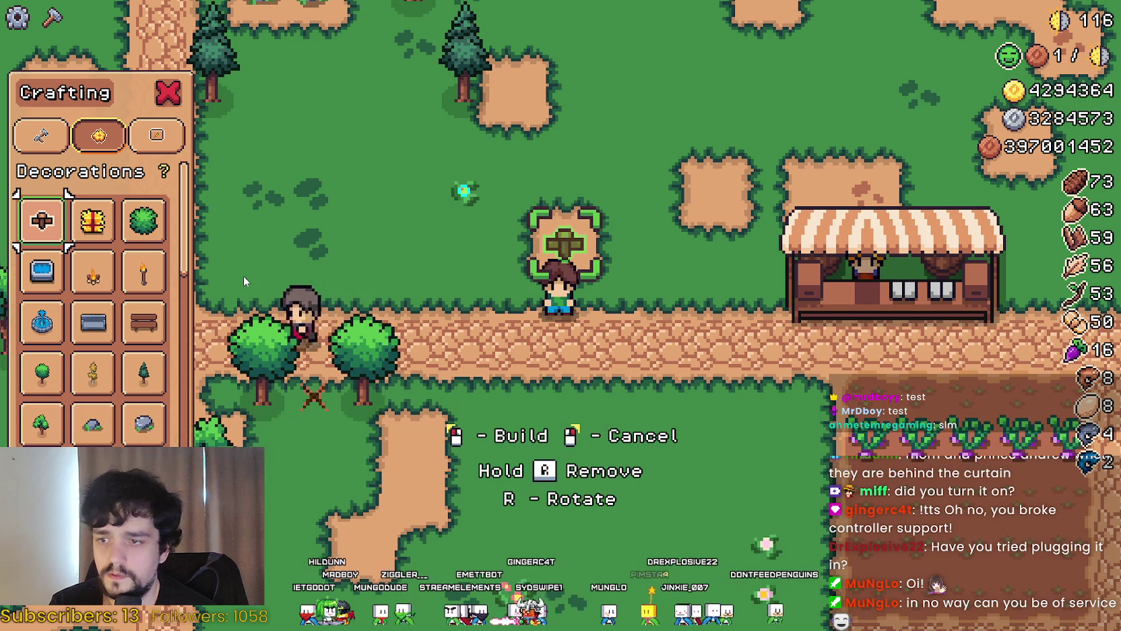
key(alt+Tab)
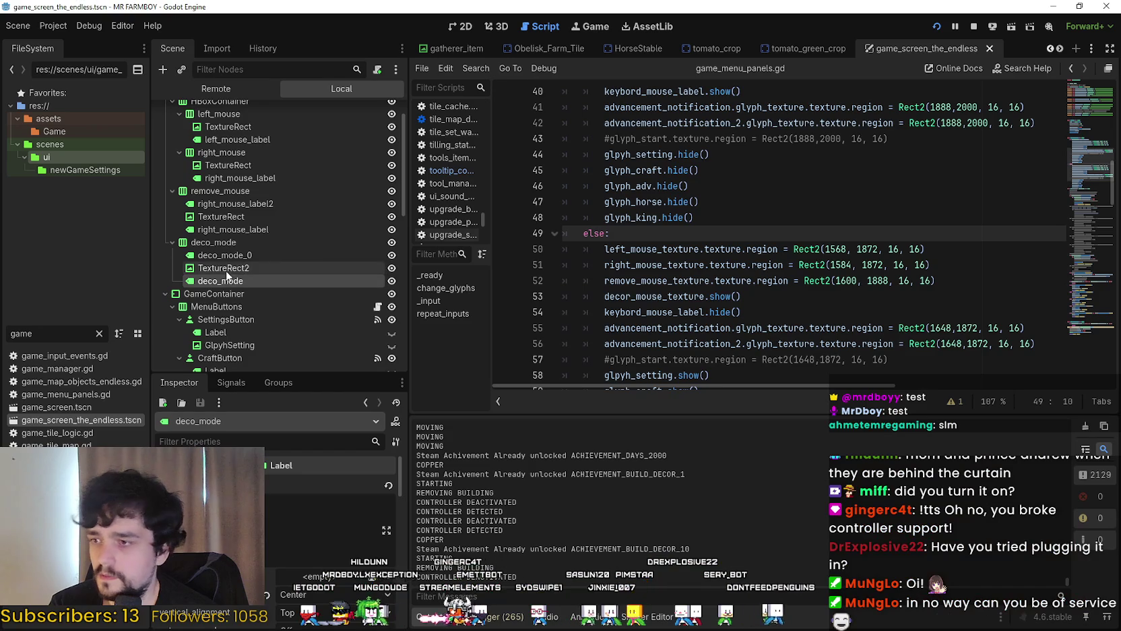
key(alt+Tab)
key(alt+Tab)
click(247, 255)
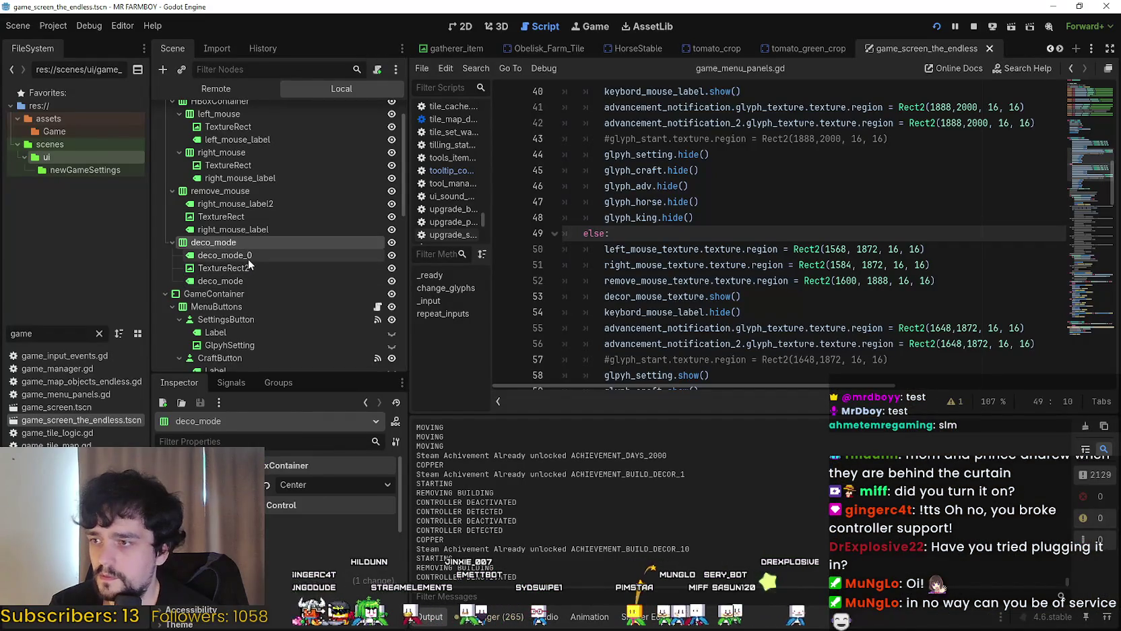
click(975, 29)
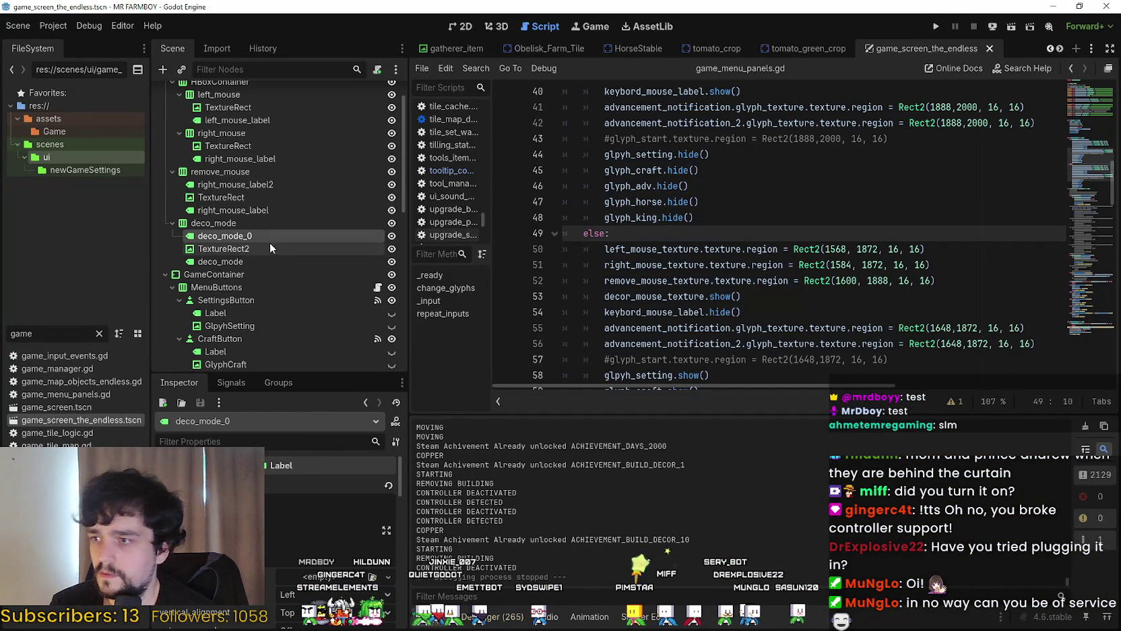
right_click(245, 237)
Delete the deco_mode_0 node and rename TextureRect2 to DecorTexture
click(316, 537)
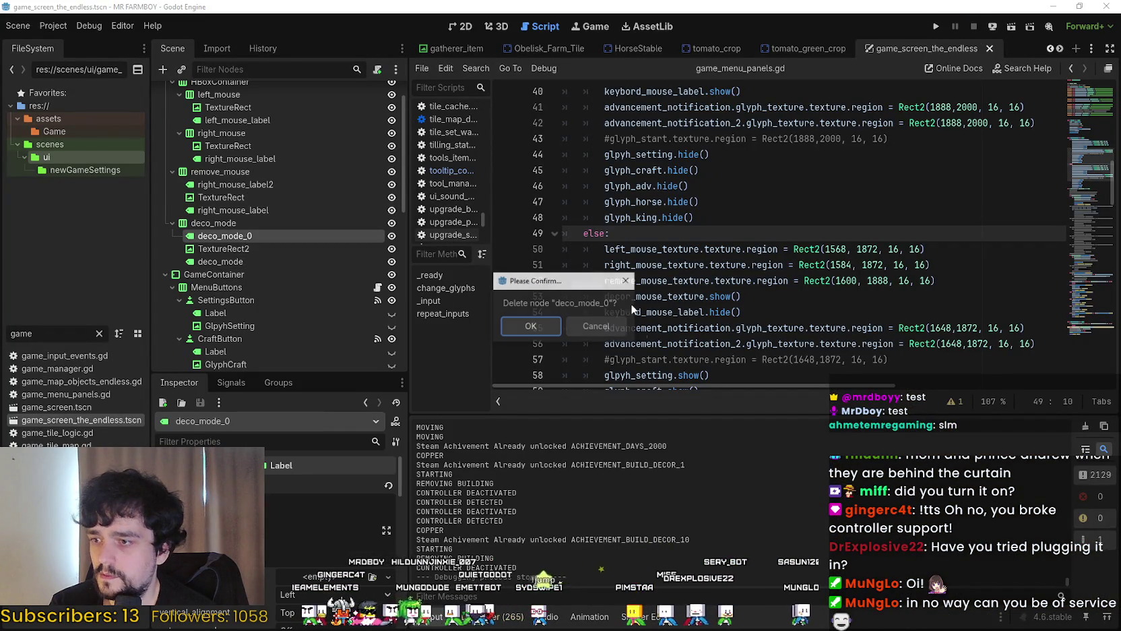
click(534, 330)
double_click(252, 236)
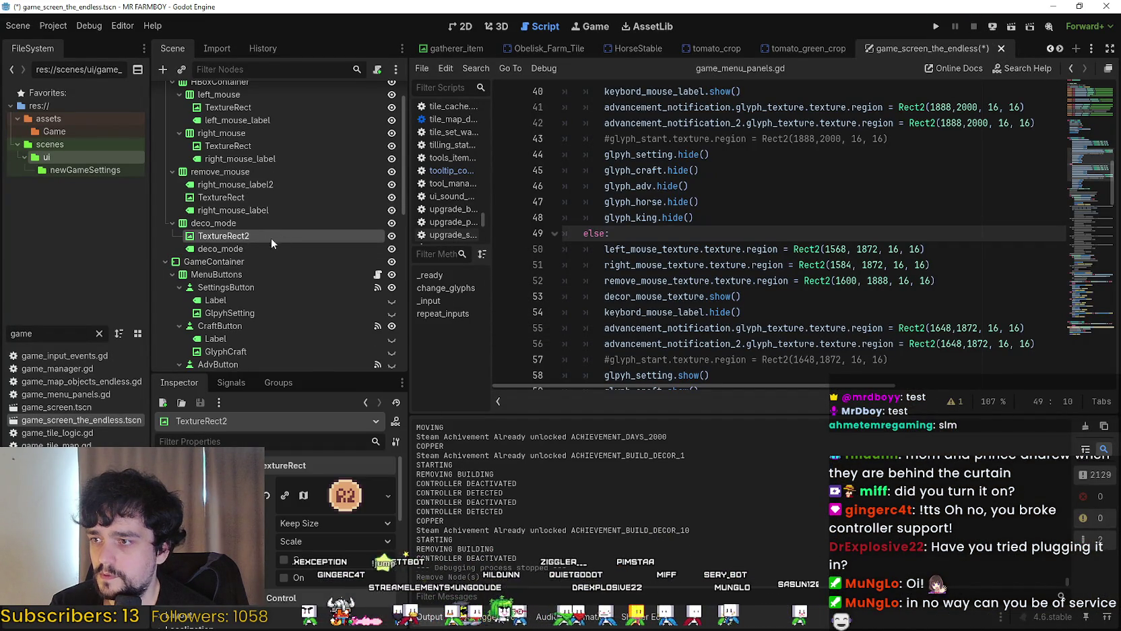
text(dec)
key(Return)
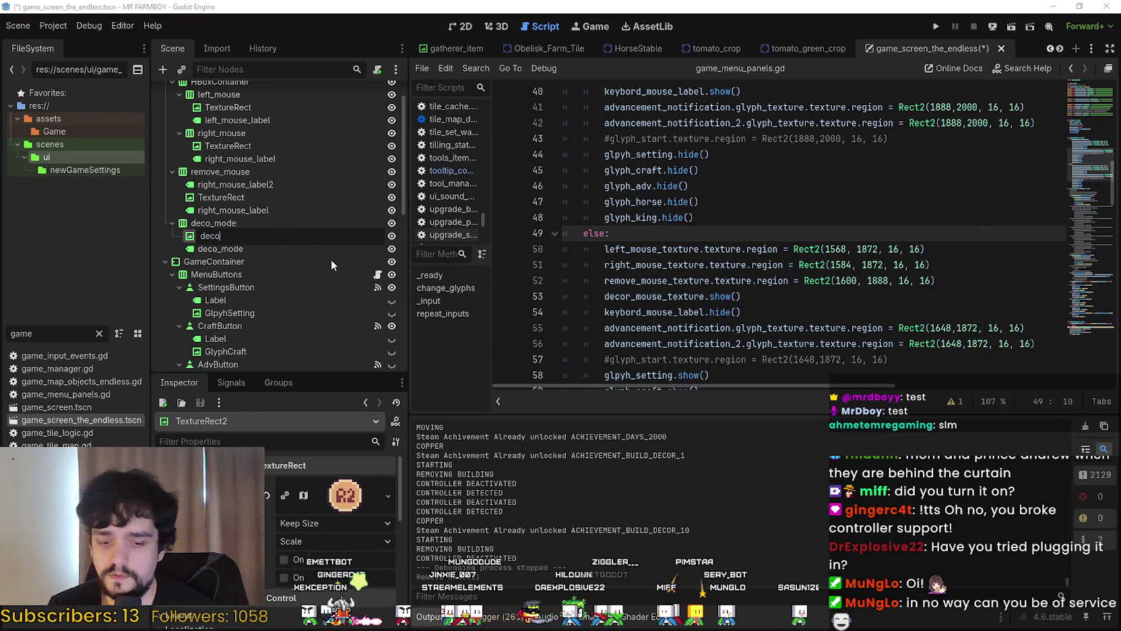
key(F2)
text(DecorTexture)
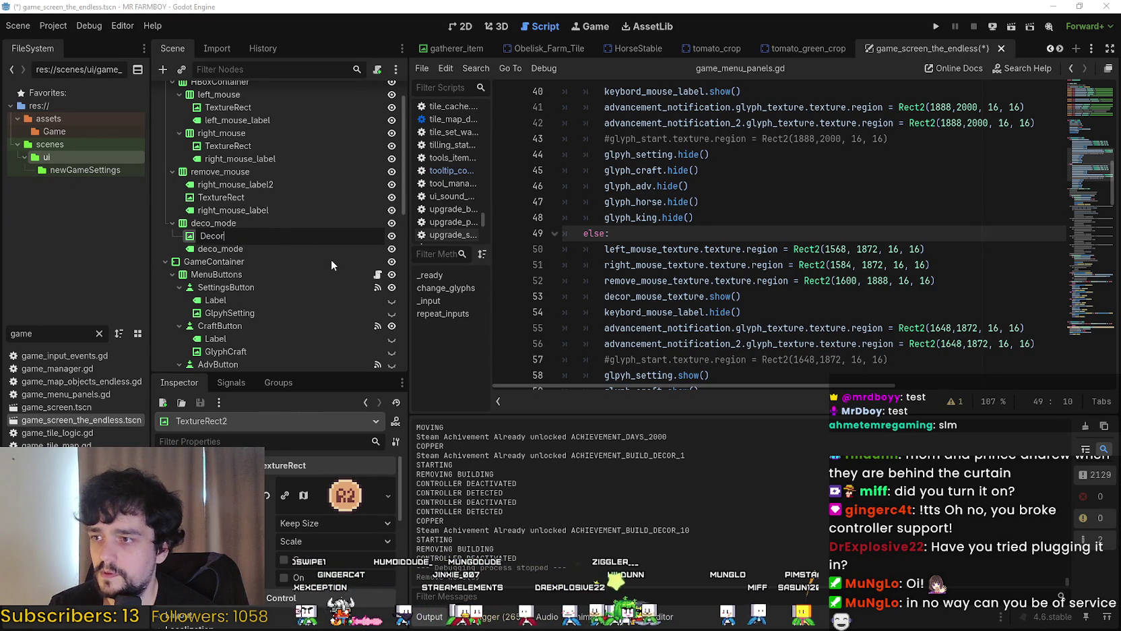
key(Return)
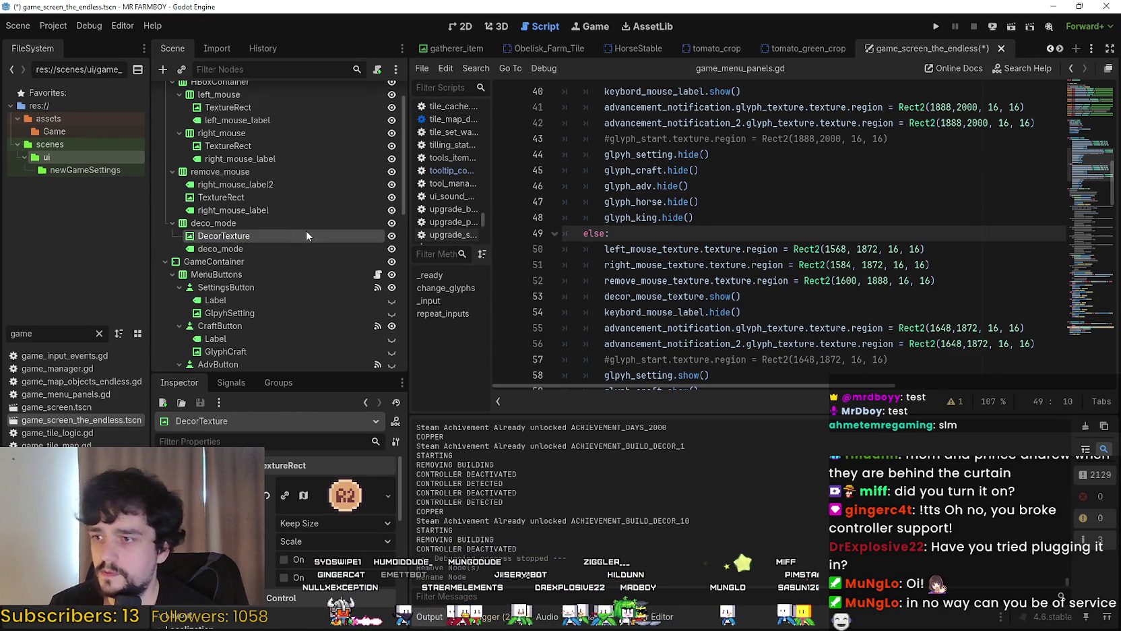
mouse_move(239, 239)
mouse_down()
mouse_move(635, 241)
mouse_move(639, 287)
mouse_move(634, 251)
mouse_up()
double_click(678, 250)
scroll(678, 255, down, 12)
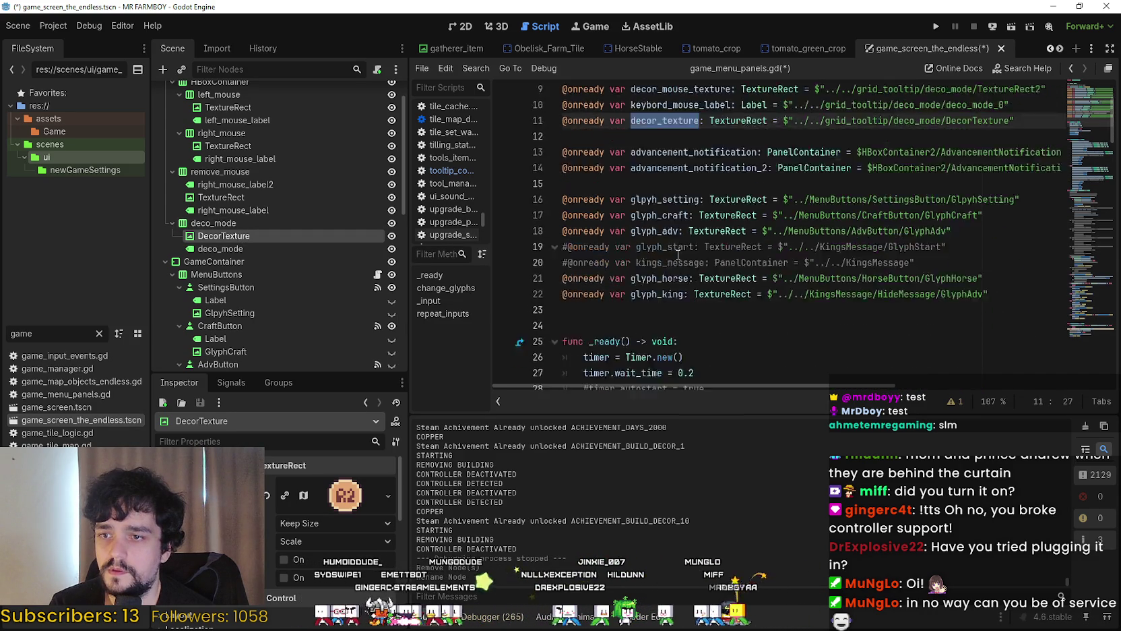
click(345, 495)
Check DecorTexture's glyph region in the texture region editor
scroll(311, 518, down, 1)
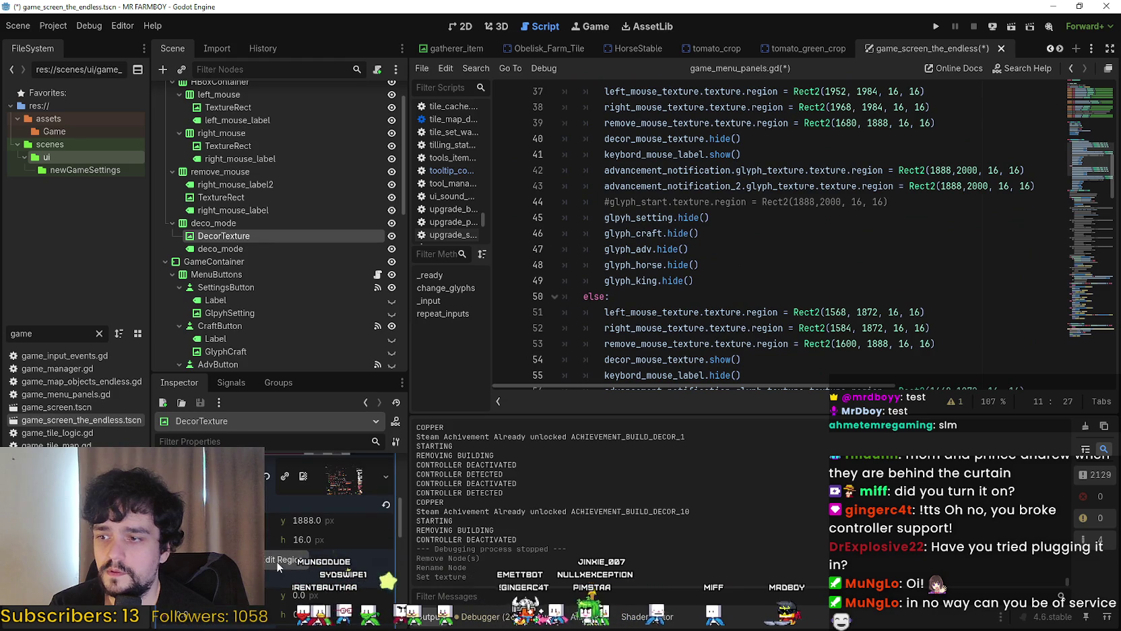
click(281, 560)
scroll(499, 317, down, 4)
scroll(622, 235, up, 8)
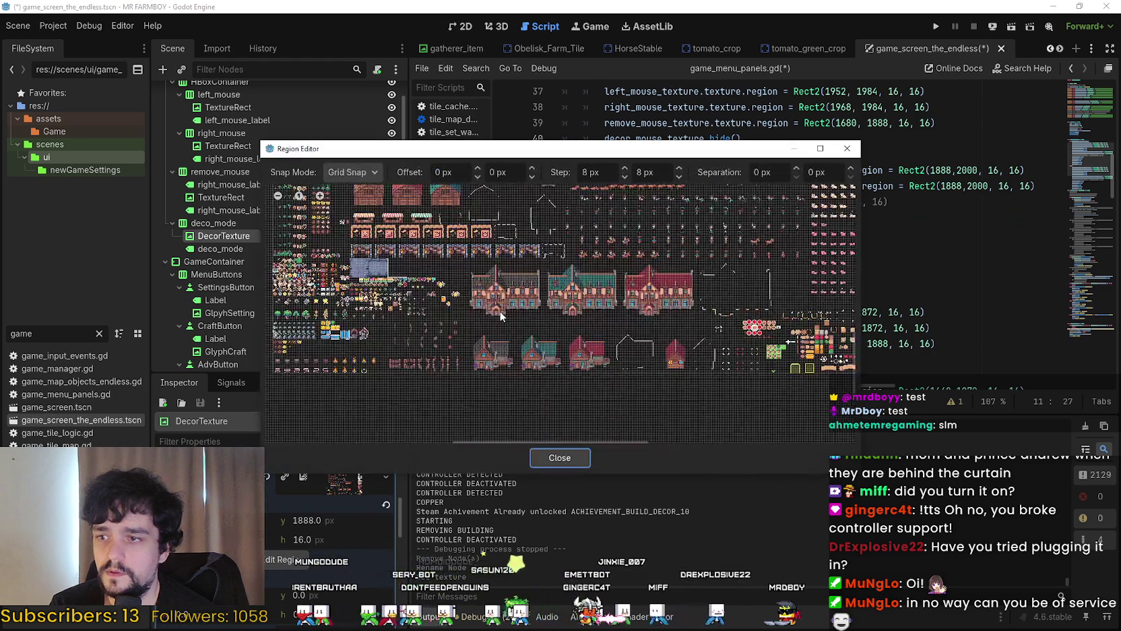
scroll(581, 303, up, 1)
click(581, 304)
scroll(573, 300, up, 1)
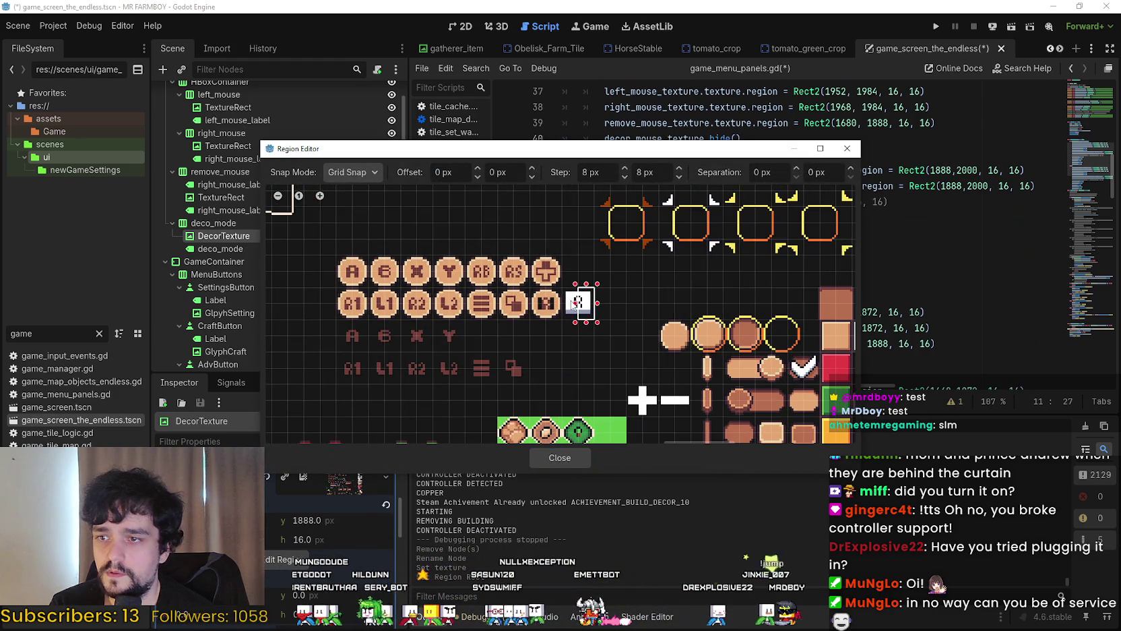
scroll(570, 297, up, 1)
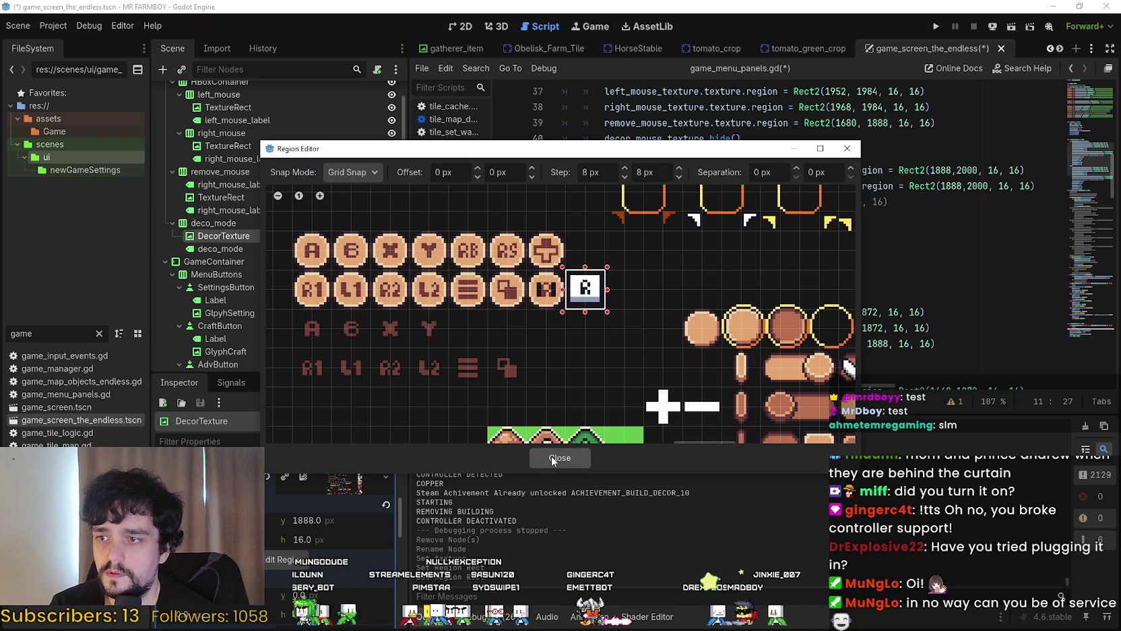
click(552, 456)
scroll(809, 236, up, 2)
Find the decor_mouse_texture reference on line 54 and scroll up to the onready declarations
click(991, 208)
click(990, 218)
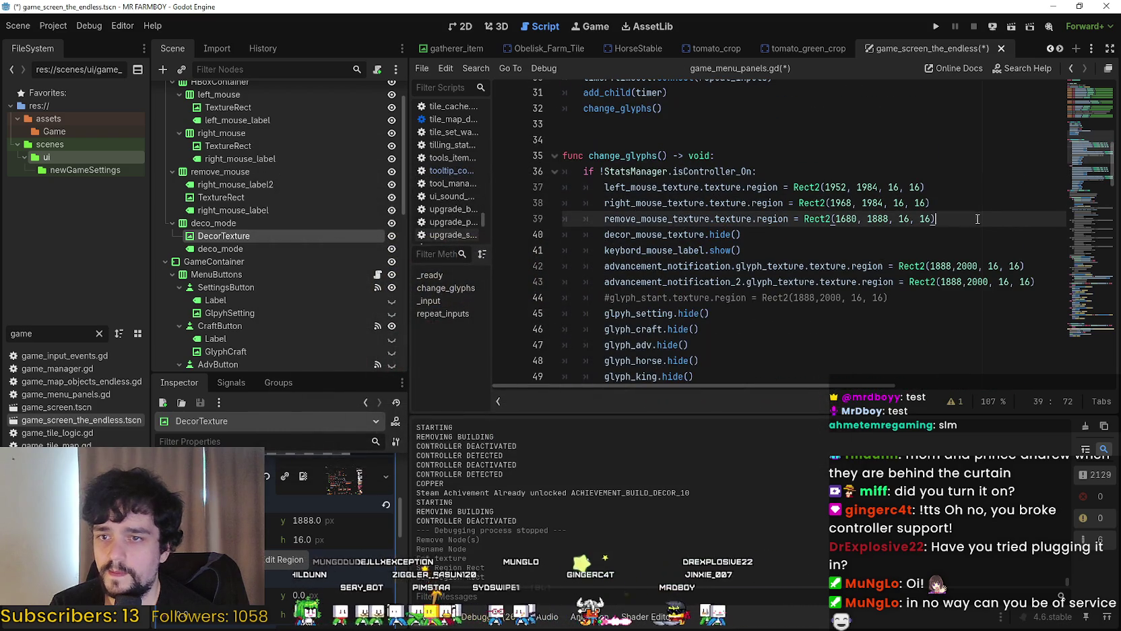
key(Return)
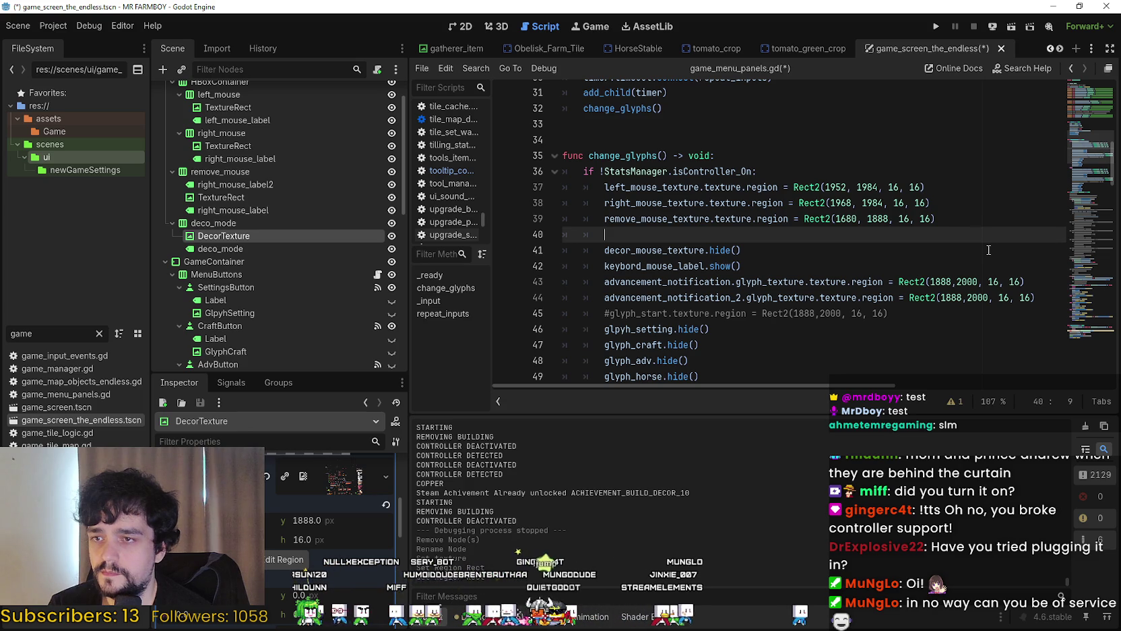
key(BackSpace)
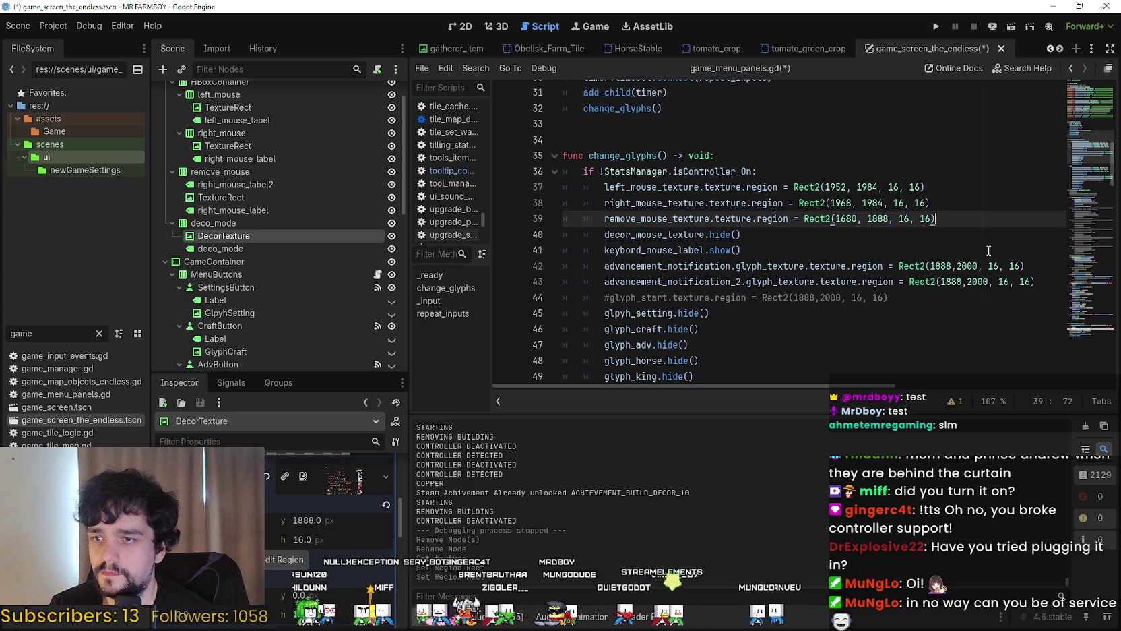
scroll(859, 286, down, 3)
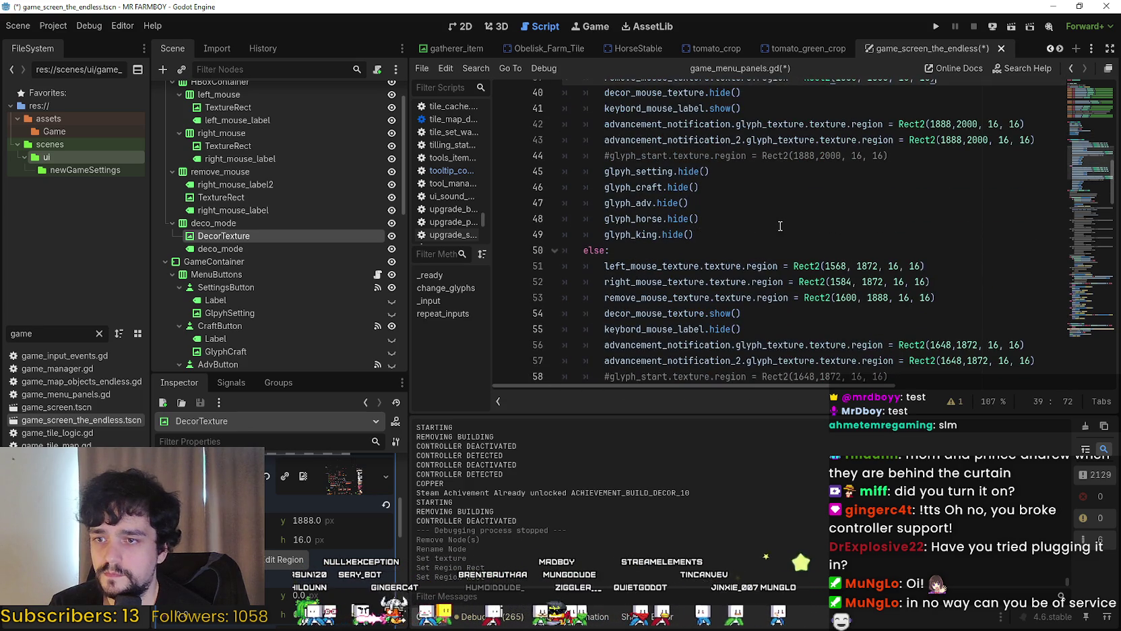
double_click(650, 314)
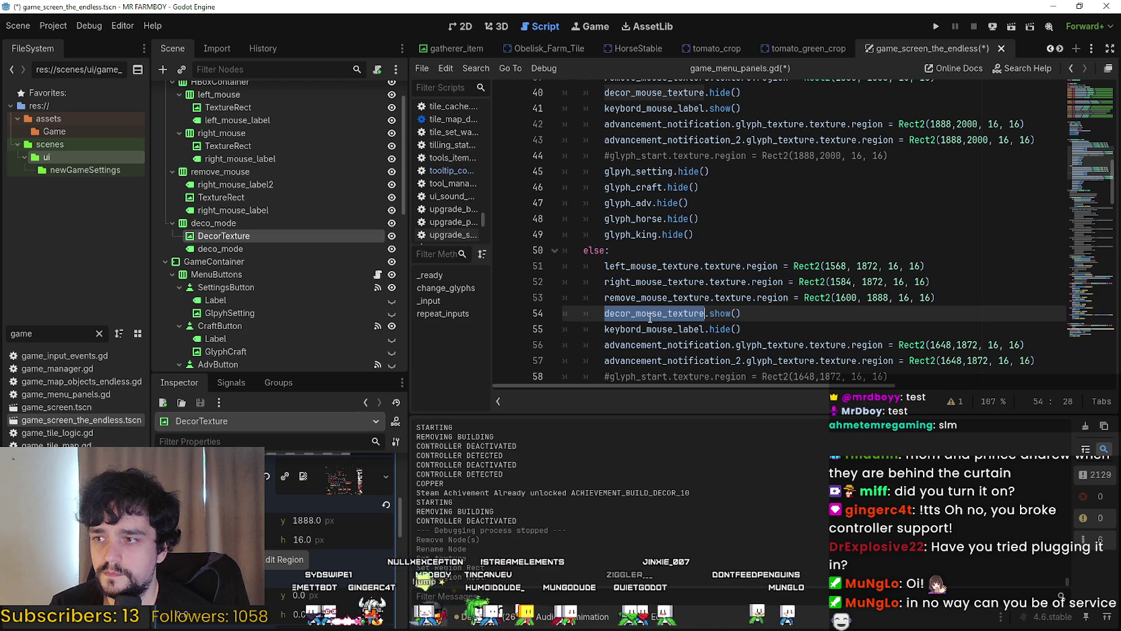
drag(1097, 79, 1083, 108)
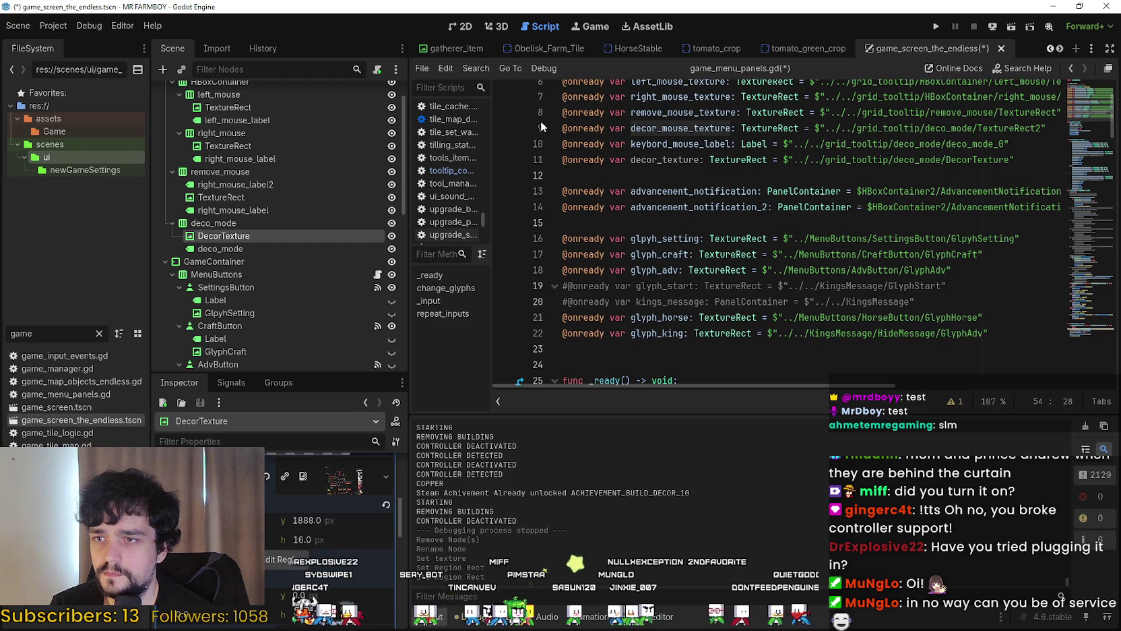
Comment out the decor_mouse_texture onready declaration and locate its broken use on line 40
click(562, 128)
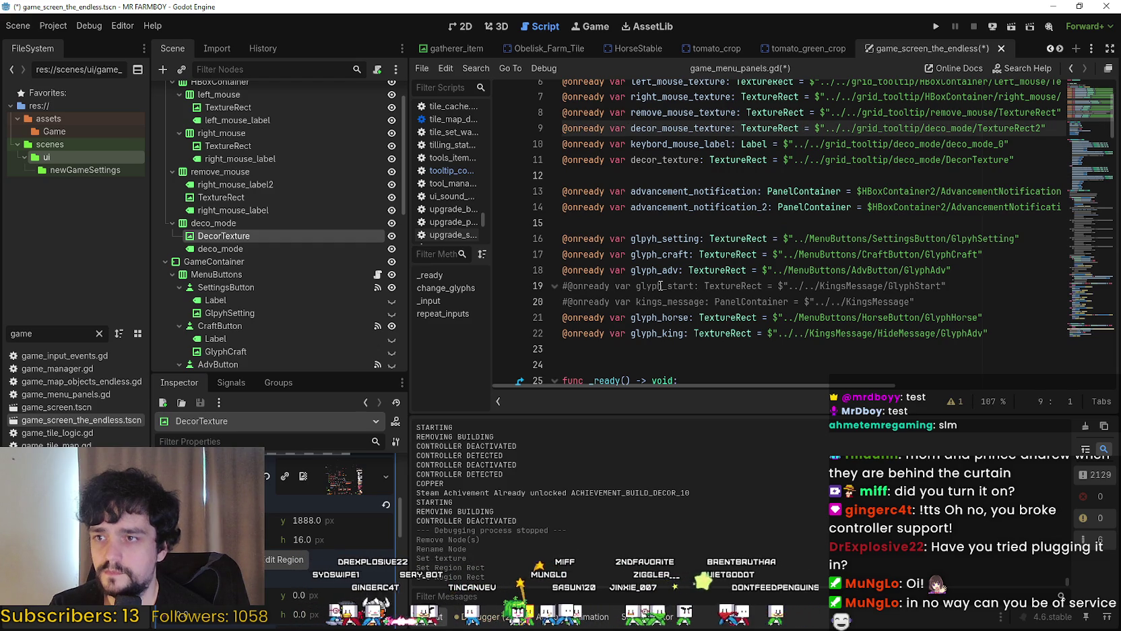
text(#)
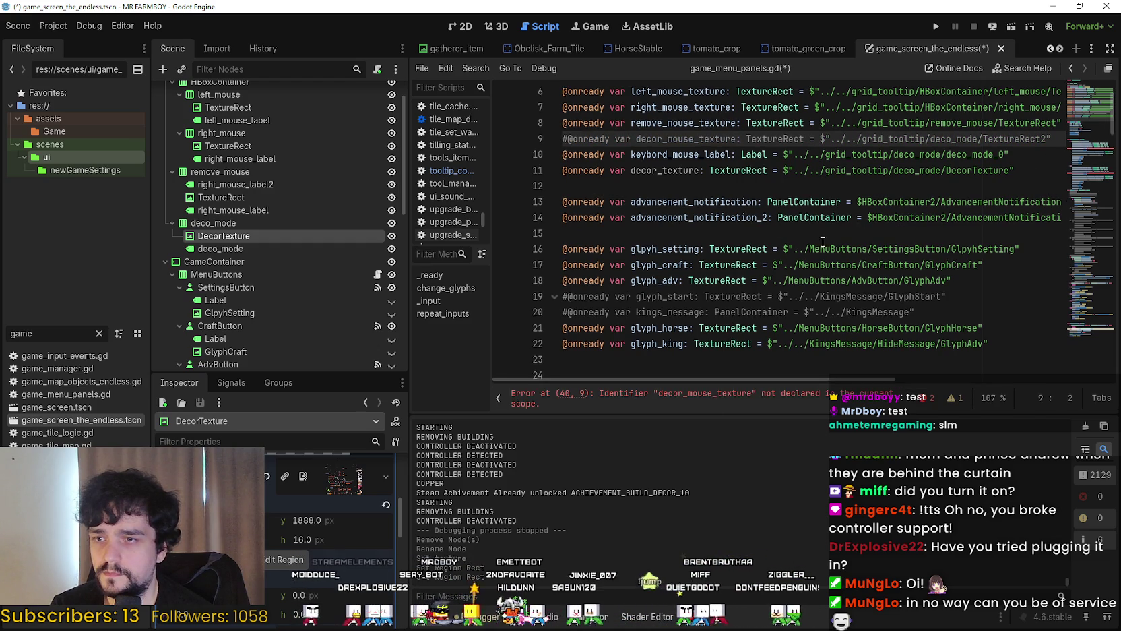
click(701, 397)
double_click(669, 233)
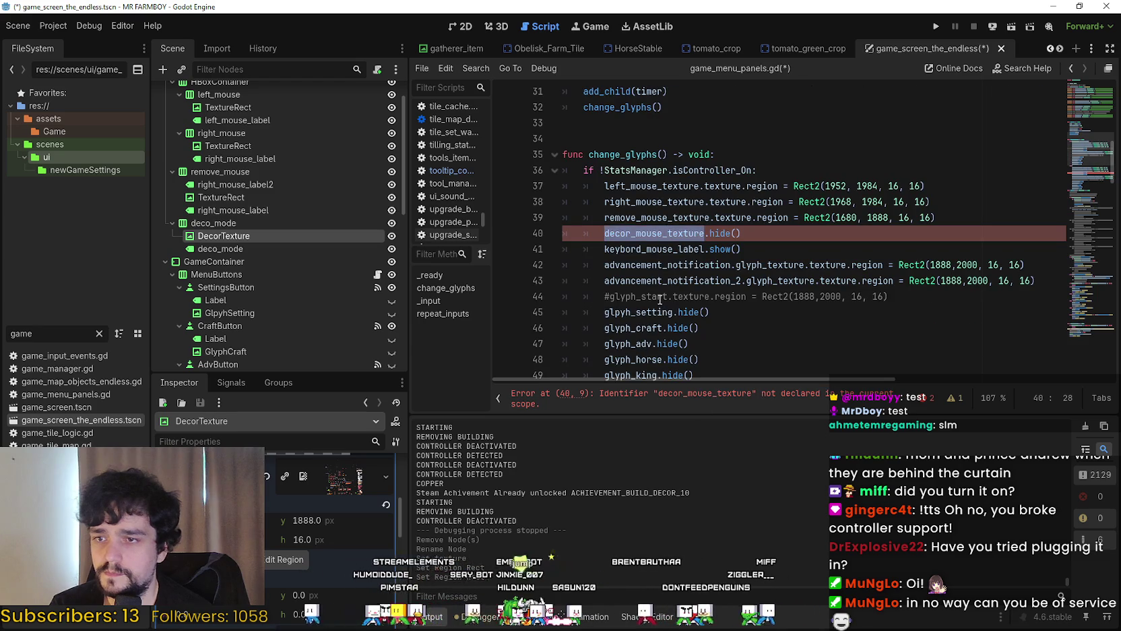
key(Home)
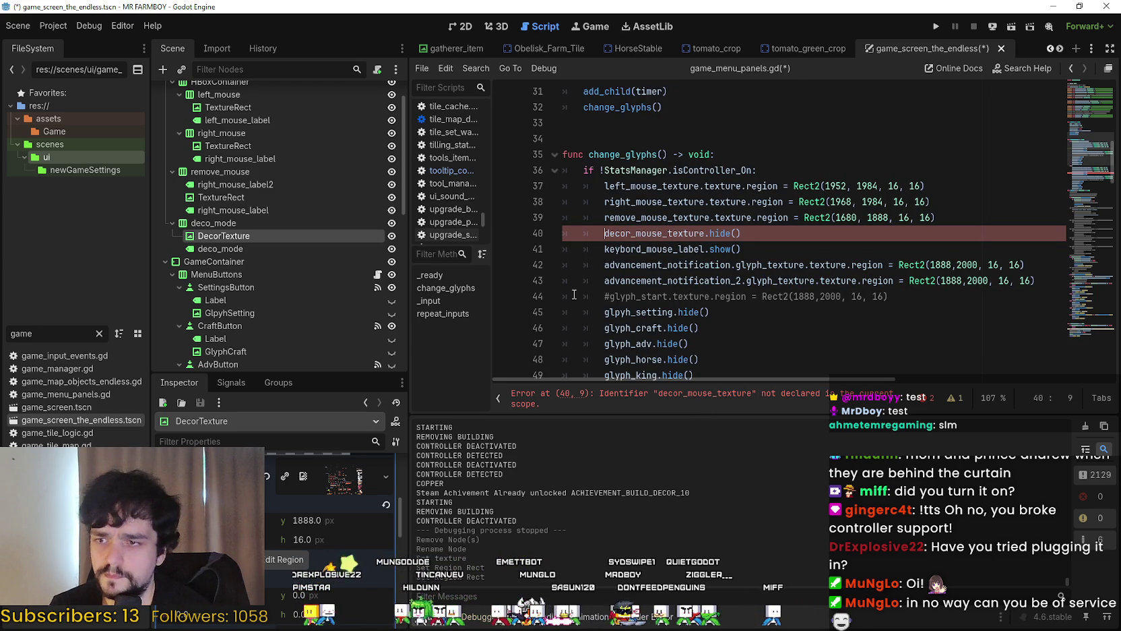
text(#)
Add decor_texture.texture.region = Rect2(1680, 1888, 16, 16) as line 40 in the if branch
click(955, 216)
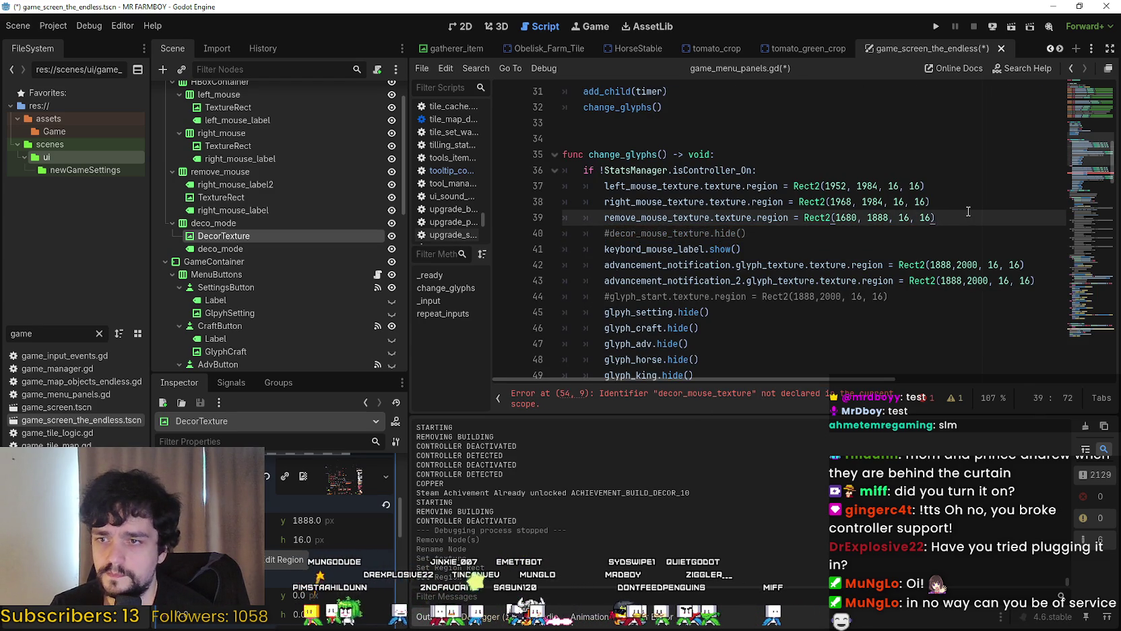
key(Return)
text(decor_texture.region =)
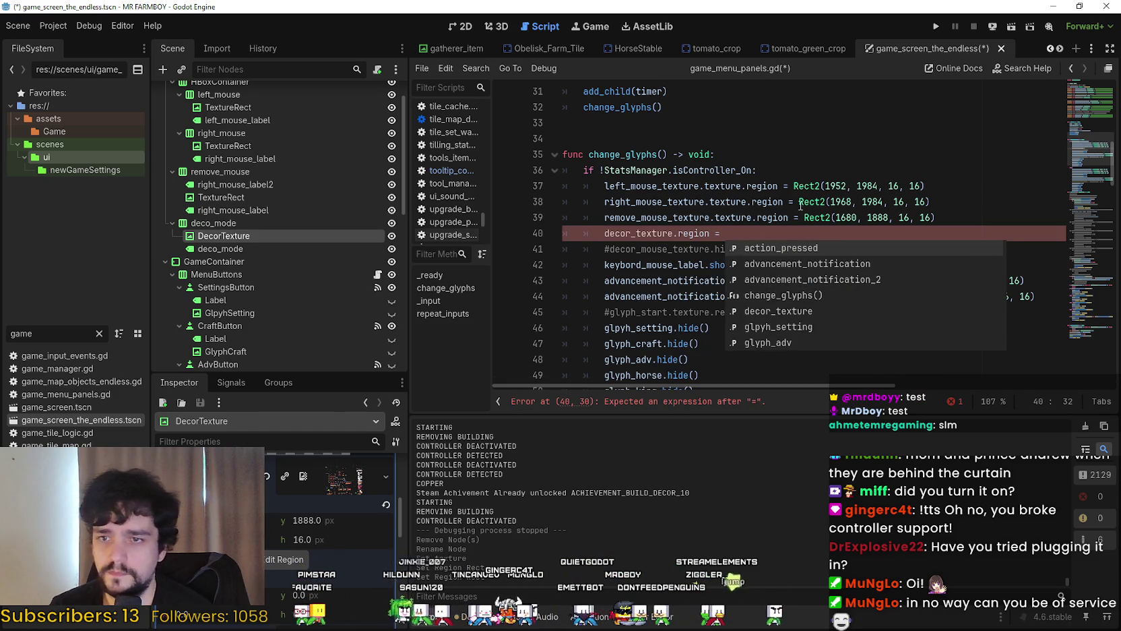
mouse_move(804, 217)
mouse_down()
mouse_move(937, 217)
mouse_move(537, 232)
mouse_up()
key(ctrl+c)
click(777, 233)
key(ctrl+v)
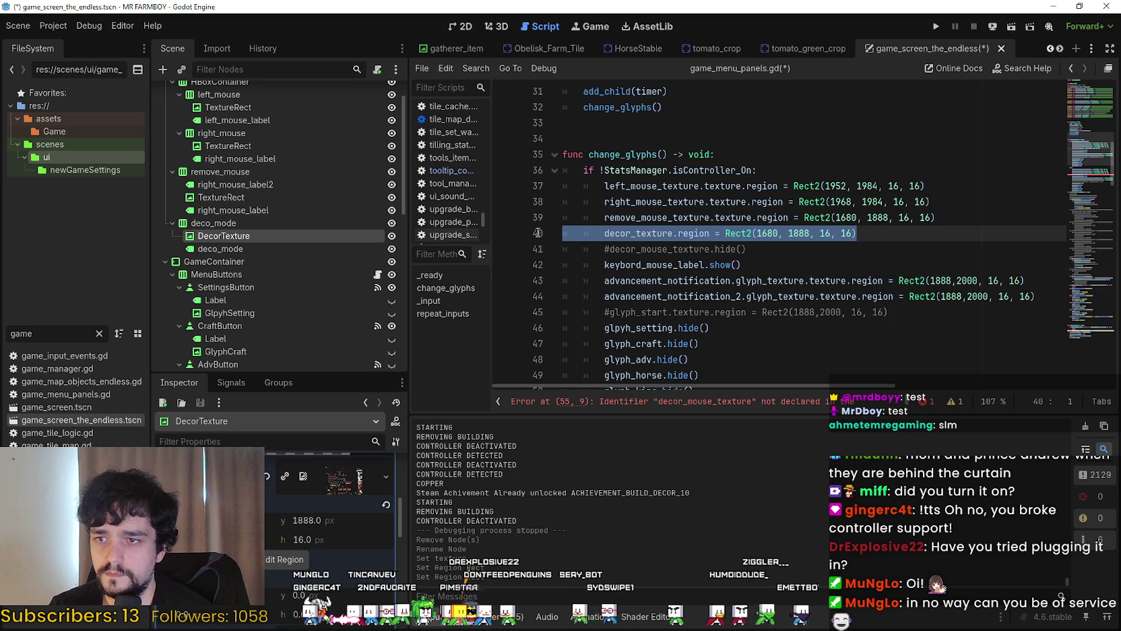
click(677, 233)
text(textu)
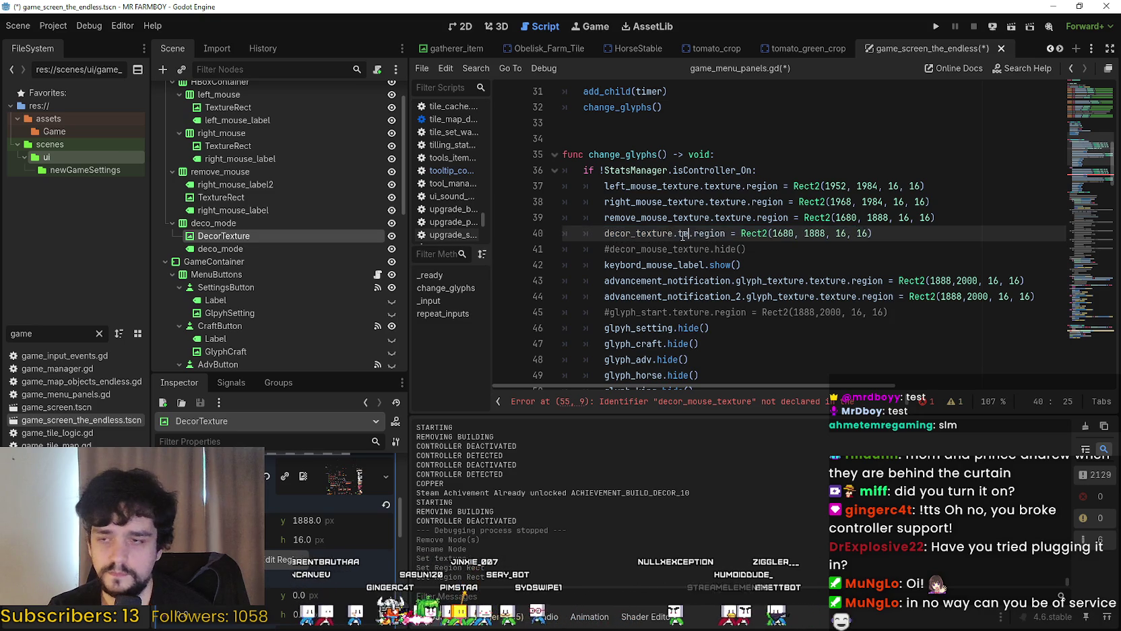
key(Return)
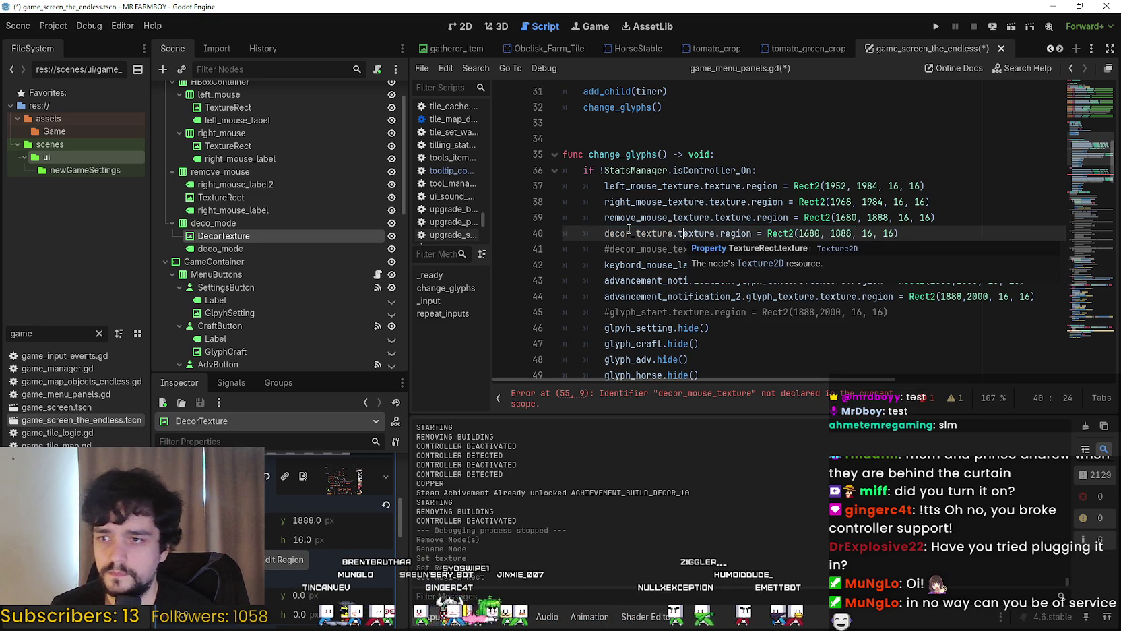
double_click(625, 233)
drag(625, 235, 918, 232)
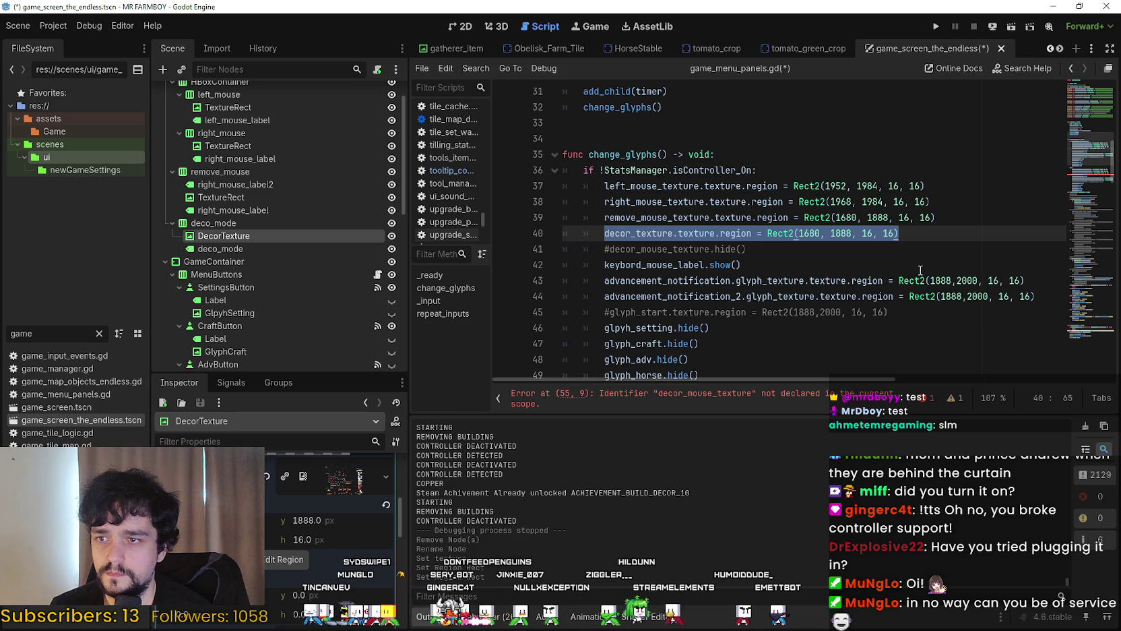
Replace the else branch's decor_mouse_texture.show() with the region assignment, using x 1600, and save
scroll(923, 258, down, 2)
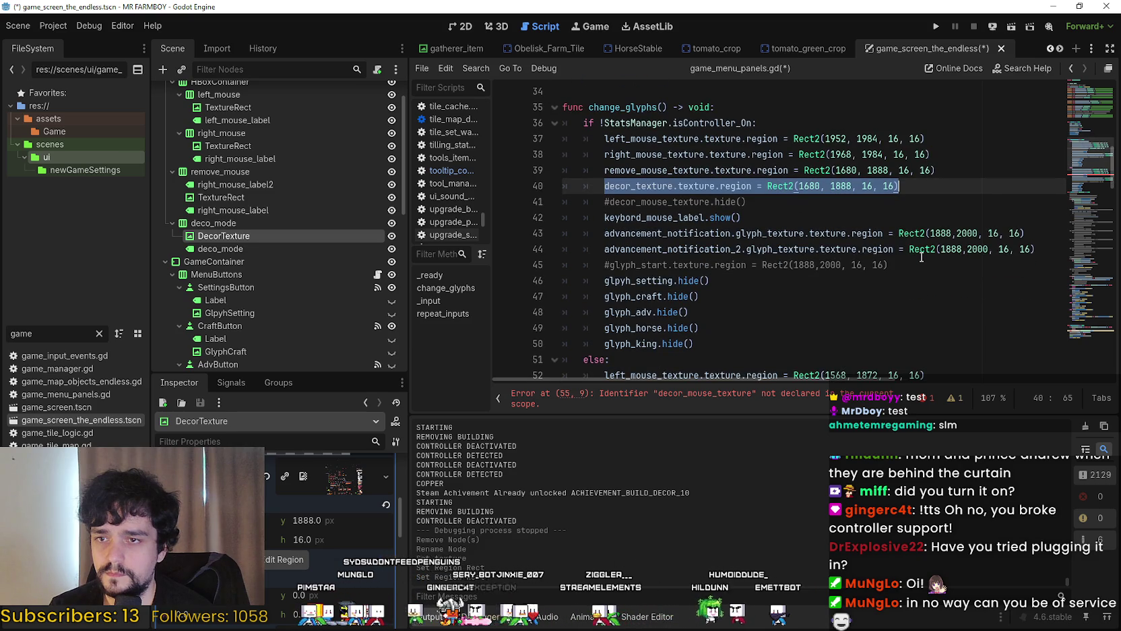
scroll(887, 230, down, 2)
drag(801, 280, 605, 280)
key(ctrl+v)
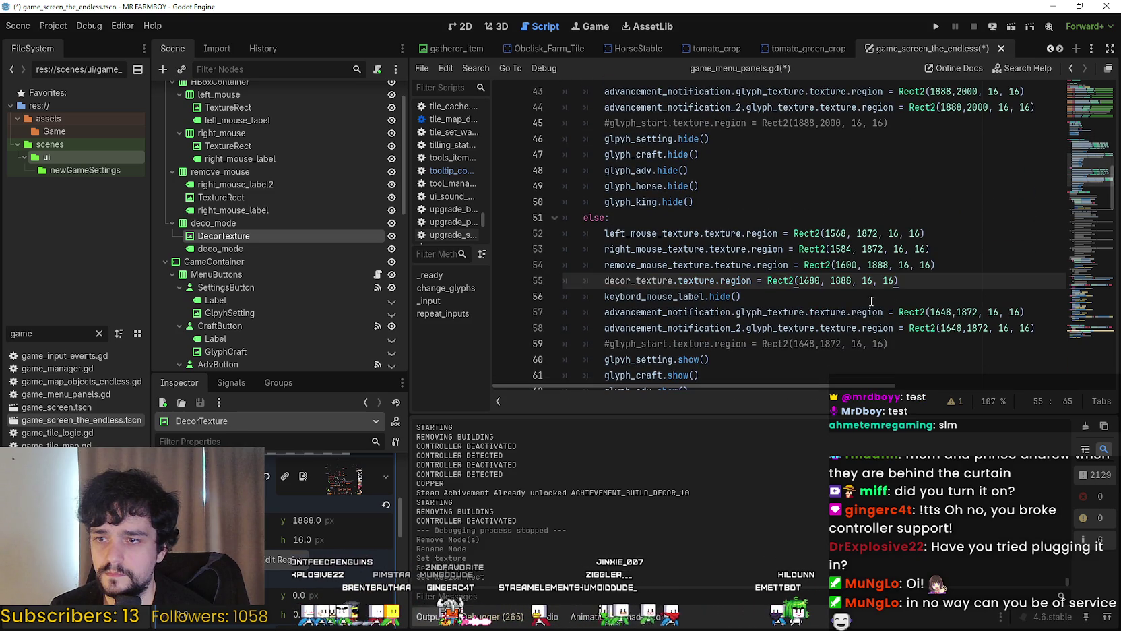
scroll(871, 283, up, 4)
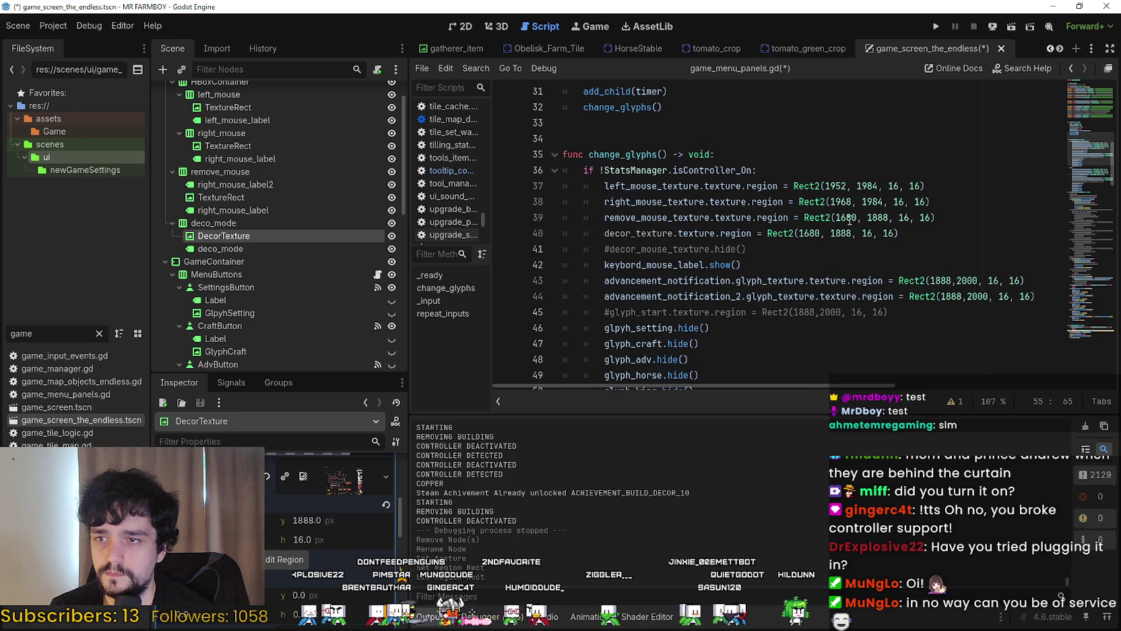
click(846, 217)
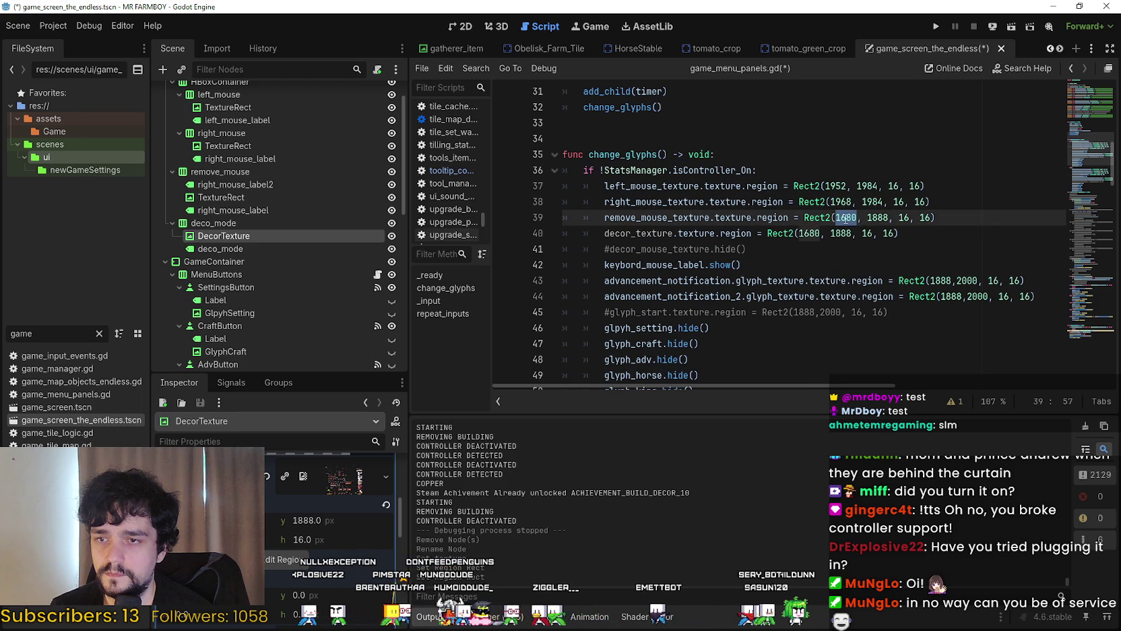
double_click(875, 217)
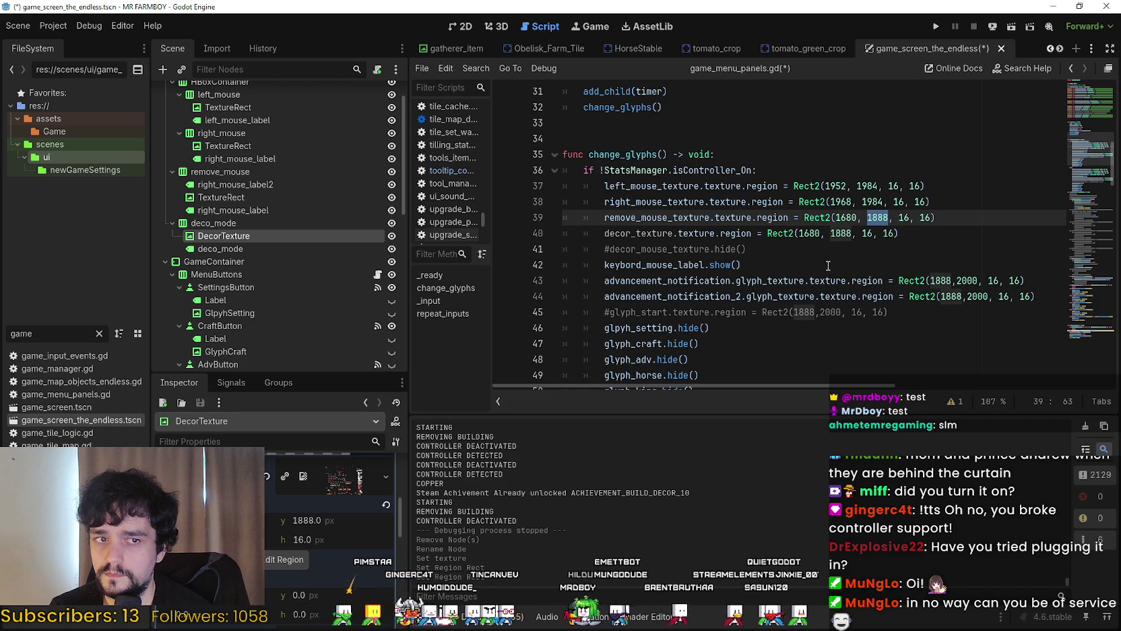
click(816, 234)
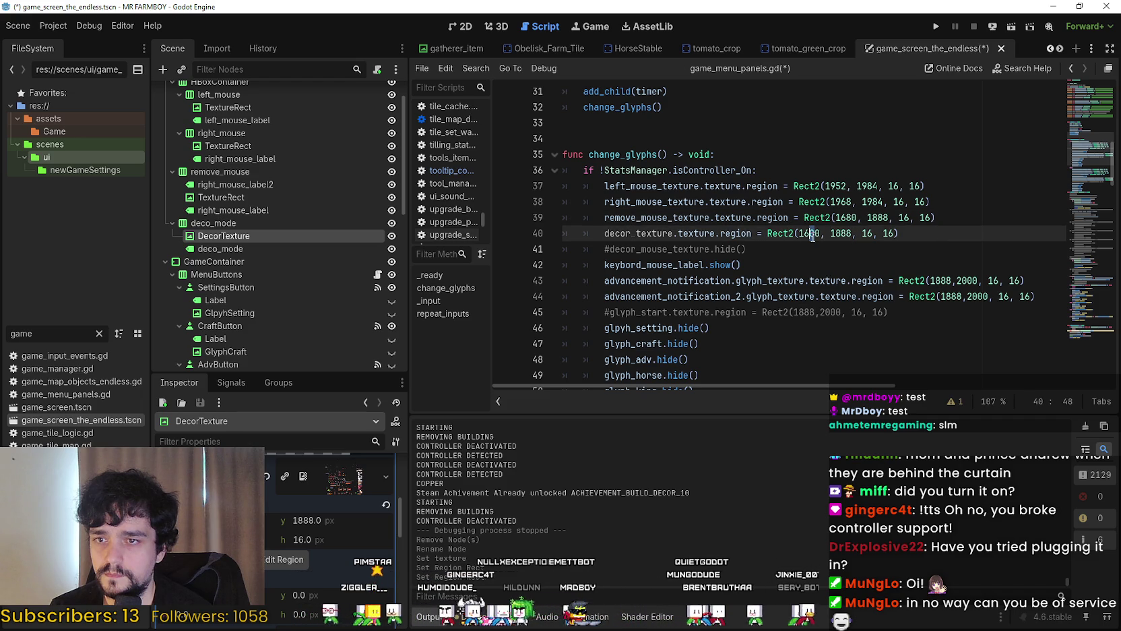
scroll(979, 256, down, 5)
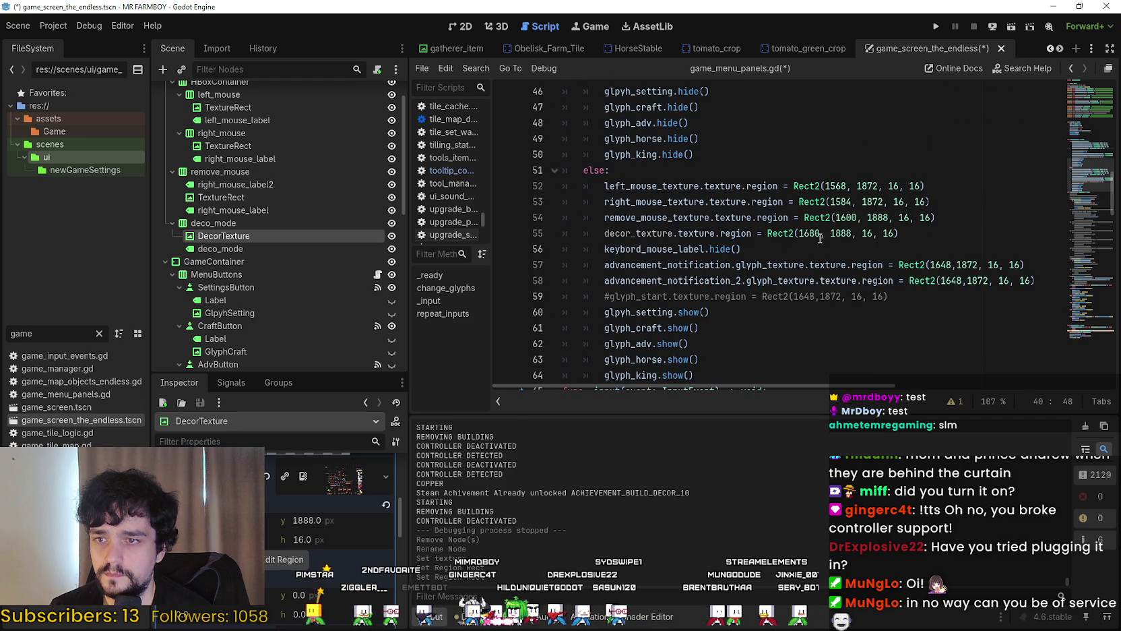
click(852, 225)
double_click(816, 233)
key(ctrl+v)
key(ctrl+s)
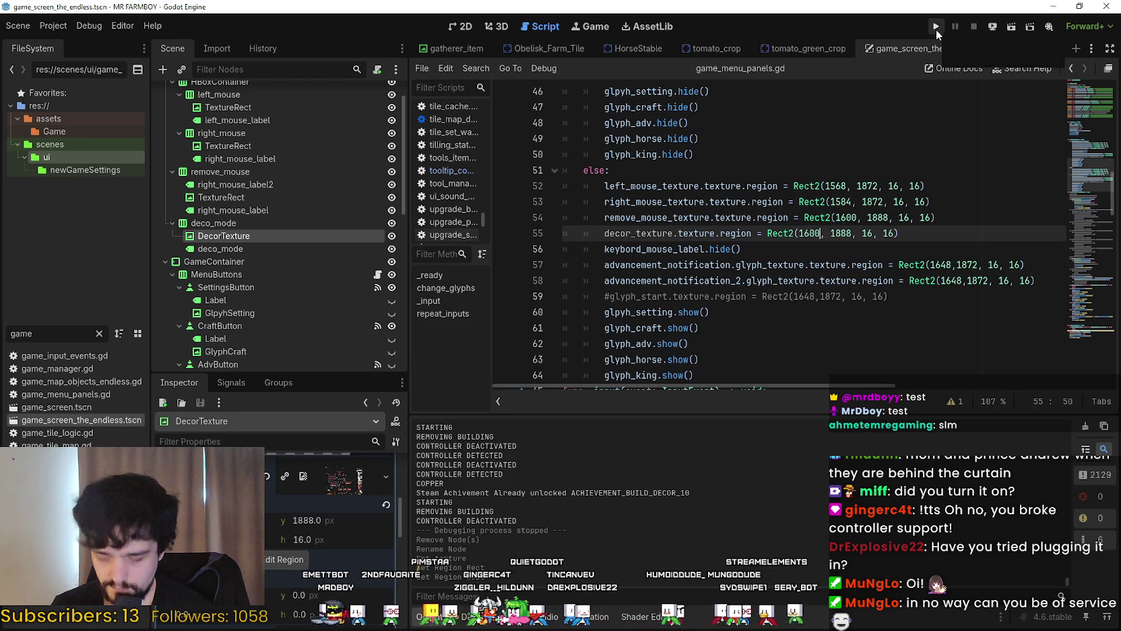
Run the project with F5 and load Save 4 (Incremental) from the save list
key(F5)
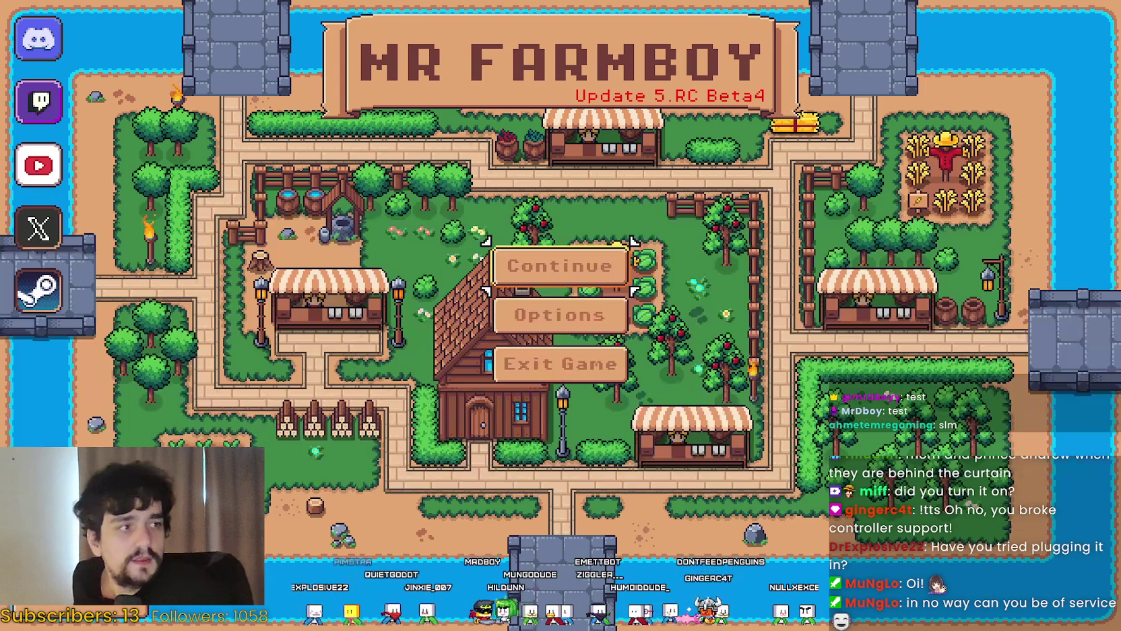
key(Return)
key(Down)
key(Down)
key(Down)
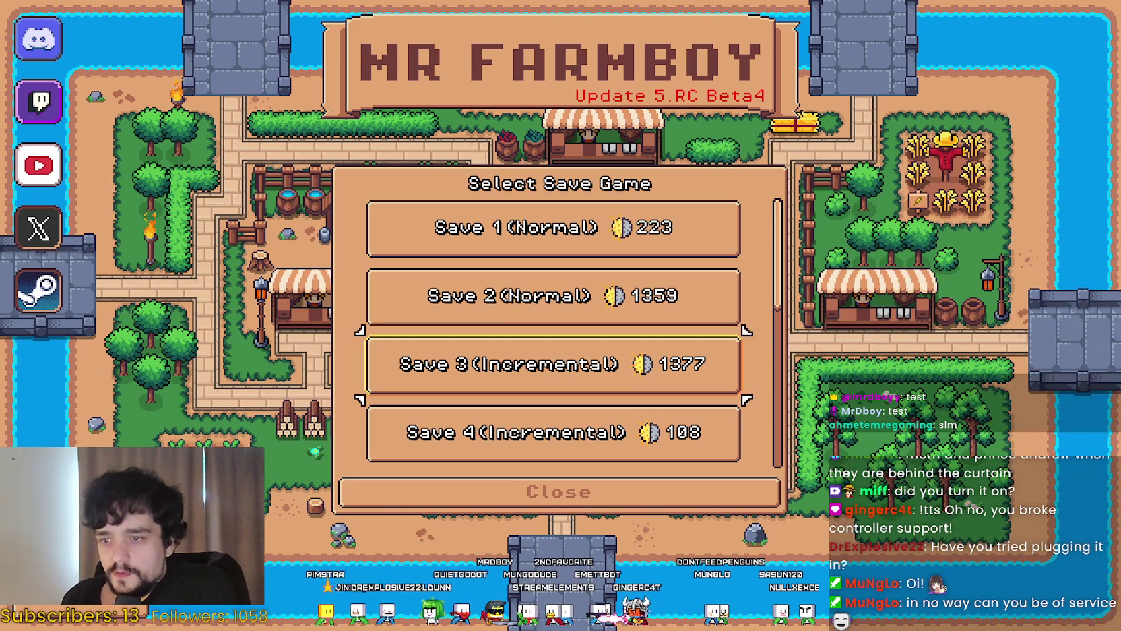
key(Up)
key(Return)
key(Return)
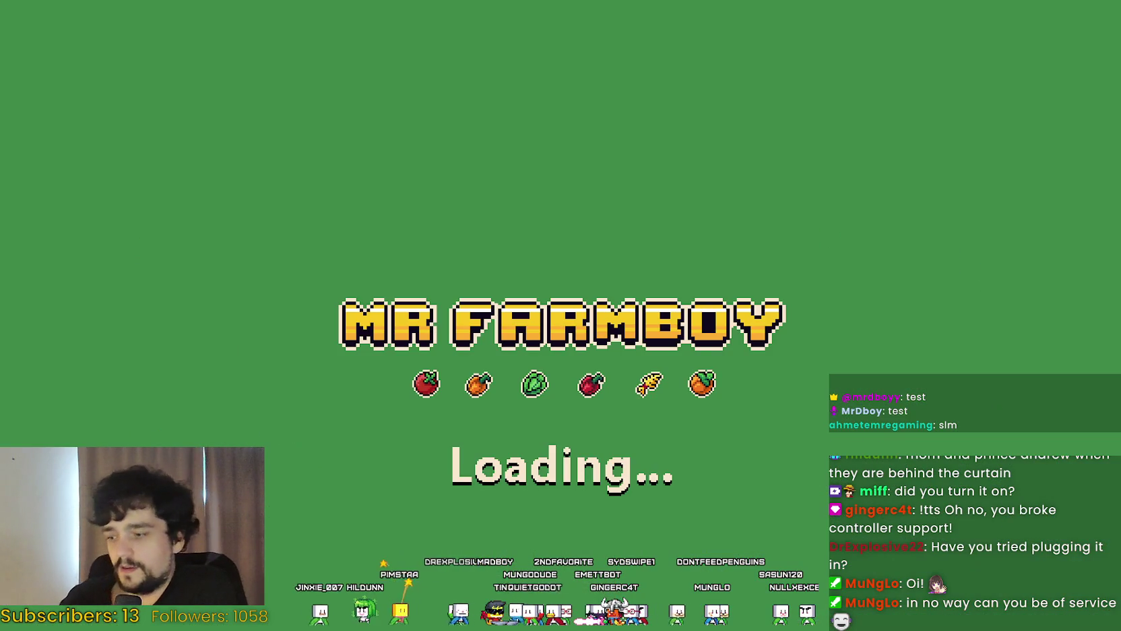
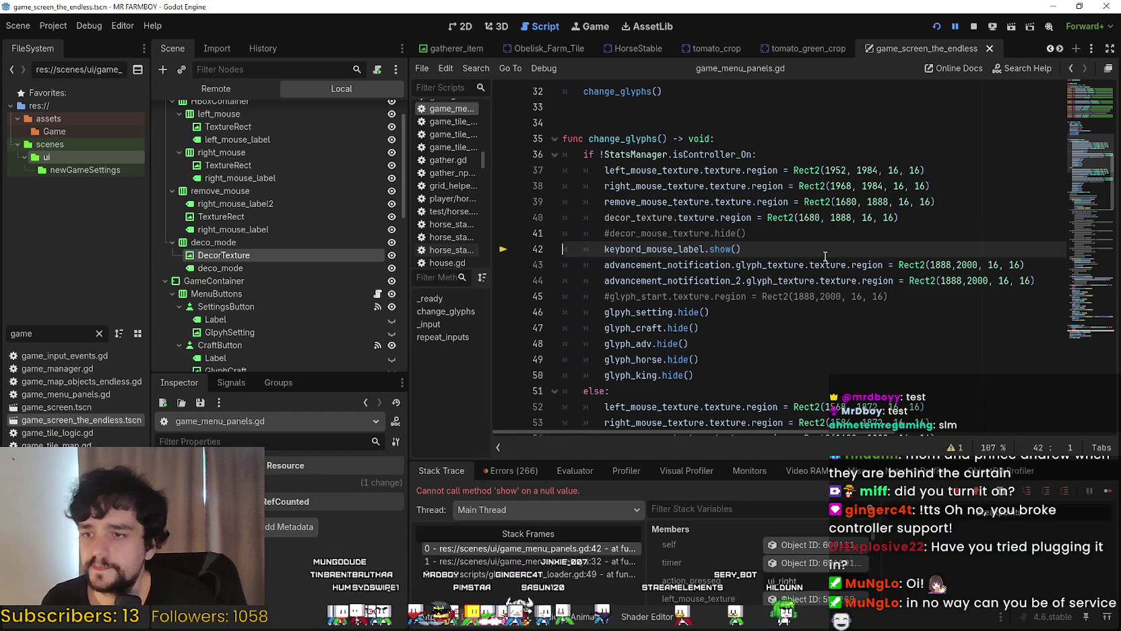
Comment out the keybord_mouse_label.show() call on line 42 in change_glyphs
click(718, 322)
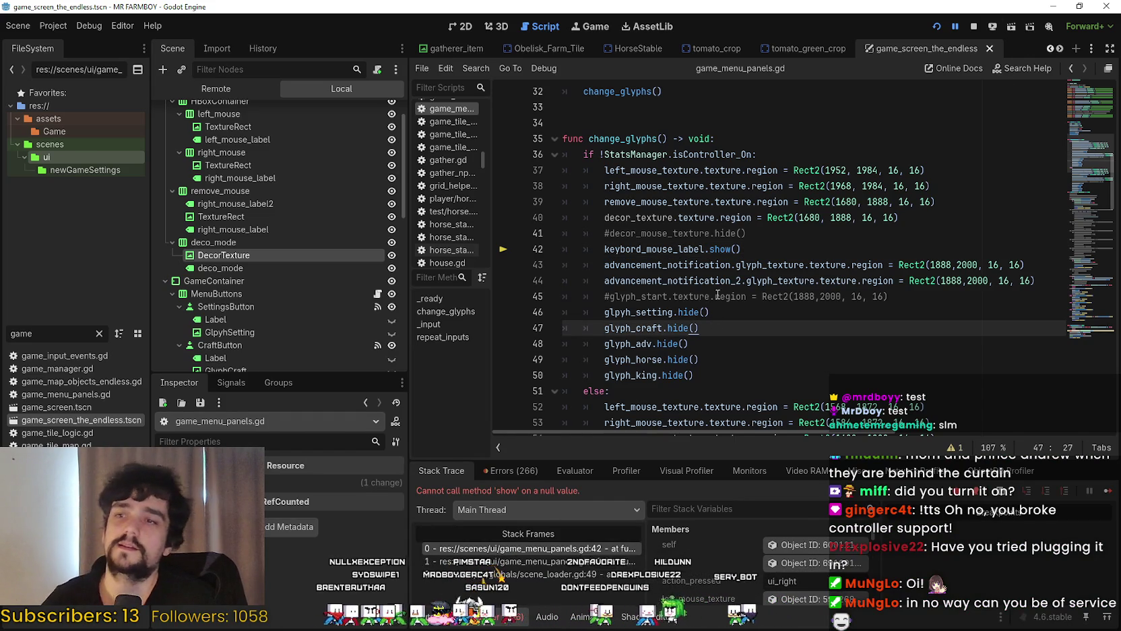
click(745, 247)
double_click(651, 249)
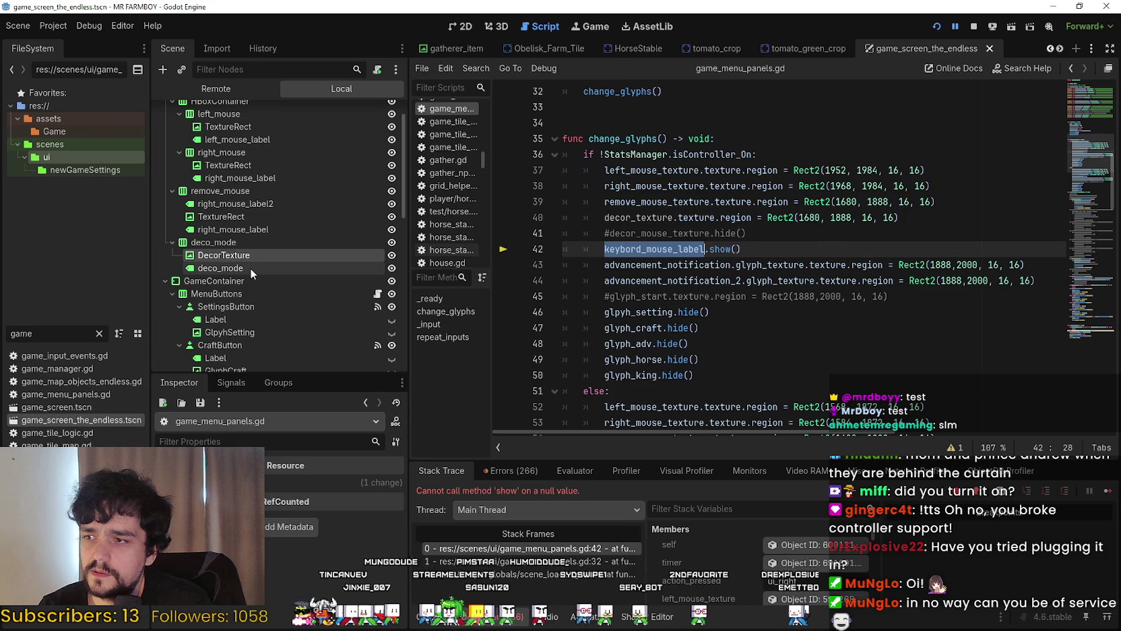
click(604, 249)
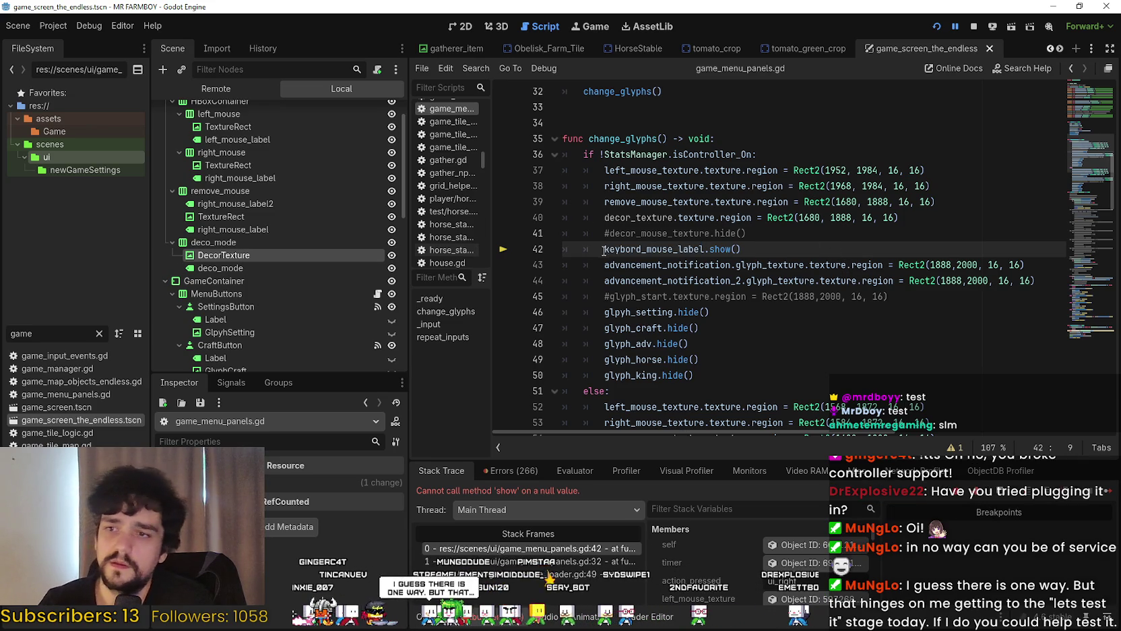
text(#)
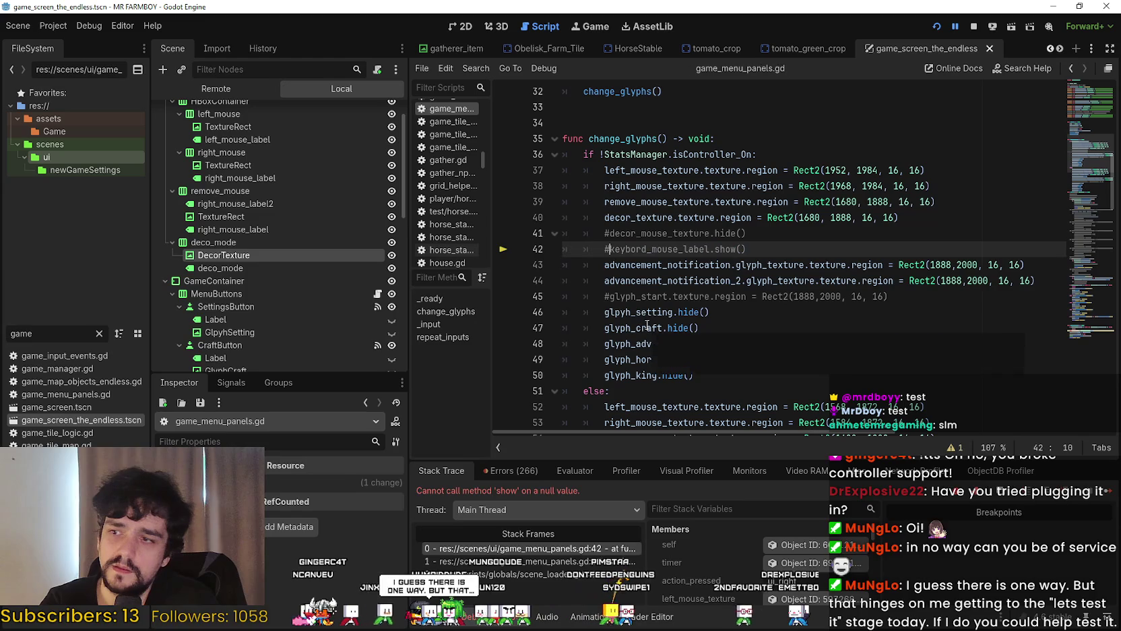
key(ctrl+shift+Right)
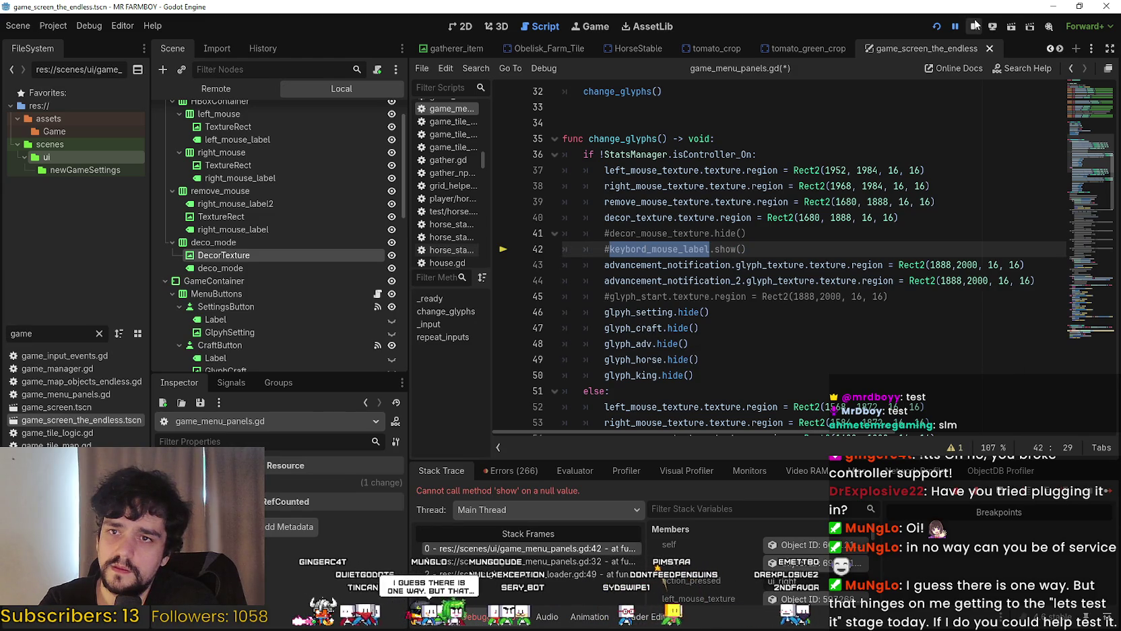
Stop the running game and search the script for keybord_mouse_label
click(976, 27)
click(763, 257)
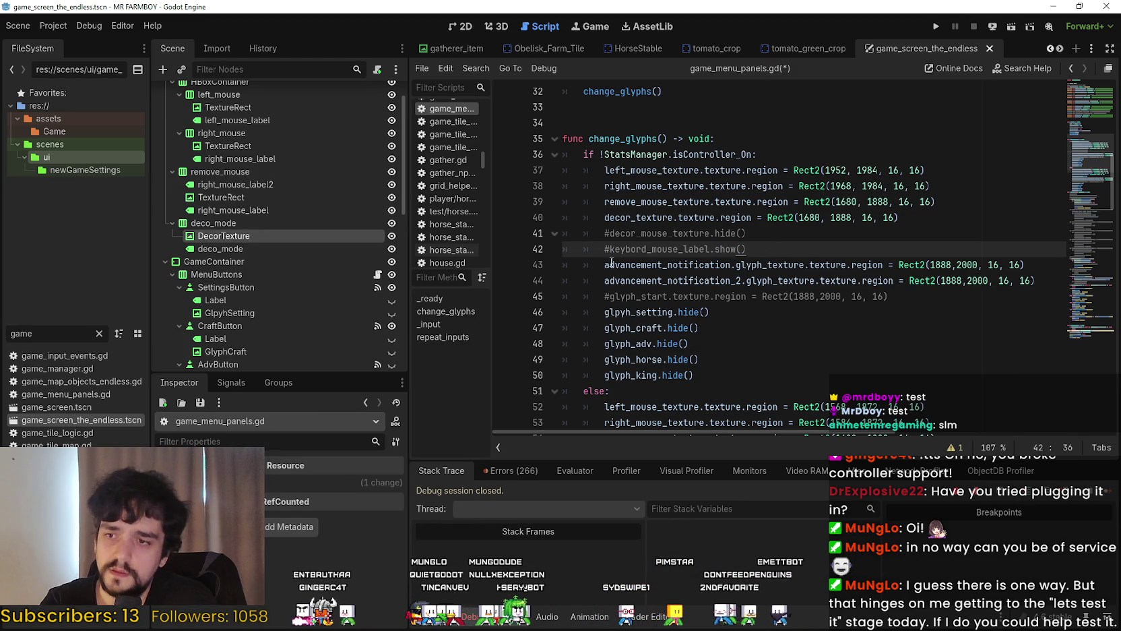
double_click(625, 245)
key(ctrl+f)
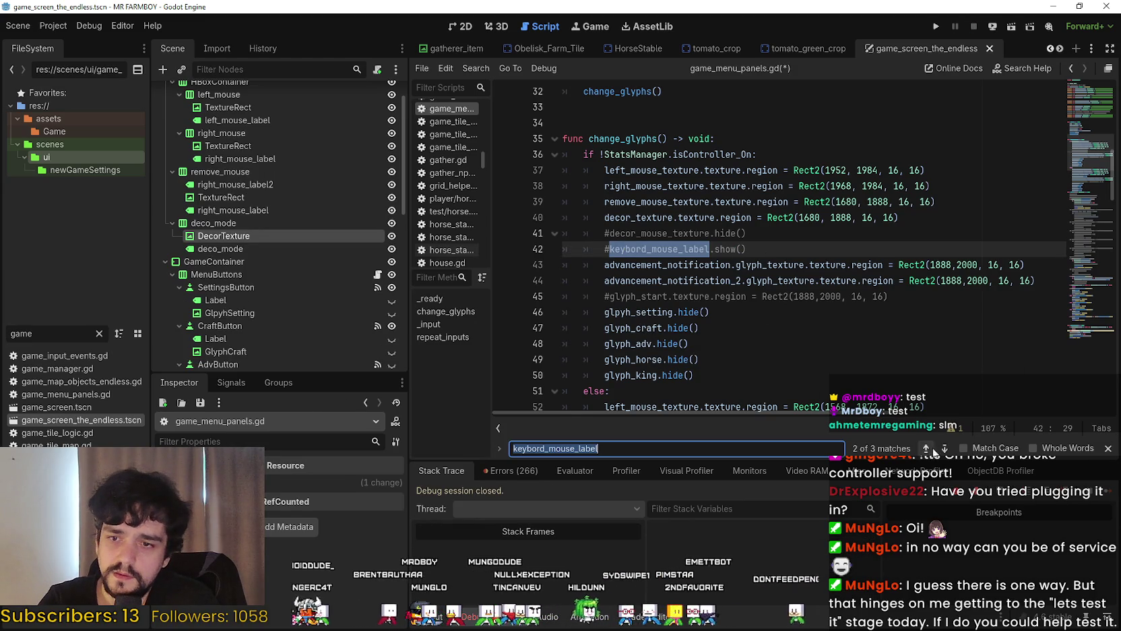
click(933, 448)
click(565, 235)
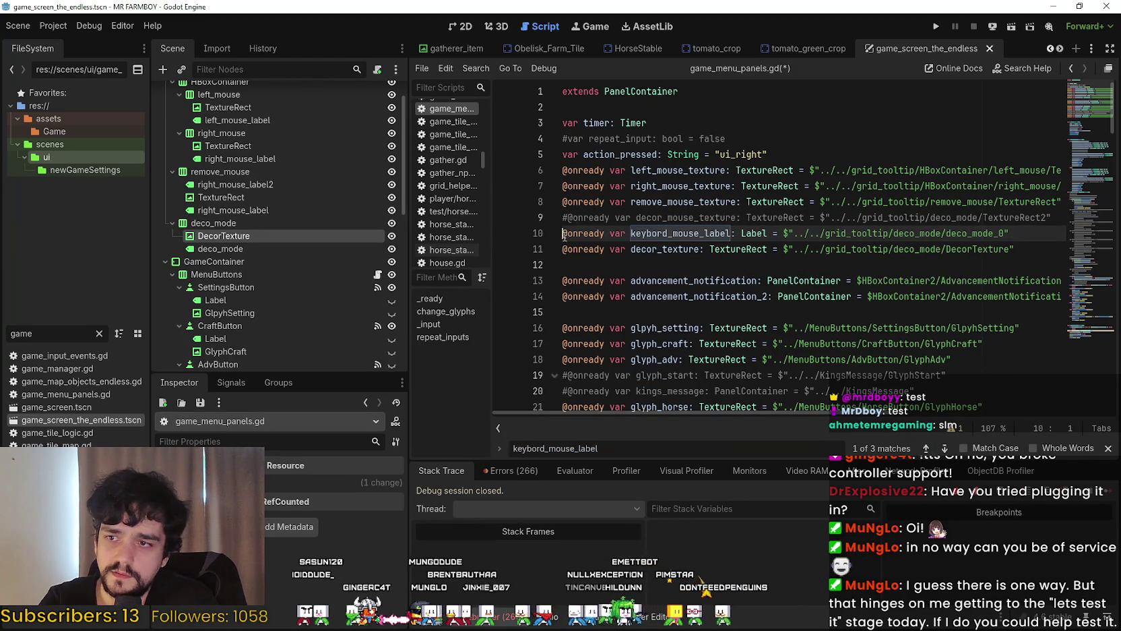
text(#)
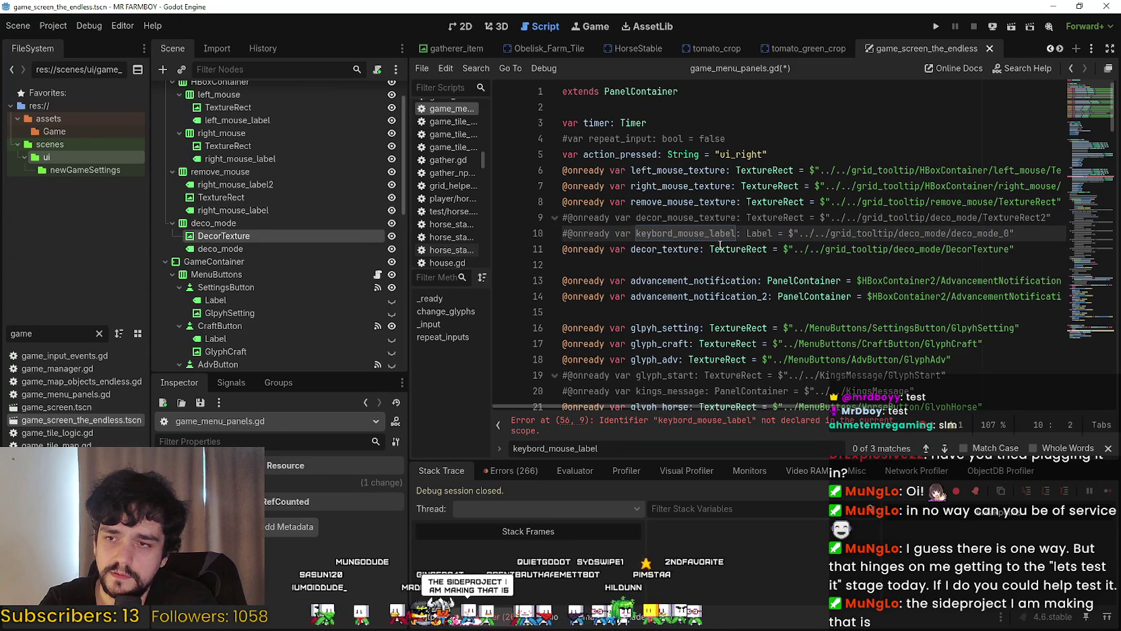
Comment out the keybord_mouse_label hide() call on line 56 and save game_menu_panels.gd
click(945, 449)
click(945, 448)
click(945, 448)
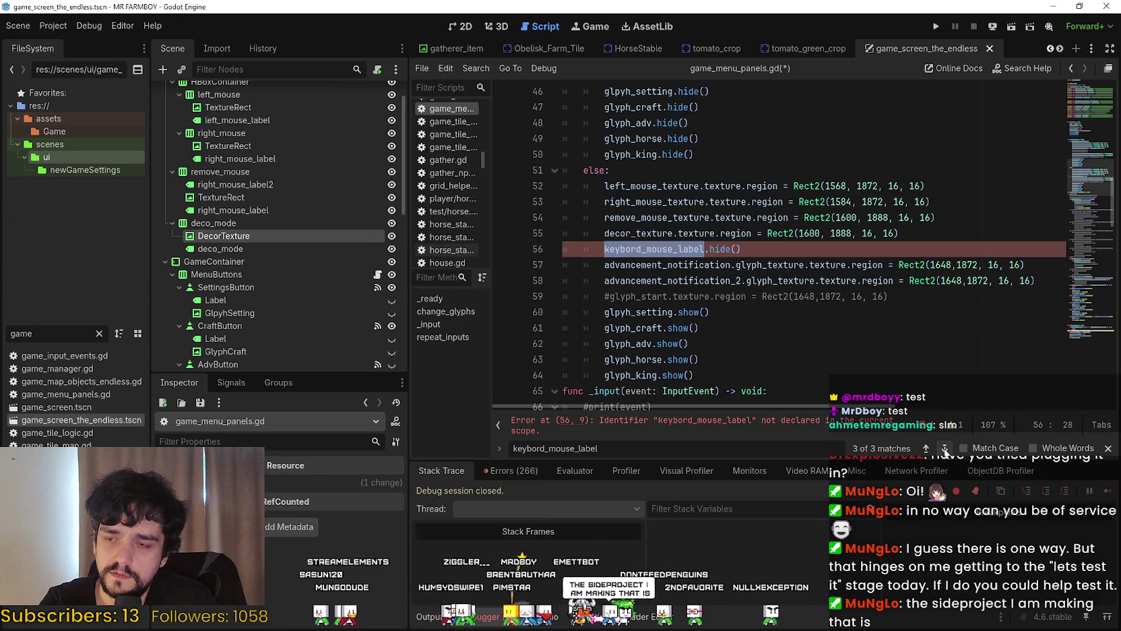
key(ctrl+k)
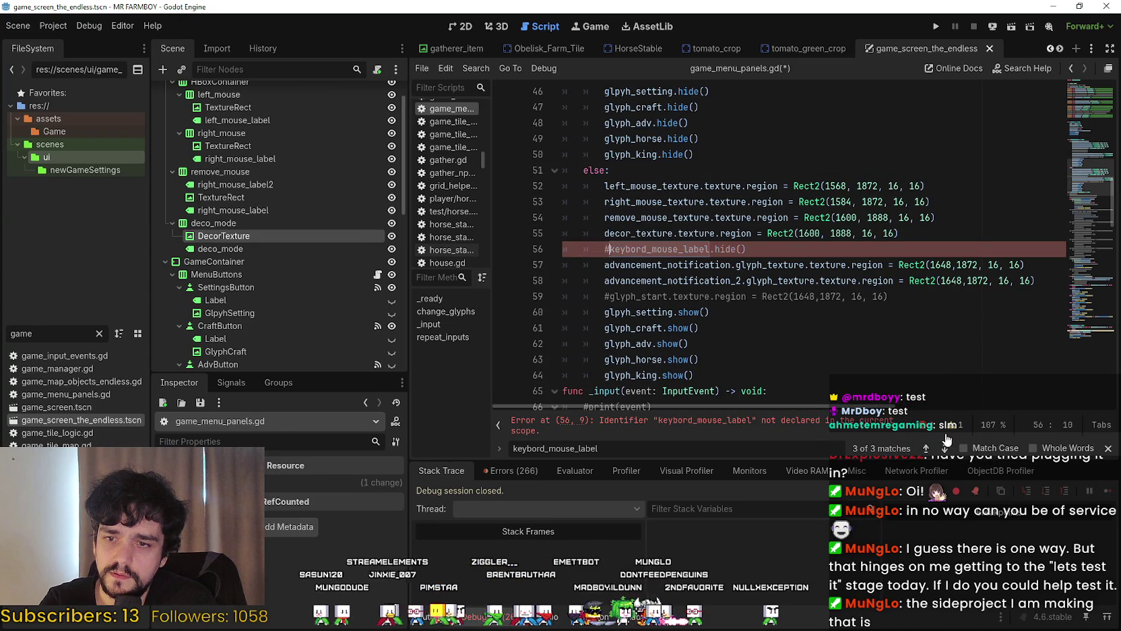
click(945, 449)
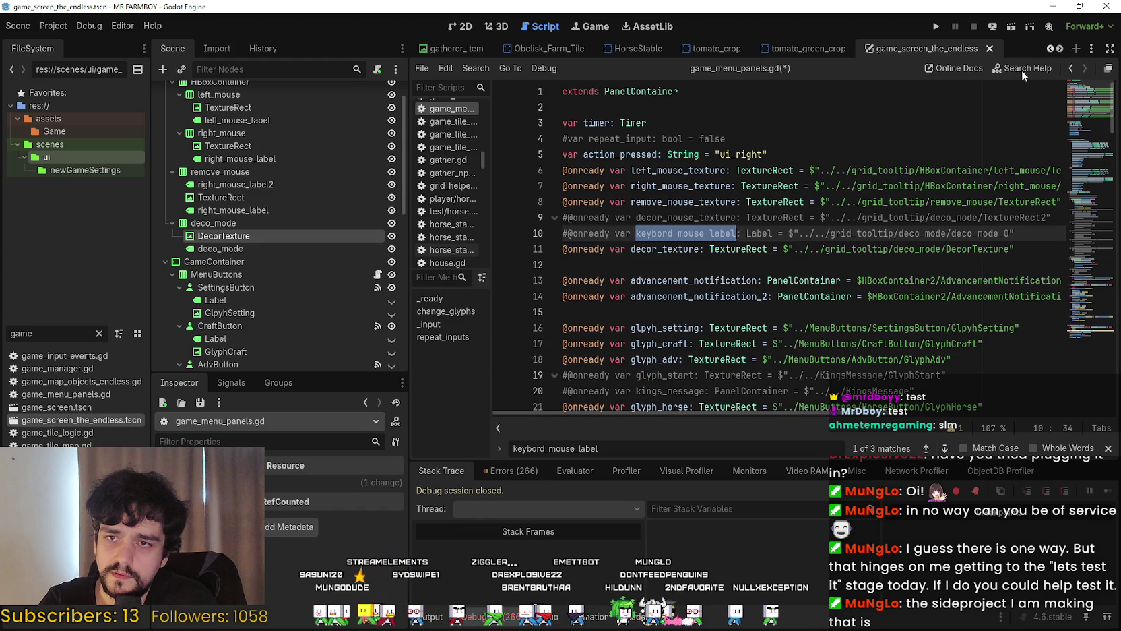
click(939, 26)
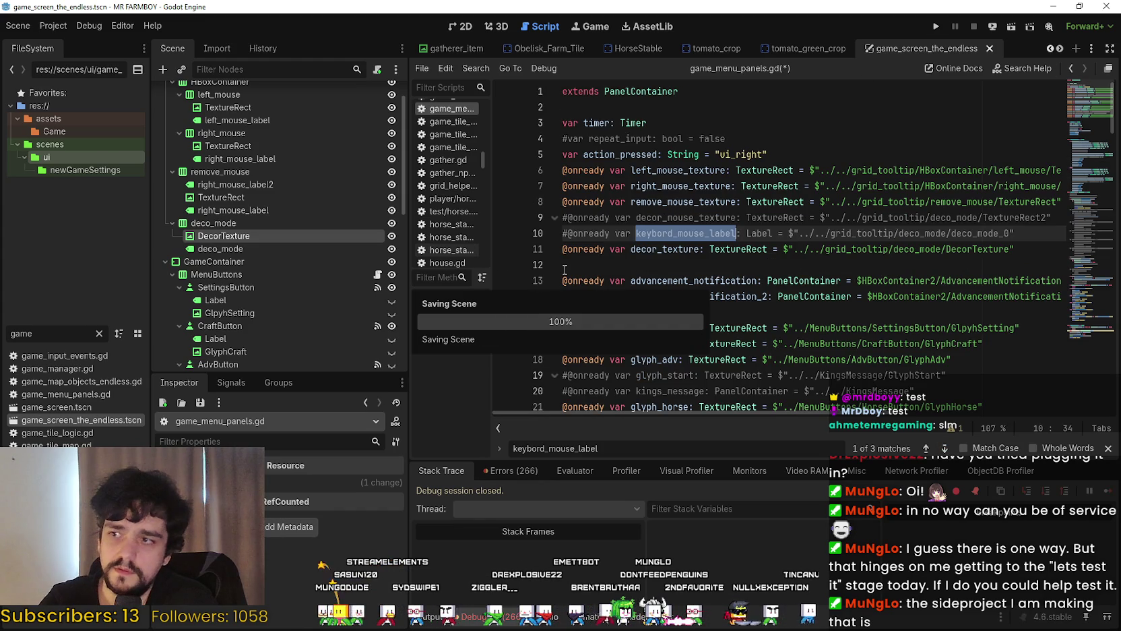
click(225, 235)
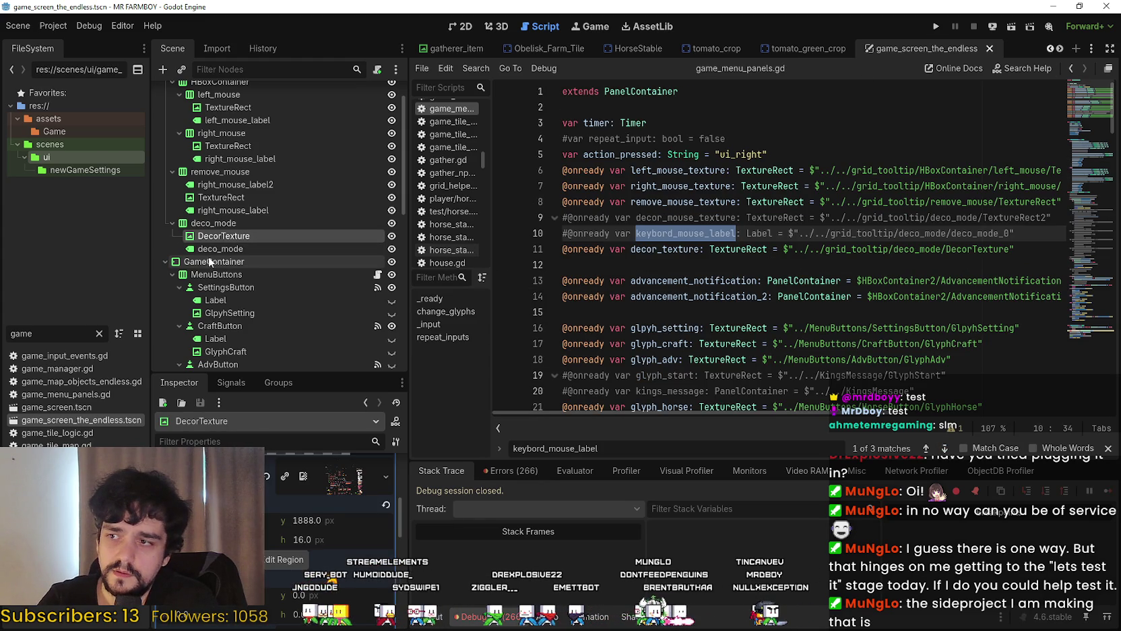
Copy the DecorTexture node from the scene tree
scroll(339, 512, up, 5)
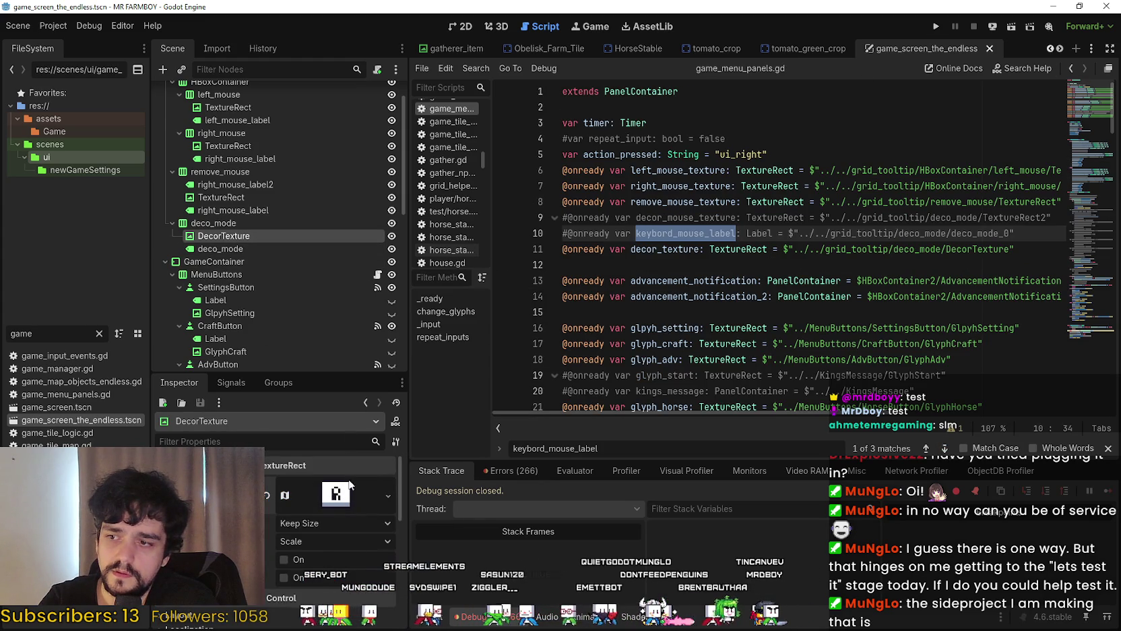
scroll(268, 283, up, 2)
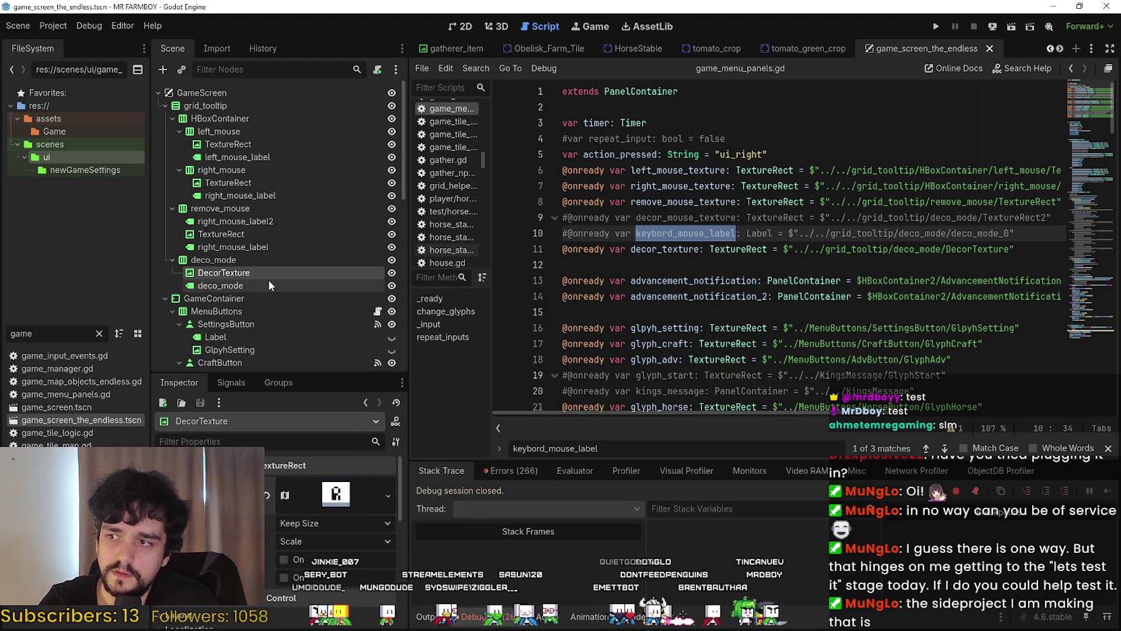
right_click(213, 270)
right_click(206, 270)
right_click(207, 270)
click(249, 360)
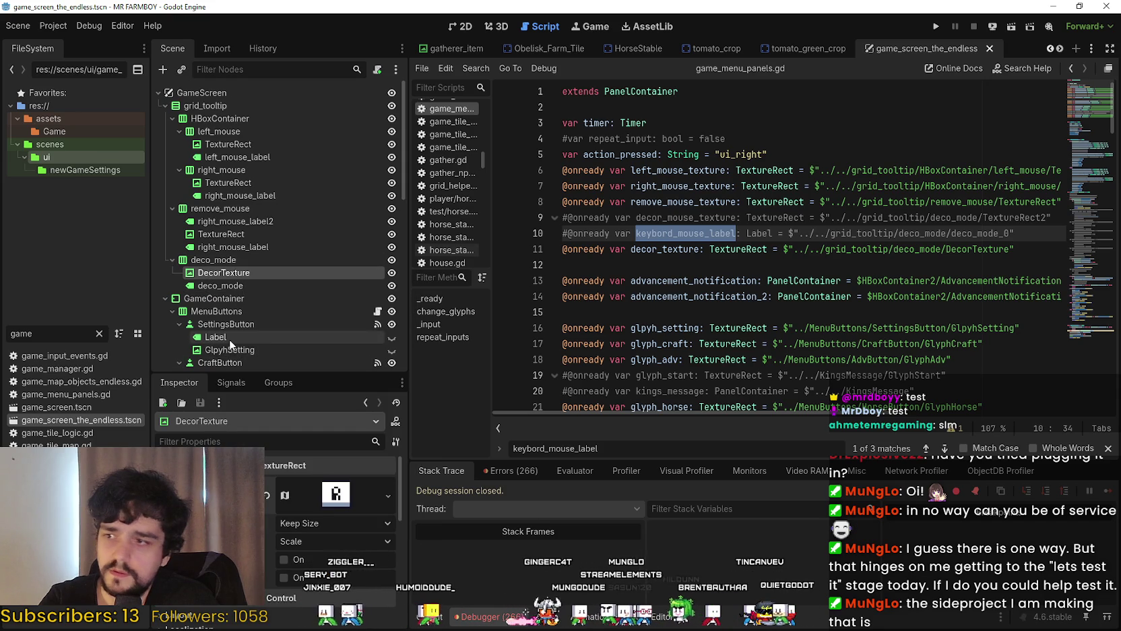
click(214, 284)
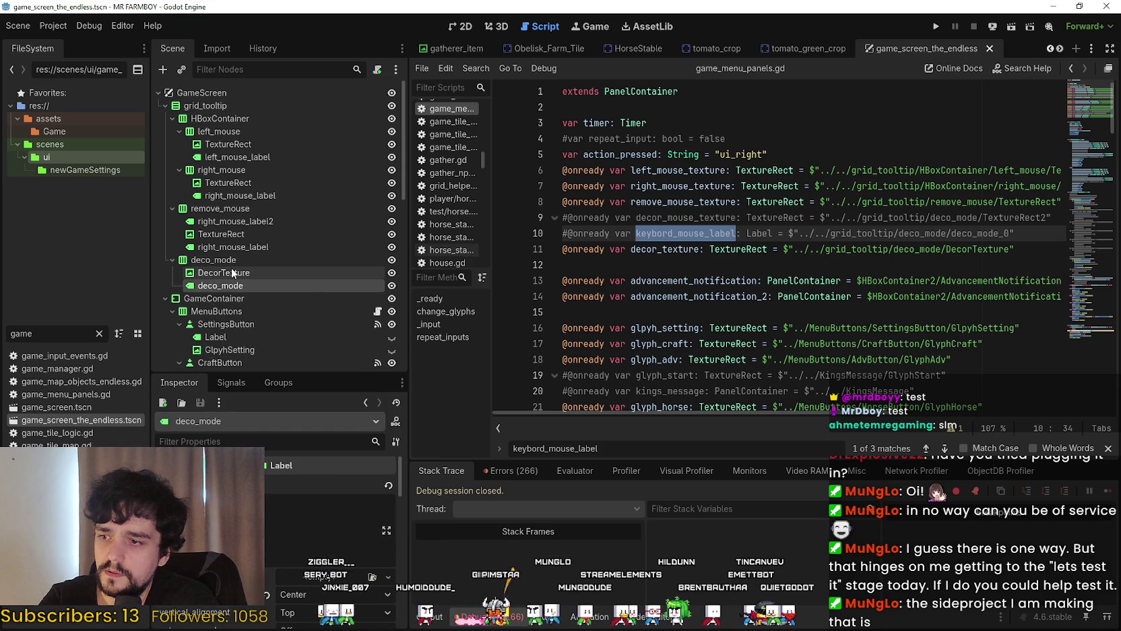
click(232, 269)
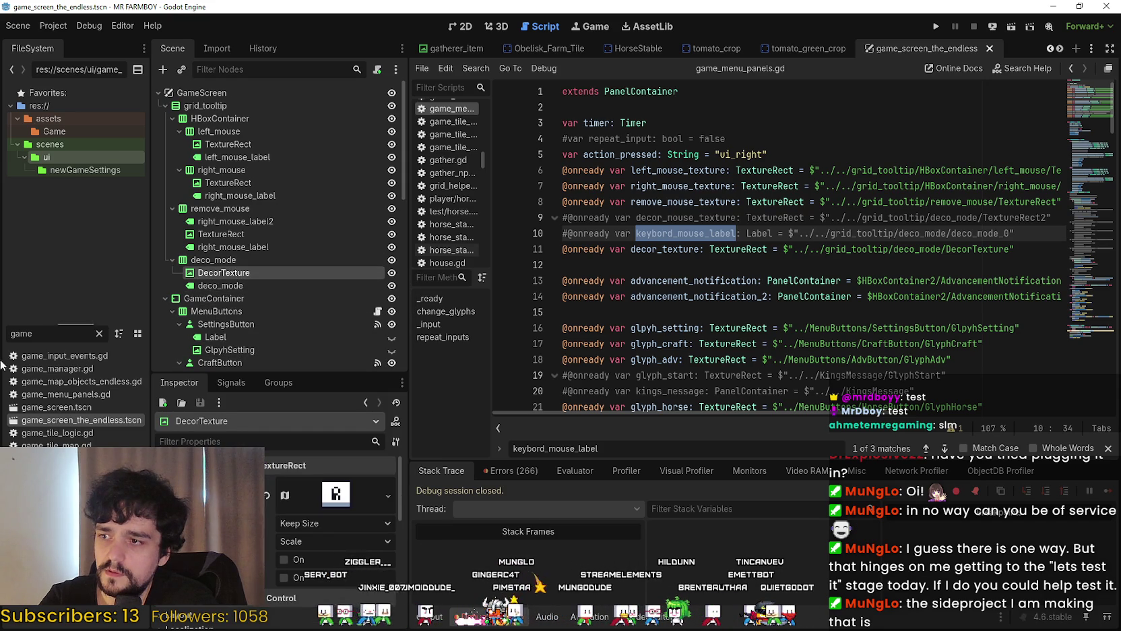
In the game_screen scene, expand grid_tooltip and delete the deco_mode_0 node
double_click(68, 405)
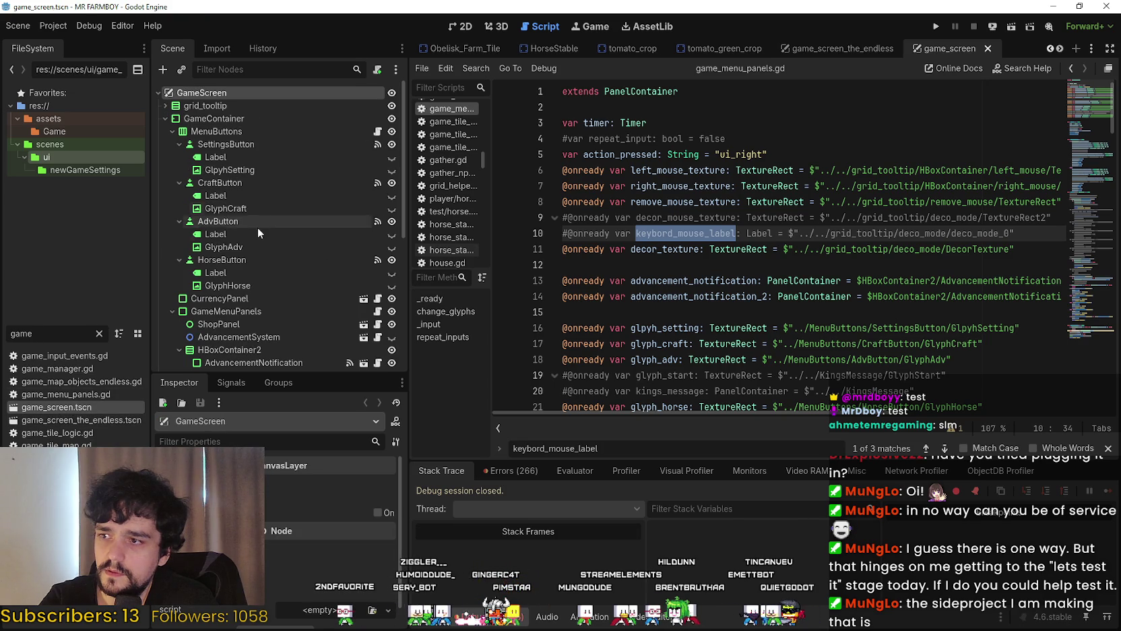
scroll(253, 277, down, 5)
scroll(252, 277, down, 3)
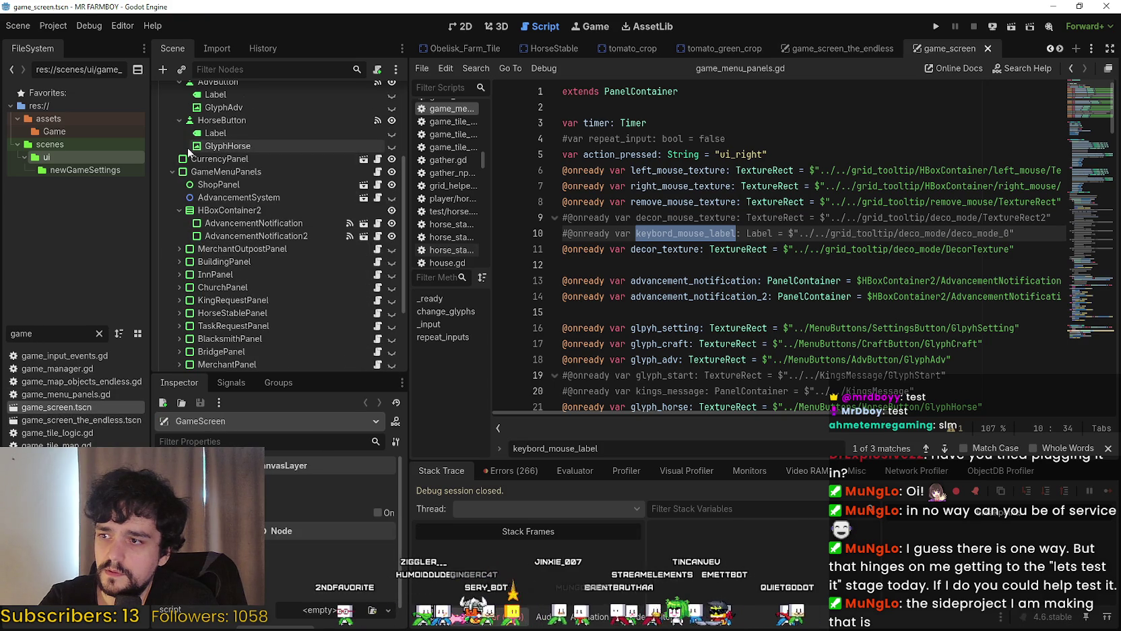
scroll(249, 285, up, 6)
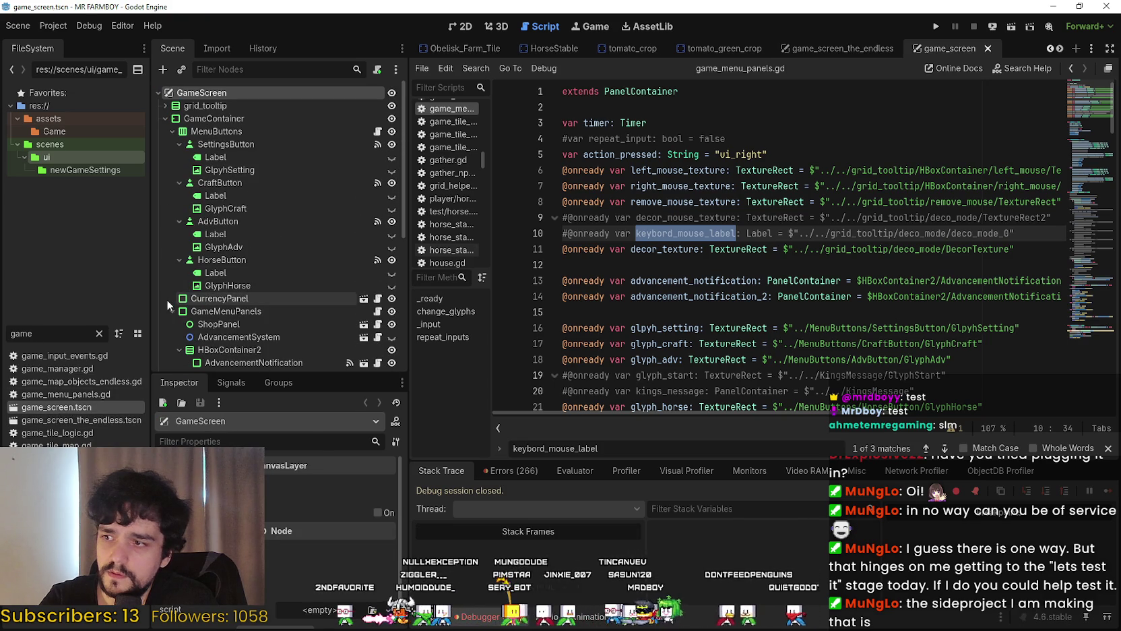
click(165, 105)
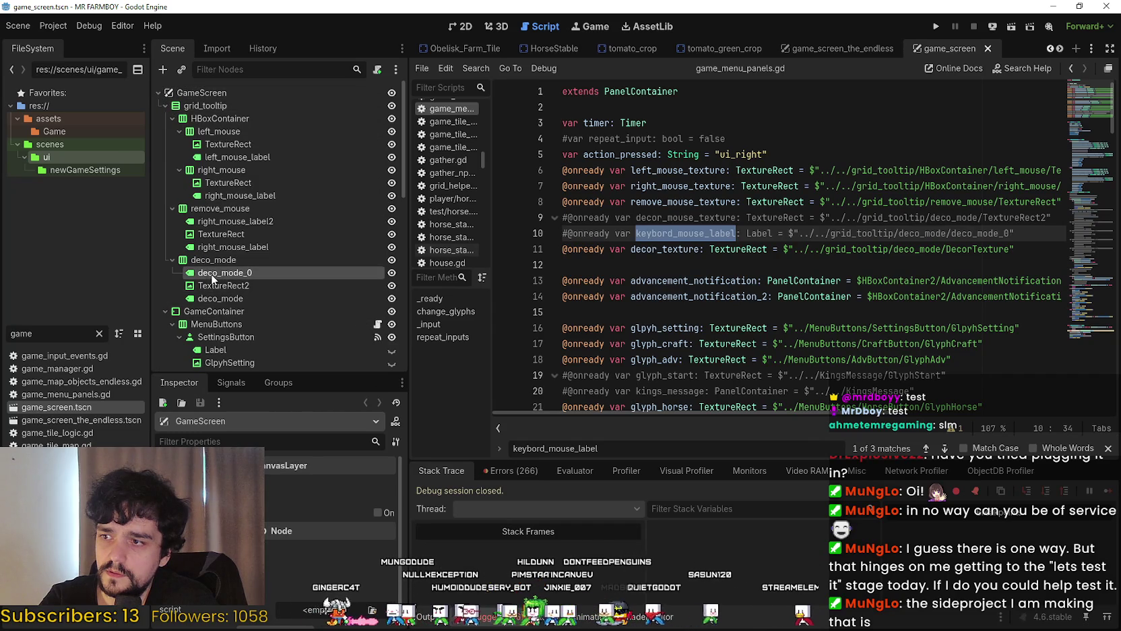
right_click(211, 273)
click(269, 614)
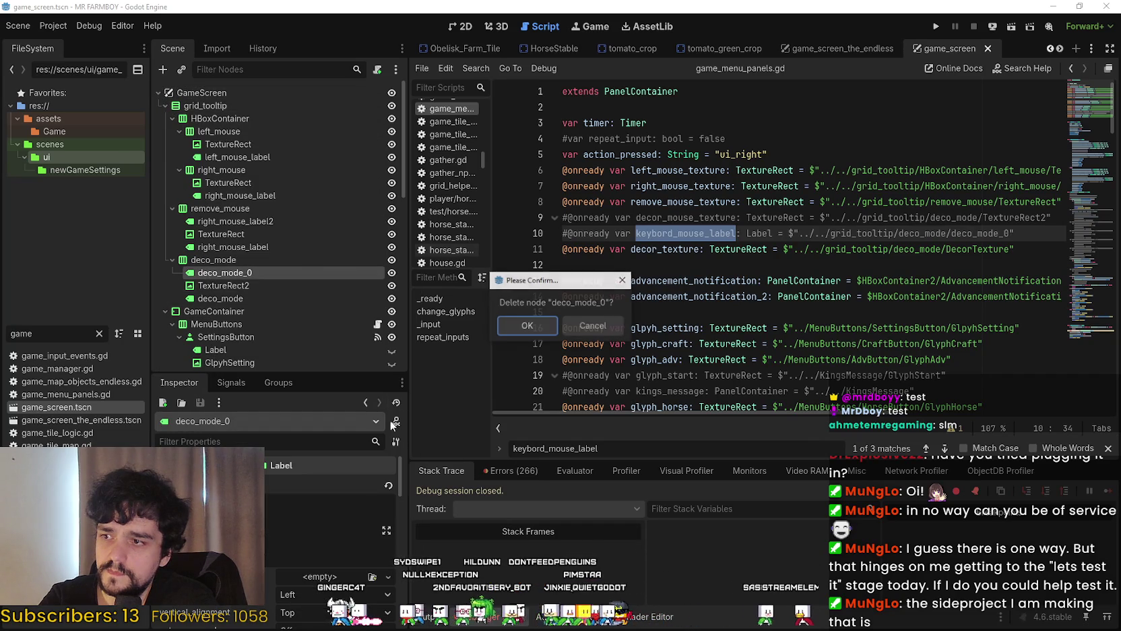
click(527, 329)
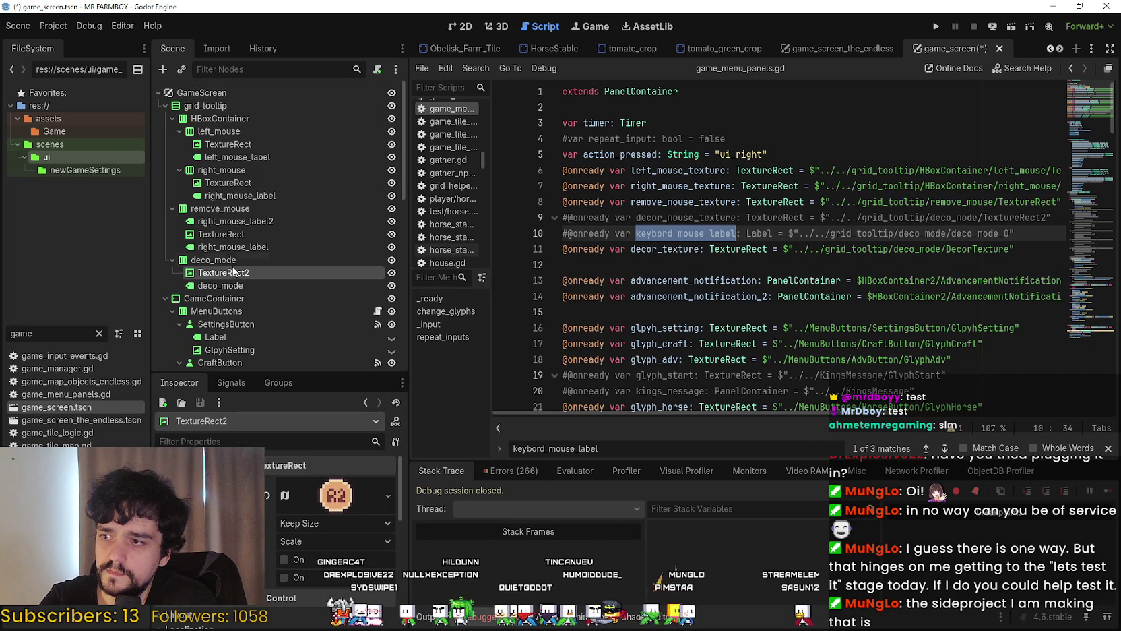
Paste DecorTexture under deco_mode and delete the TextureRect2 node
right_click(231, 265)
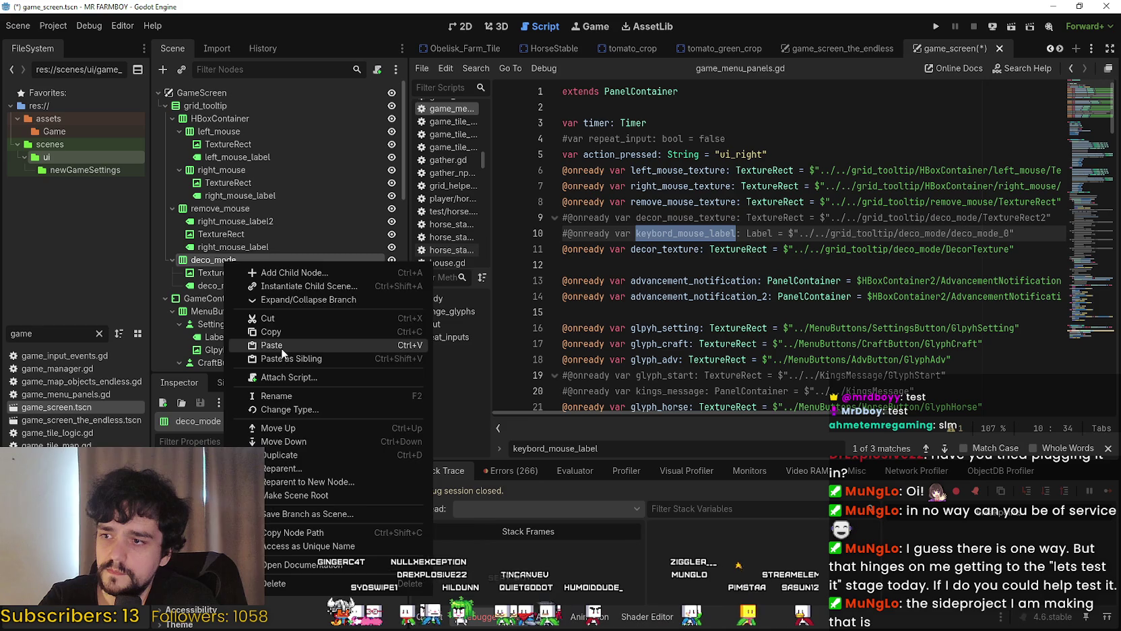
click(281, 348)
right_click(248, 271)
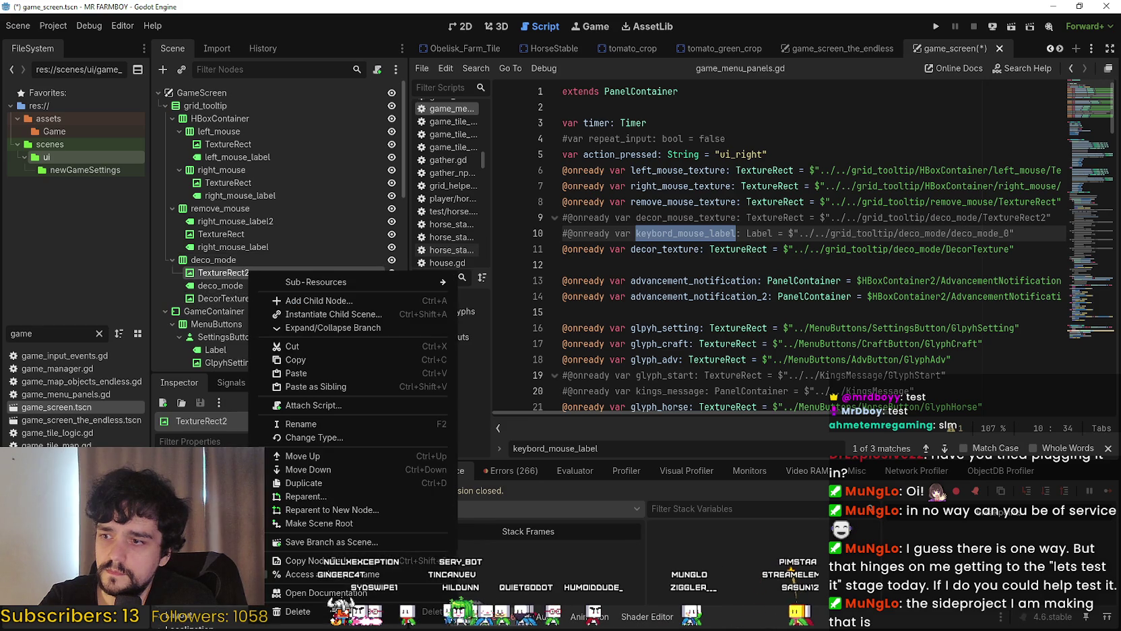
key(Escape)
key(Delete)
click(528, 327)
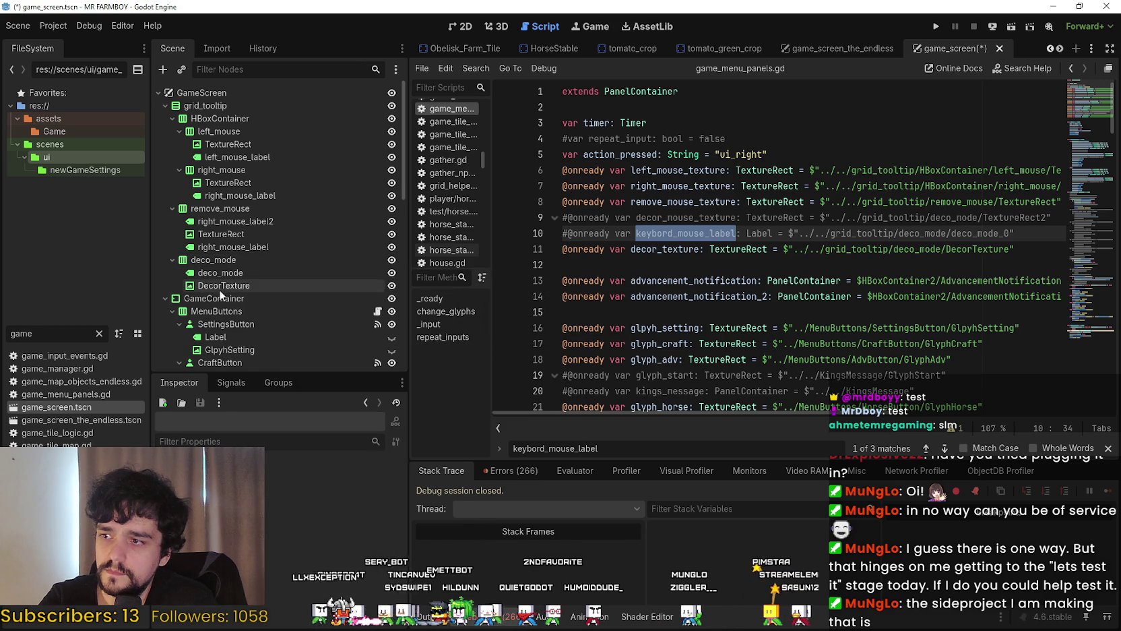
Move DecorTexture above deco_mode, save, and run game_screen_the_endless
drag(194, 286, 290, 272)
key(ctrl+s)
click(835, 49)
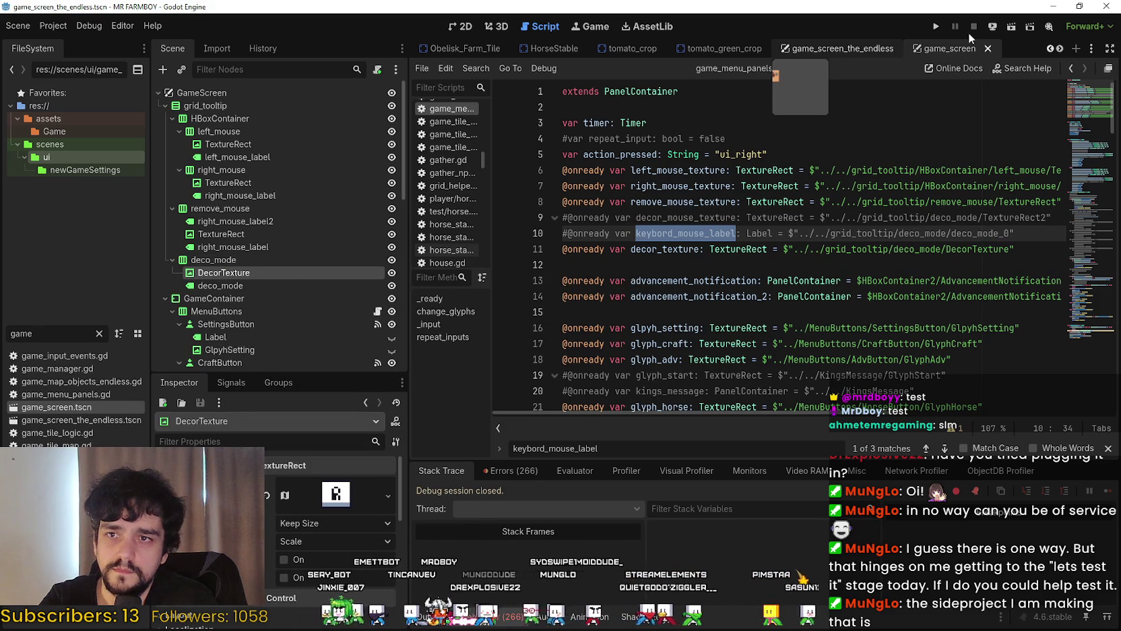
click(940, 26)
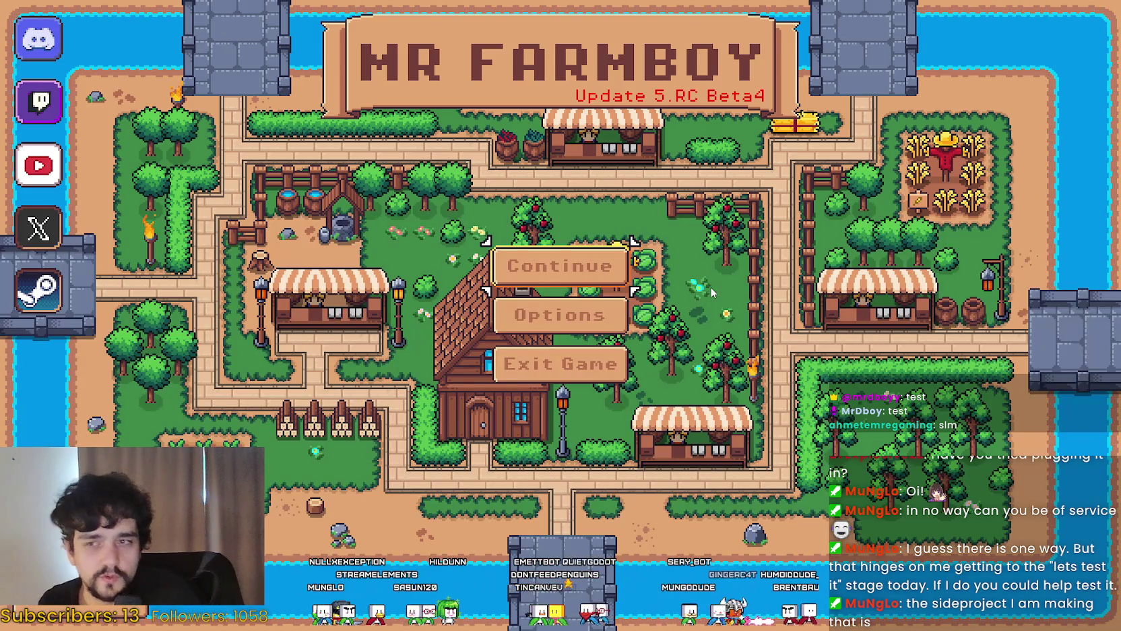
Continue from the main menu and load the Save 4 slot
key(Return)
key(Down)
key(Return)
key(Return)
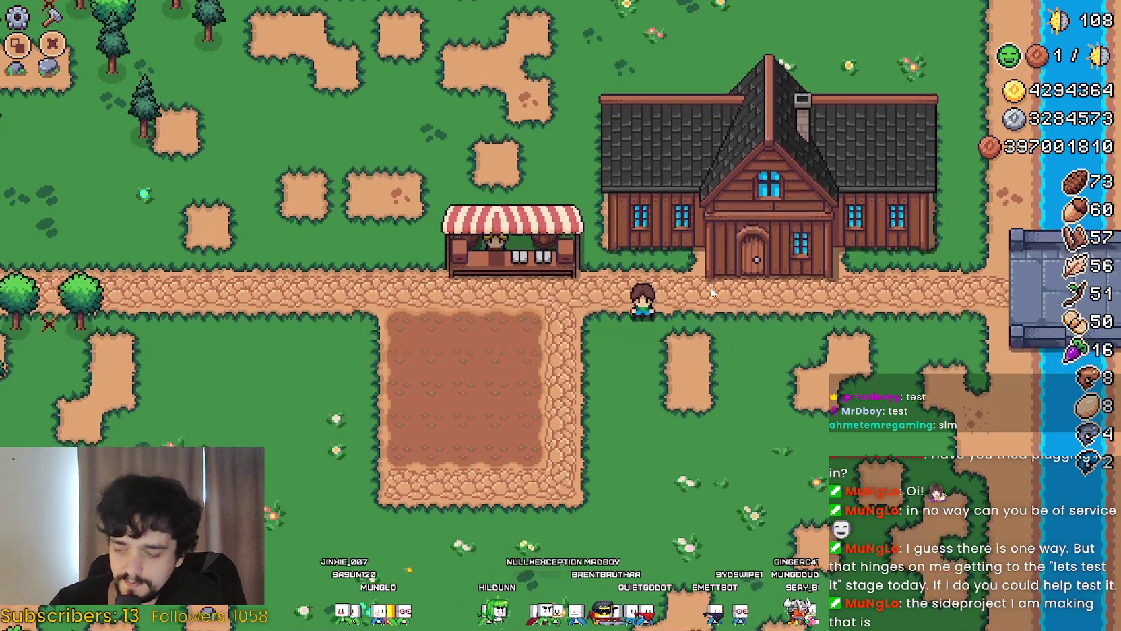
Plant a turnip in the plot and choose Wood Fence from Decorations crafting
key(a)
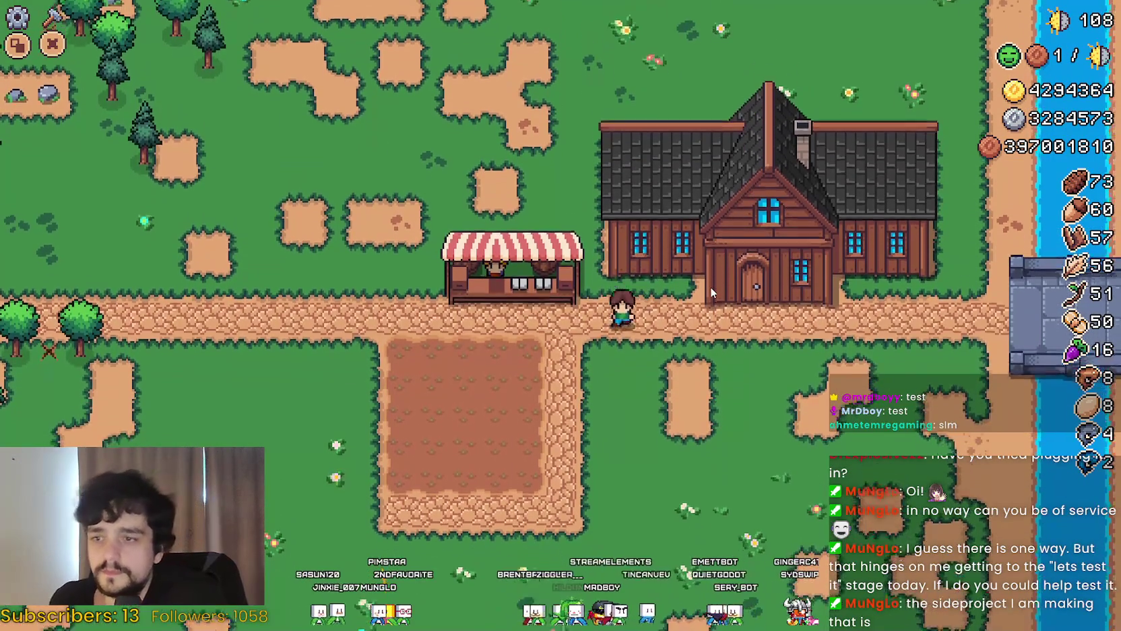
key(a)
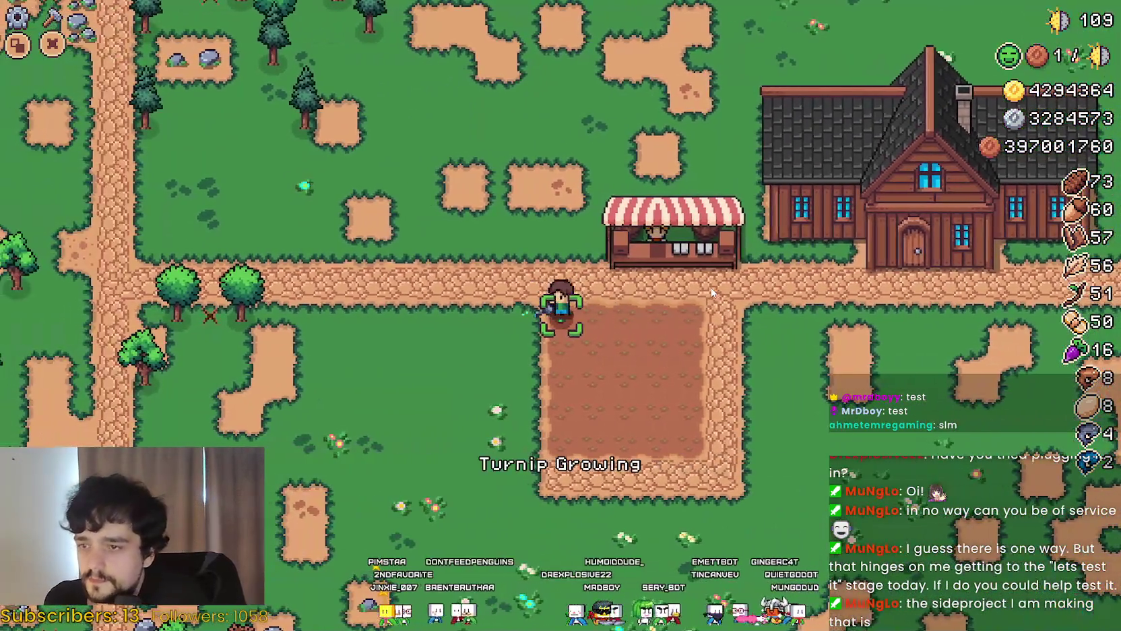
key(Left)
key(c)
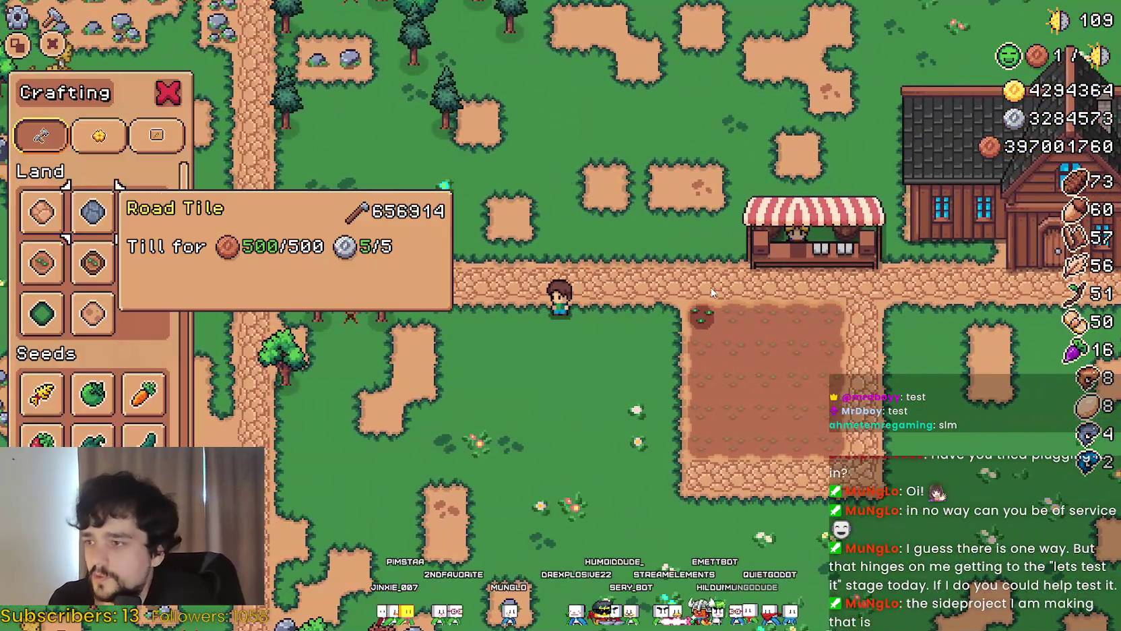
key(e)
key(Down)
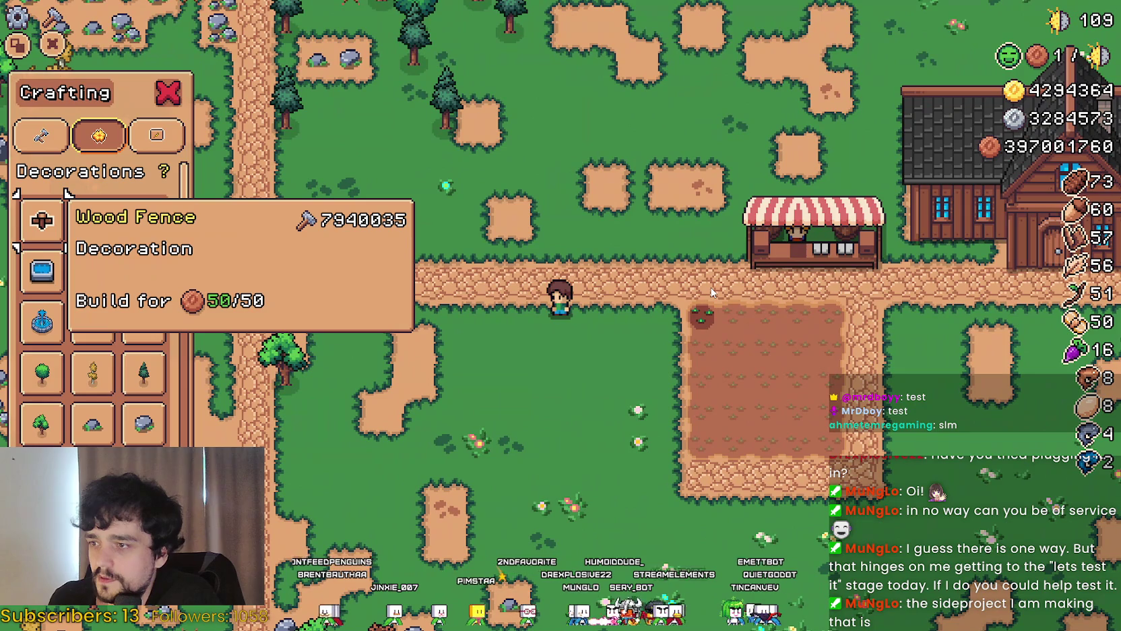
key(a)
Place several wood fence pieces along the path, including an upright end section
key(Up)
key(Left)
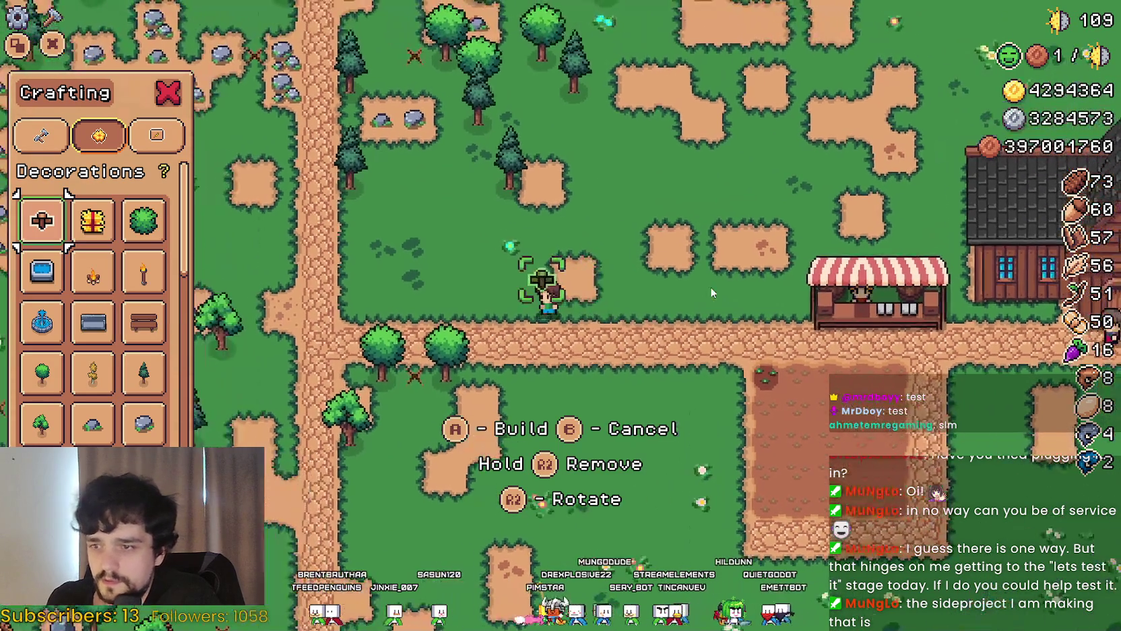
key(Right)
key(Down)
key(a)
key(a)
key(Left)
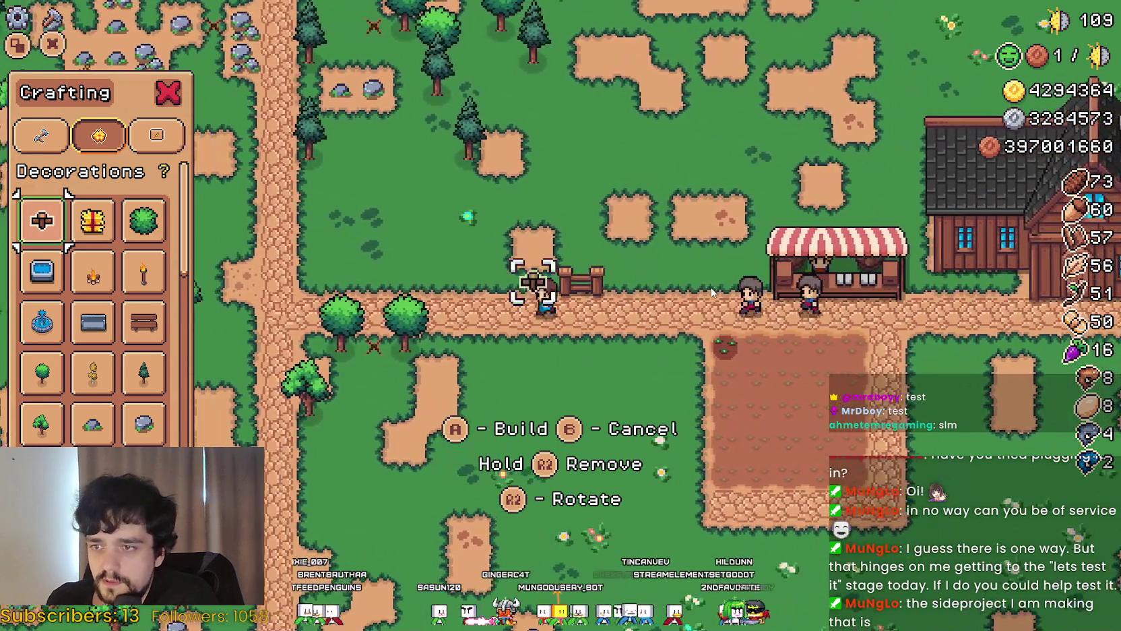
key(a)
key(Right)
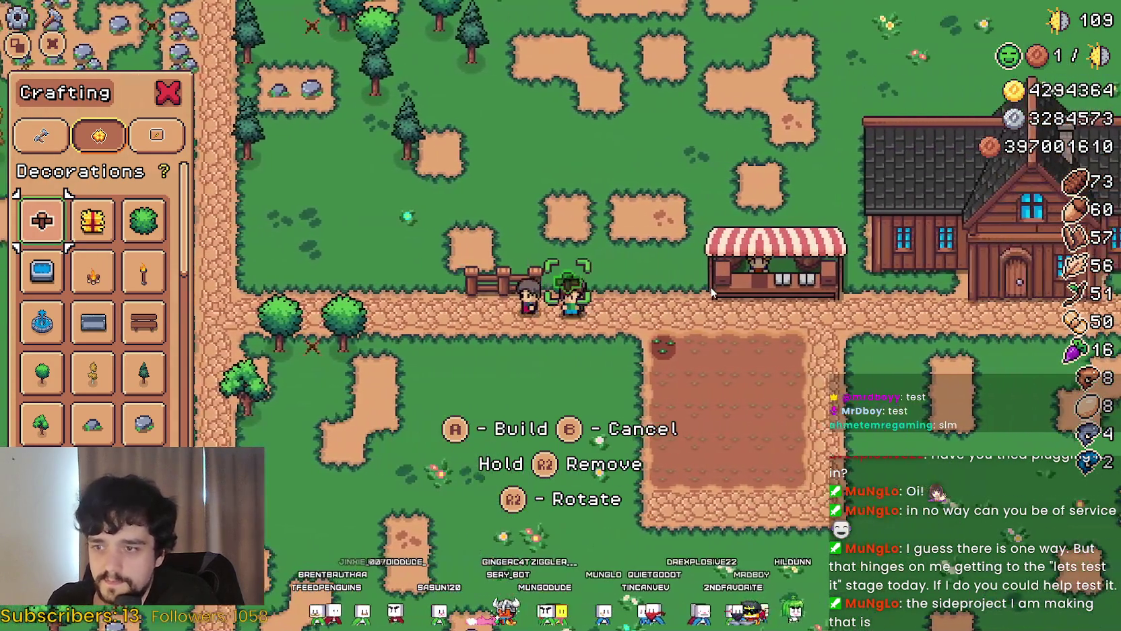
key(a)
key(Up)
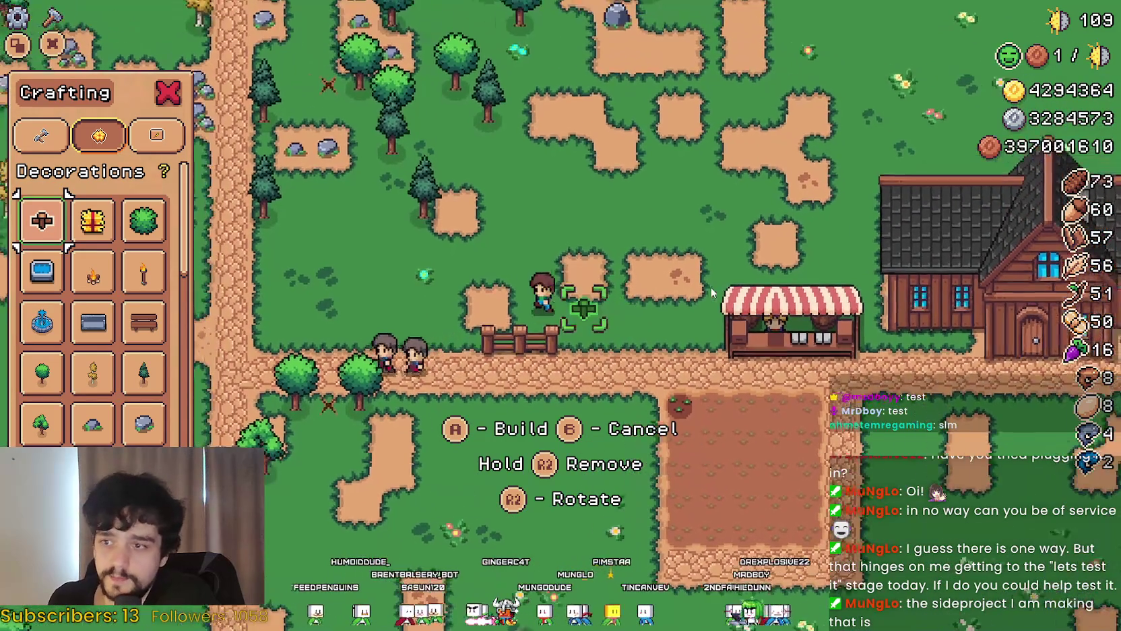
key(a)
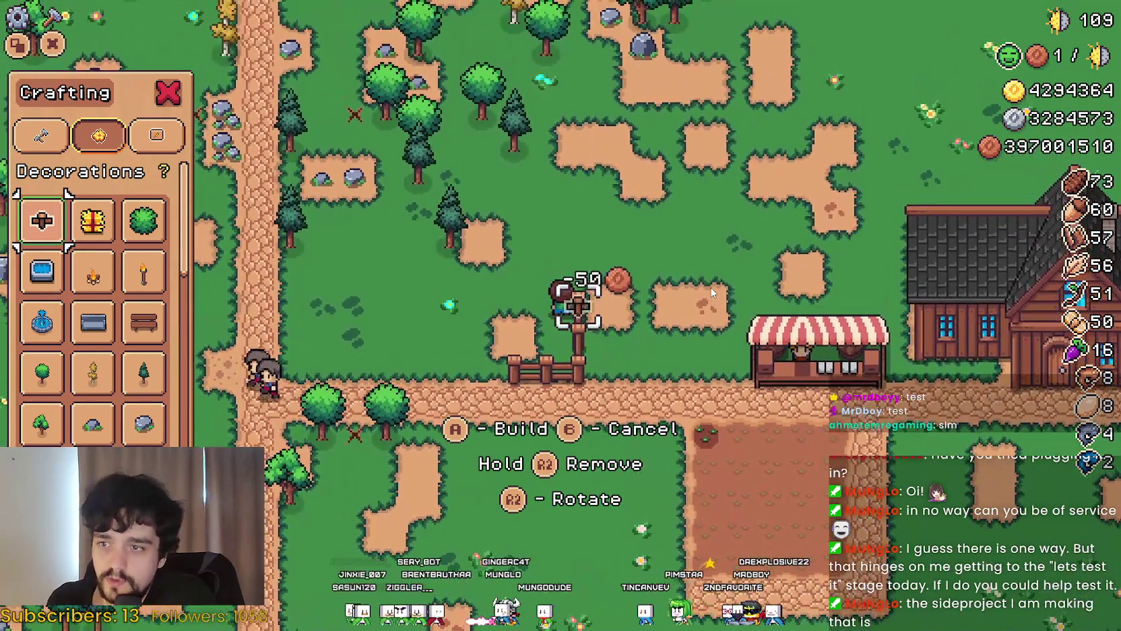
key(Up)
key(Left)
key(a)
key(Right)
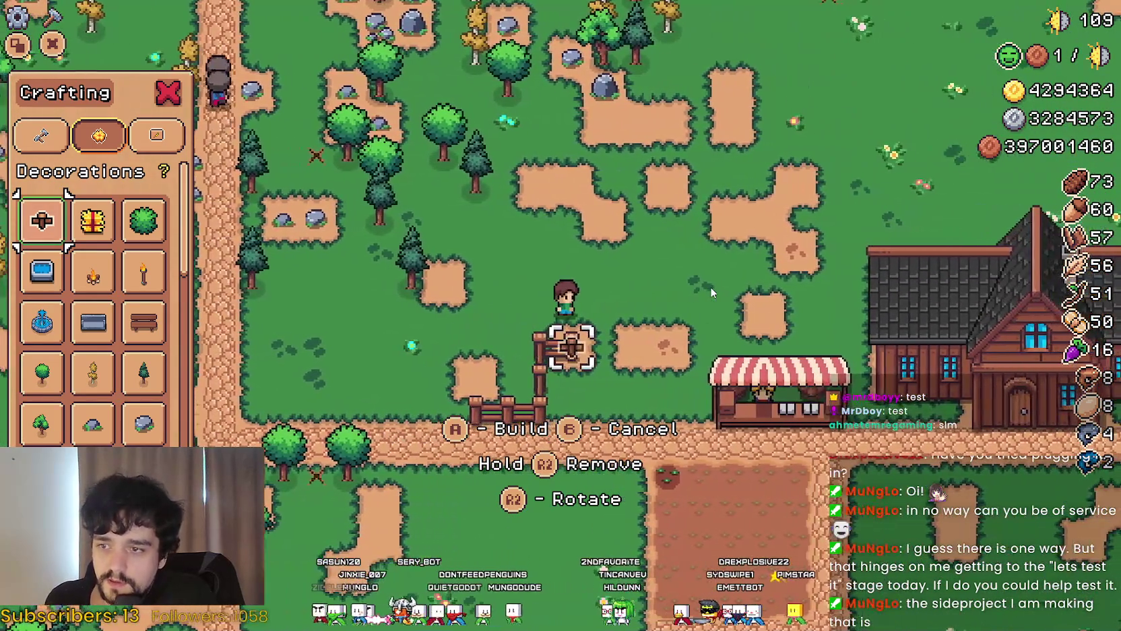
Walk around the new fence and over to the market stall
key(Down)
key(Left)
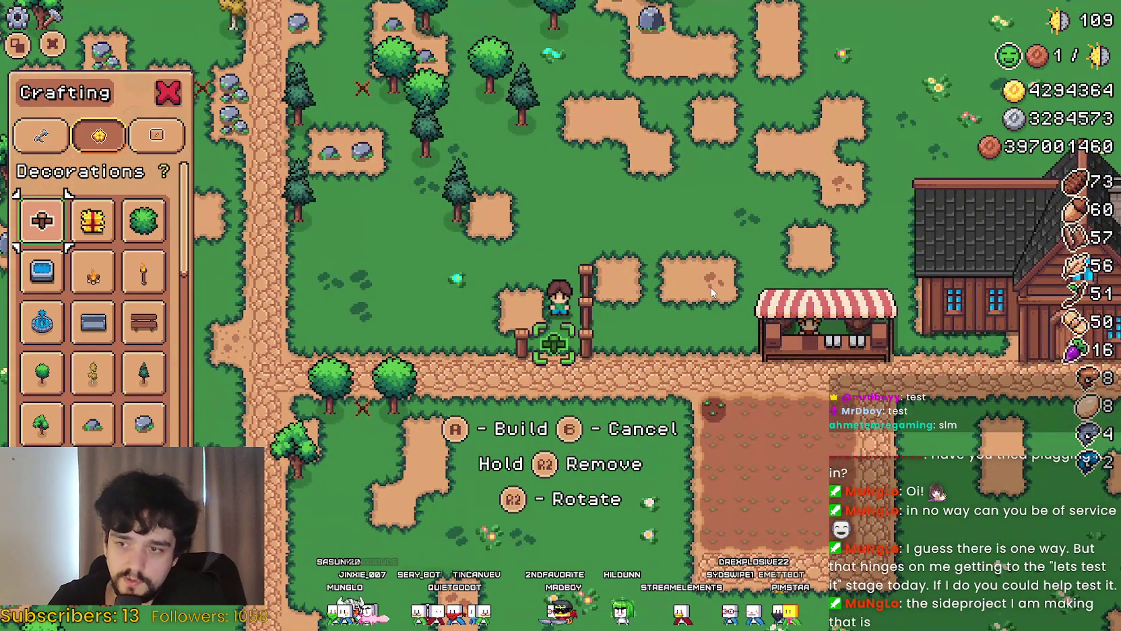
key(Left)
key(Up)
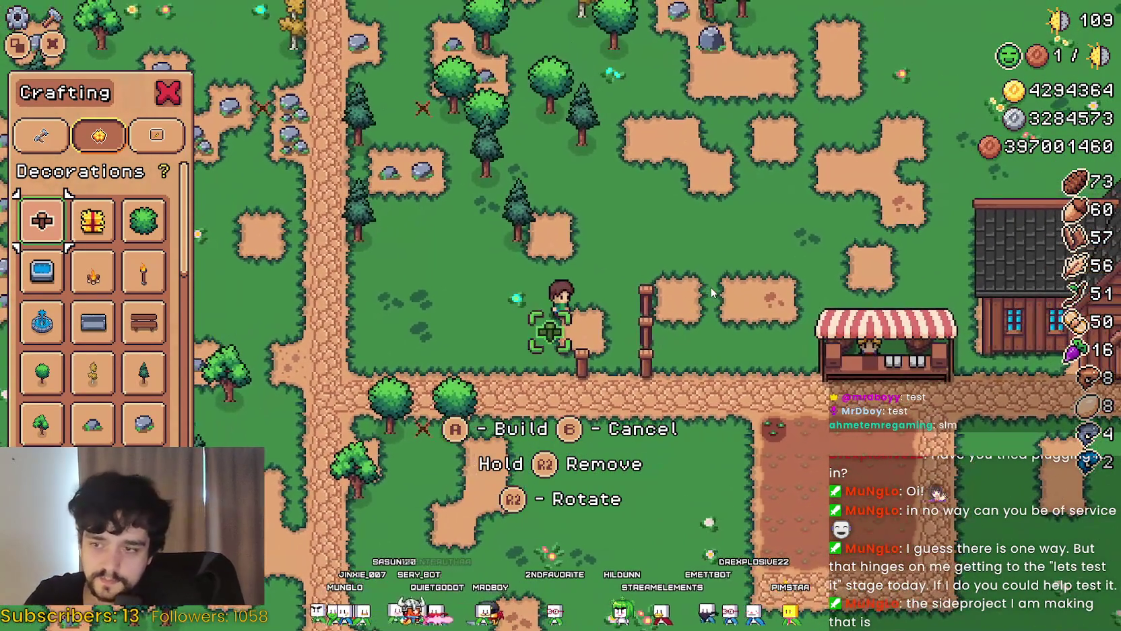
key(Left)
key(Right)
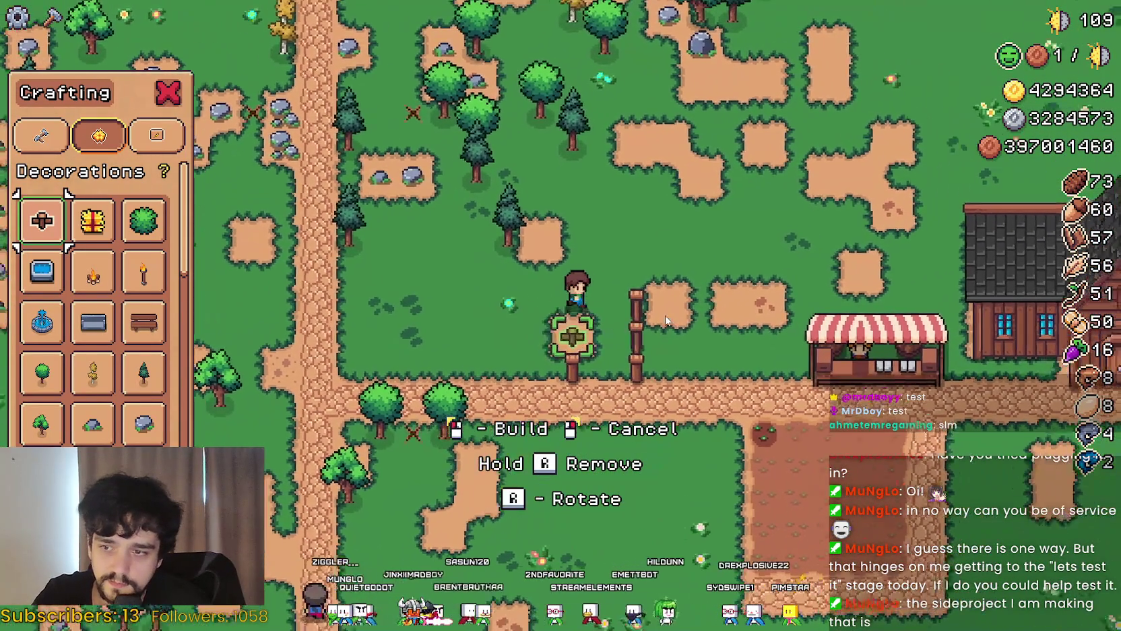
key(Up)
key(Down)
key(Left)
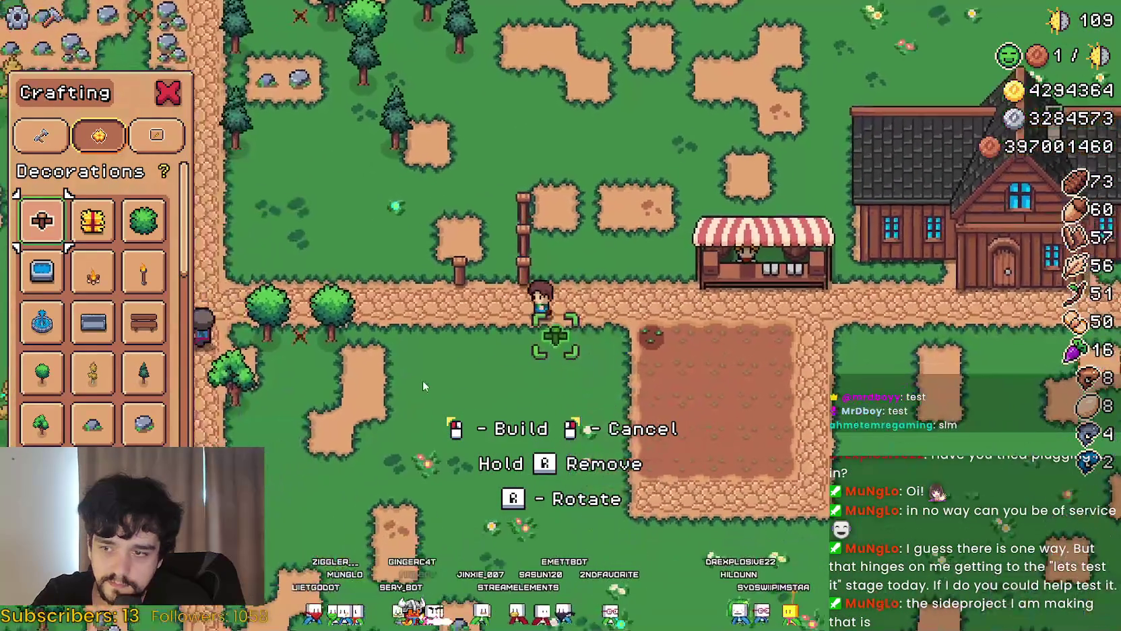
key(Right)
key(Up)
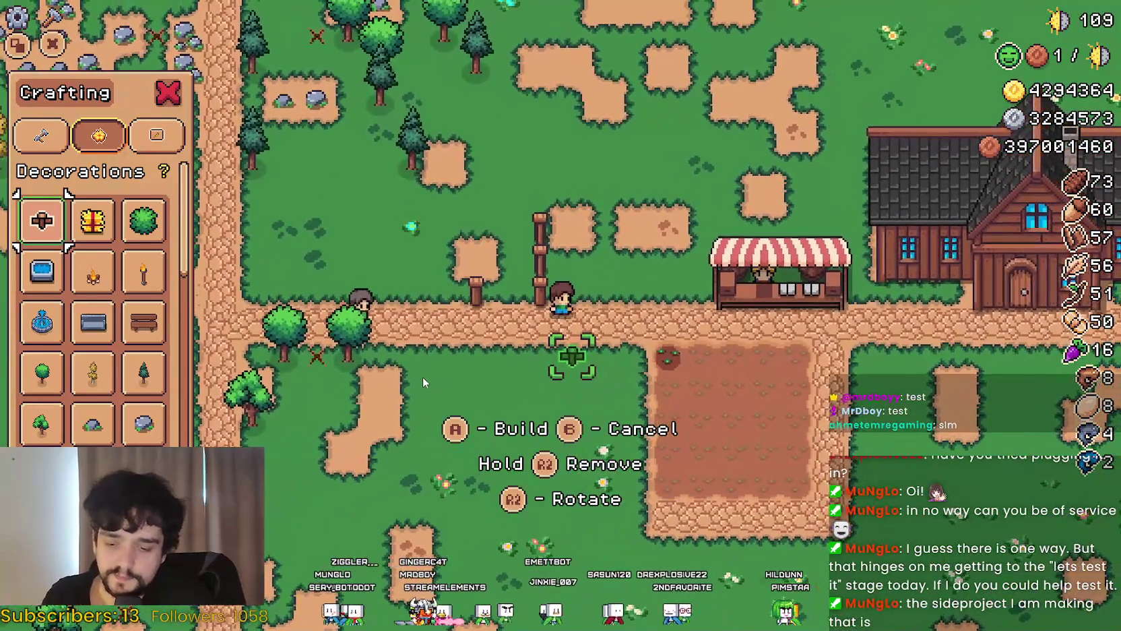
key(Up)
key(Right)
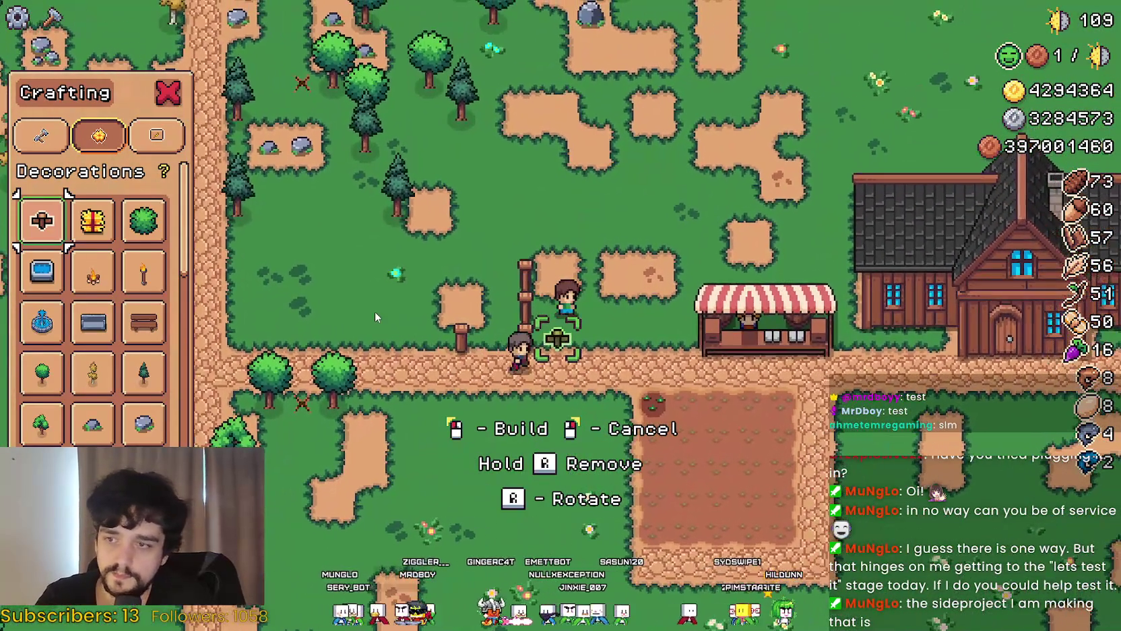
key(Right)
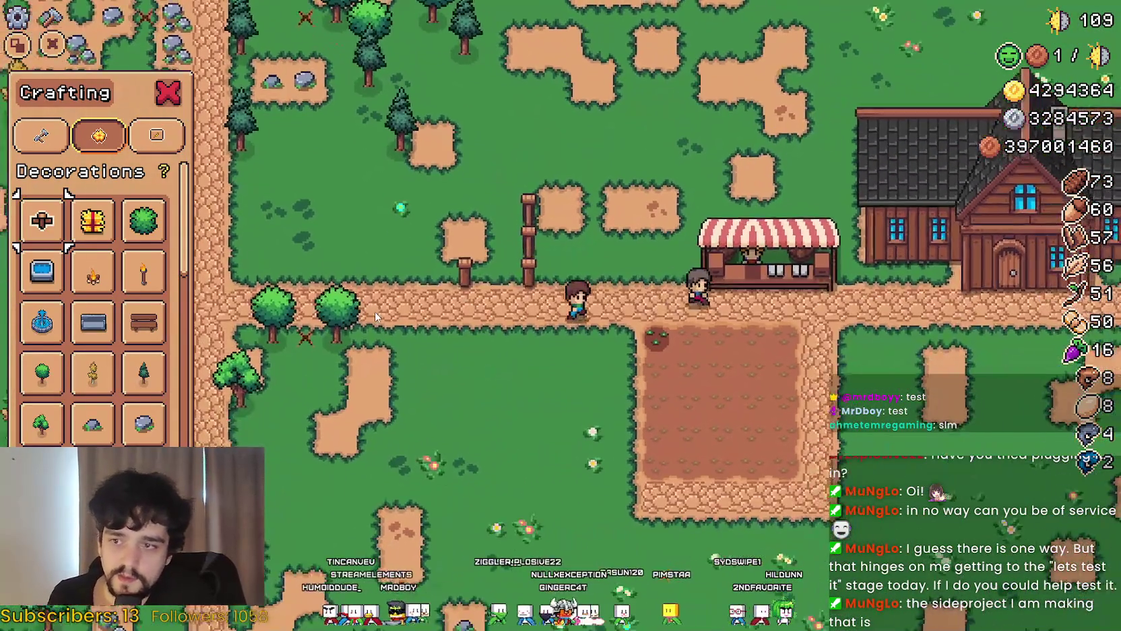
Open and close the market window, then walk back up to the market stall
key(e)
key(Escape)
key(Down)
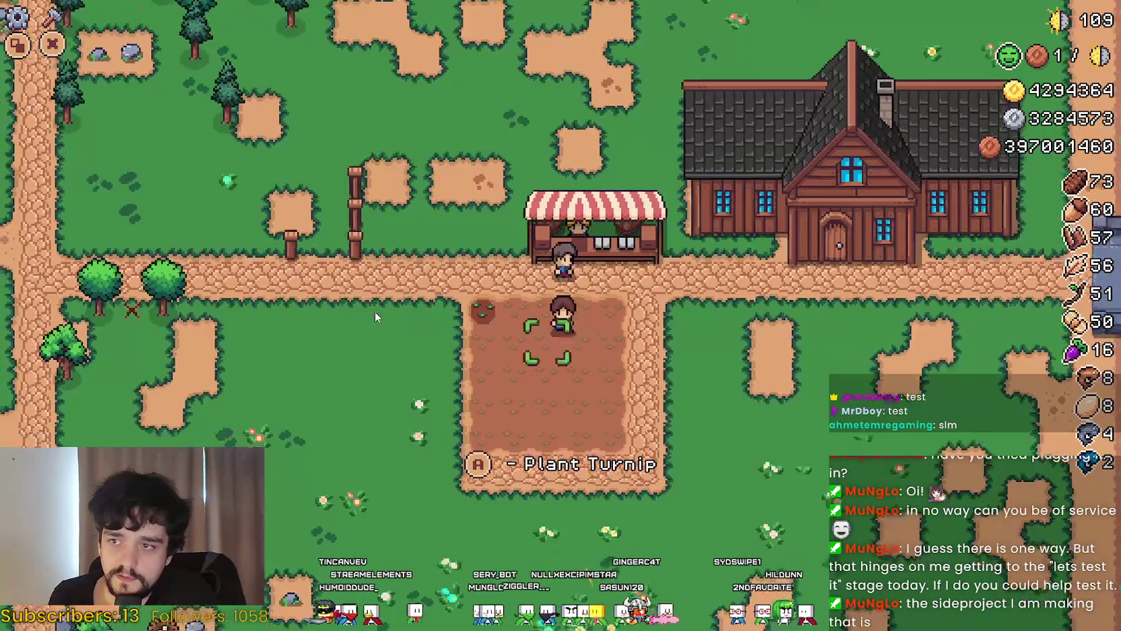
key(Right)
key(Left)
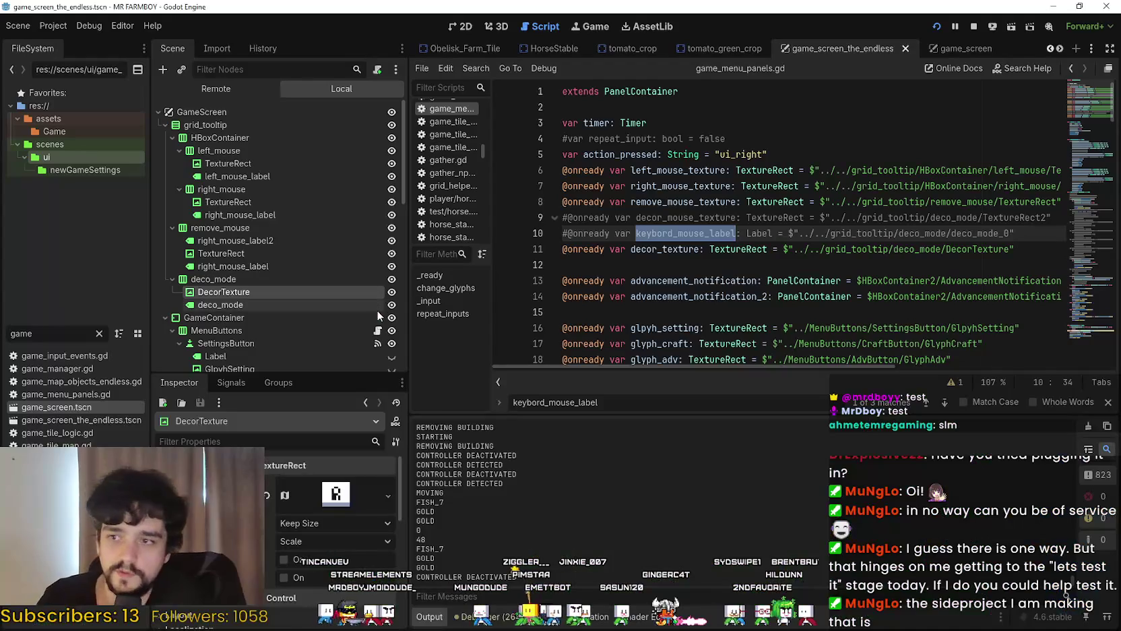
key(Up)
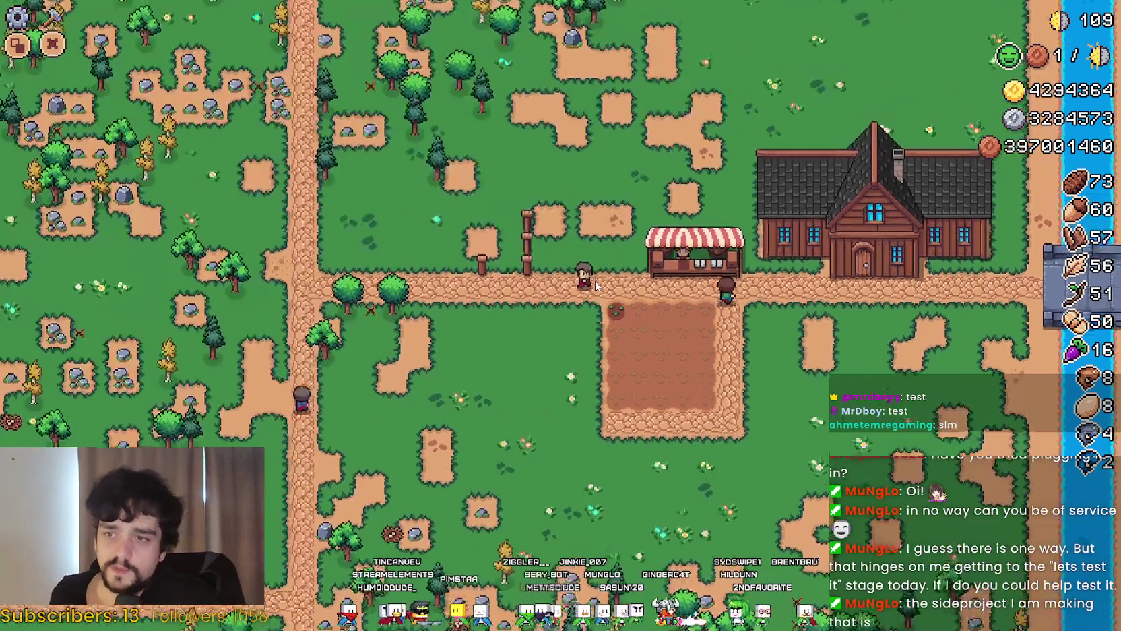
Open the Market and move focus across inventory items to check their tooltips
key(e)
key(Down)
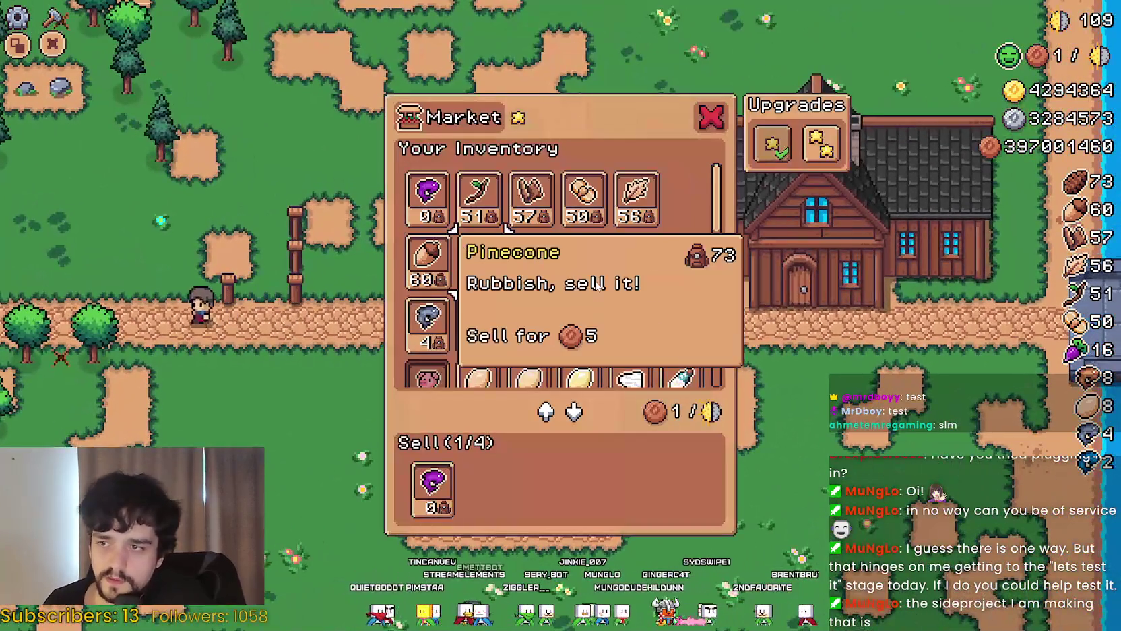
key(Right)
key(Right)
key(Right)
key(Up)
key(Right)
key(Right)
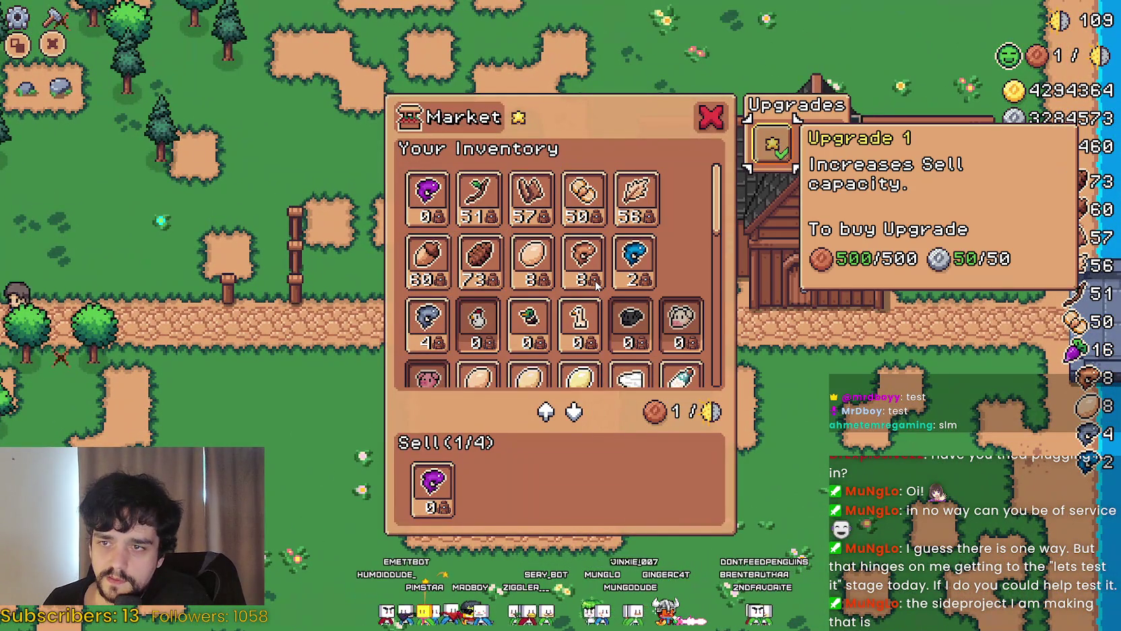
key(Escape)
key(Right)
key(Right)
key(Right)
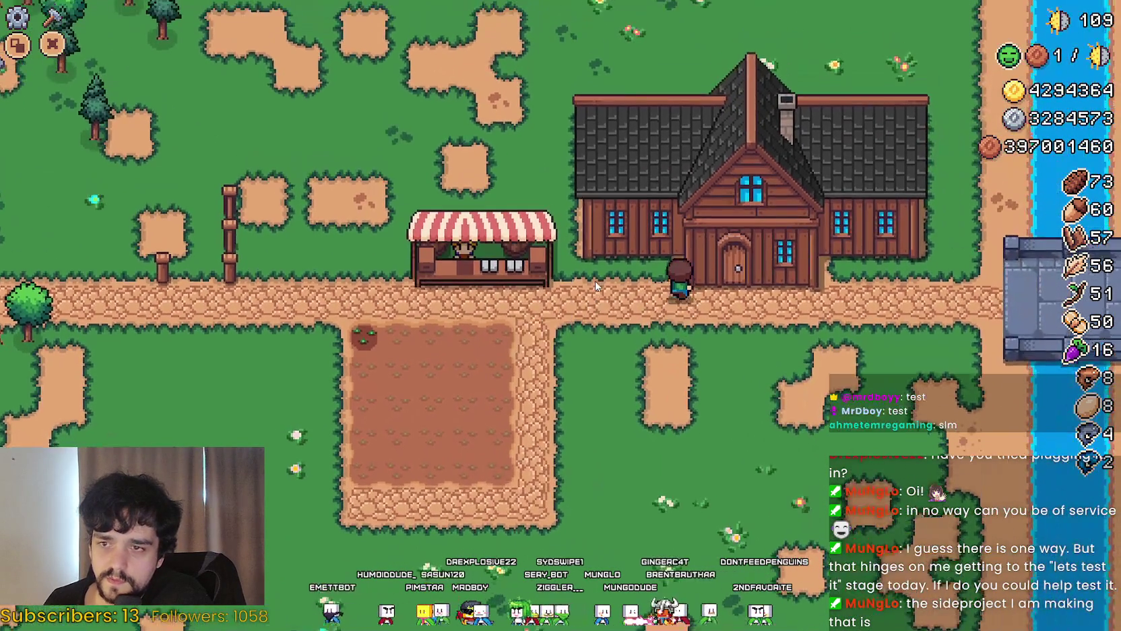
Open and close the Player House window, then return to the editor with F8
key(e)
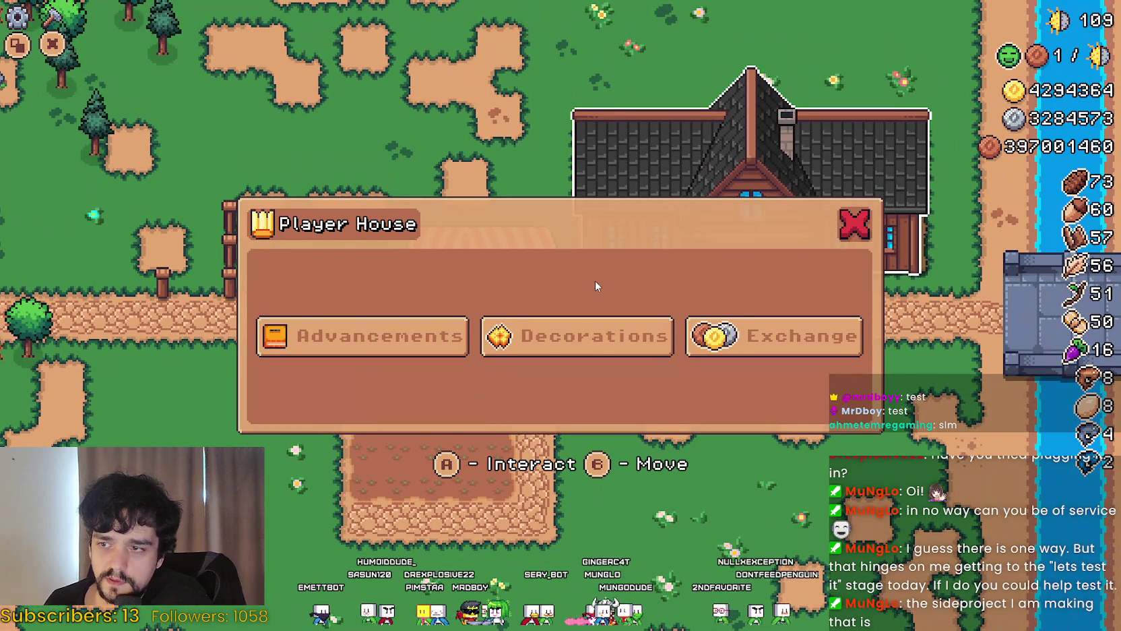
key(Escape)
key(Down)
key(F8)
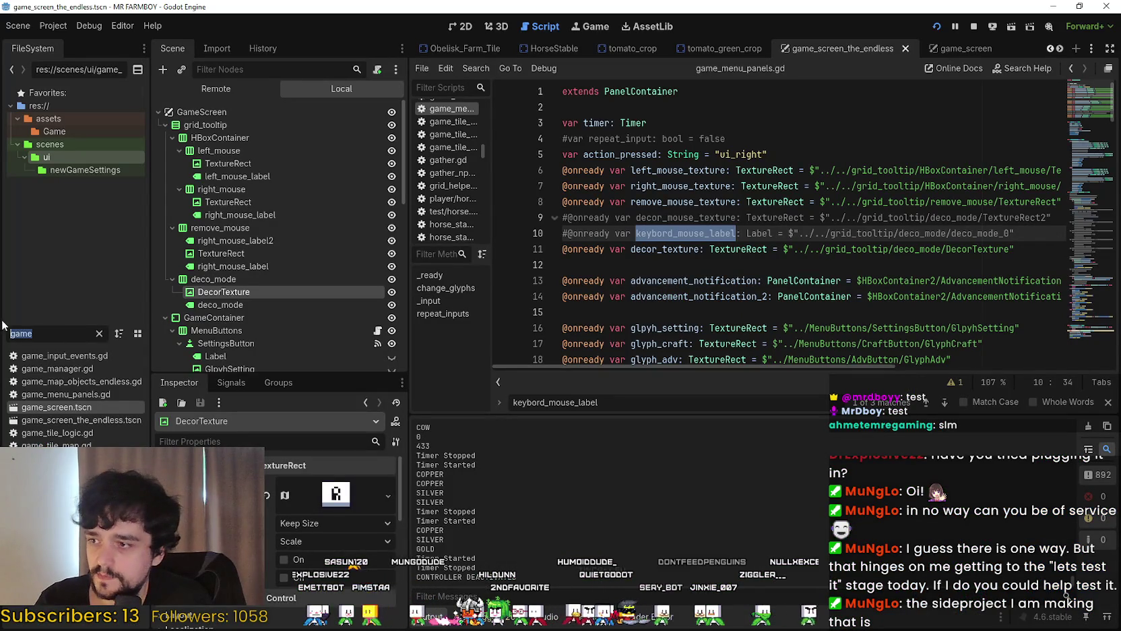
Open MerchantItemSlot via a 'merchant' filter and copy the tooltip position and emit lines
text(merchant)
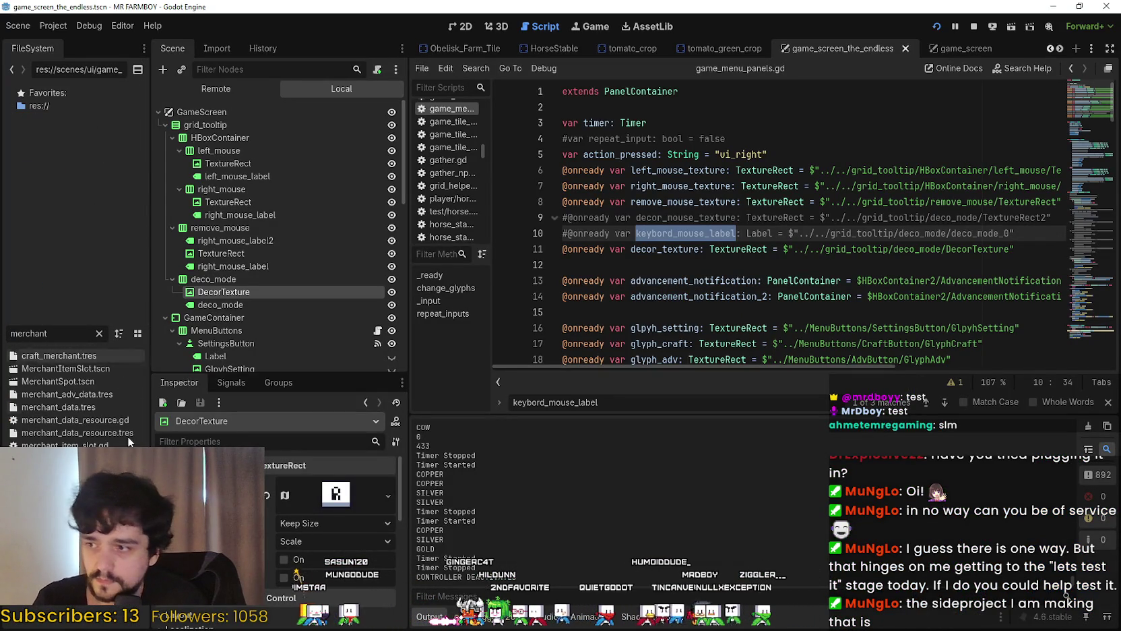
click(52, 373)
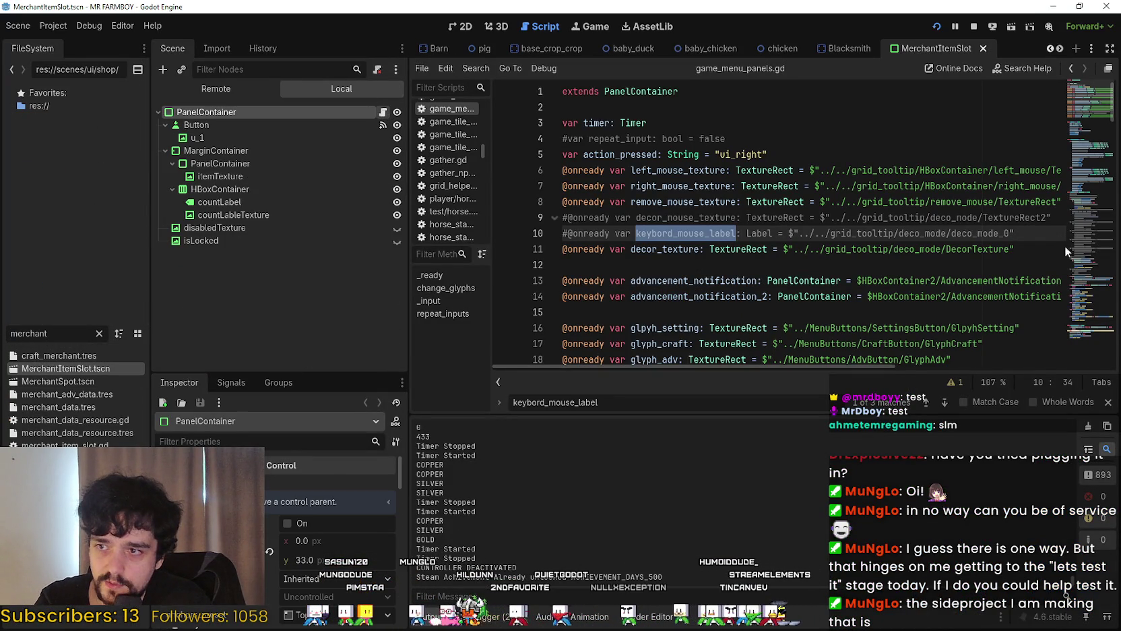
scroll(861, 276, down, 2)
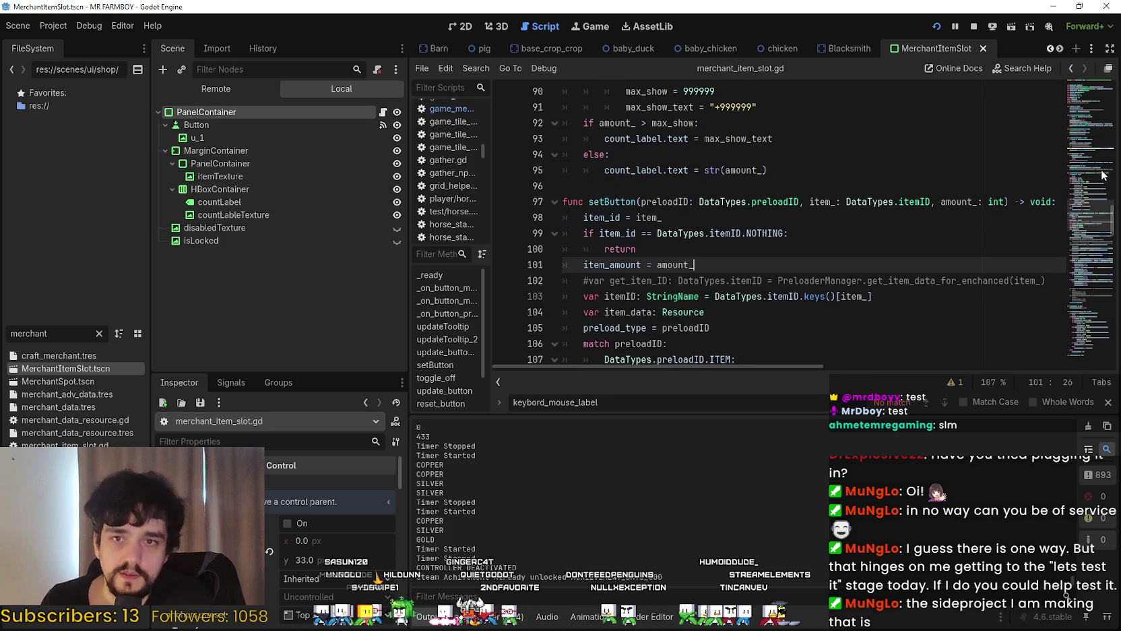
click(1085, 127)
mouse_move(1085, 157)
mouse_down()
mouse_move(1087, 135)
mouse_move(1092, 146)
mouse_up()
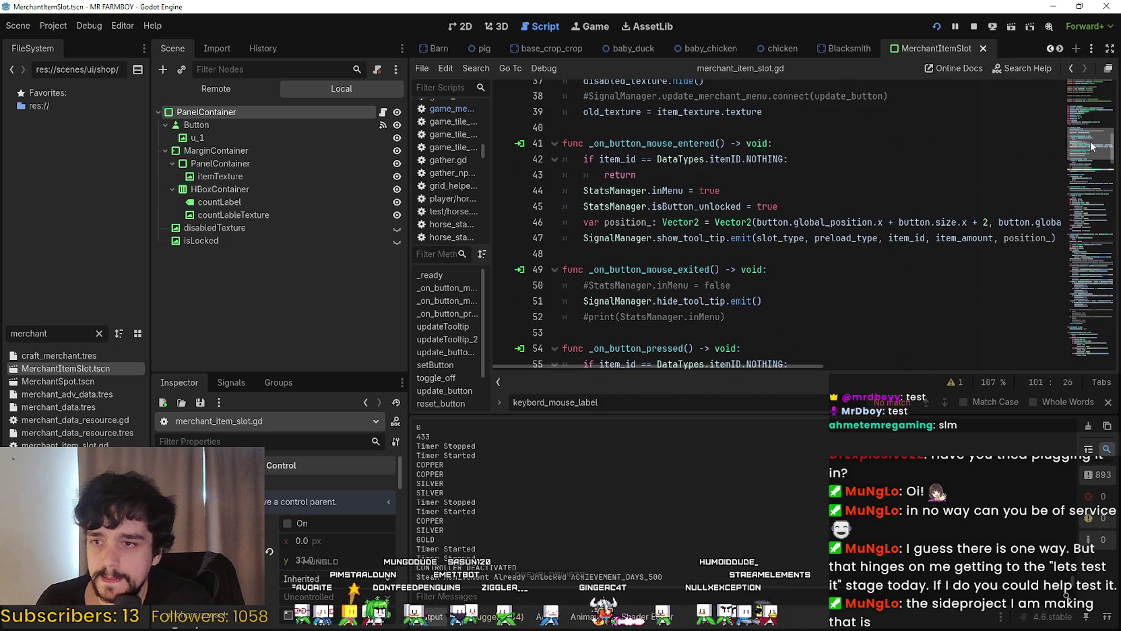
mouse_move(1060, 235)
mouse_down()
mouse_move(876, 223)
mouse_move(606, 233)
mouse_move(472, 283)
mouse_move(437, 225)
mouse_up()
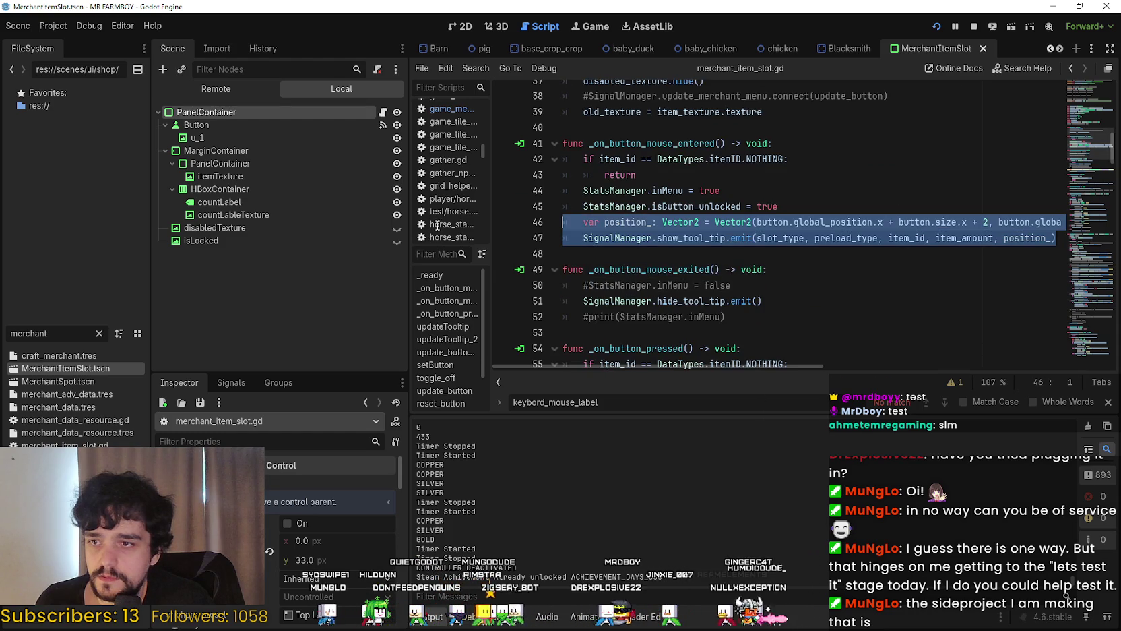
right_click(610, 231)
click(649, 301)
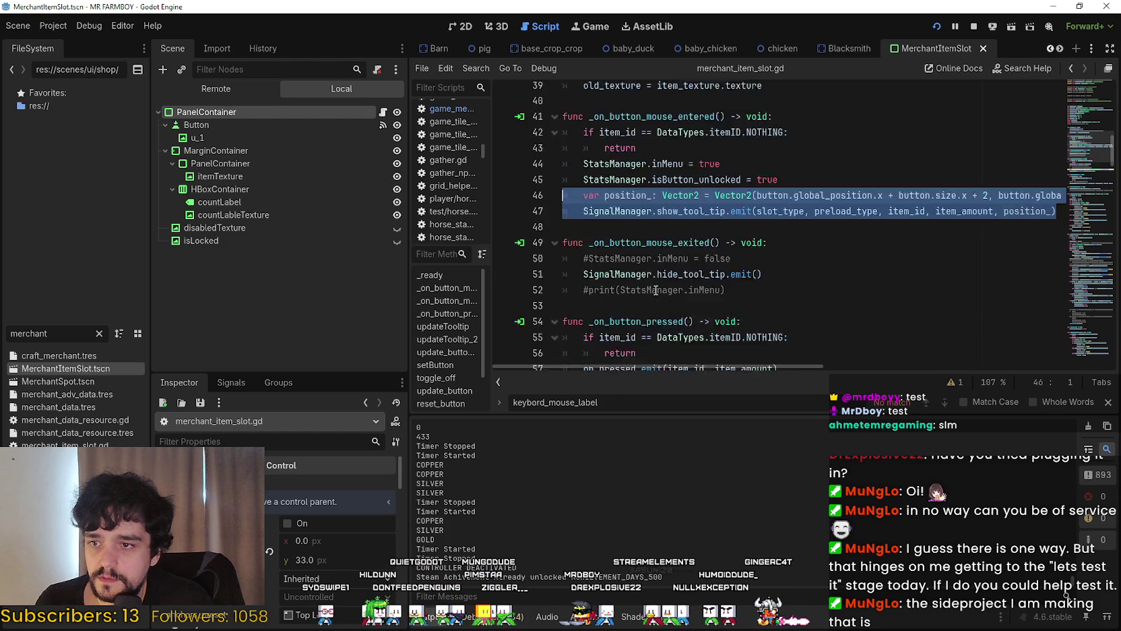
Paste the tooltip position and emit lines after line 186 in on_focus_update_tooltip_pos
scroll(658, 289, down, 5)
scroll(664, 249, down, 14)
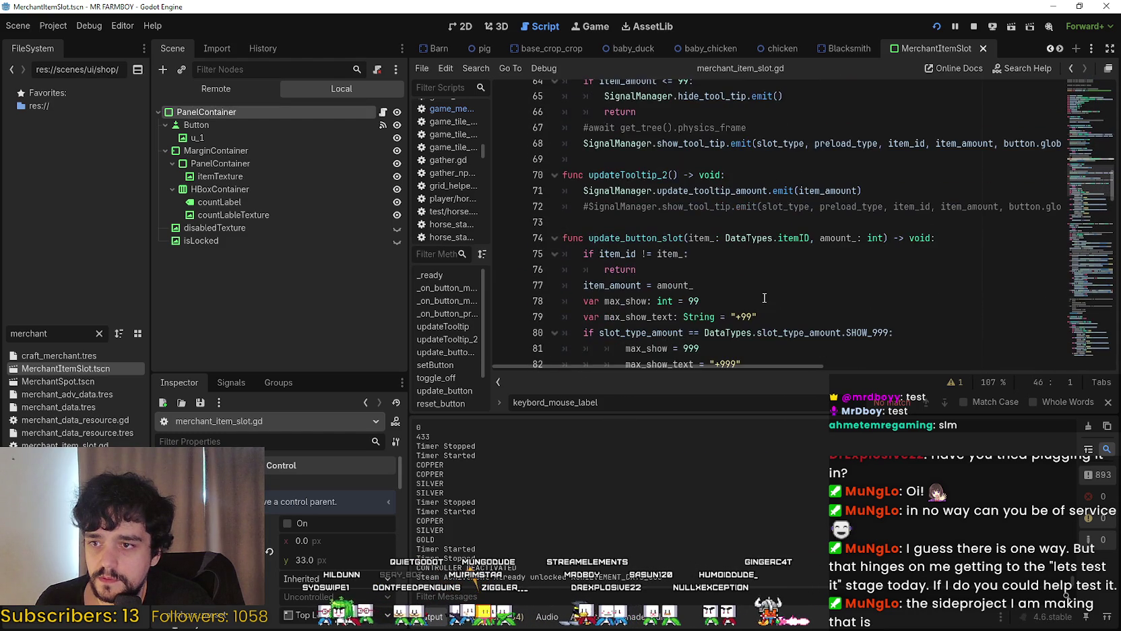
scroll(763, 286, down, 16)
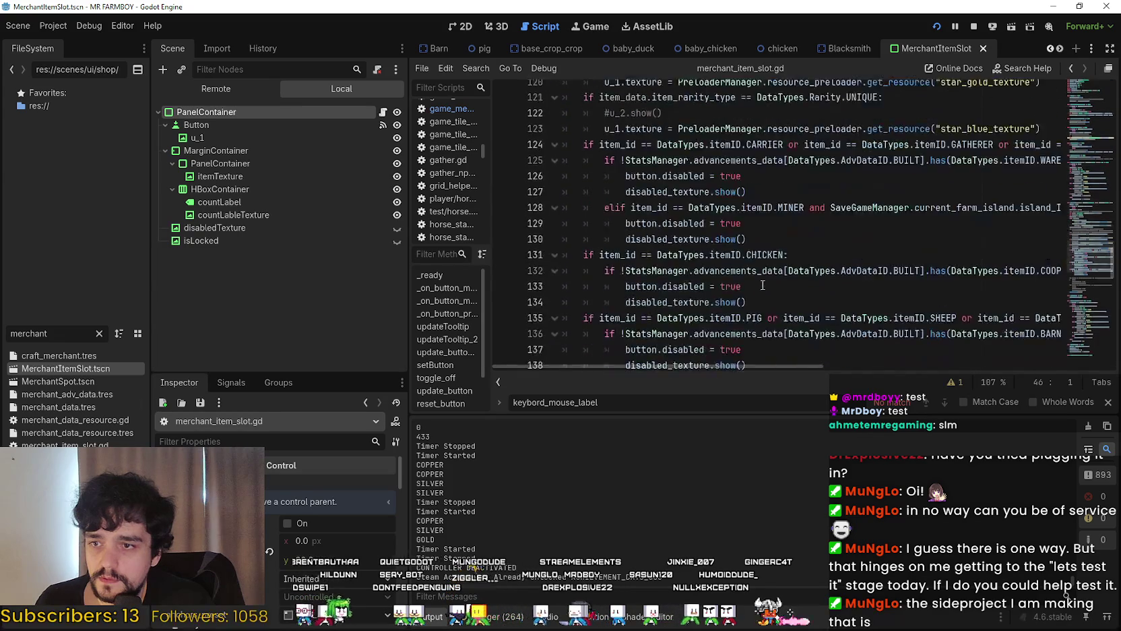
scroll(763, 286, down, 10)
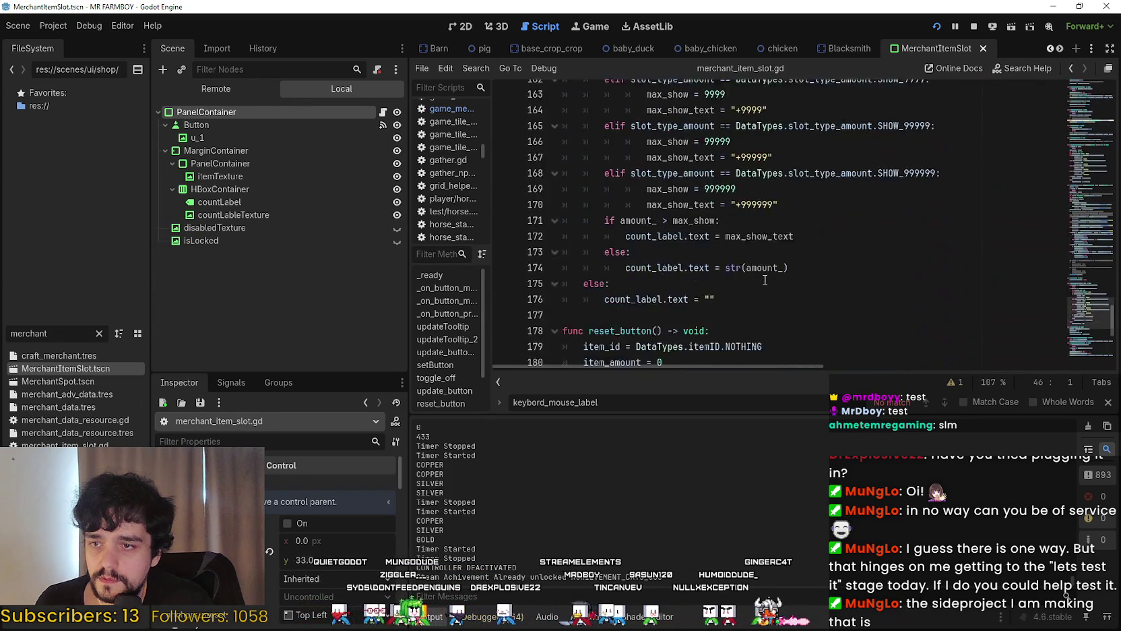
scroll(776, 199, down, 2)
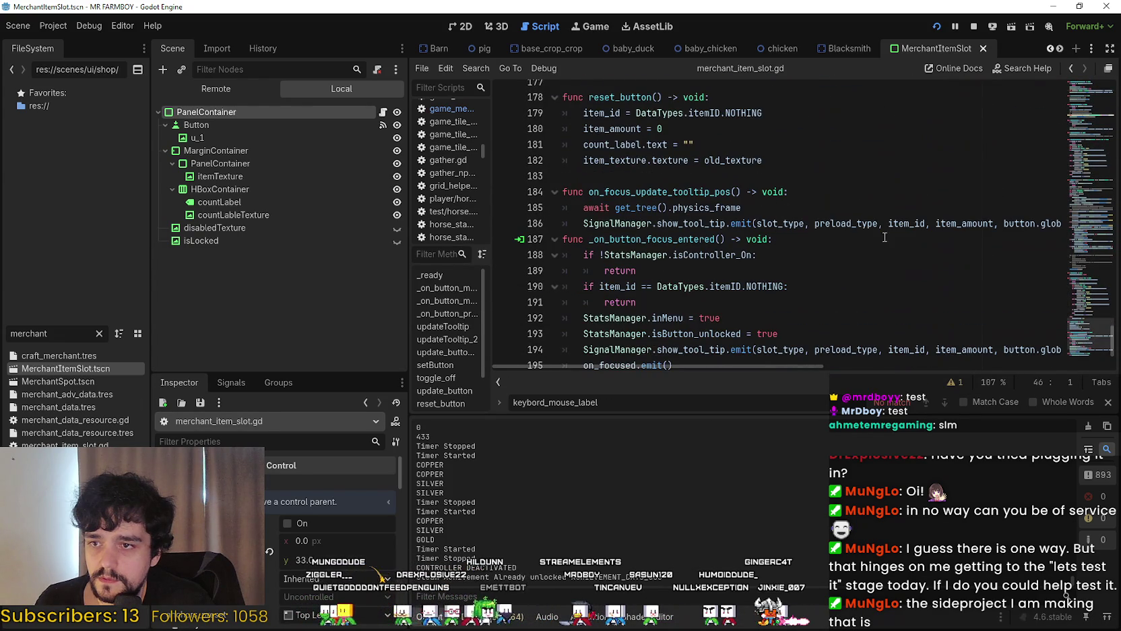
drag(966, 223, 1117, 228)
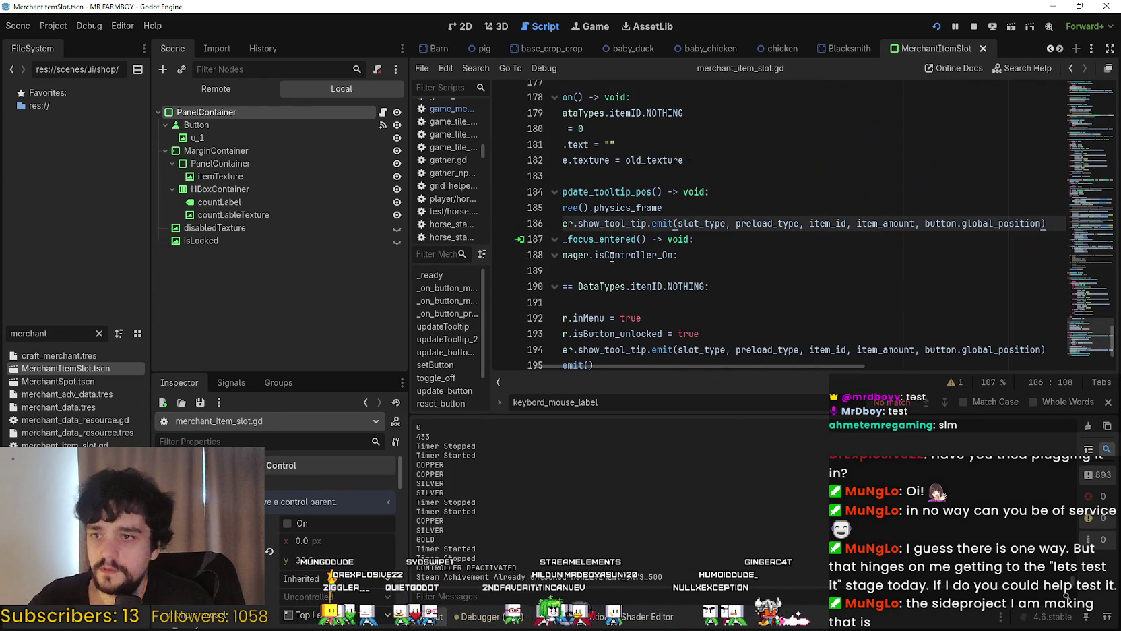
key(Return)
drag(586, 239, 488, 229)
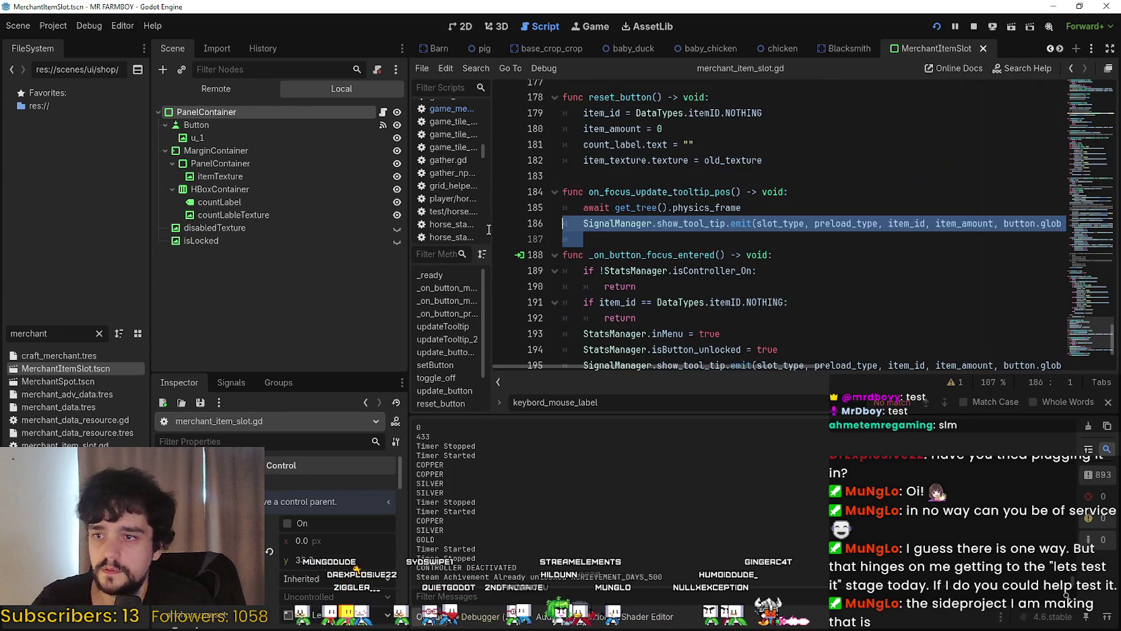
click(616, 241)
key(ctrl+v)
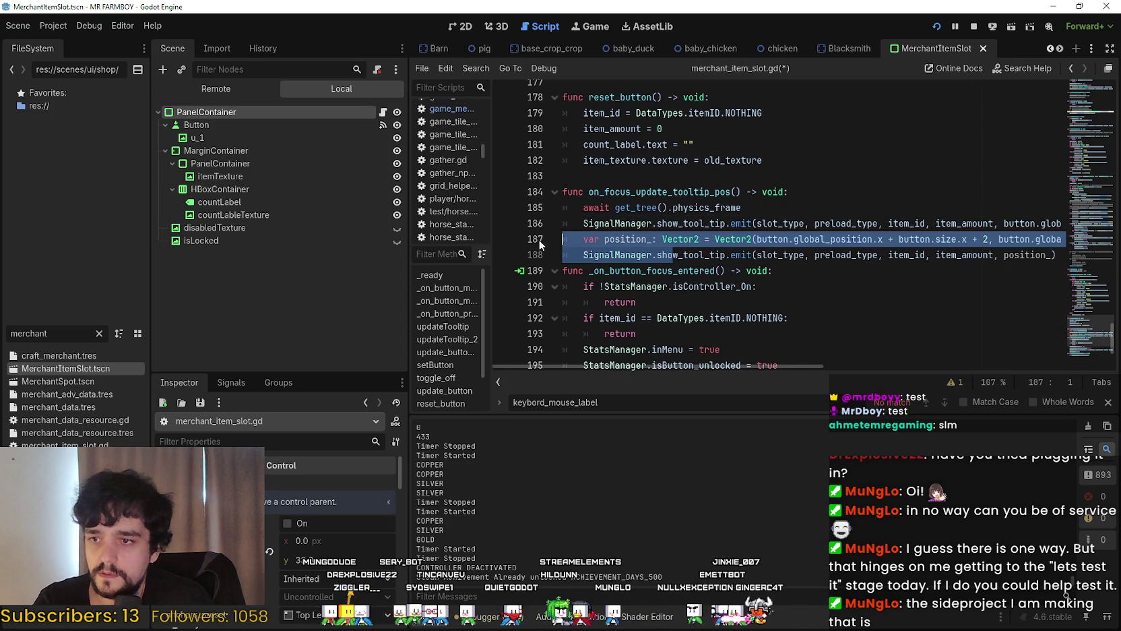
Edit the old emit call on line 186 and run the game with F5
click(584, 225)
drag(953, 254, 1052, 255)
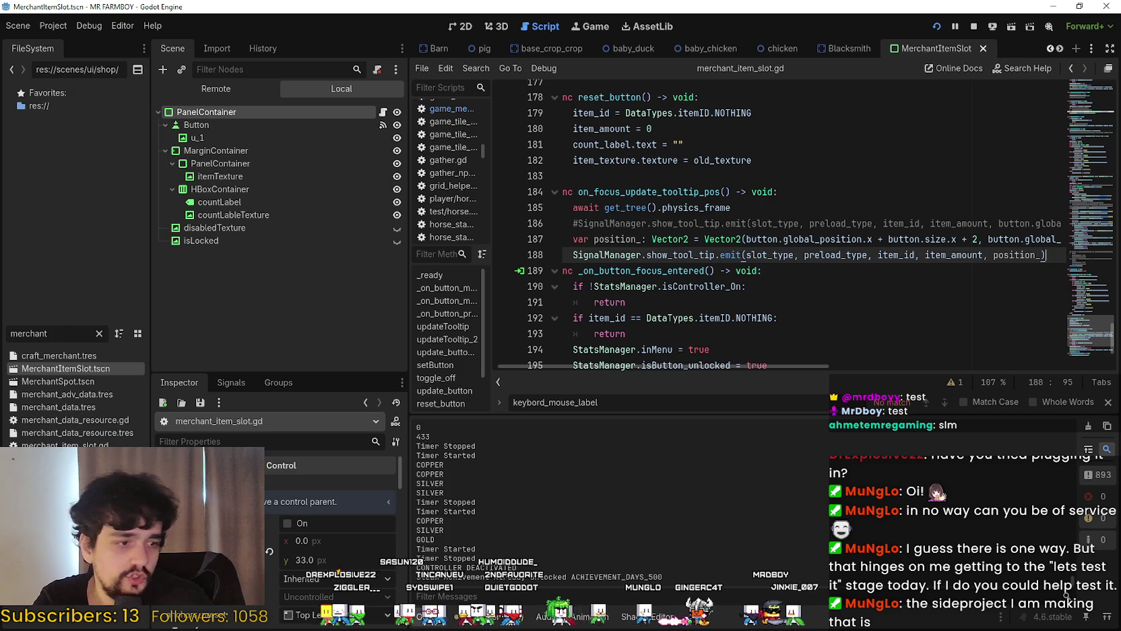
key(F5)
Walk to the market stall, browse the Market slots' tooltips, then Alt+Tab back to the script
key(s)
key(a)
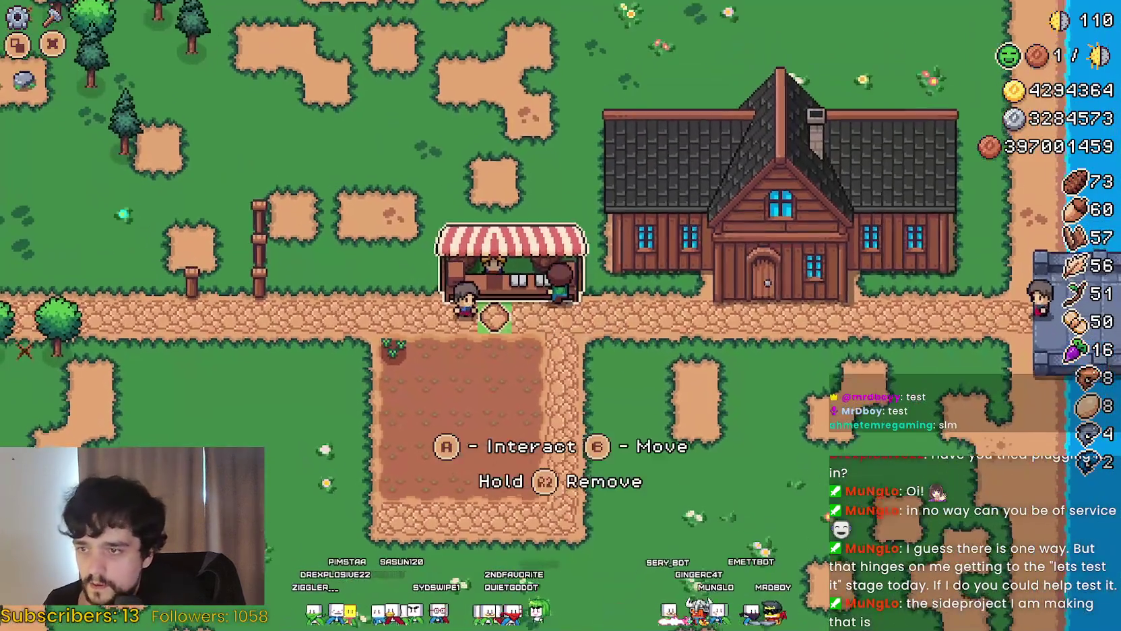
key(e)
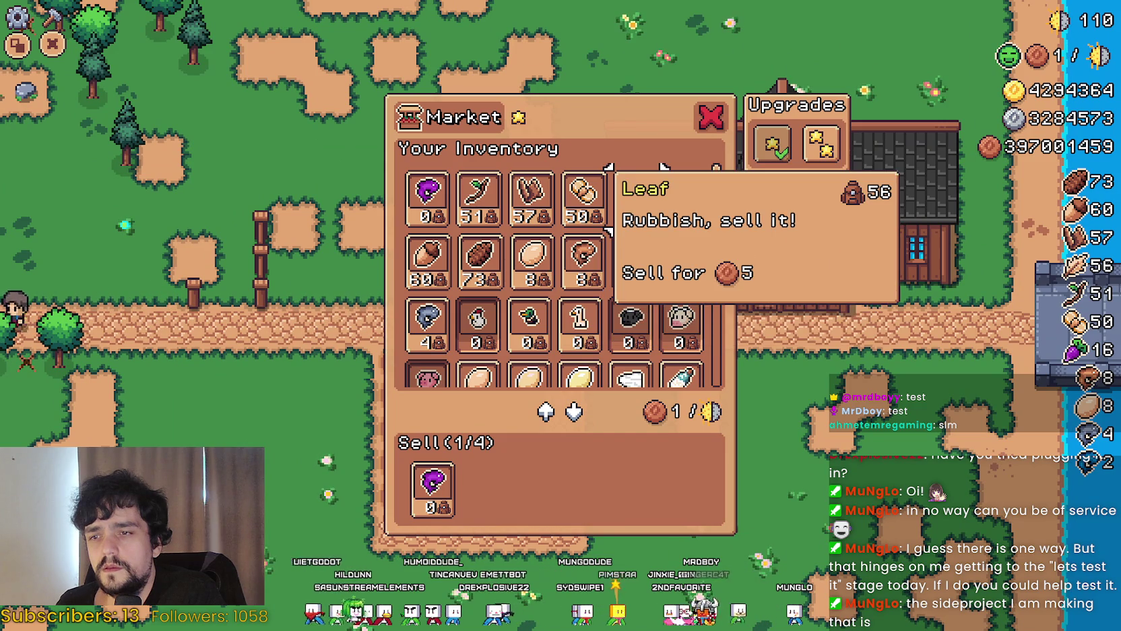
scroll(630, 352, down, 1)
scroll(630, 351, down, 6)
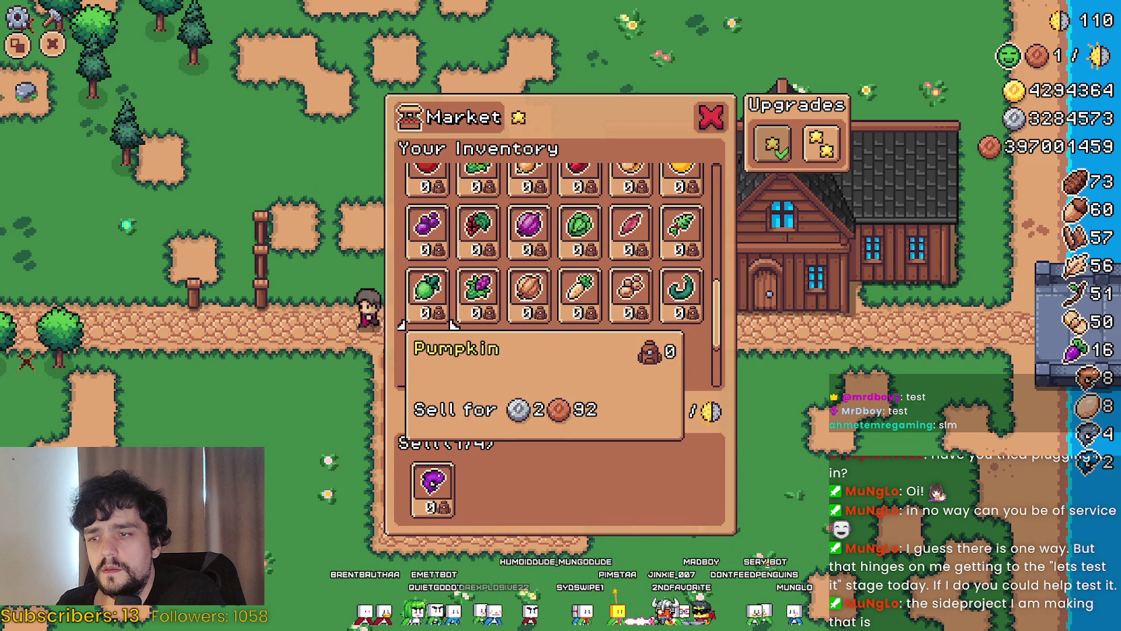
key(alt+Tab)
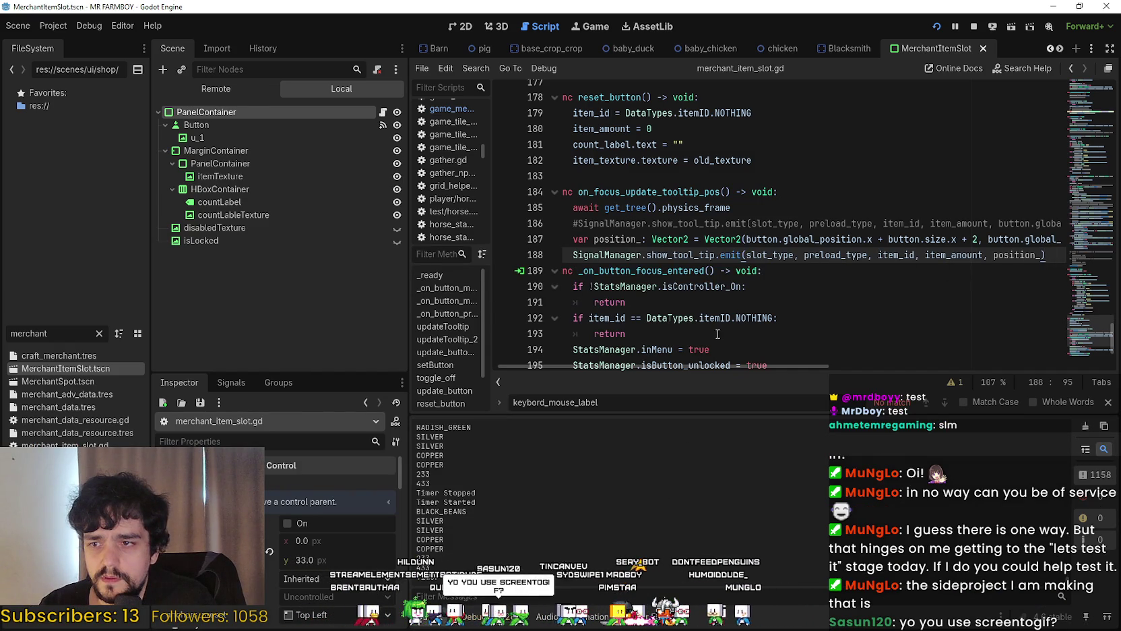
Select the pasted position_ lines 187–188 and move to the end of line 196
scroll(719, 298, down, 1)
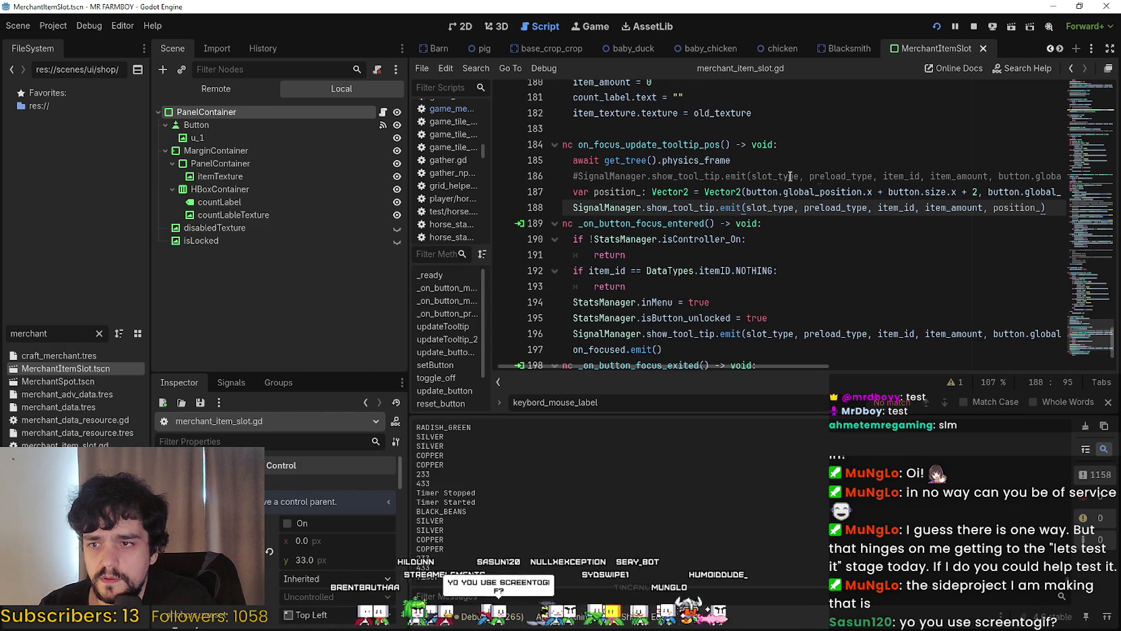
shift+click(550, 193)
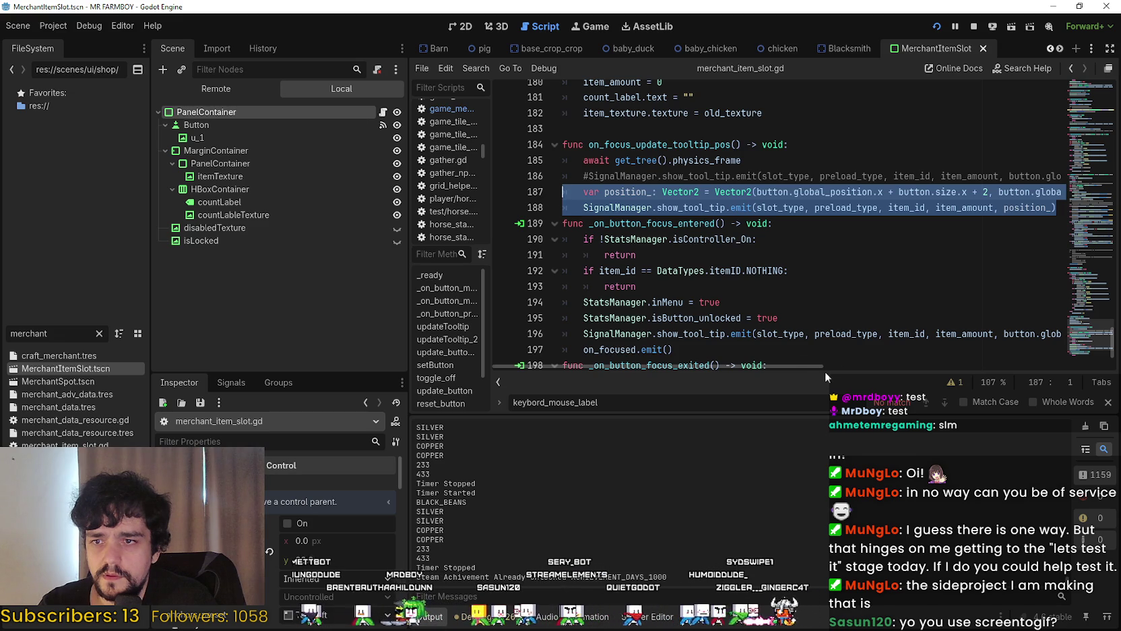
mouse_move(811, 365)
mouse_down()
mouse_move(866, 354)
mouse_move(647, 271)
mouse_up()
scroll(727, 233, down, 1)
click(1062, 266)
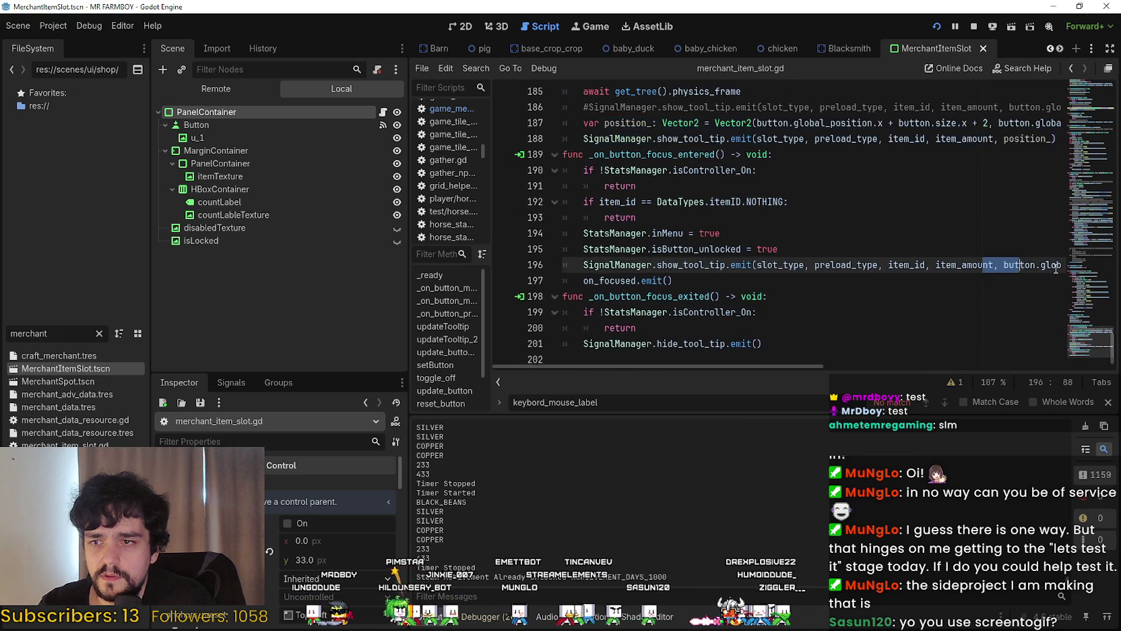
scroll(1065, 268, up, 12)
drag(1078, 290, 1080, 308)
scroll(784, 375, left, 3)
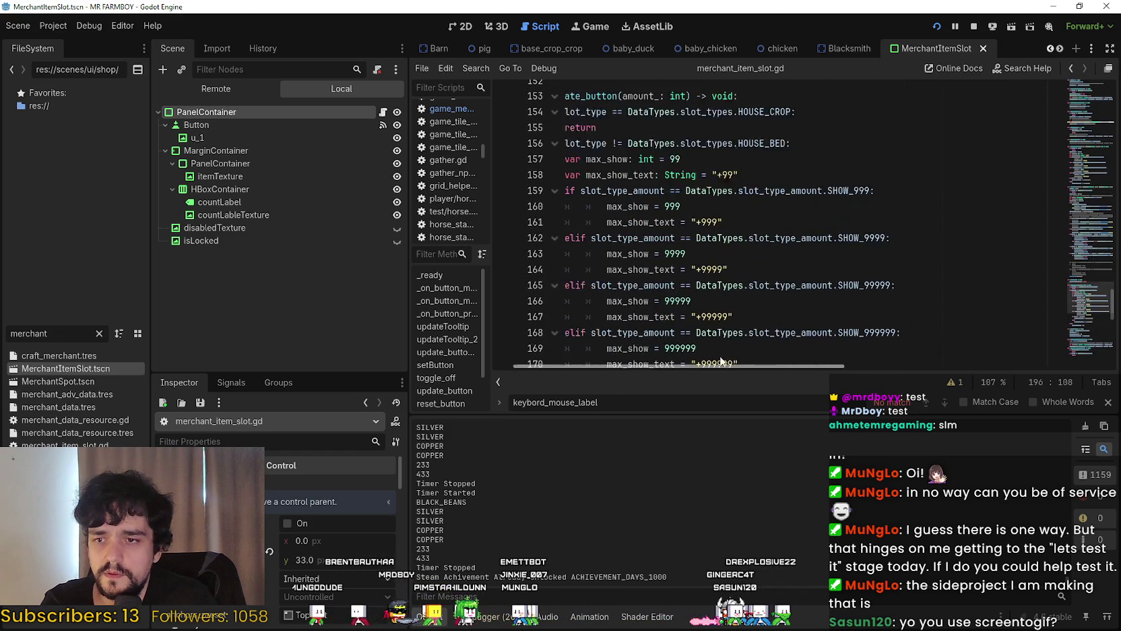
click(1107, 402)
Paste the var position_ and positioned show_tool_tip emit lines below line 196
scroll(1090, 280, up, 8)
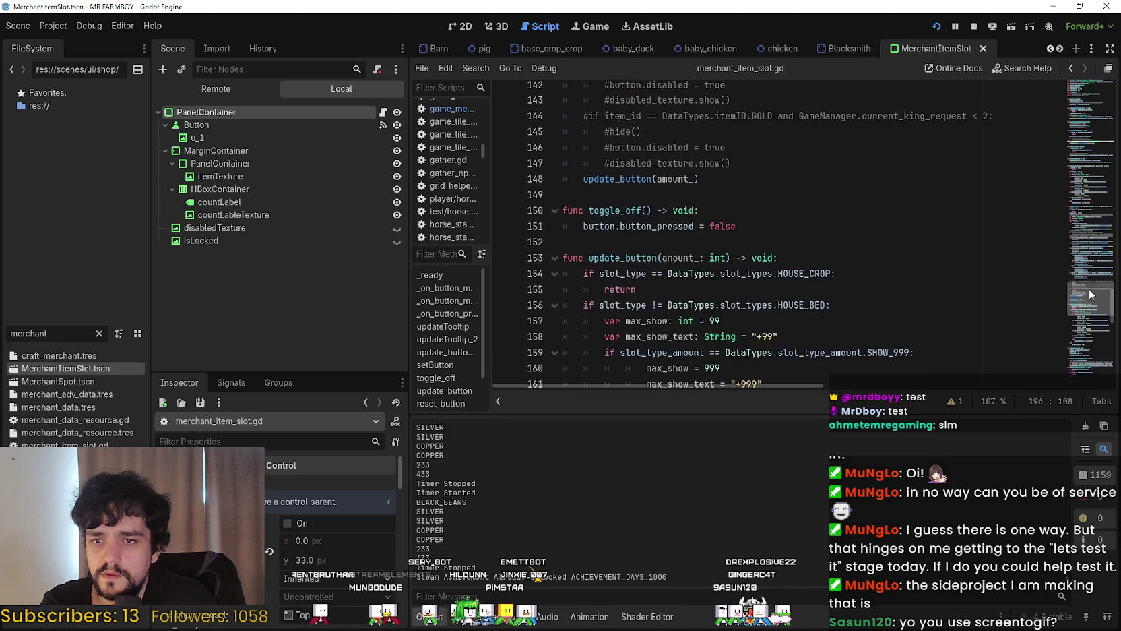
scroll(895, 273, up, 6)
scroll(848, 267, down, 11)
scroll(848, 267, down, 12)
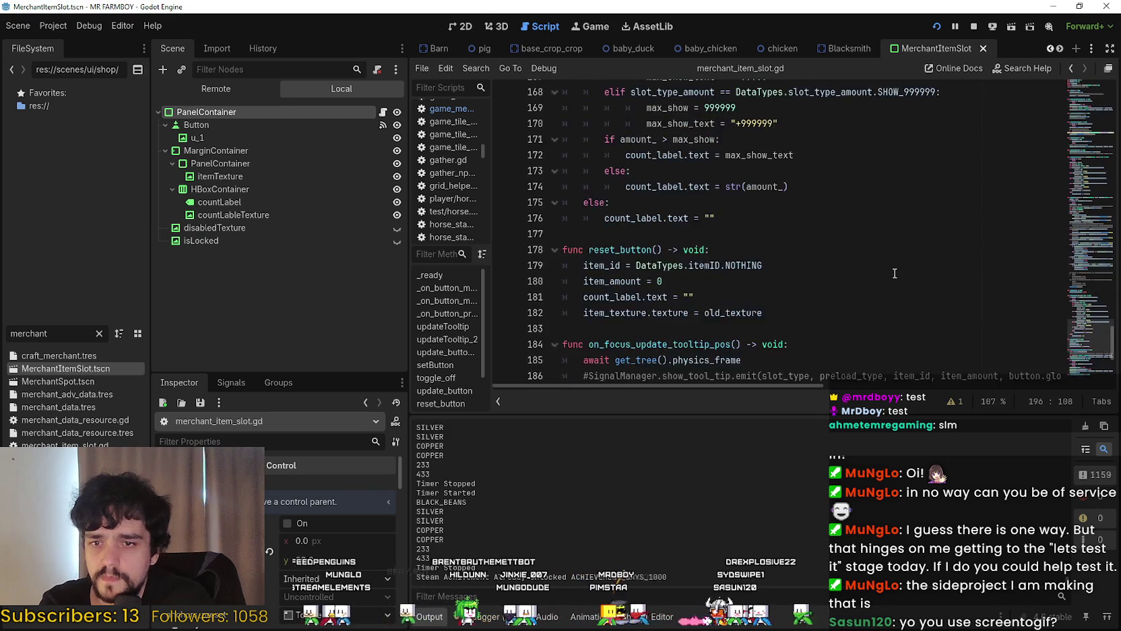
scroll(901, 269, down, 1)
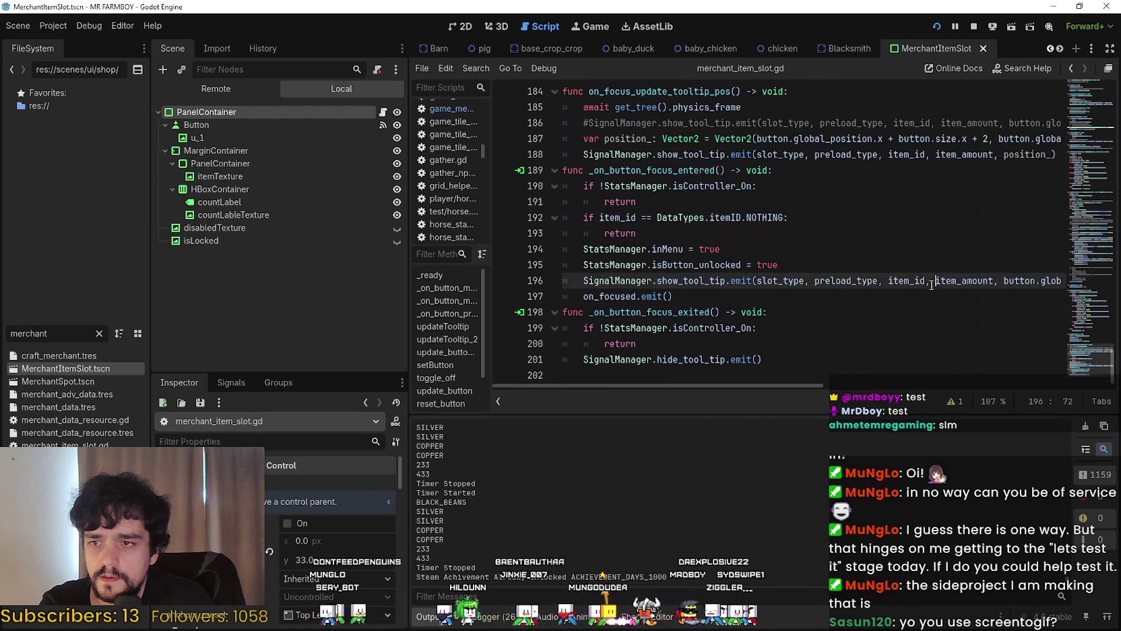
drag(1005, 282, 1092, 282)
key(ctrl+v)
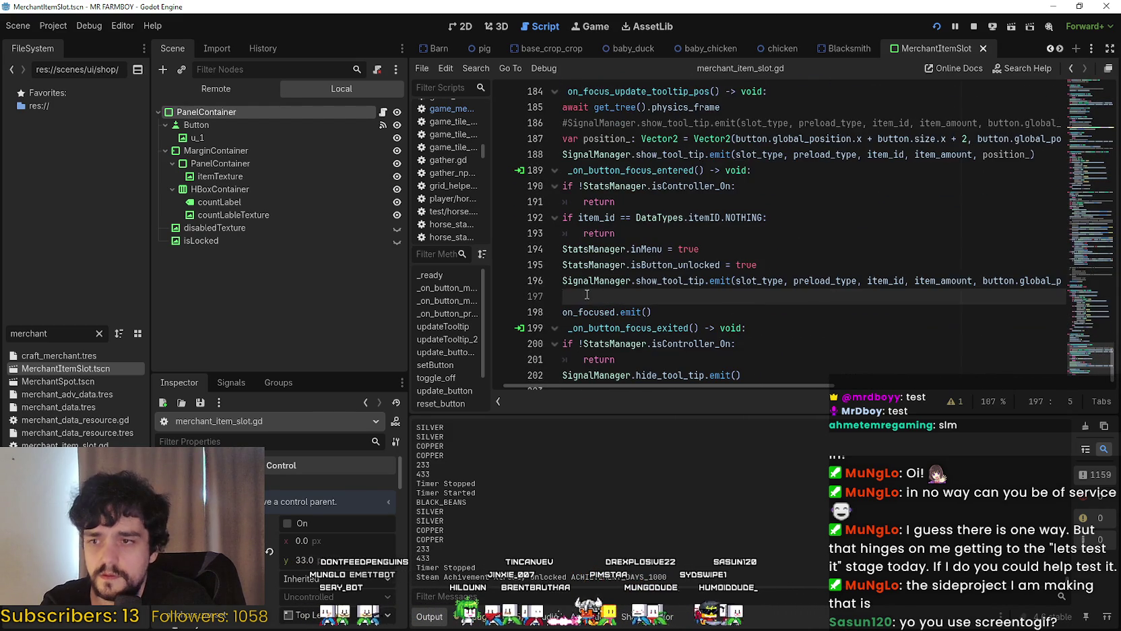
drag(603, 312, 515, 302)
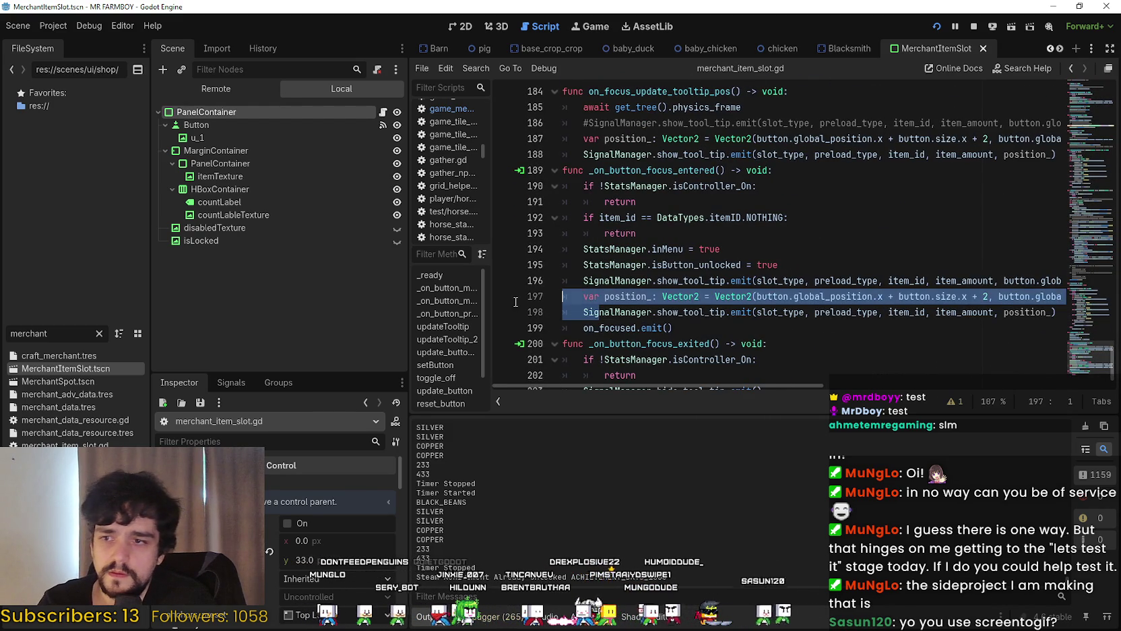
click(569, 284)
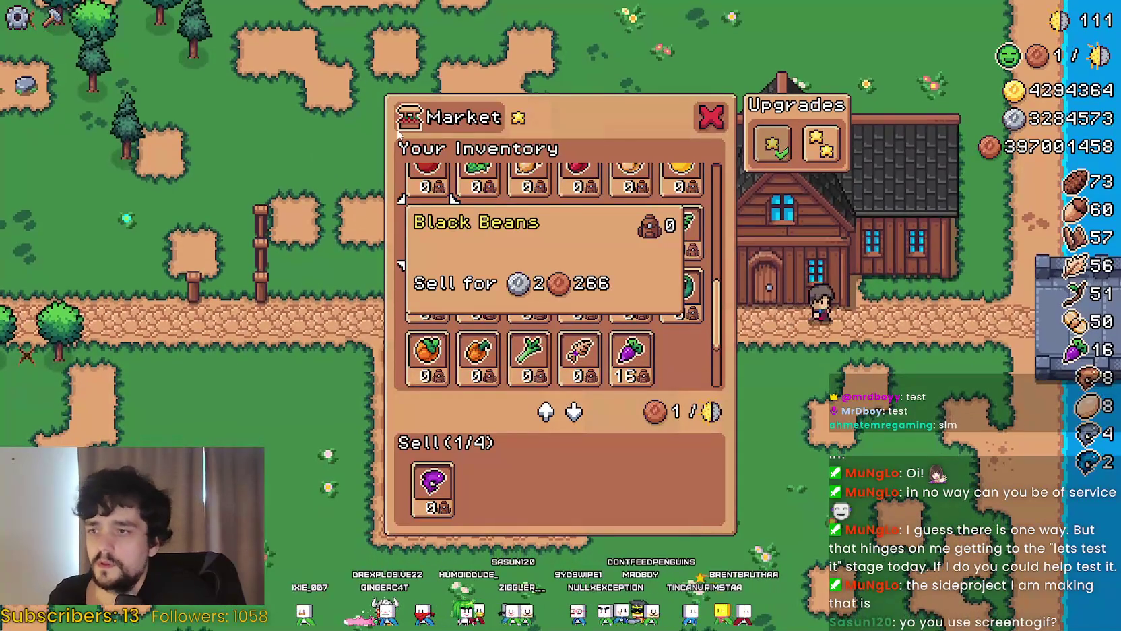
Step through the Market inventory past Green Radish, Turnip, Wheat and Carrot, checking each tooltip
key(Up)
key(Up)
key(Left)
key(Left)
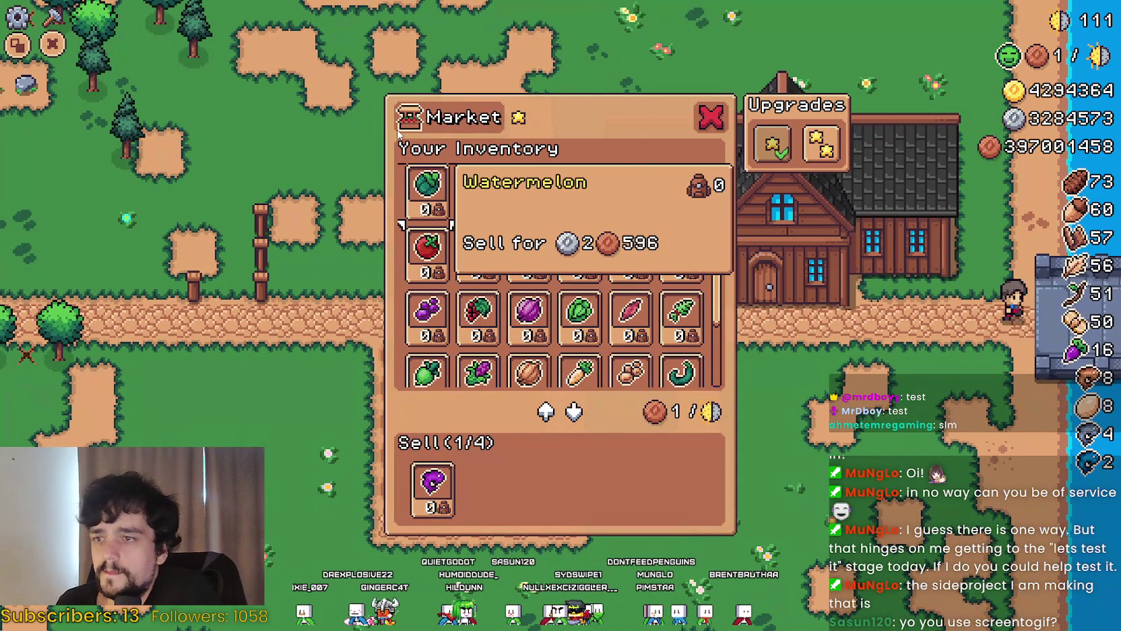
key(Down)
key(Down)
key(Down)
key(Down)
key(Right)
key(Right)
key(Right)
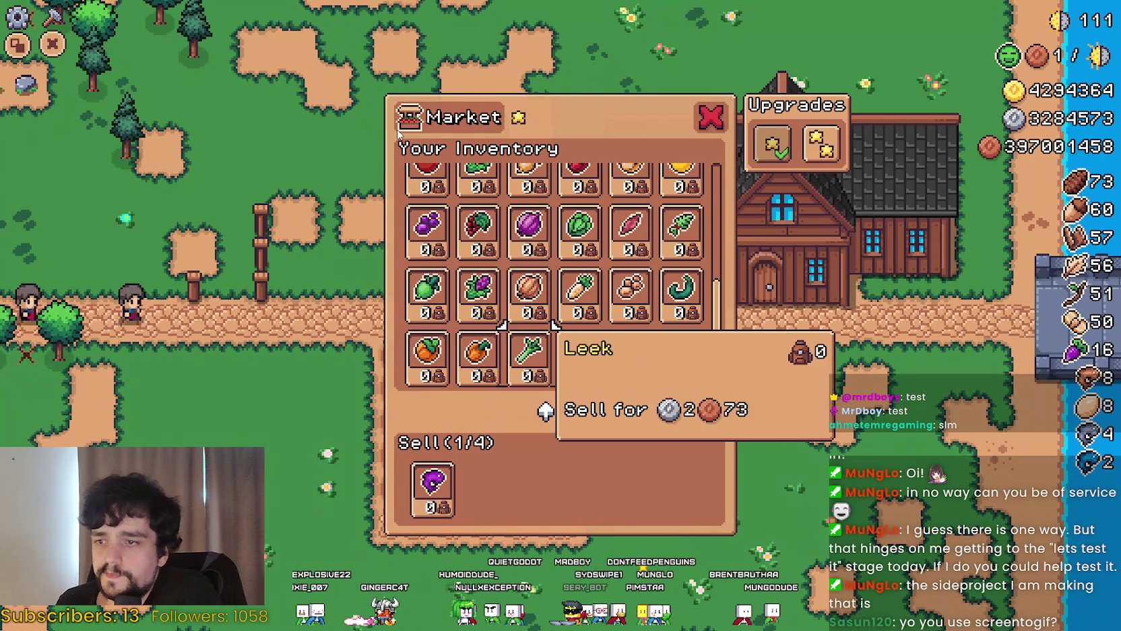
key(Down)
key(Left)
key(Right)
key(Right)
key(Down)
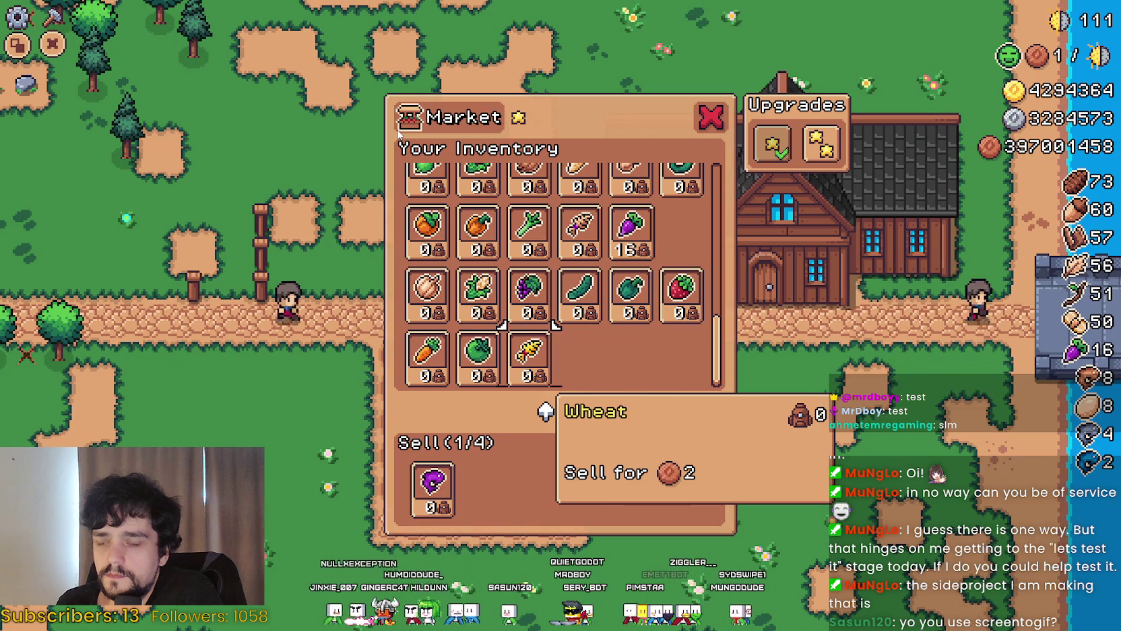
key(Left)
key(Right)
Move focus through the Sell slot, Pumpkin and top row, then close the Market
key(Right)
key(Down)
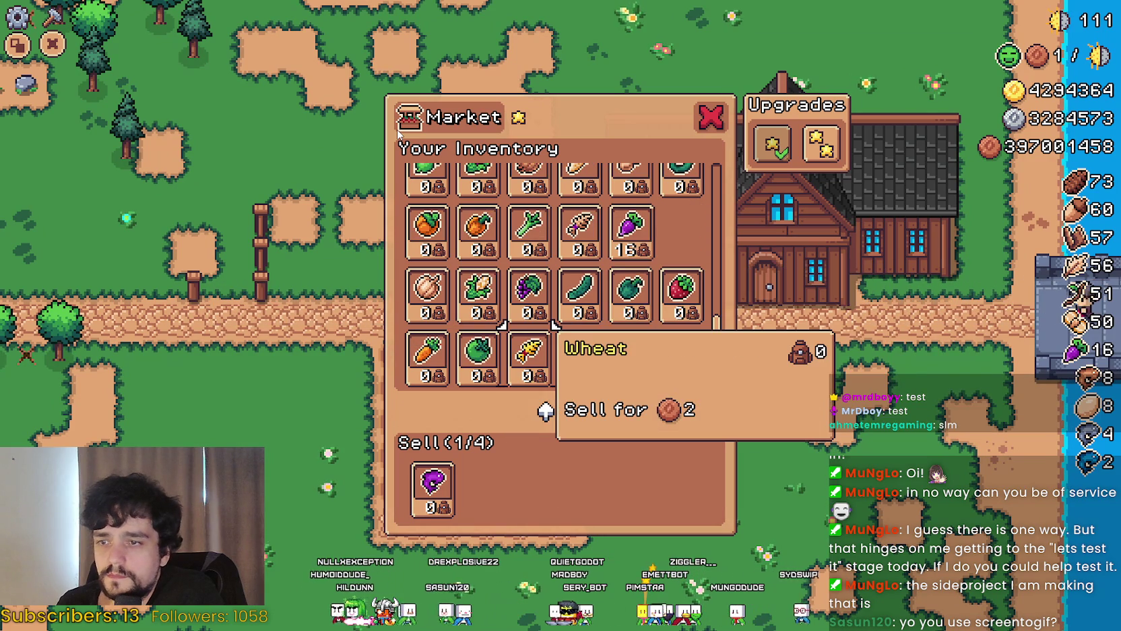
key(Left)
key(Left)
key(Up)
key(Right)
key(Right)
key(Right)
key(Right)
key(Right)
key(Down)
key(Down)
key(Up)
key(Down)
key(Up)
key(Left)
key(Up)
key(Up)
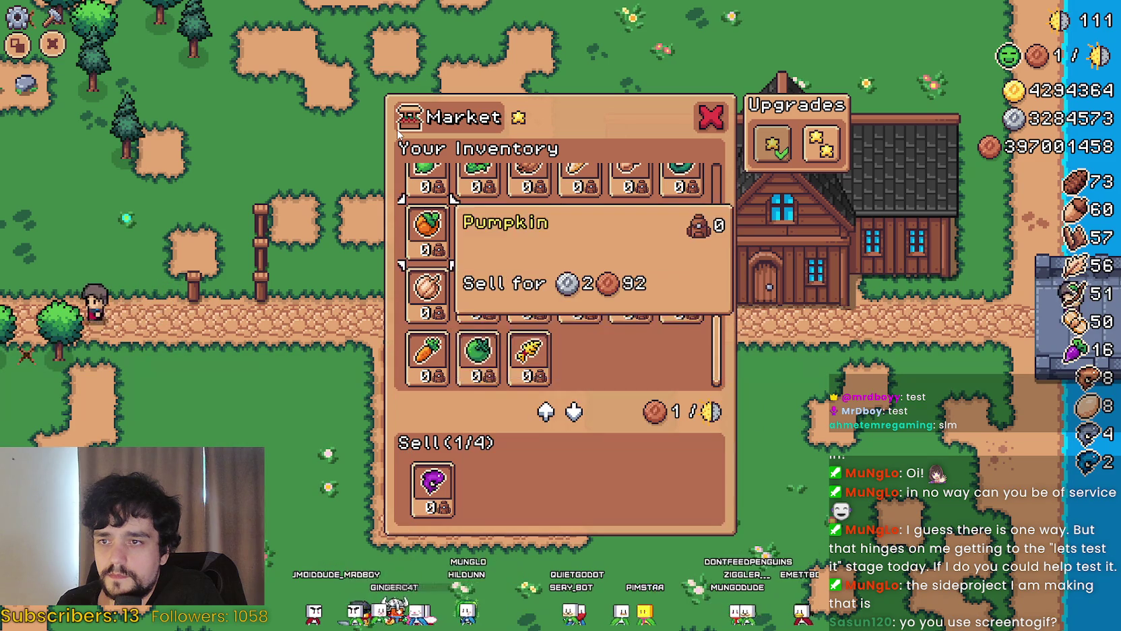
key(Up)
key(Up)
key(Up)
key(Up)
key(Up)
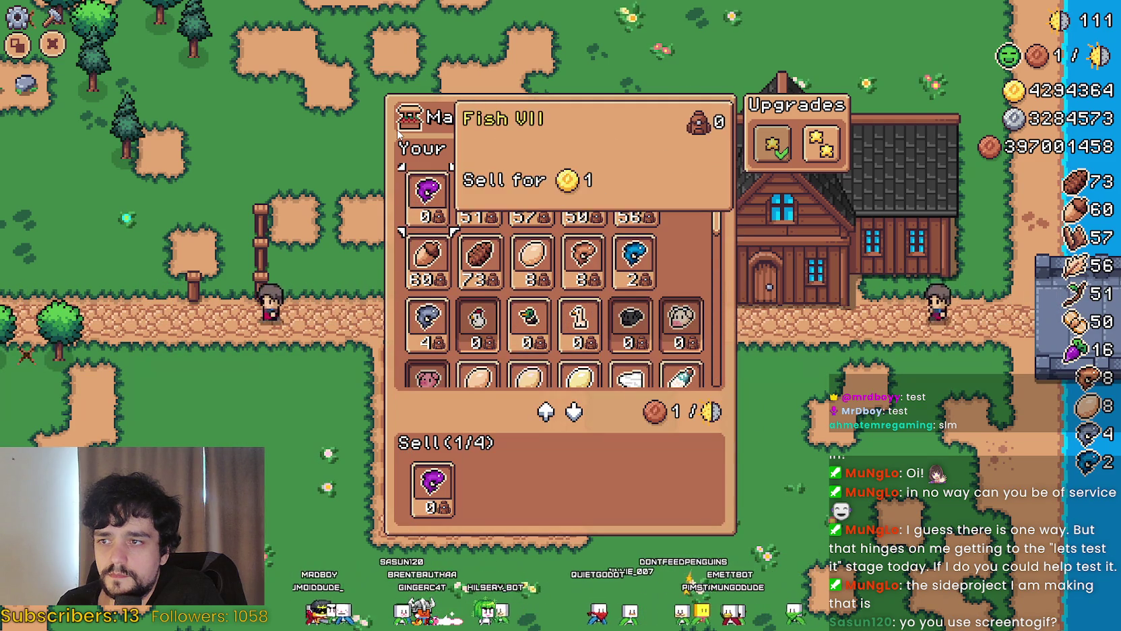
key(Up)
key(Right)
key(Left)
key(Left)
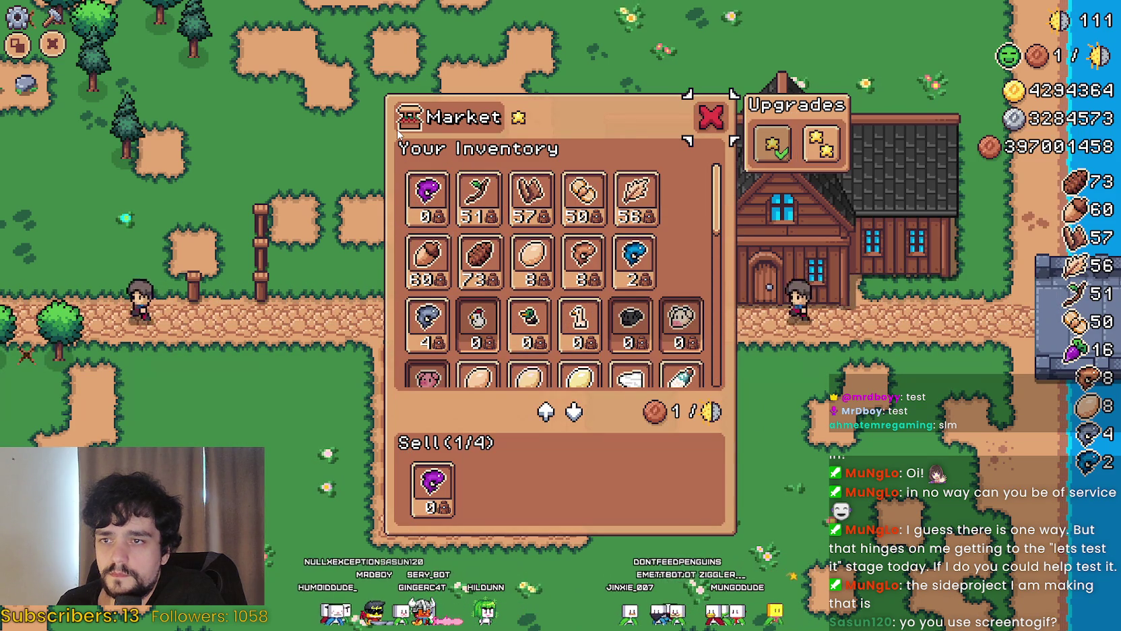
key(Return)
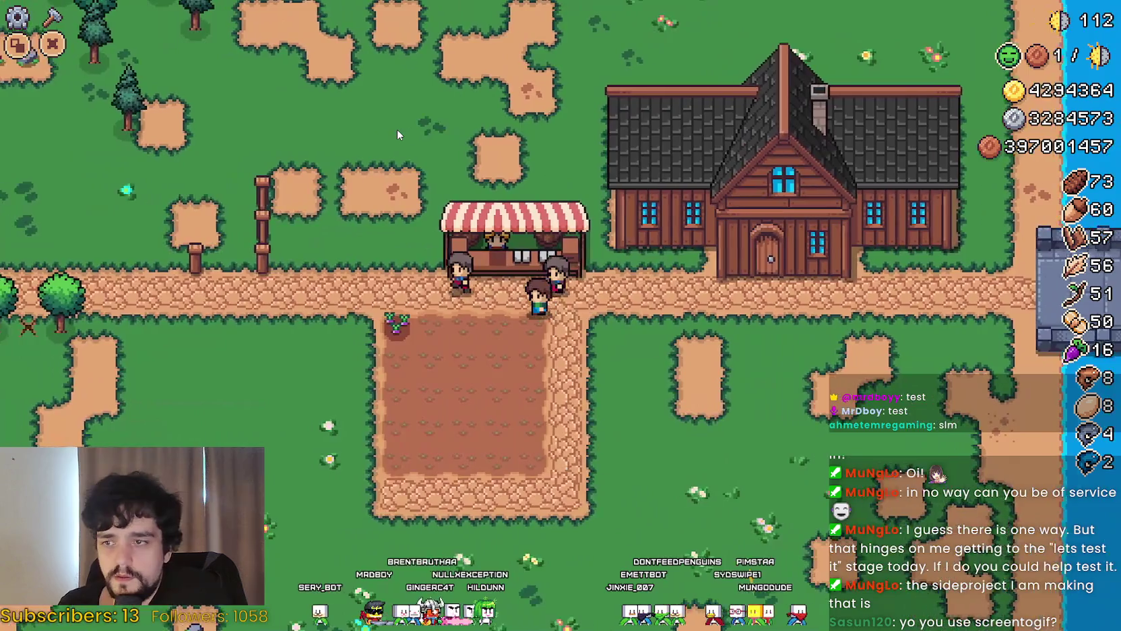
Open Crafting and pick the house from the Buildings section
key(c)
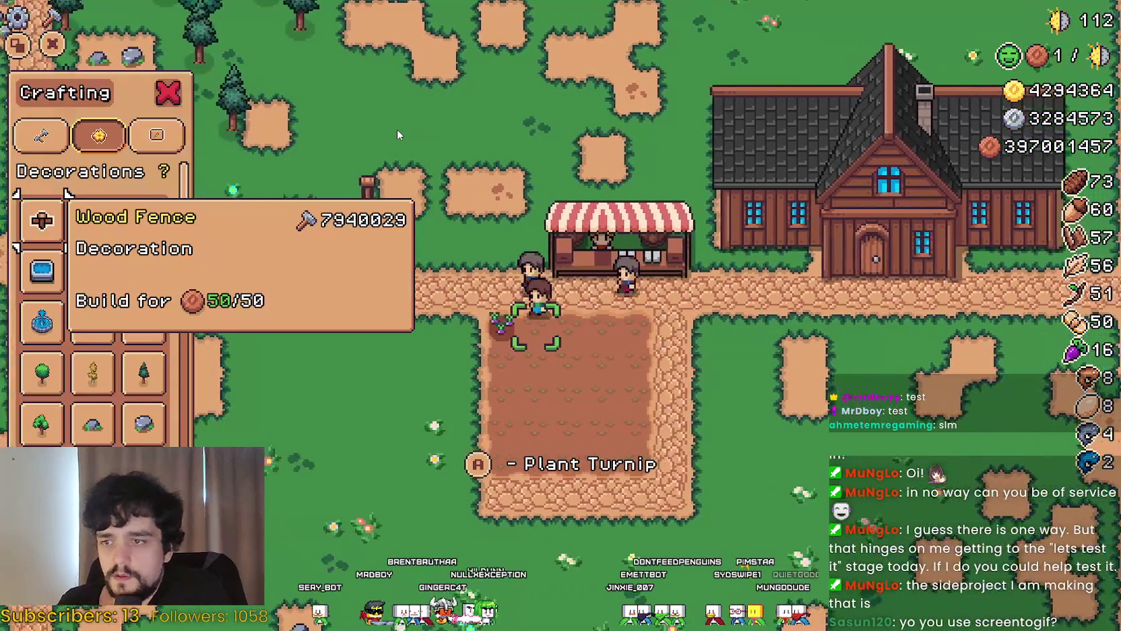
key(a)
key(Up)
key(Left)
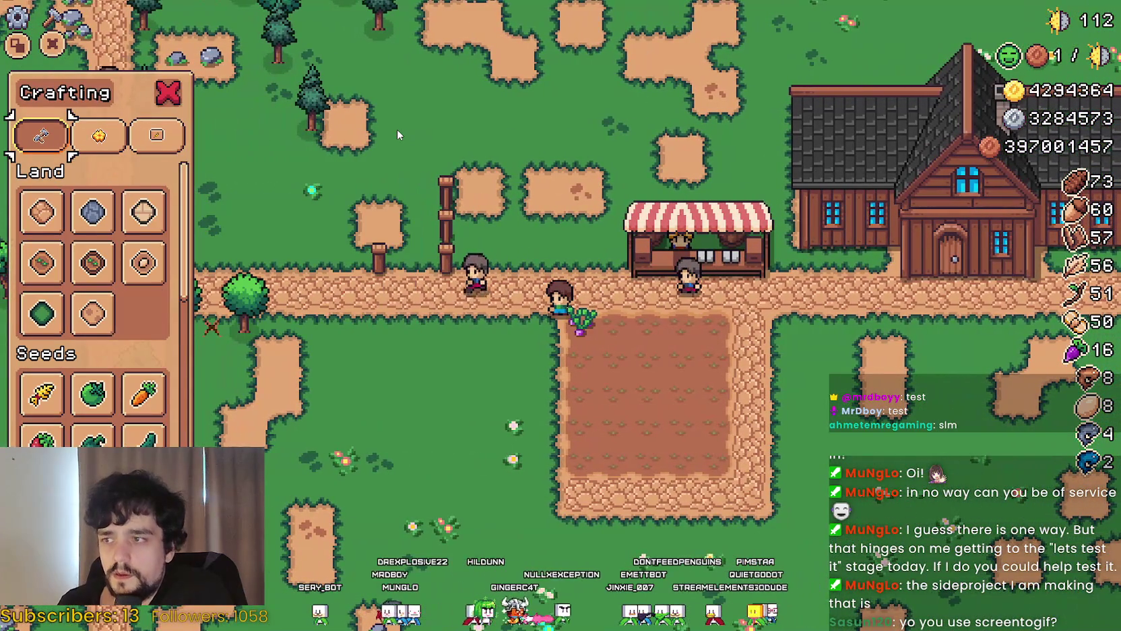
key(Down)
key(Down)
key(Down)
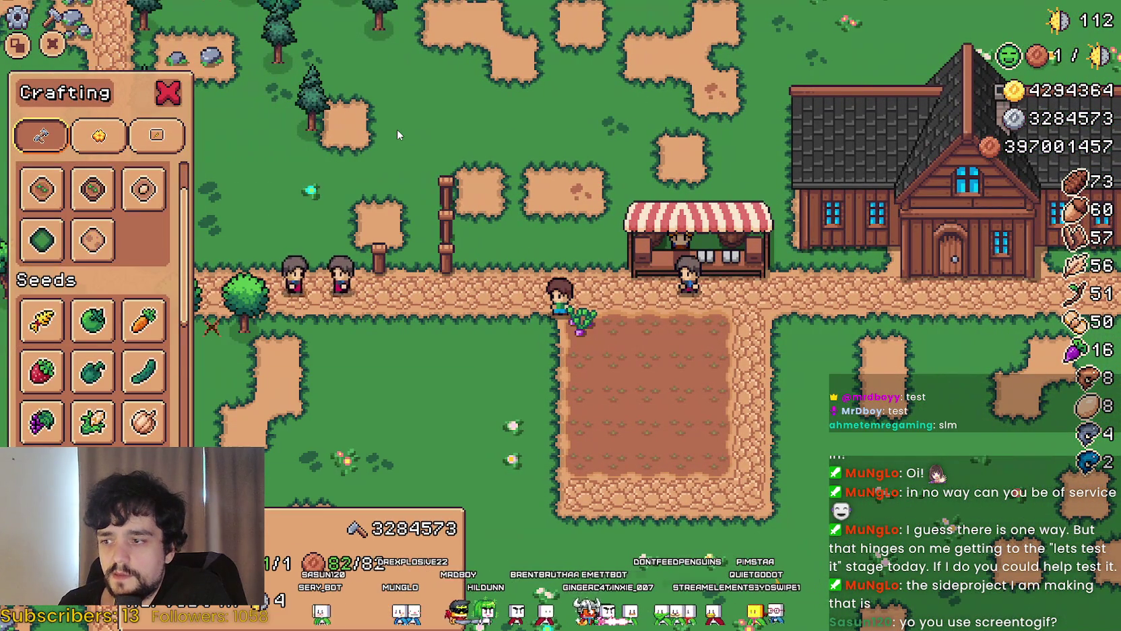
key(Down)
key(Down)
key(Down)
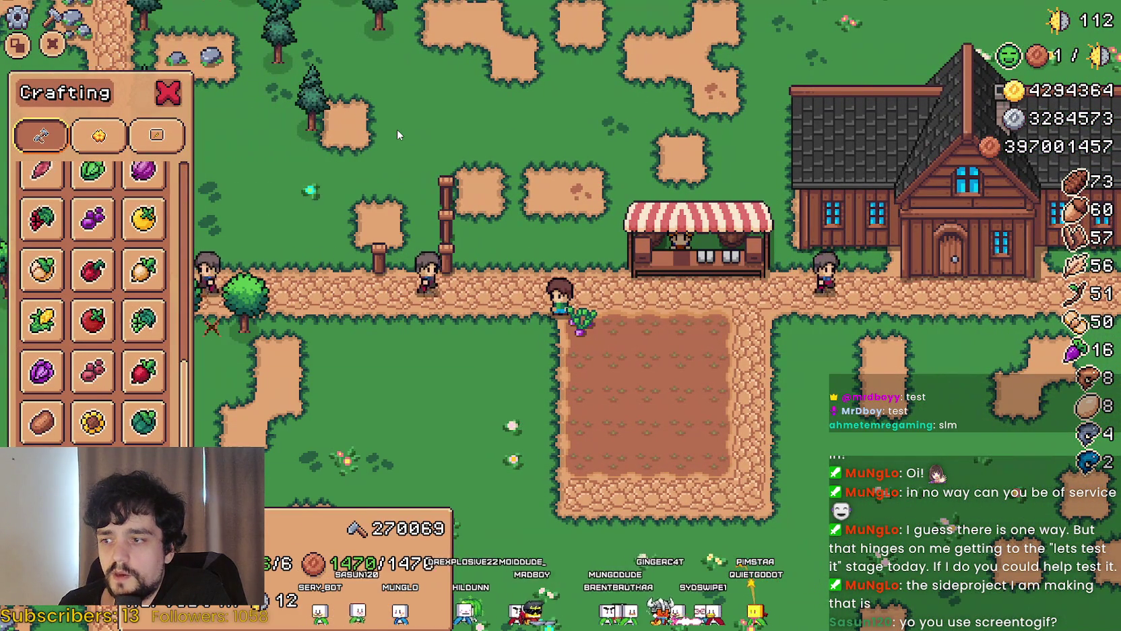
key(Down)
key(Down)
key(Down)
key(Return)
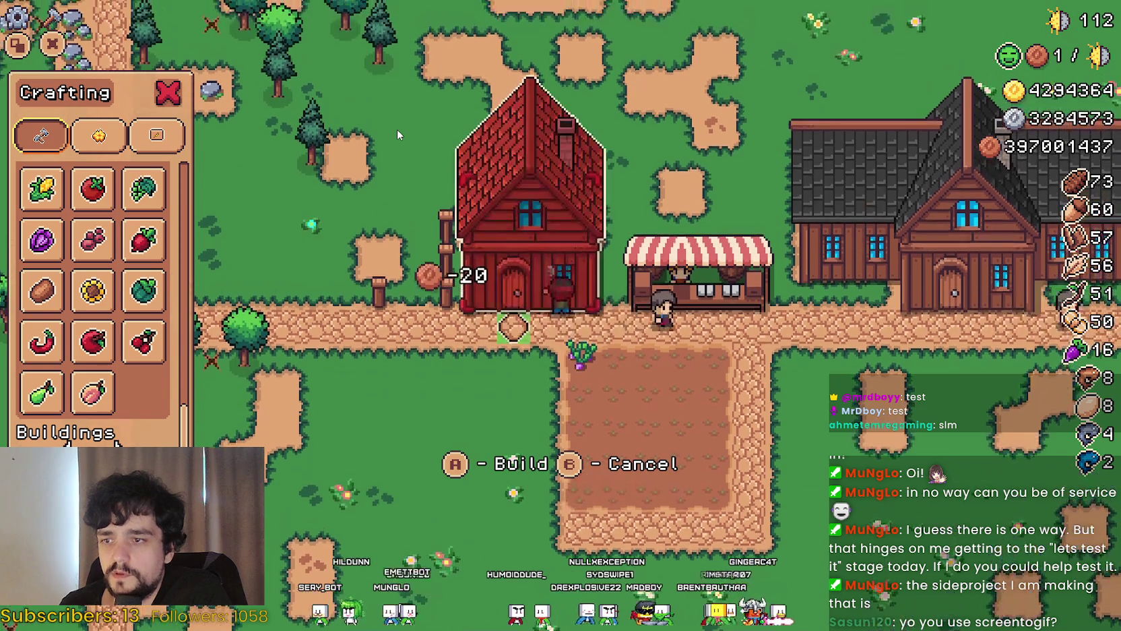
Build several houses and a larger building on the open grass below the field
key(Down)
key(Down)
key(Down)
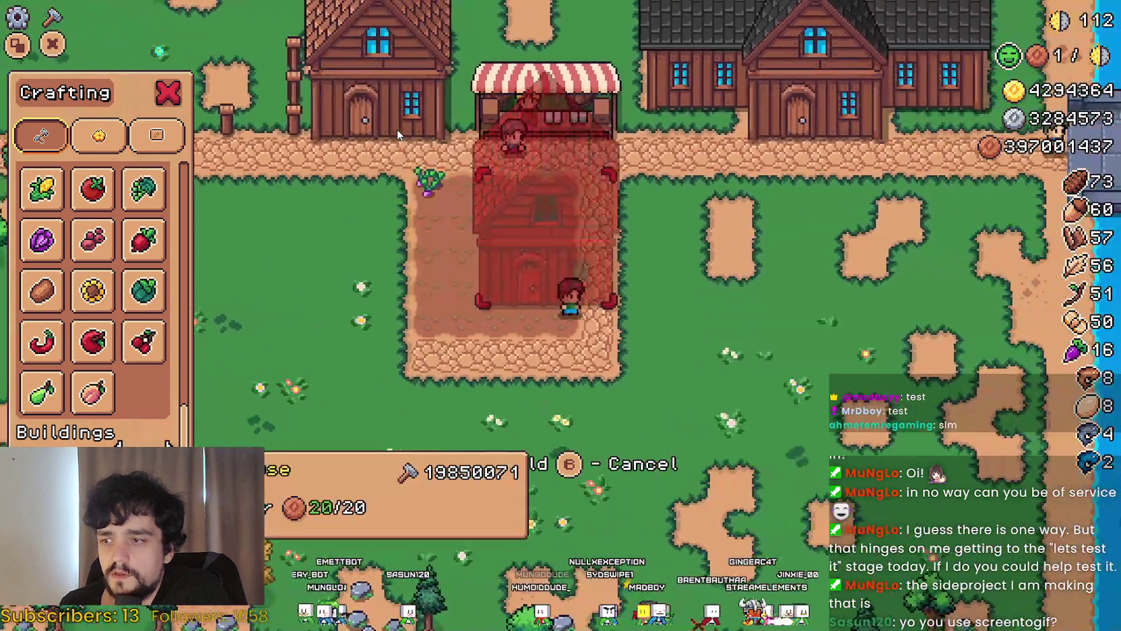
key(Right)
key(Right)
key(Right)
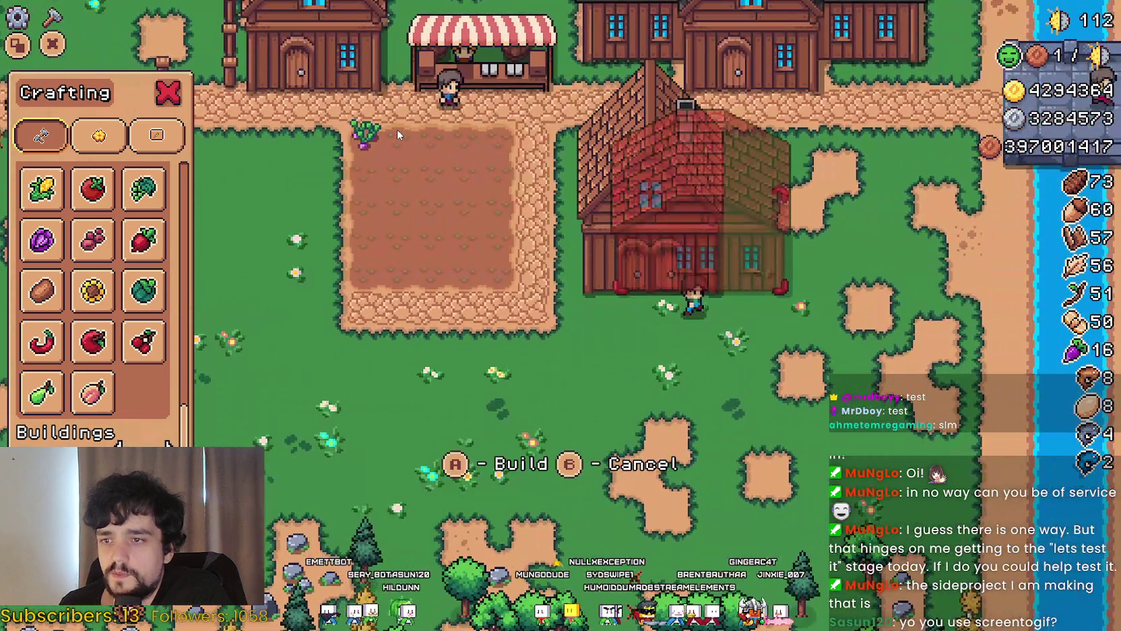
key(Right)
key(Right)
key(Right)
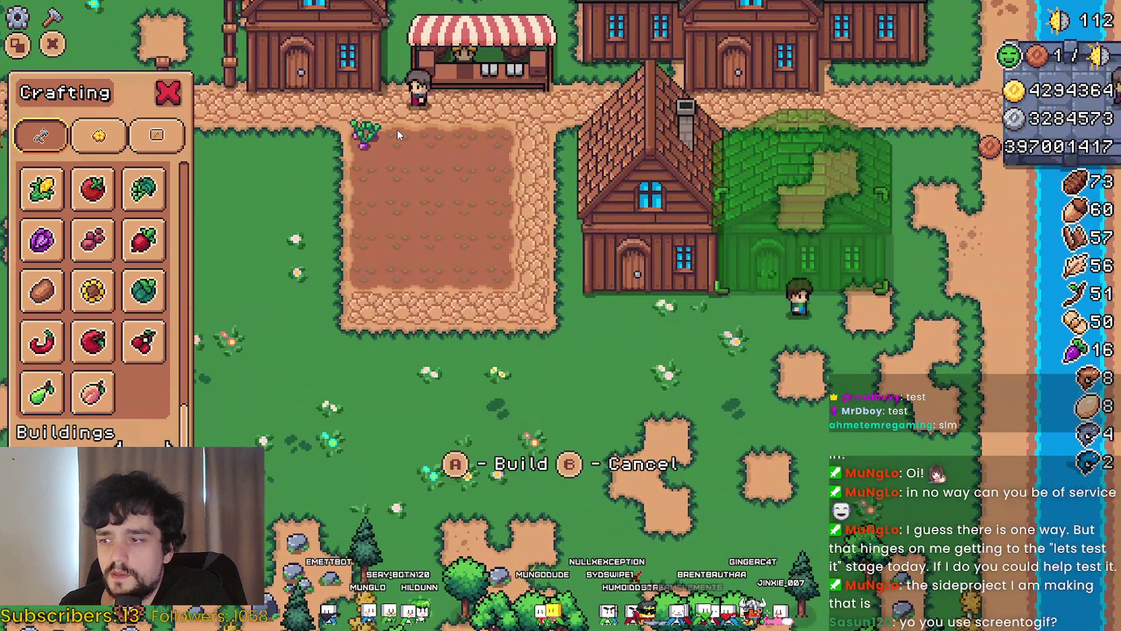
key(Return)
key(Down)
key(Down)
key(Down)
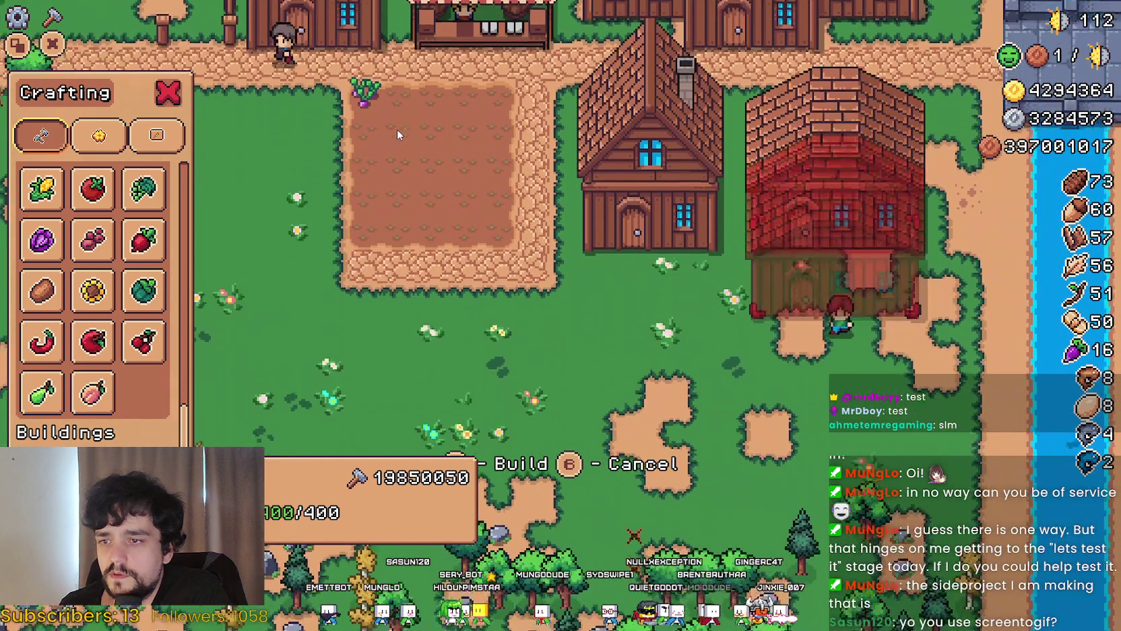
key(Return)
key(Left)
key(Left)
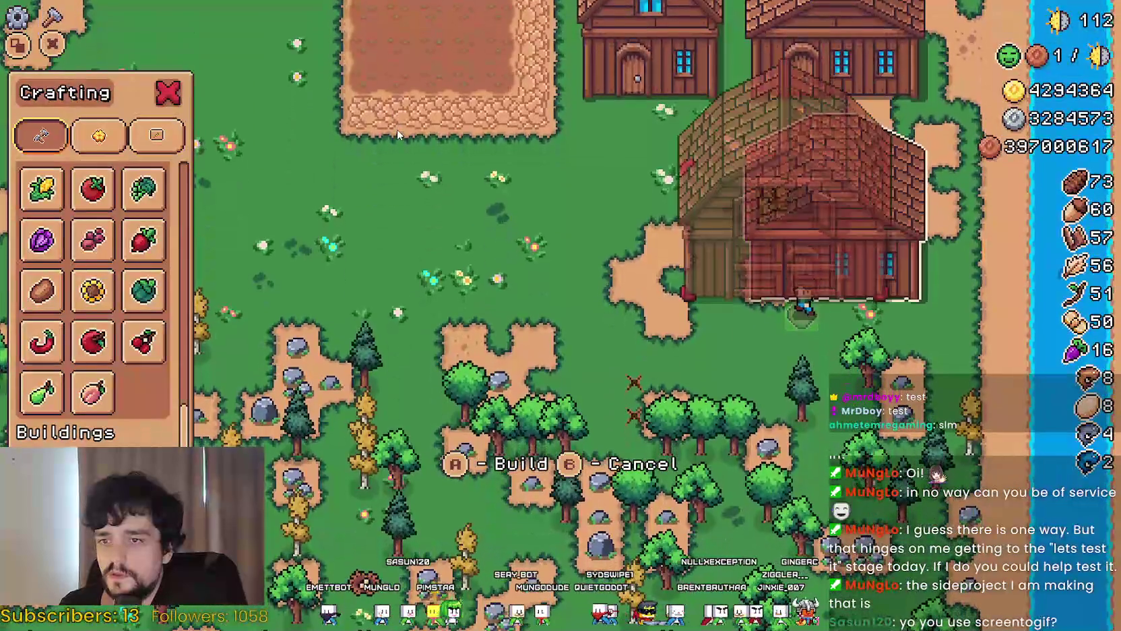
key(Left)
key(Left)
key(Left)
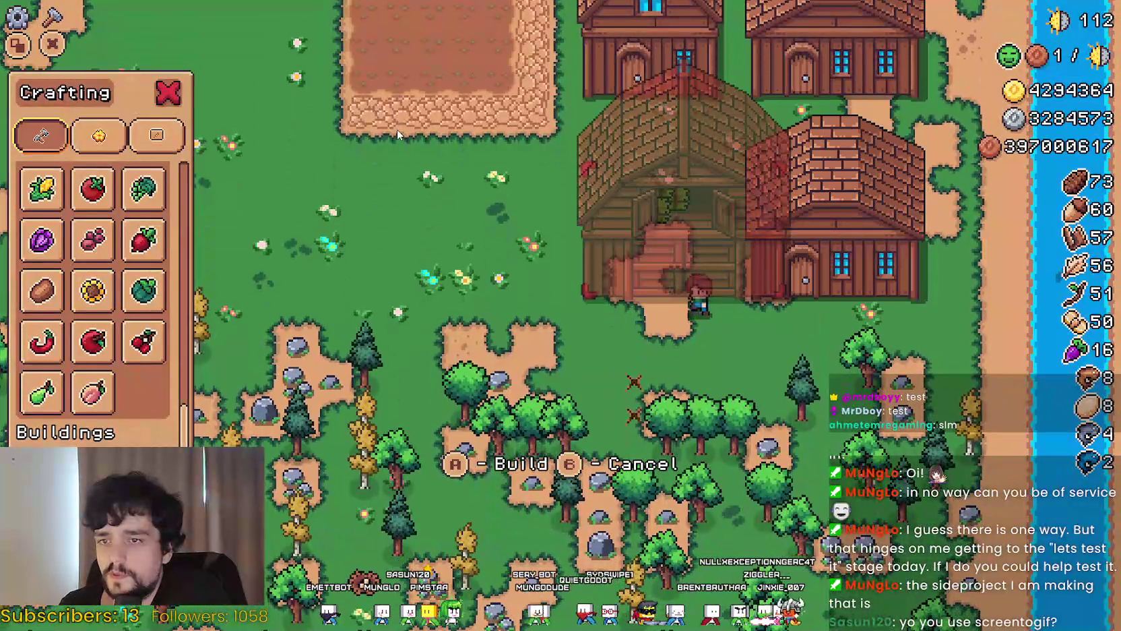
key(Return)
key(Left)
key(Left)
key(Left)
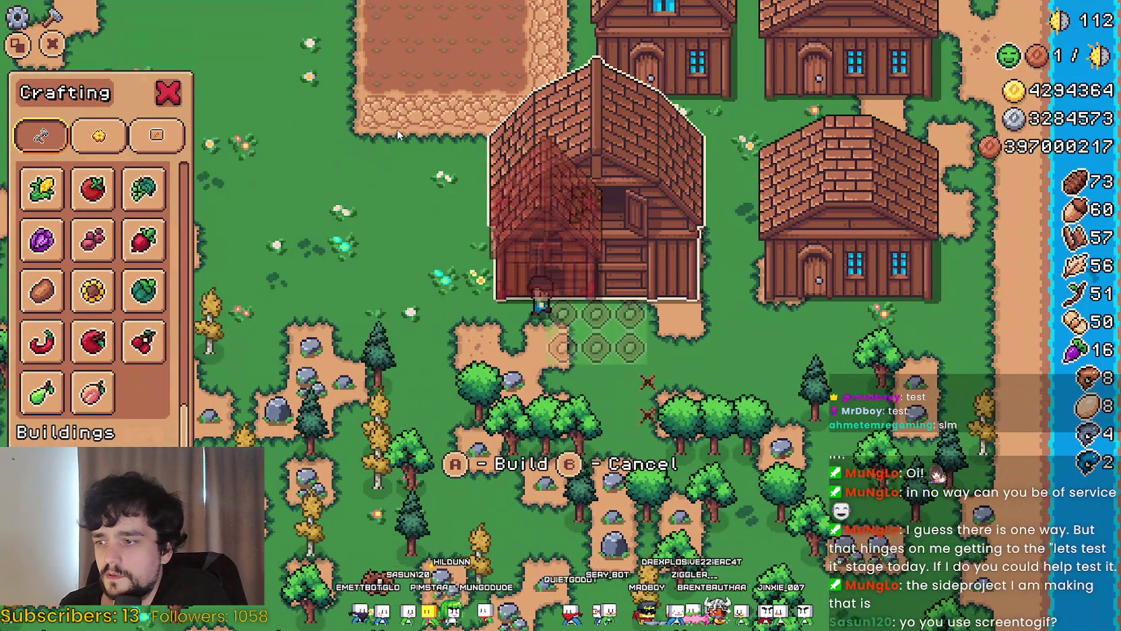
key(Return)
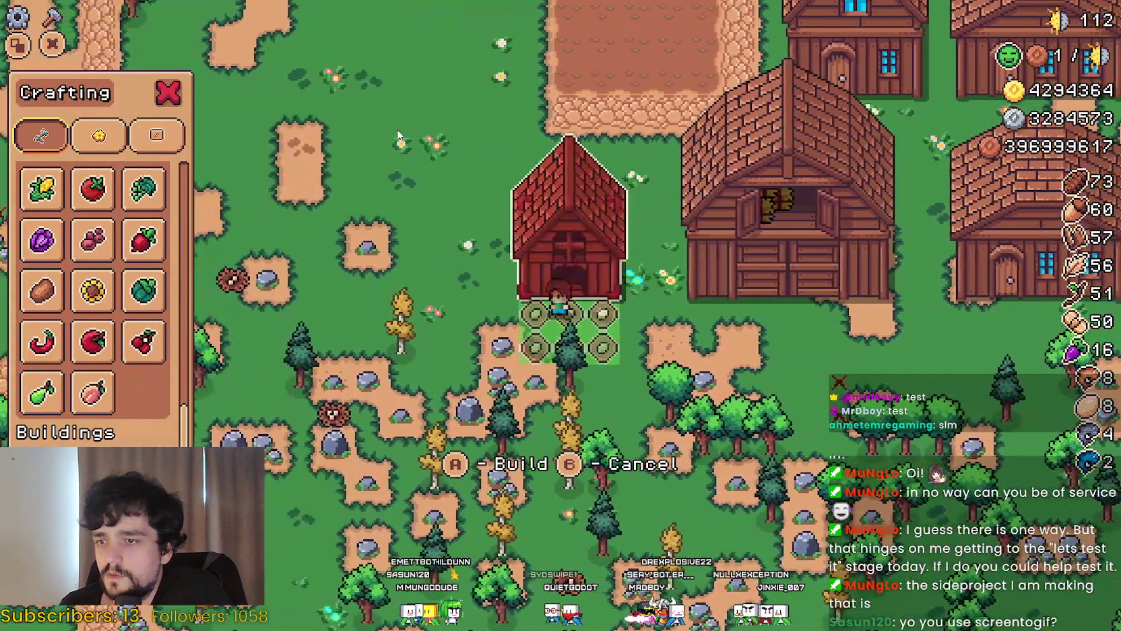
Leave build mode, close Crafting and walk to the Coop
key(Escape)
key(Right)
key(Down)
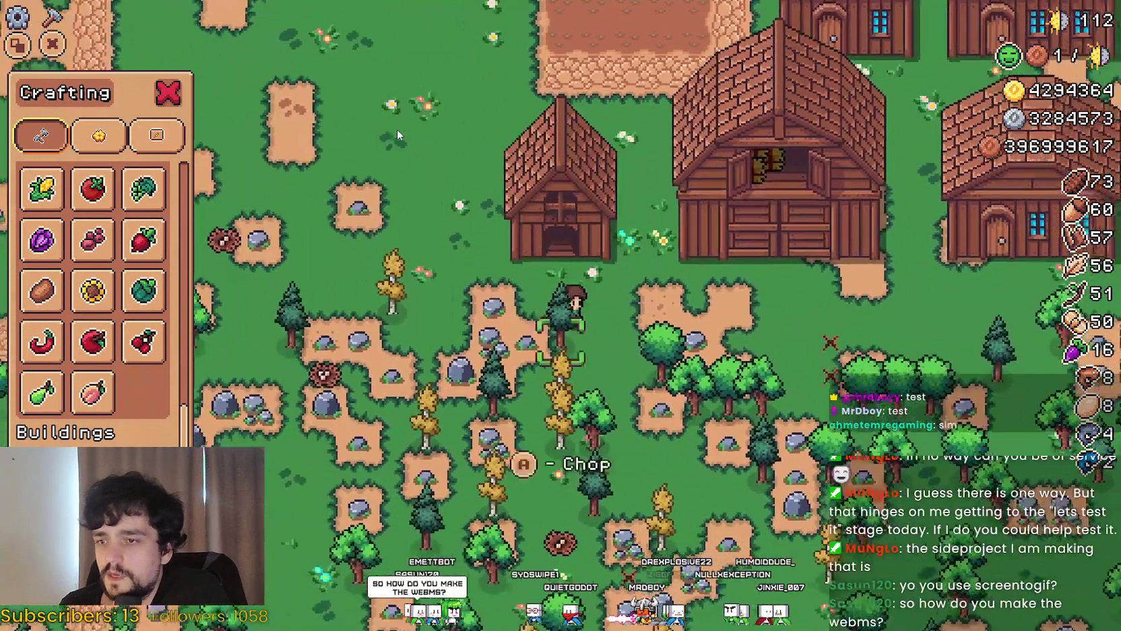
key(Escape)
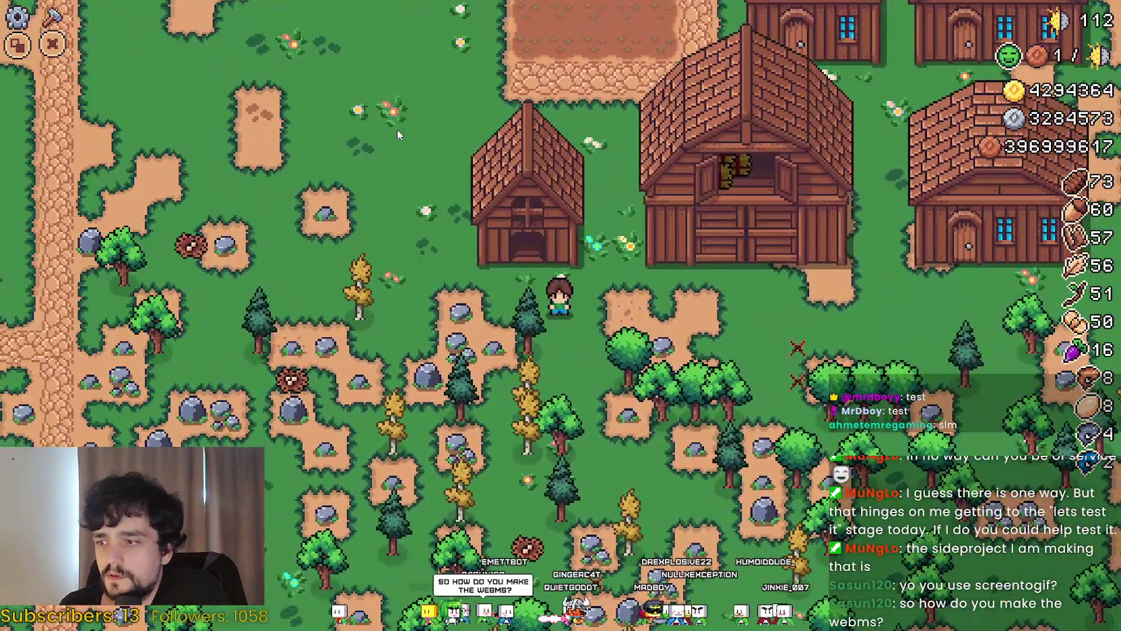
key(Return)
key(Return)
In the Coop, check the Green Pepper tooltip and put Wheat into the Food slot
key(Right)
key(Right)
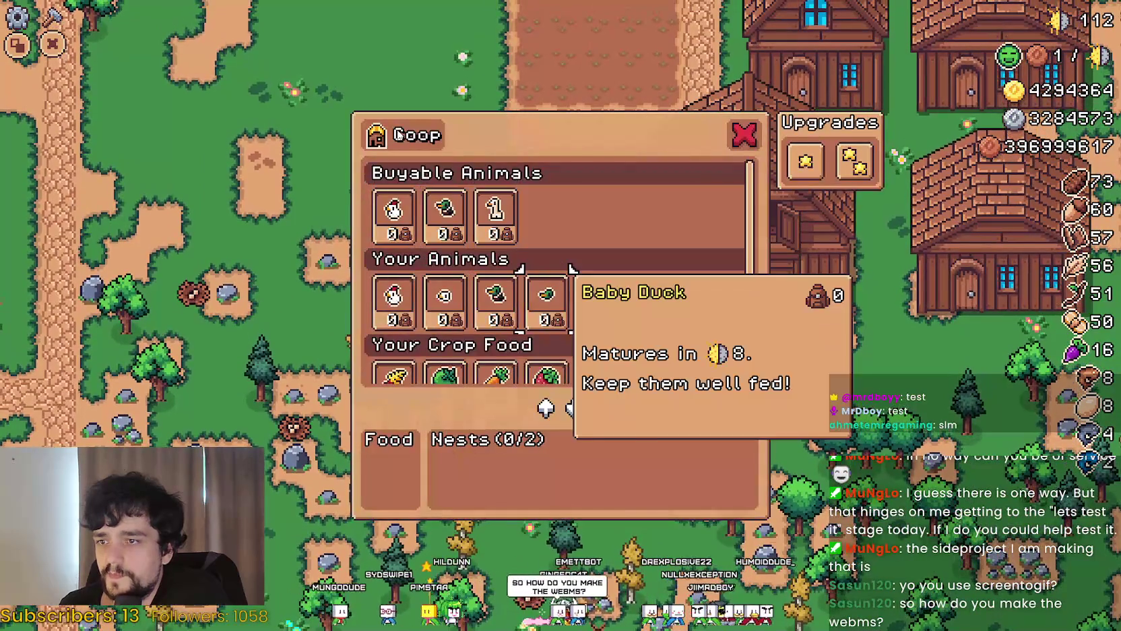
key(Down)
key(Down)
key(Up)
key(Right)
key(Right)
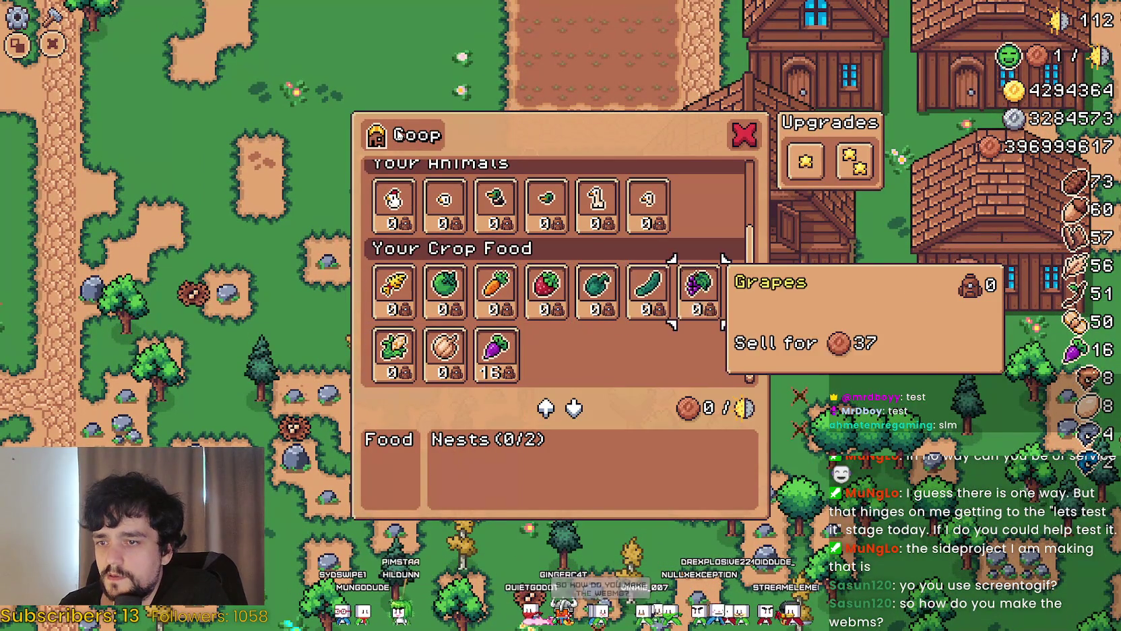
key(Left)
key(Return)
key(Up)
key(Up)
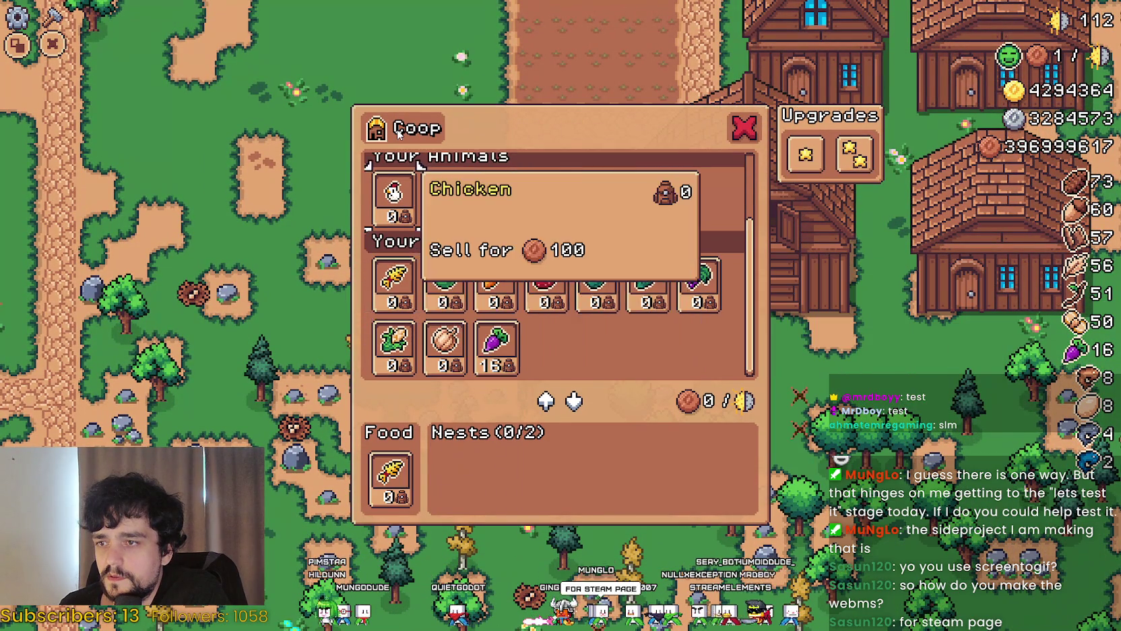
key(Up)
key(Right)
Browse the Coop animals, nests, crops and Upgrades 1–2 tooltips, then close the Coop
key(Left)
key(Left)
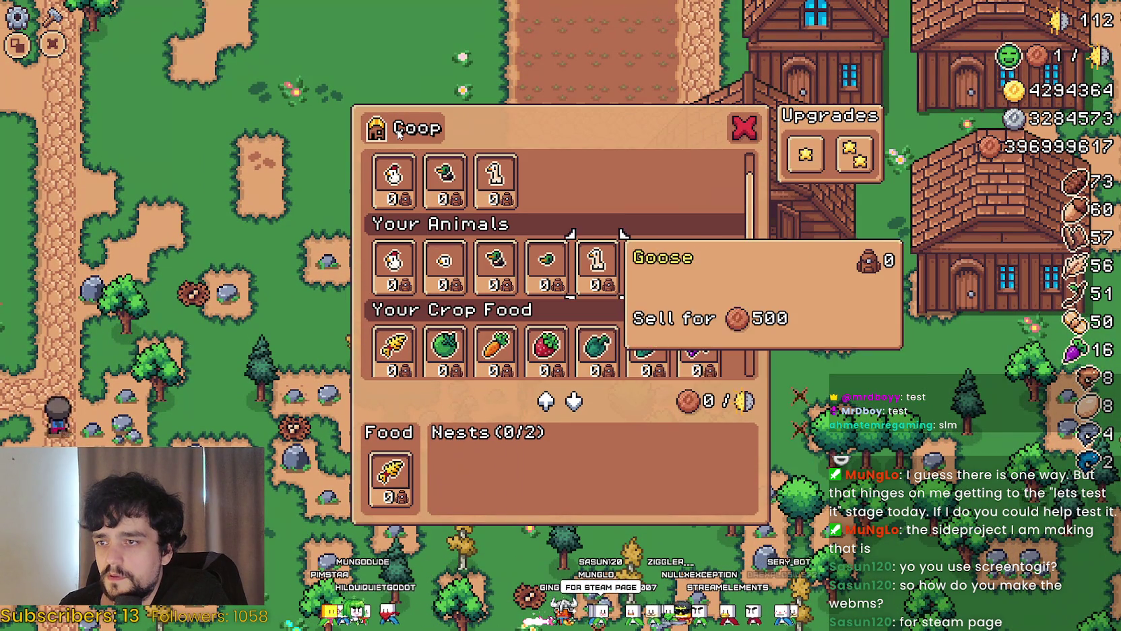
key(Left)
key(Left)
key(Up)
key(Left)
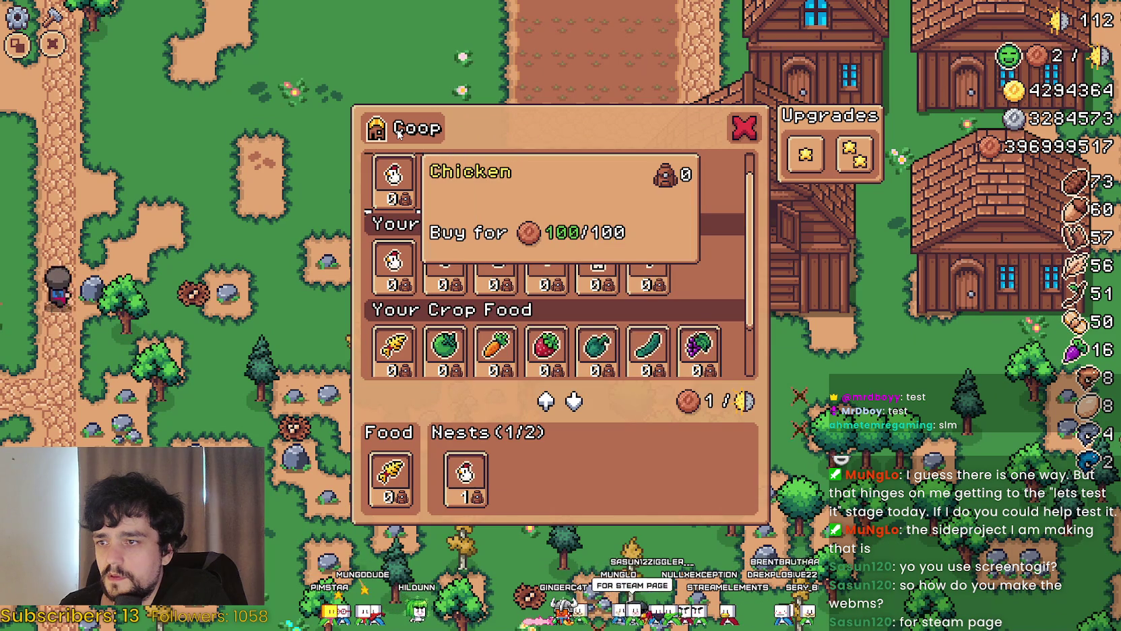
key(Down)
key(Down)
key(Down)
key(Down)
key(Right)
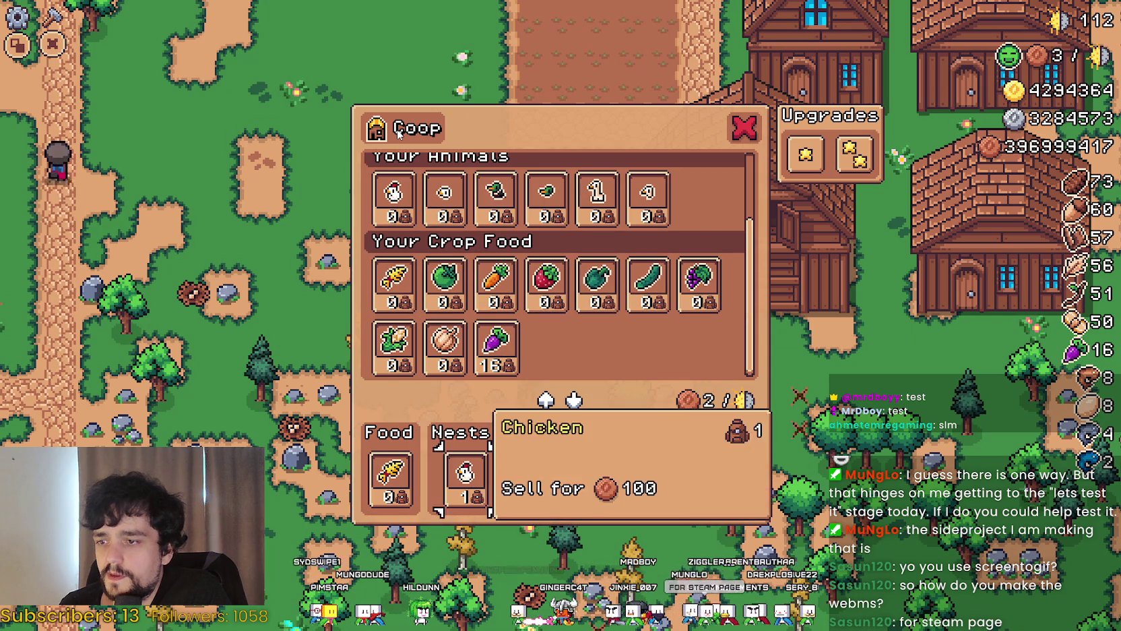
key(Right)
key(Up)
key(Right)
key(Right)
key(Right)
key(Right)
key(Right)
key(Left)
key(Up)
key(Right)
key(Right)
key(Left)
key(Left)
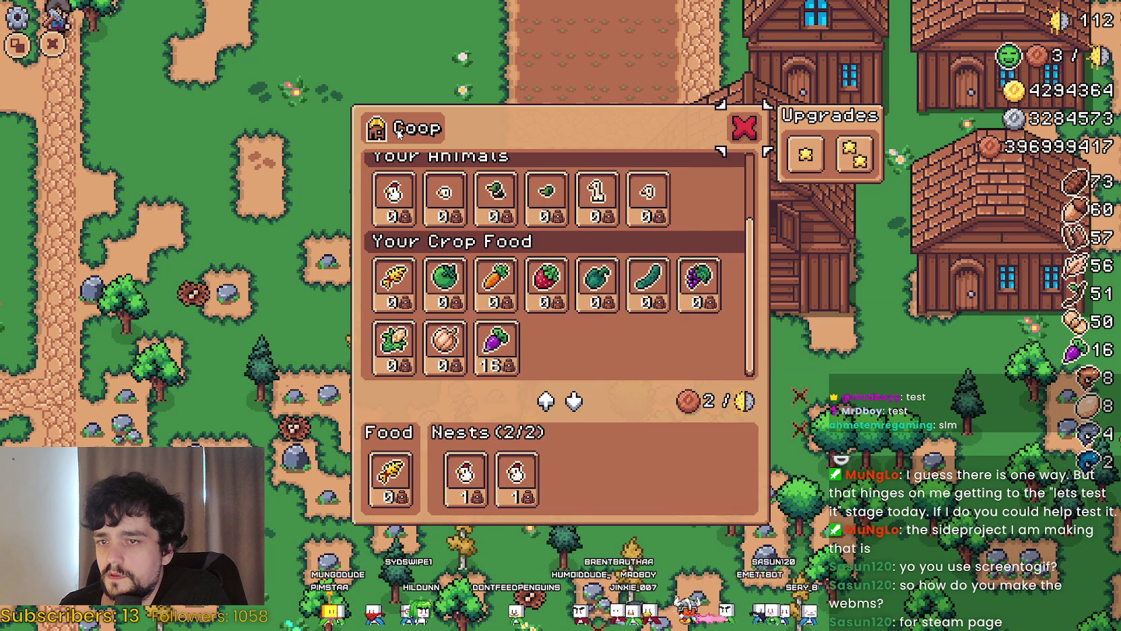
key(Return)
key(Right)
In the Barn, set Orange Pepper as food and check the Leek and Upgrade 2 tooltips
key(Return)
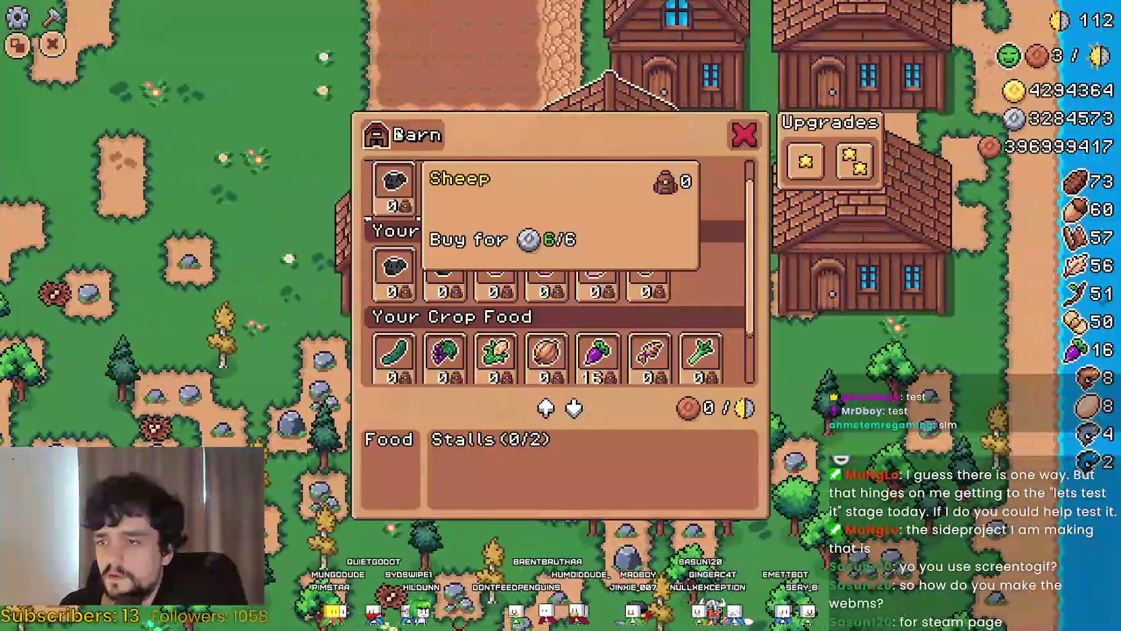
key(Down)
key(Down)
key(Down)
key(Return)
key(Down)
key(Up)
key(Up)
key(Right)
key(Right)
key(Right)
key(Right)
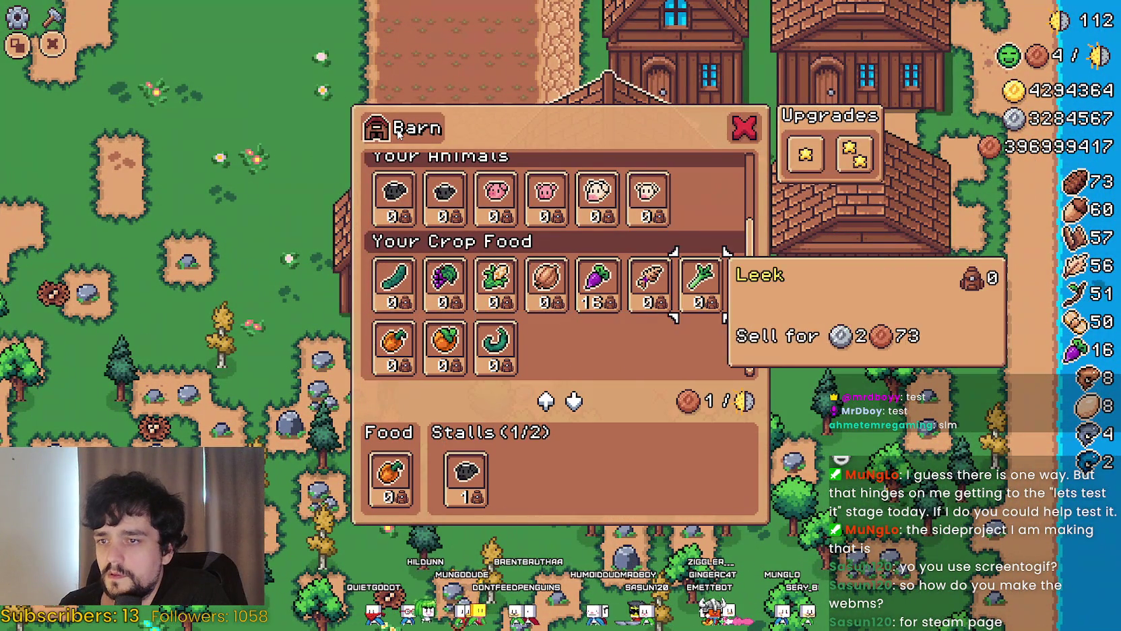
key(Right)
key(Right)
key(Escape)
key(Right)
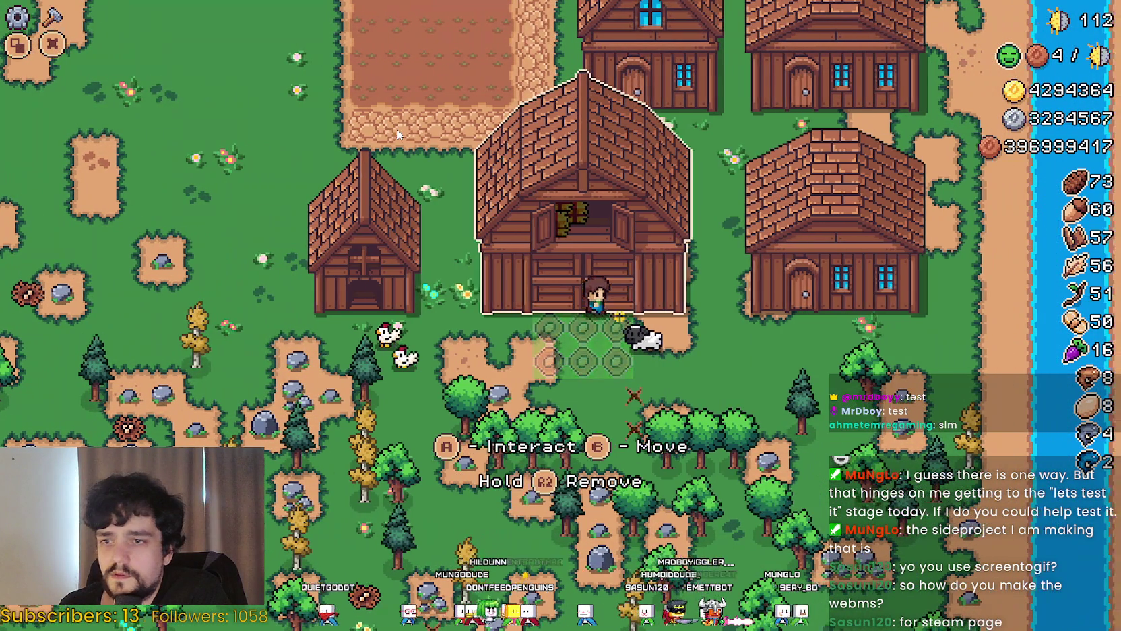
Open the Warehouse and check the Chili Pepper, Green Grapes, Green Pepper and upgrade tooltips
key(Return)
key(Down)
key(Up)
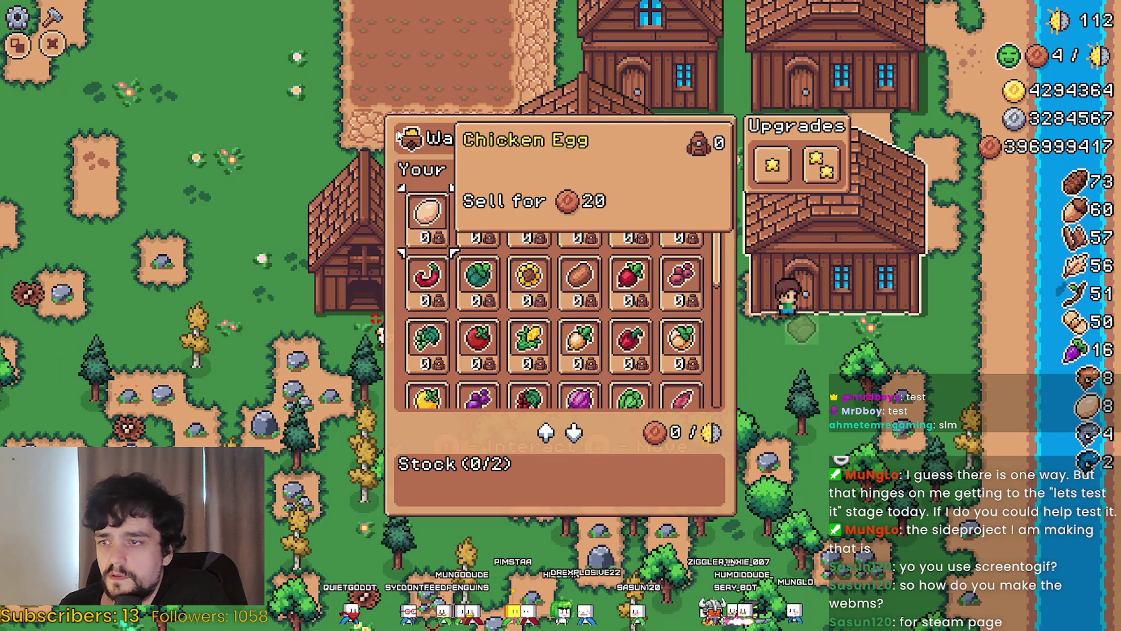
key(Up)
key(Right)
key(Right)
key(Left)
key(Left)
key(Right)
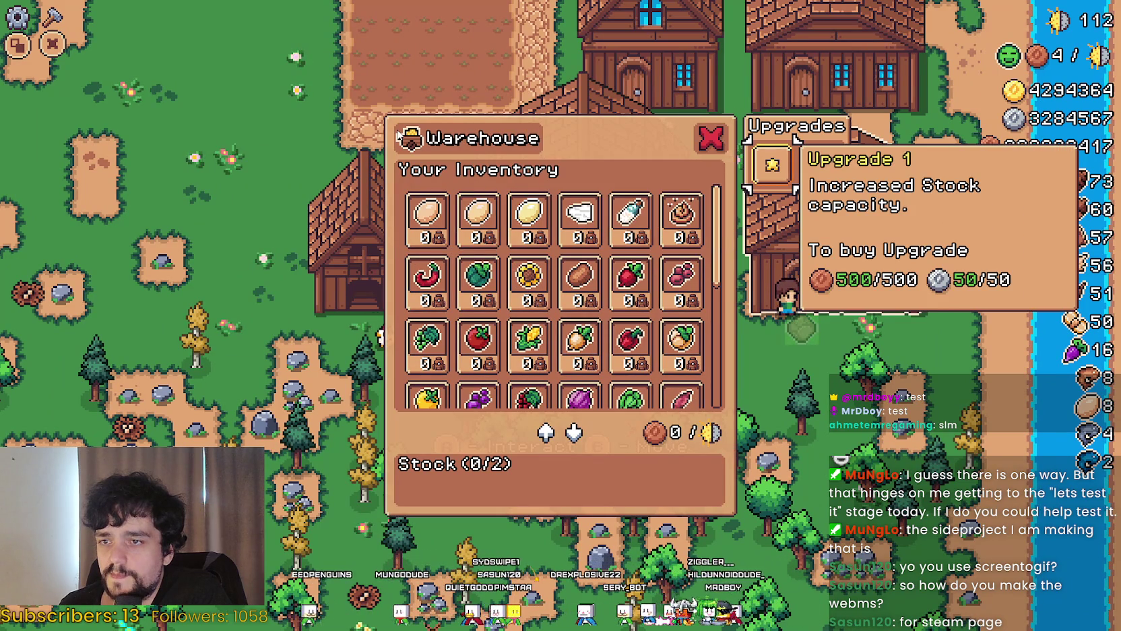
key(Left)
key(Left)
key(Left)
key(Down)
key(Down)
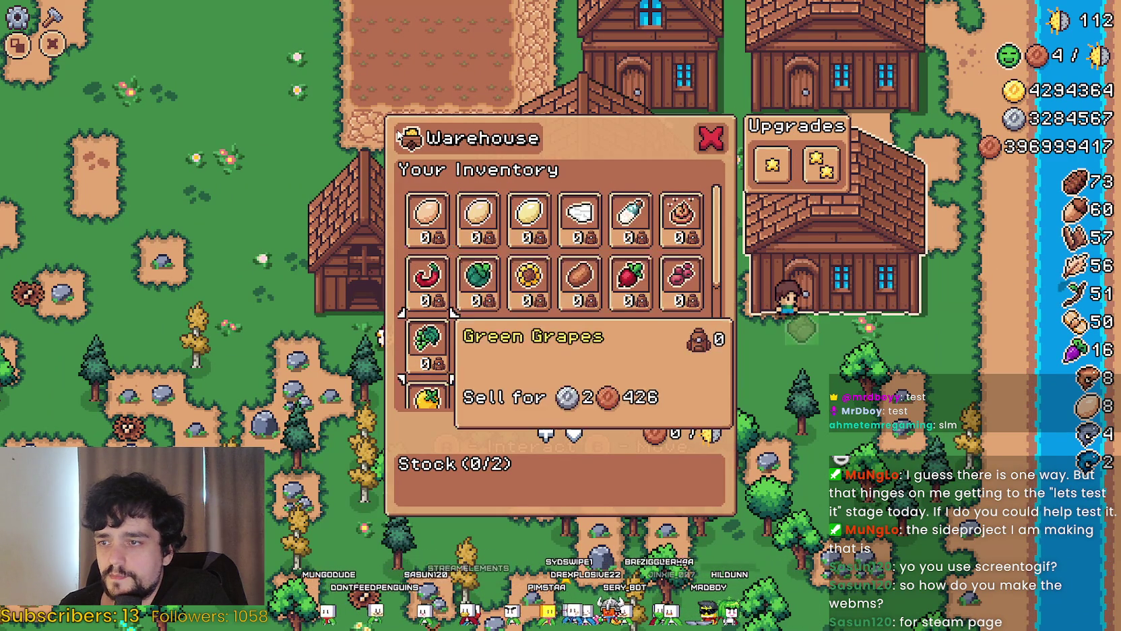
key(Down)
key(Down)
key(Down)
key(Up)
key(Up)
key(Up)
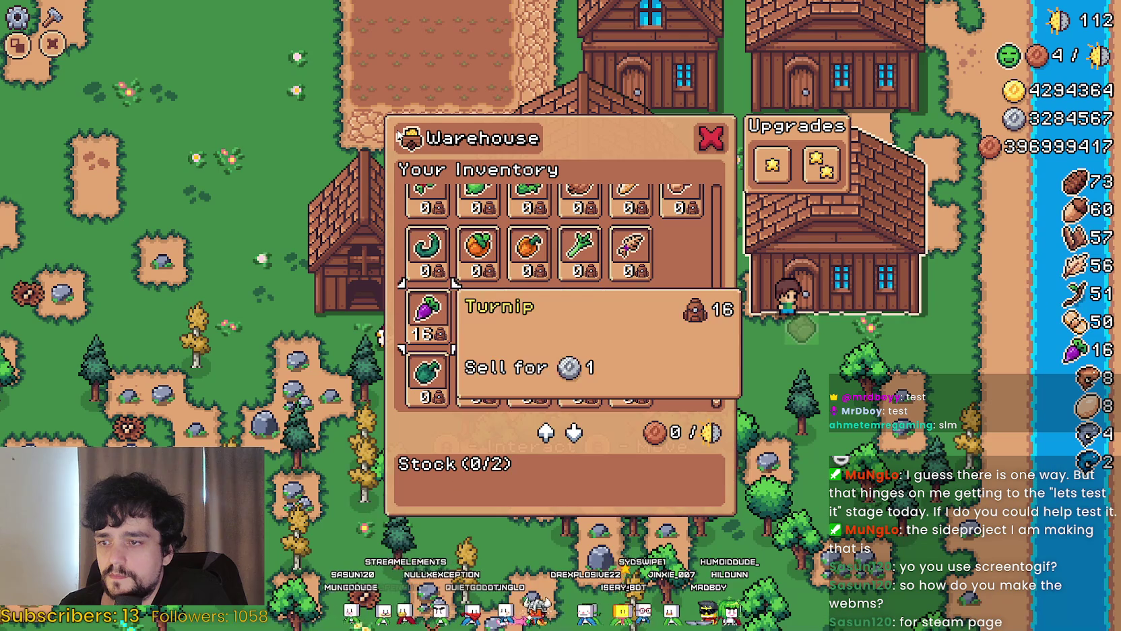
key(Right)
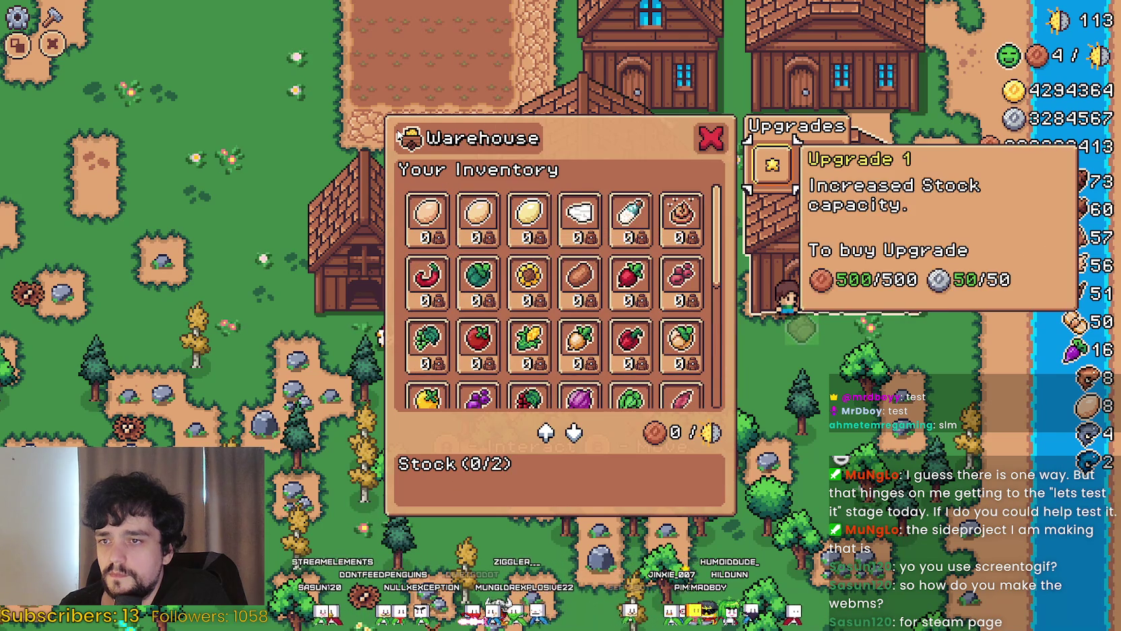
Buy Warehouse Upgrades 1 and 2 and add eggs, Milk, Manure and more to the stock
key(e)
key(Right)
key(e)
key(Left)
key(Left)
key(Left)
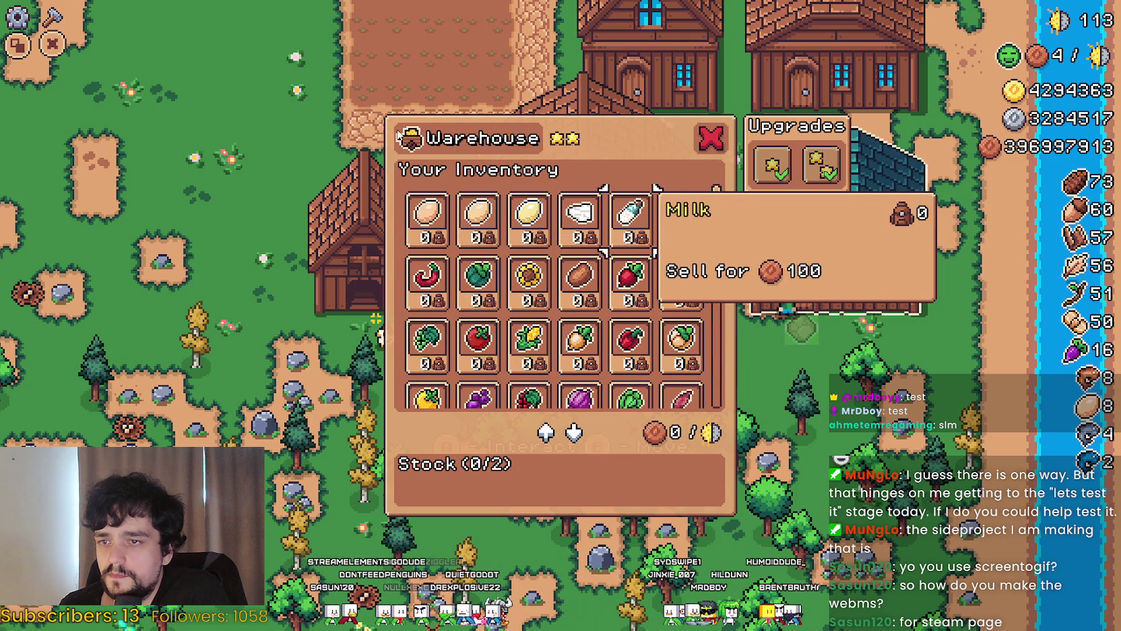
key(Right)
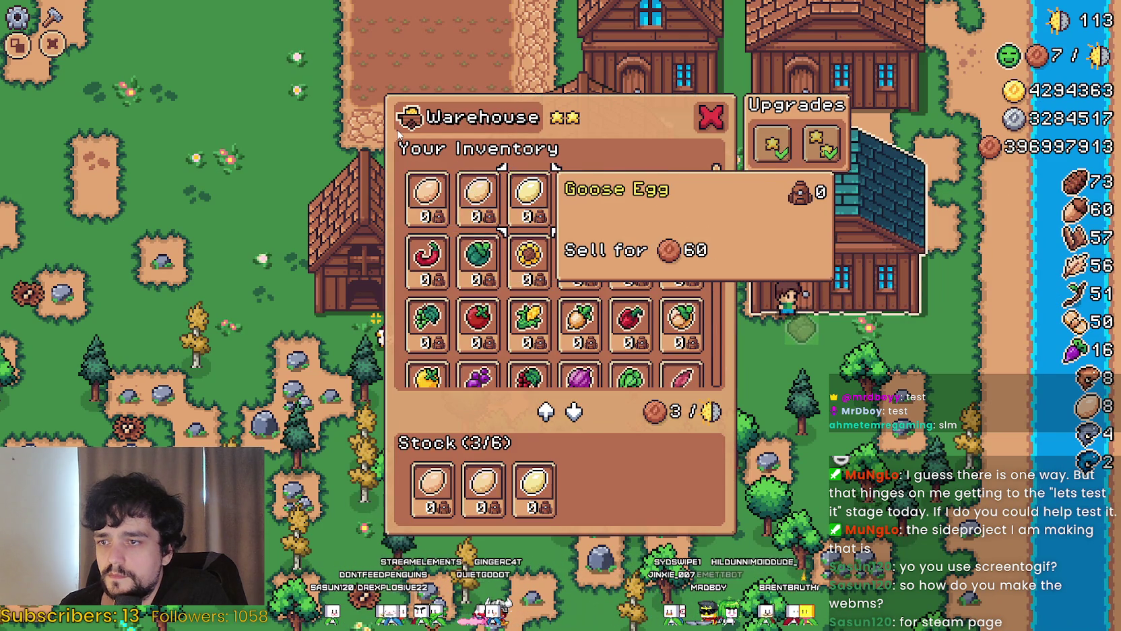
key(Right)
key(Right)
key(Right)
key(Down)
key(Down)
key(Down)
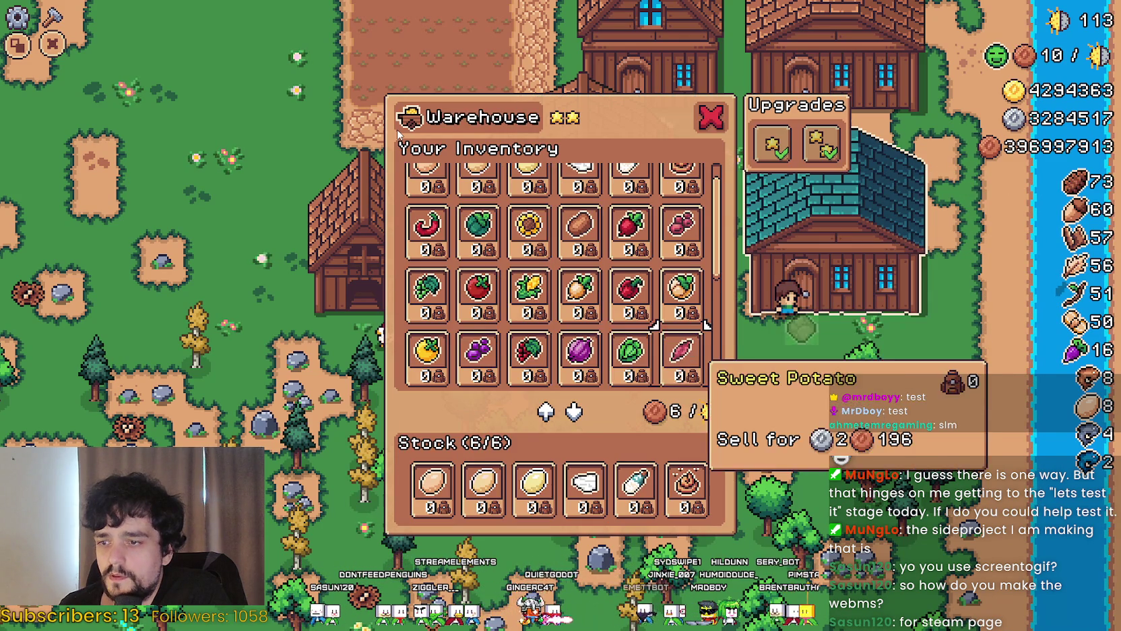
key(Left)
key(Left)
key(Left)
key(Down)
key(Down)
key(Down)
key(Down)
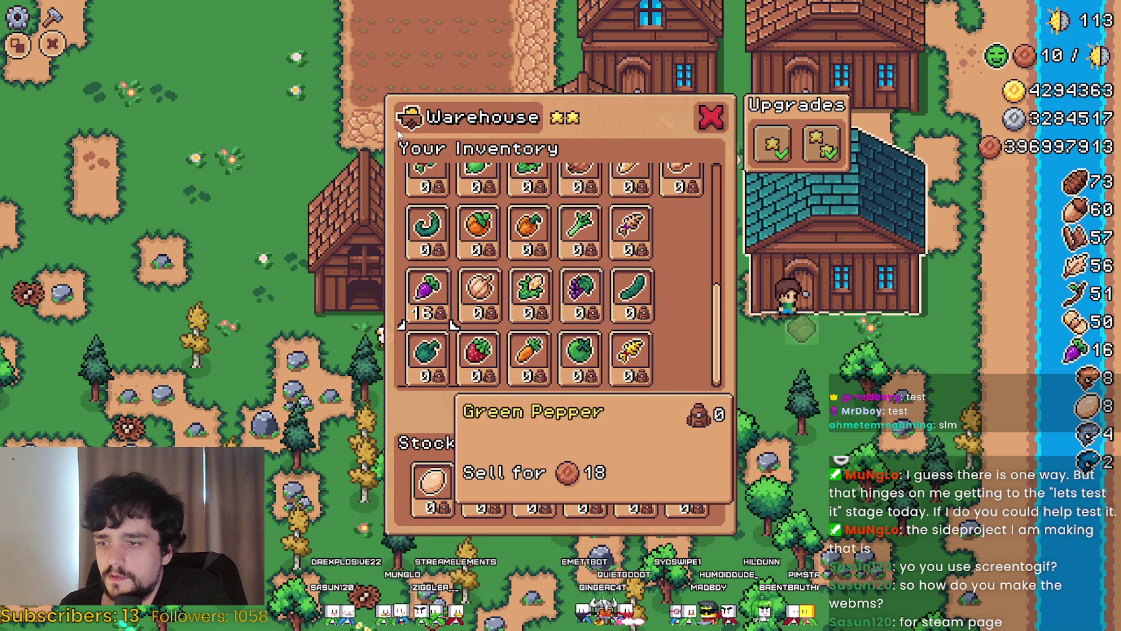
key(Down)
key(Right)
key(Right)
key(Right)
key(Right)
Close the Warehouse, walk the farmer to a village house door, then switch to Steam
key(Left)
key(Left)
key(Return)
key(Up)
key(Left)
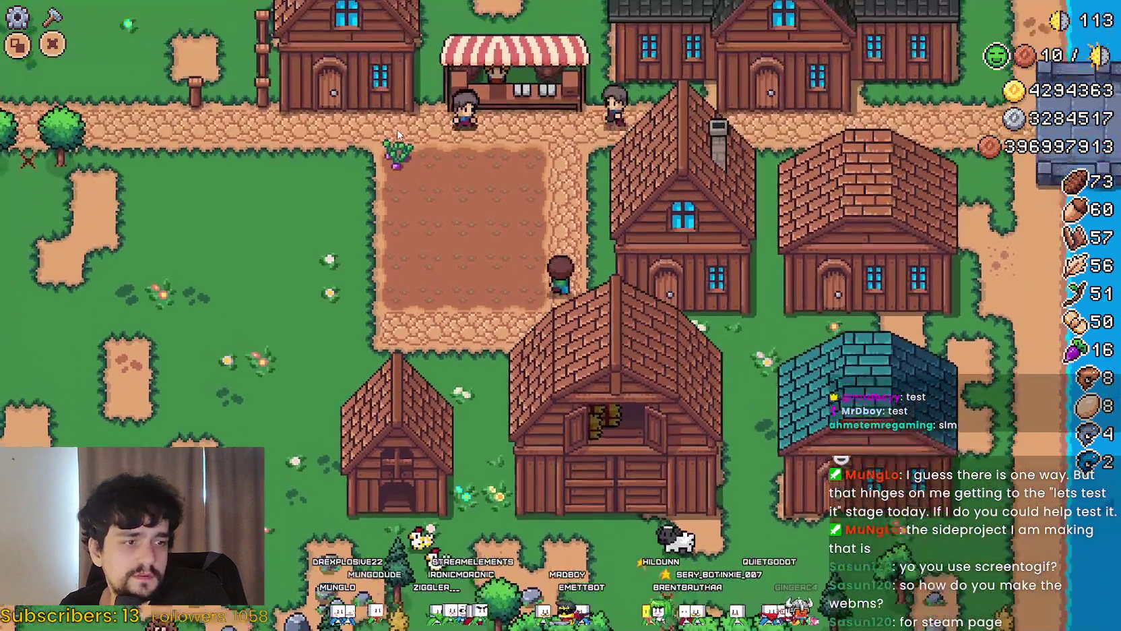
key(Up)
key(Left)
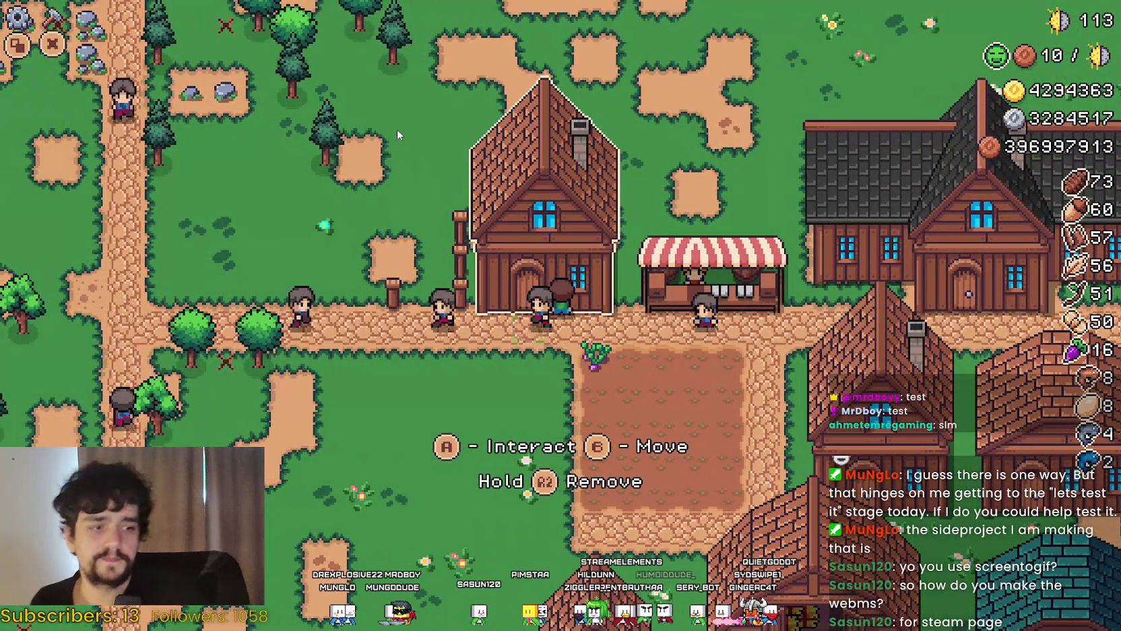
key(Up)
key(alt+Tab)
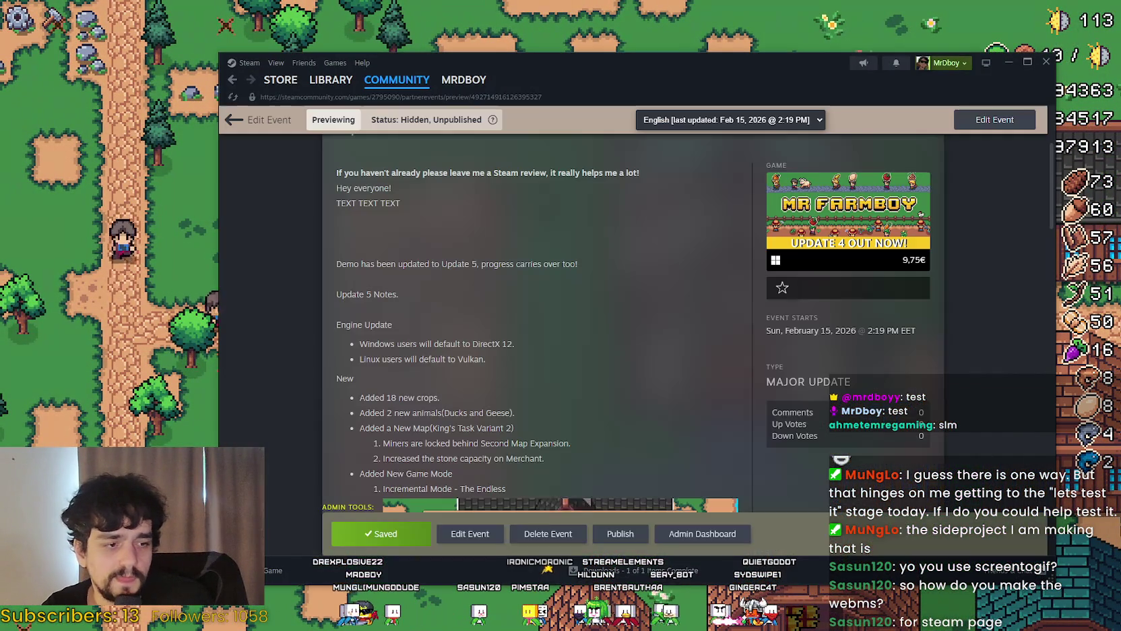
Scroll through the Update 5 event preview, then open ShareX from the Steam Library
scroll(579, 431, down, 10)
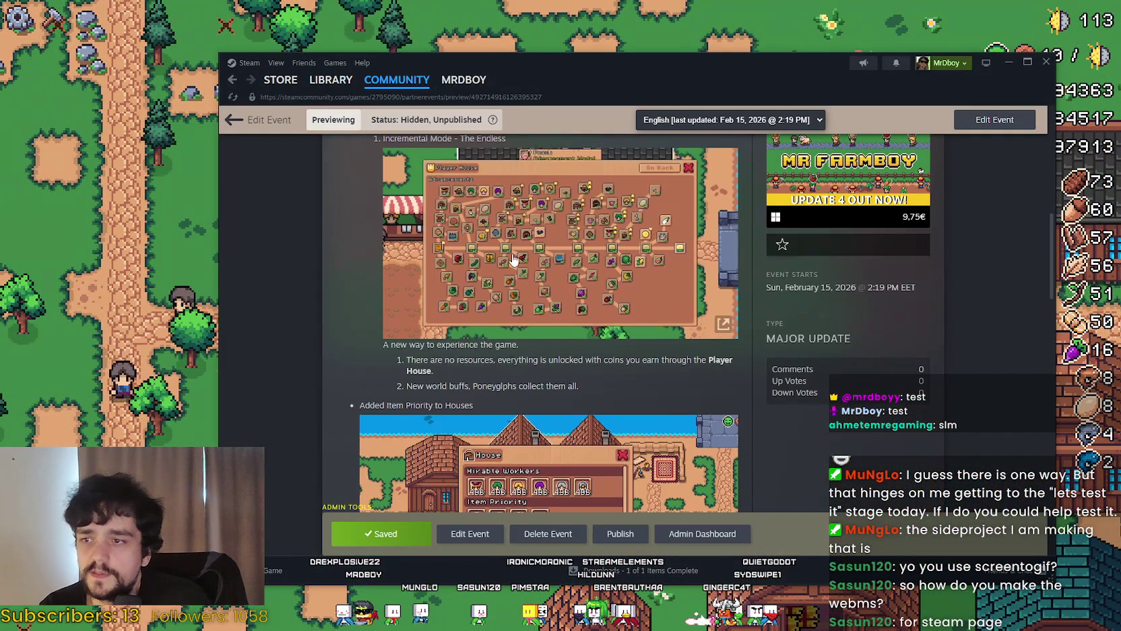
scroll(645, 401, down, 1)
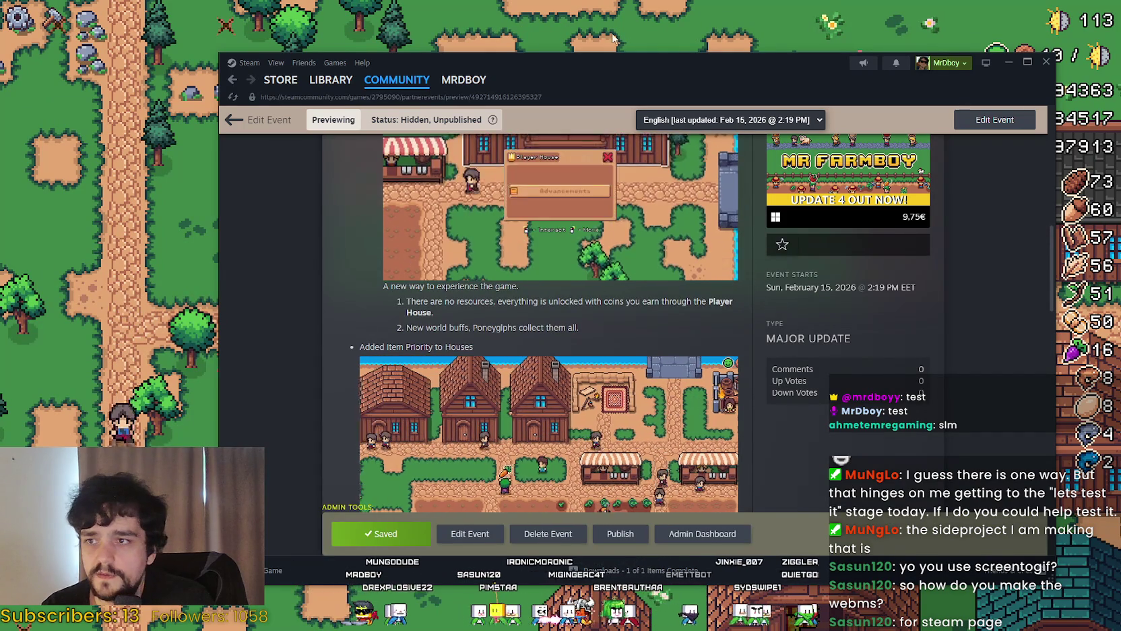
mouse_move(331, 80)
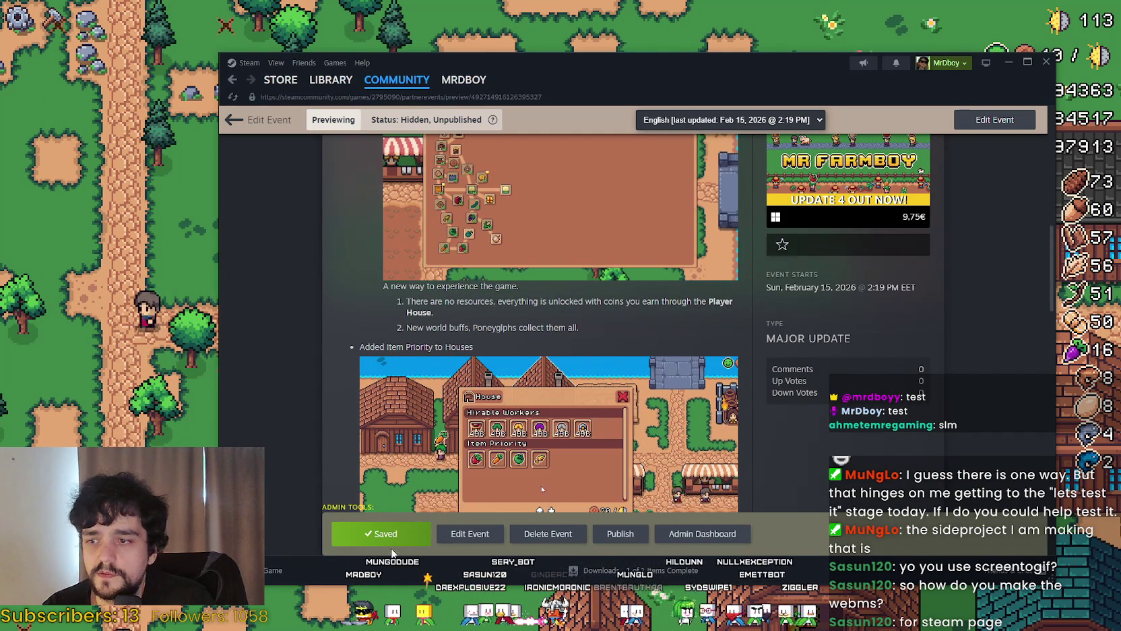
click(331, 80)
click(357, 211)
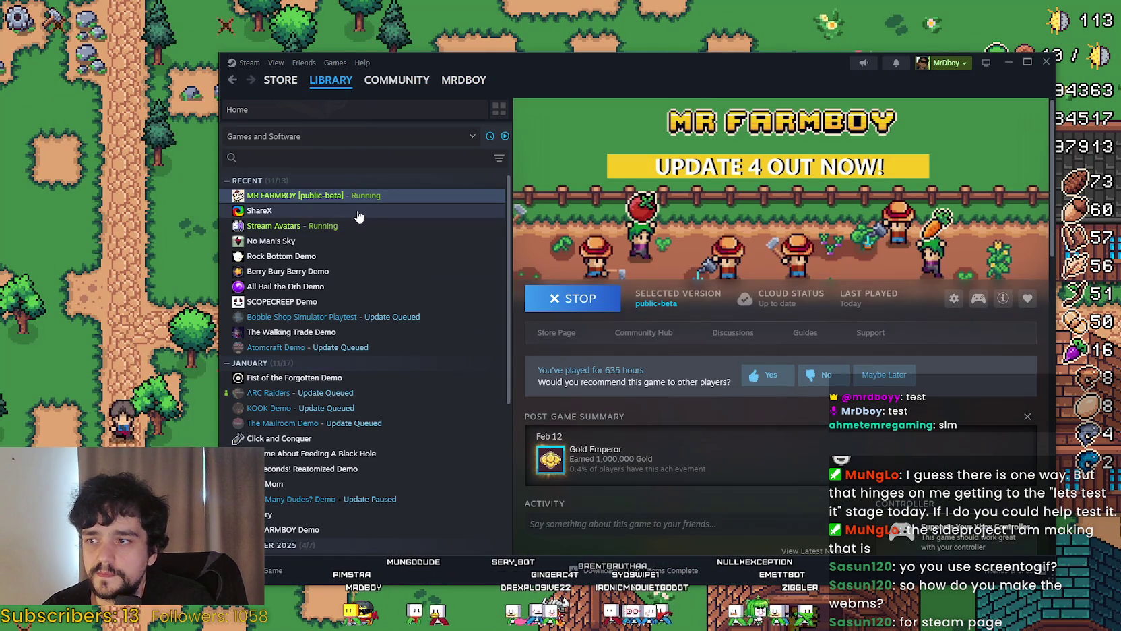